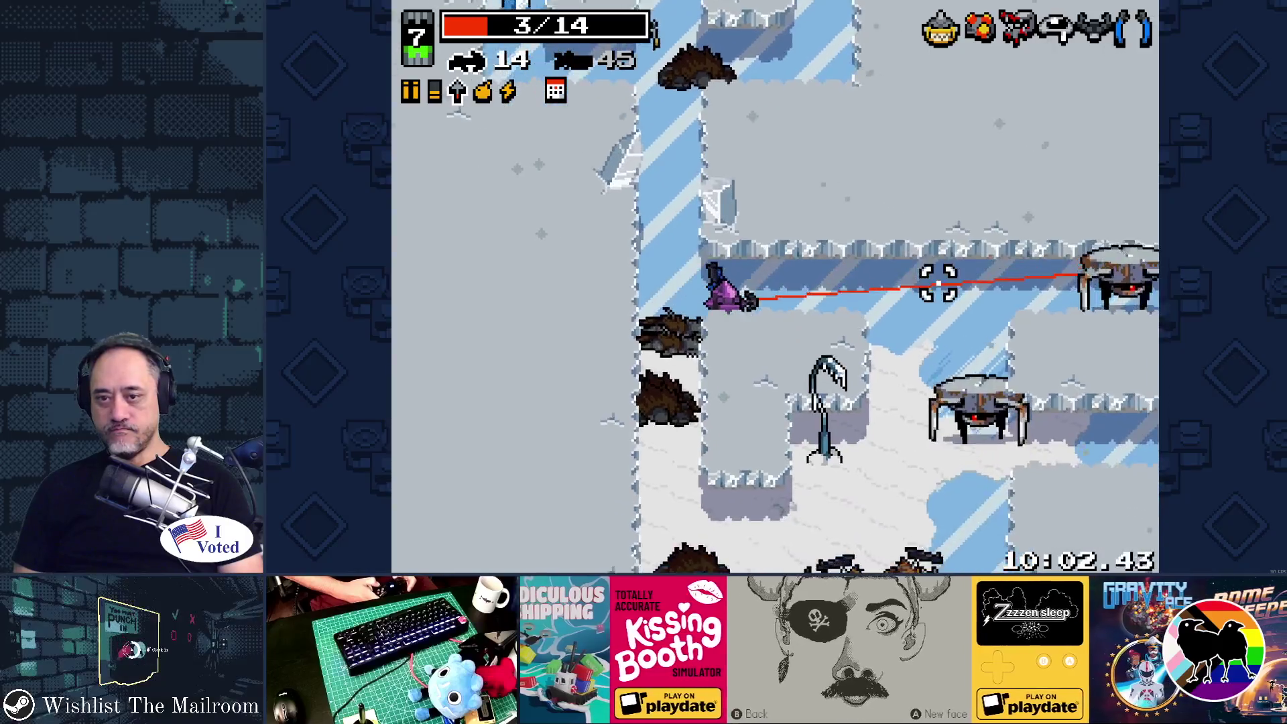
Move down the level while firing crossbow bolts at the enemies.
{"action": "mouse_move", "coordinate": [936, 279]}
{"action": "left_mouse_down"}
{"action": "mouse_move", "coordinate": [971, 259]}
{"action": "mouse_move", "coordinate": [922, 264]}
{"action": "mouse_move", "coordinate": [977, 271]}
{"action": "left_mouse_up"}
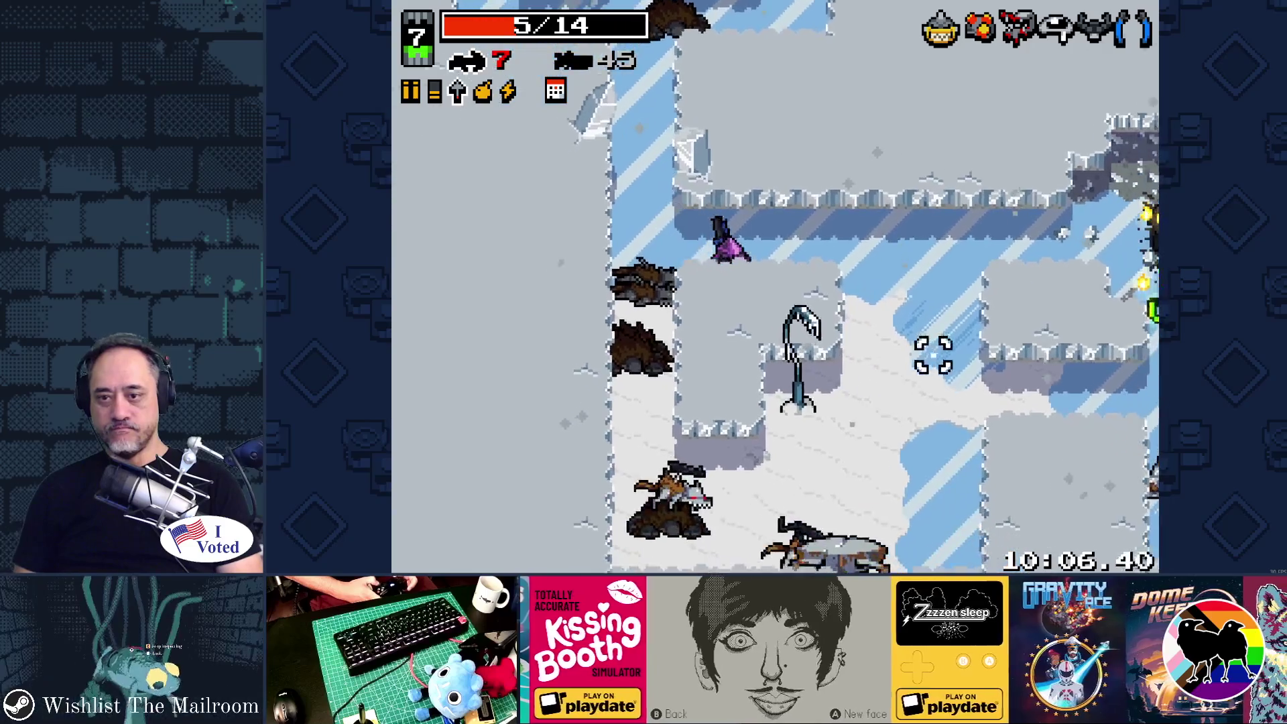
{"action": "left_click", "coordinate": [720, 500]}
{"action": "left_click", "coordinate": [730, 439]}
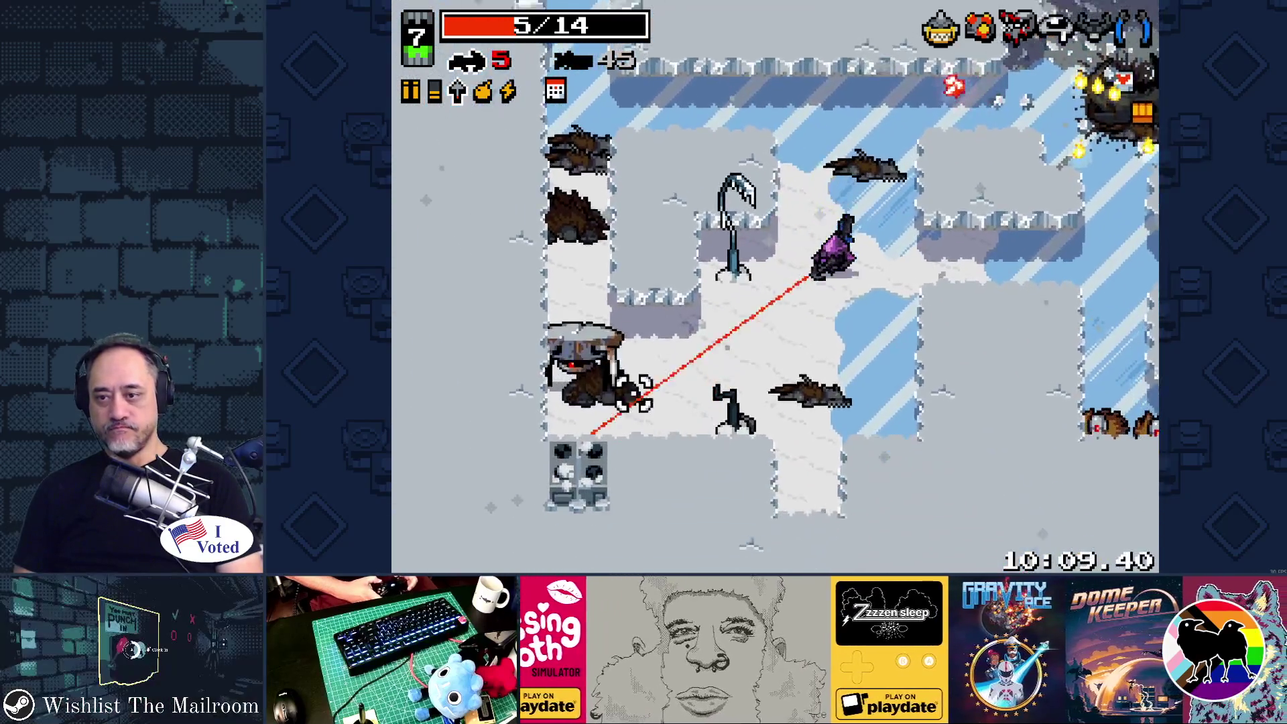
{"action": "mouse_move", "coordinate": [634, 392]}
{"action": "left_mouse_down"}
{"action": "mouse_move", "coordinate": [654, 329]}
{"action": "mouse_move", "coordinate": [590, 288]}
{"action": "mouse_move", "coordinate": [624, 282]}
{"action": "mouse_move", "coordinate": [583, 295]}
{"action": "mouse_move", "coordinate": [610, 294]}
{"action": "mouse_move", "coordinate": [630, 167]}
{"action": "mouse_move", "coordinate": [938, 254]}
{"action": "mouse_move", "coordinate": [924, 372]}
{"action": "left_mouse_up"}
Swap to the shell weapon and blast the enemies to the upper right, collecting health.
{"action": "key", "text": "space"}
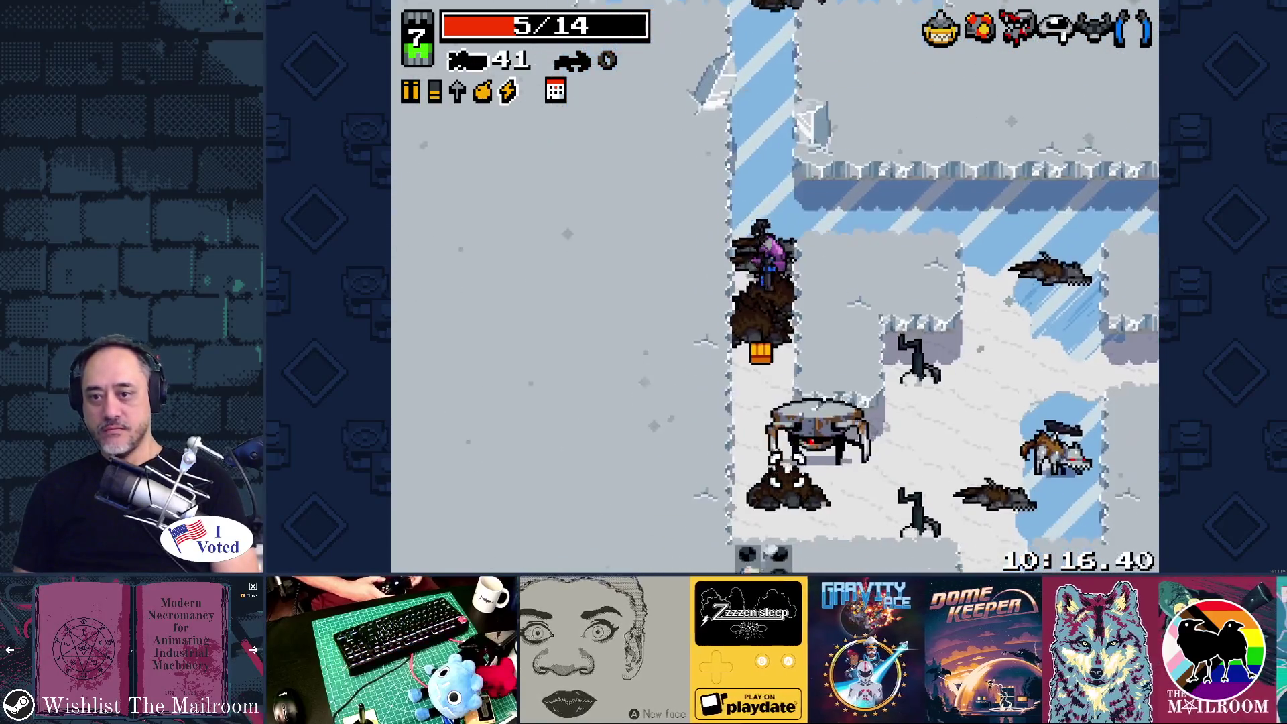
{"action": "left_click", "coordinate": [924, 373]}
{"action": "left_click", "coordinate": [924, 373]}
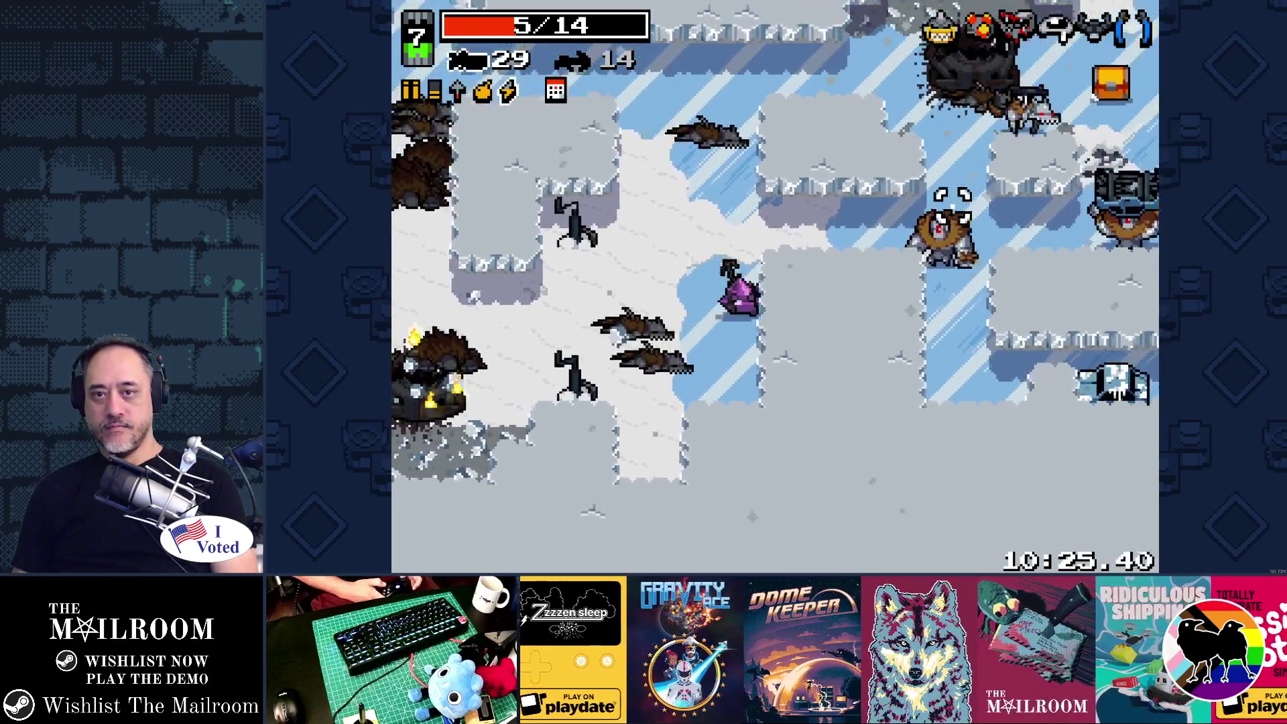
{"action": "left_click", "coordinate": [945, 221]}
{"action": "left_click", "coordinate": [945, 221]}
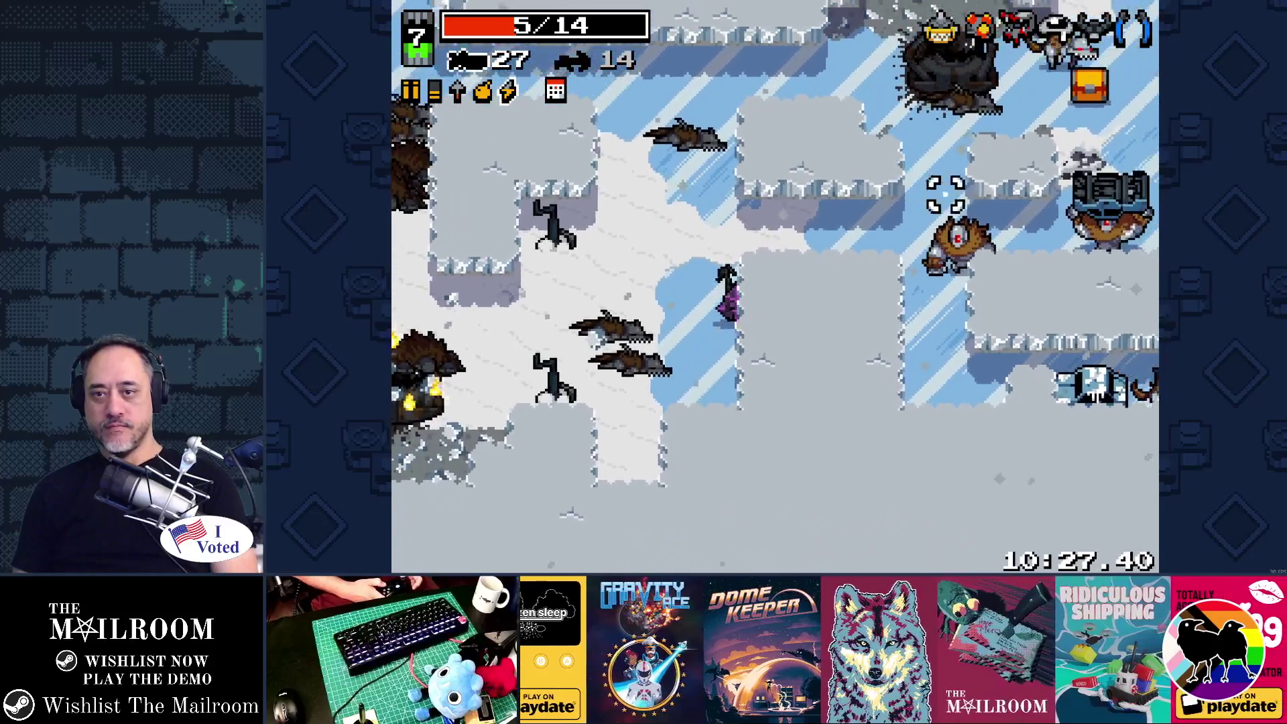
{"action": "left_click", "coordinate": [948, 221]}
{"action": "left_click", "coordinate": [952, 234]}
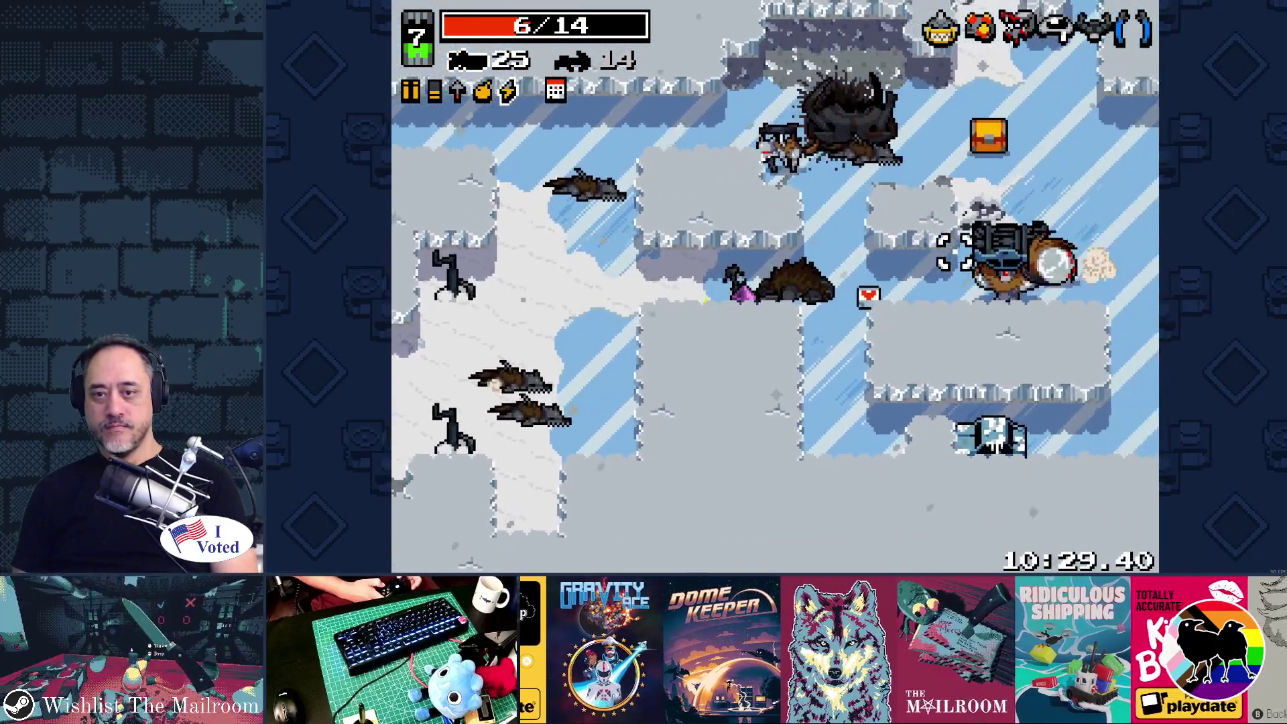
{"action": "left_click", "coordinate": [939, 188]}
{"action": "left_click", "coordinate": [939, 187]}
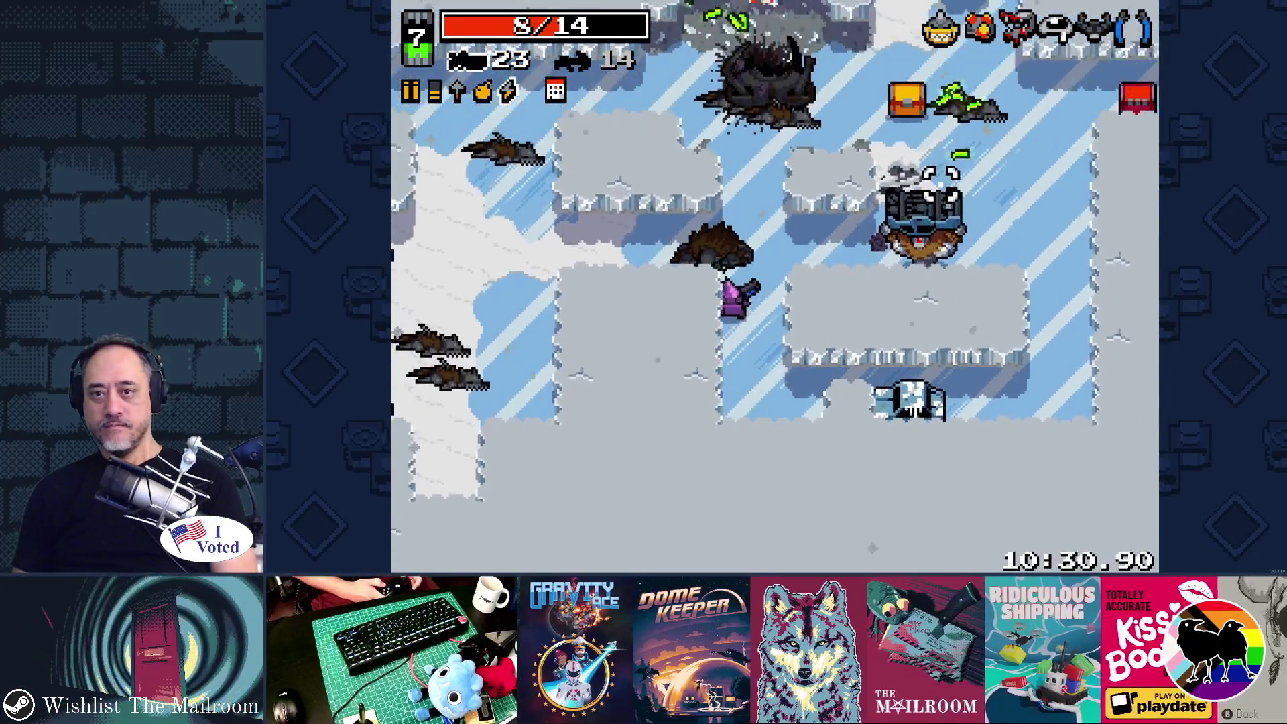
{"action": "left_click", "coordinate": [945, 235]}
{"action": "left_click", "coordinate": [945, 235]}
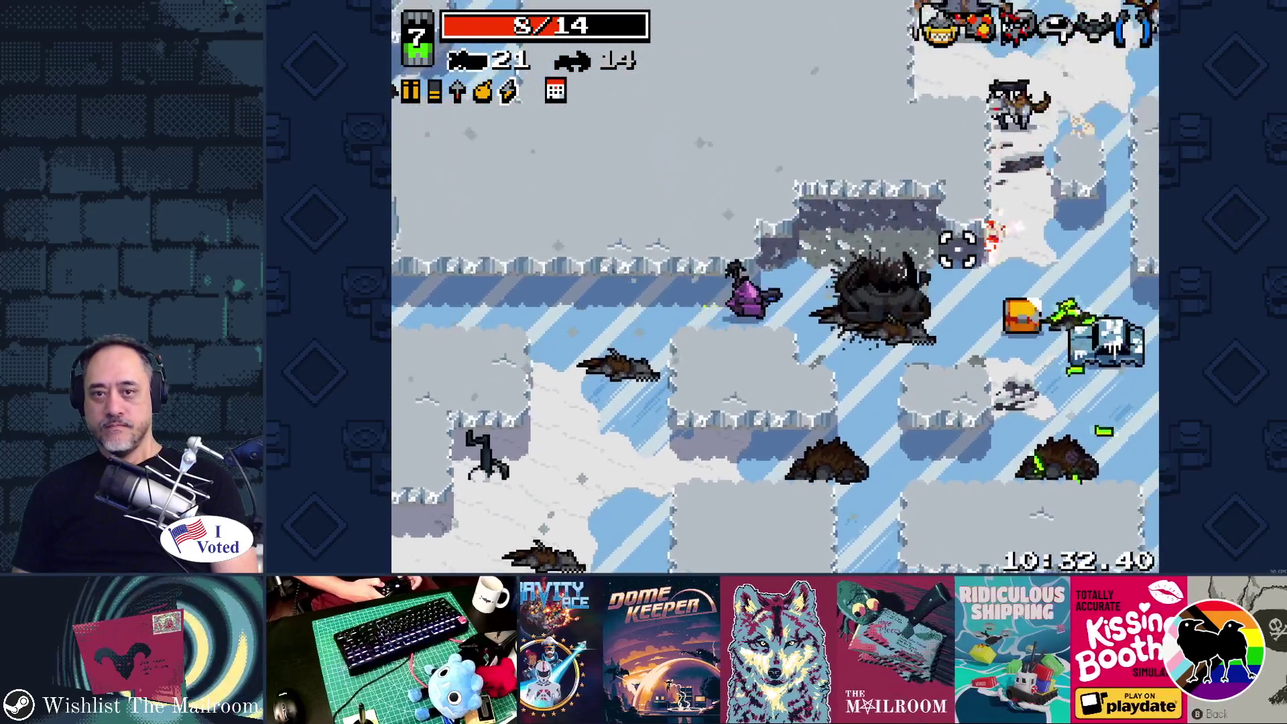
{"action": "left_click", "coordinate": [957, 249]}
{"action": "left_click", "coordinate": [946, 254]}
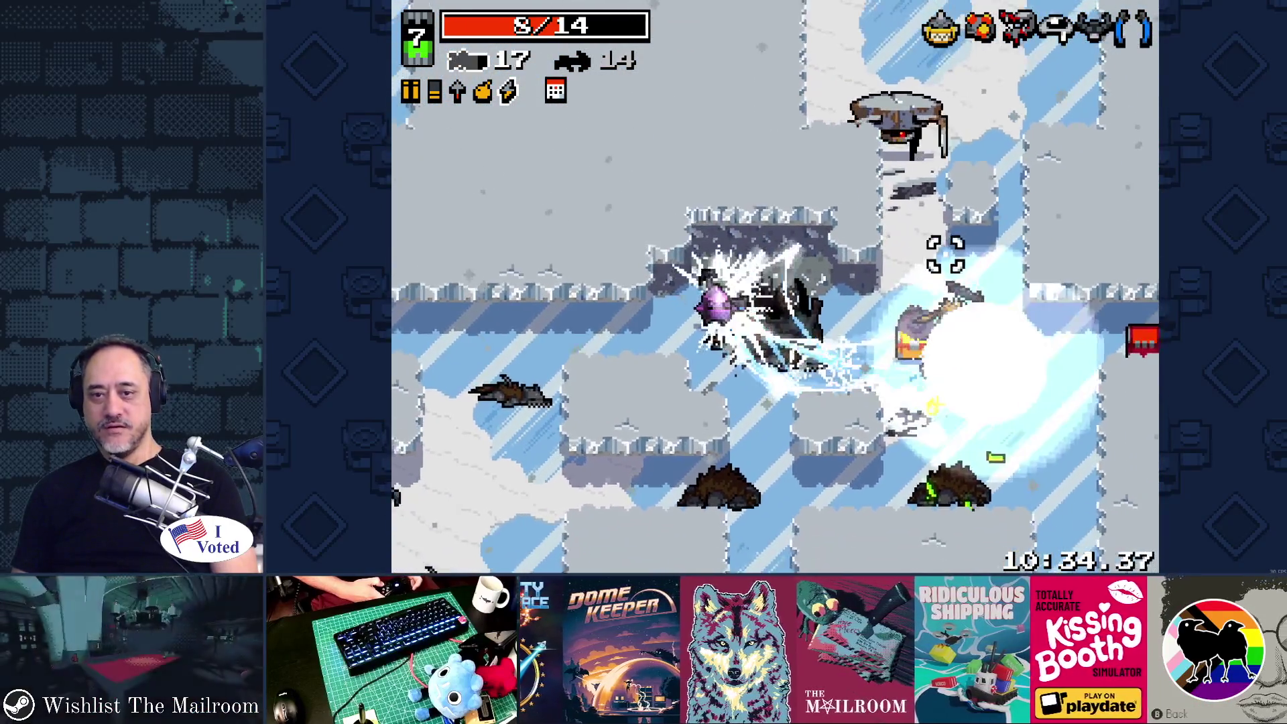
Grab the energy pickup, pick up the Bouncer Shotgun, and walk up past the Auto Crossbow.
{"action": "key", "text": "d"}
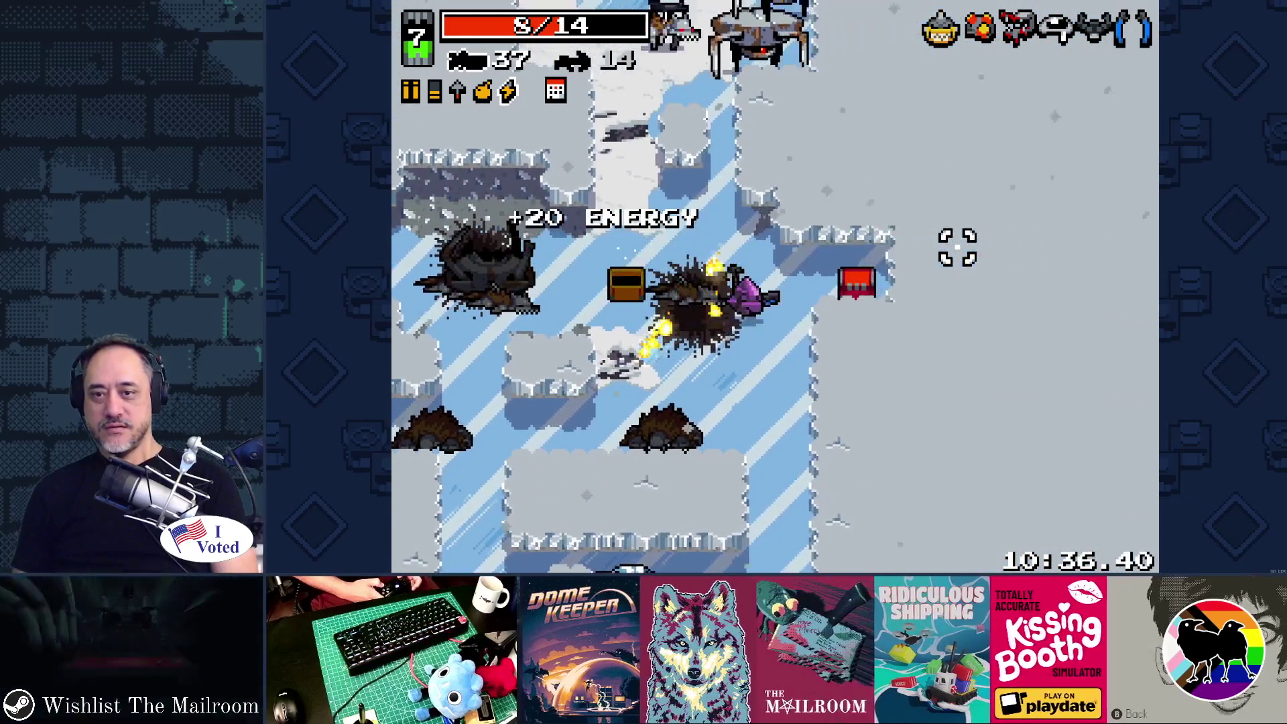
{"action": "key", "text": "d"}
{"action": "key", "text": "e"}
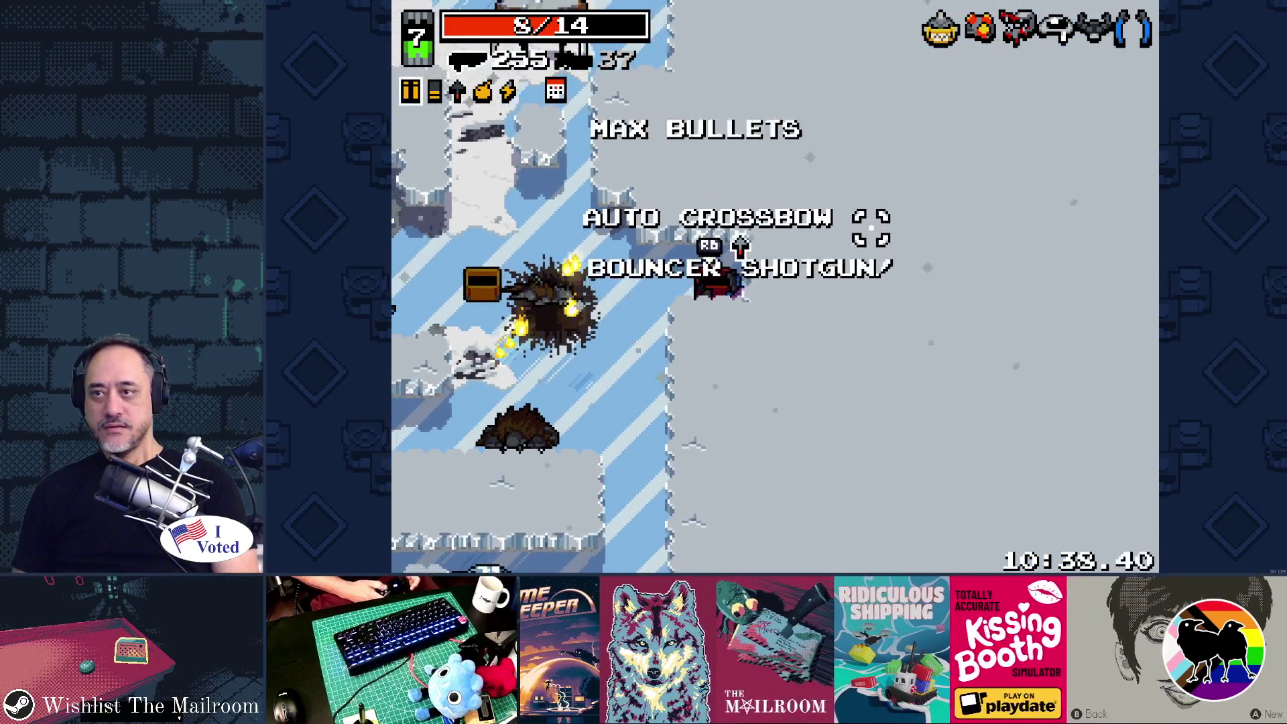
{"action": "key", "text": "a"}
{"action": "key", "text": "w"}
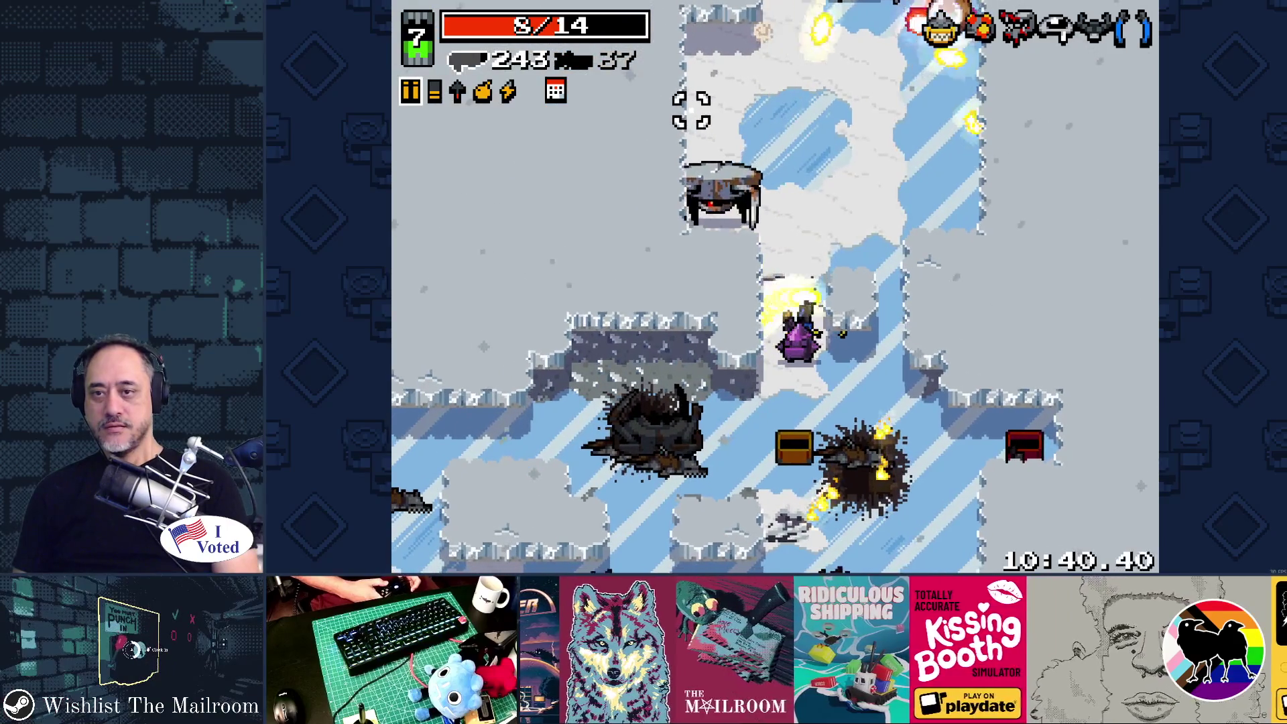
{"action": "key", "text": "w"}
{"action": "key", "text": "d"}
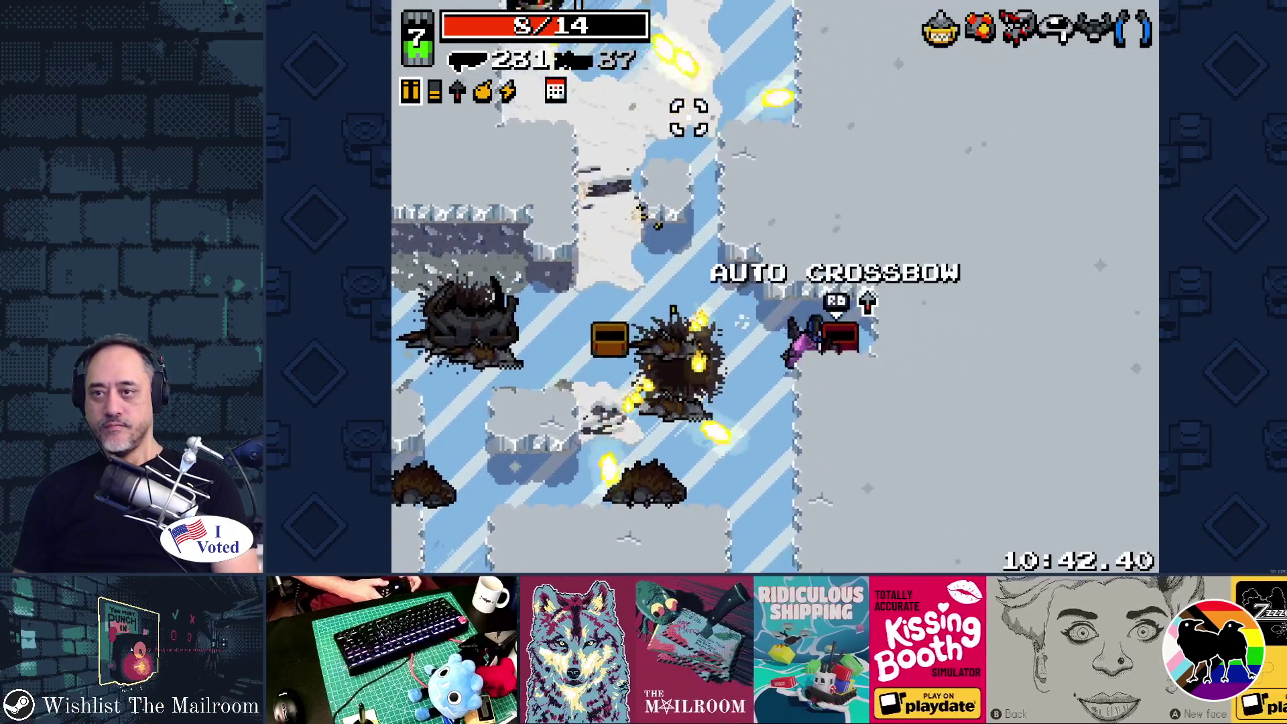
Advance up the corridor firing at enemies, then cut through the side corridor onto the ice path.
{"action": "key", "text": "w"}
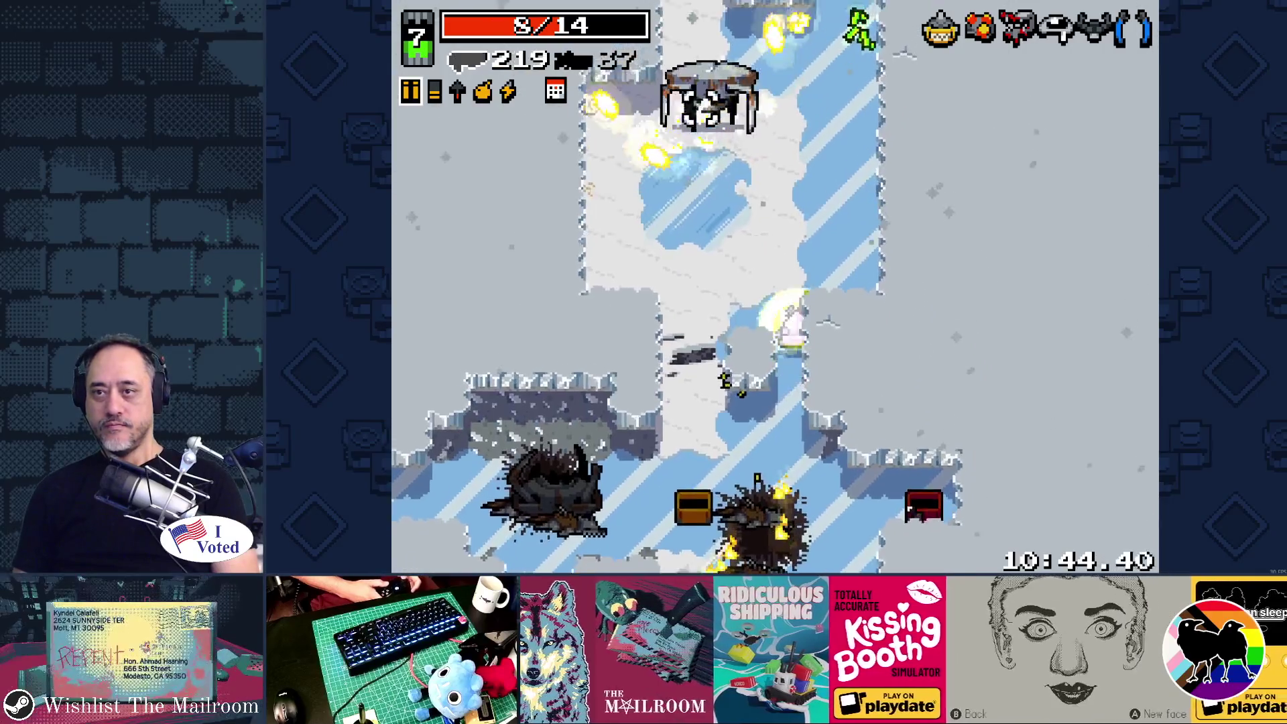
{"action": "key", "text": "w"}
{"action": "left_click", "coordinate": [710, 122]}
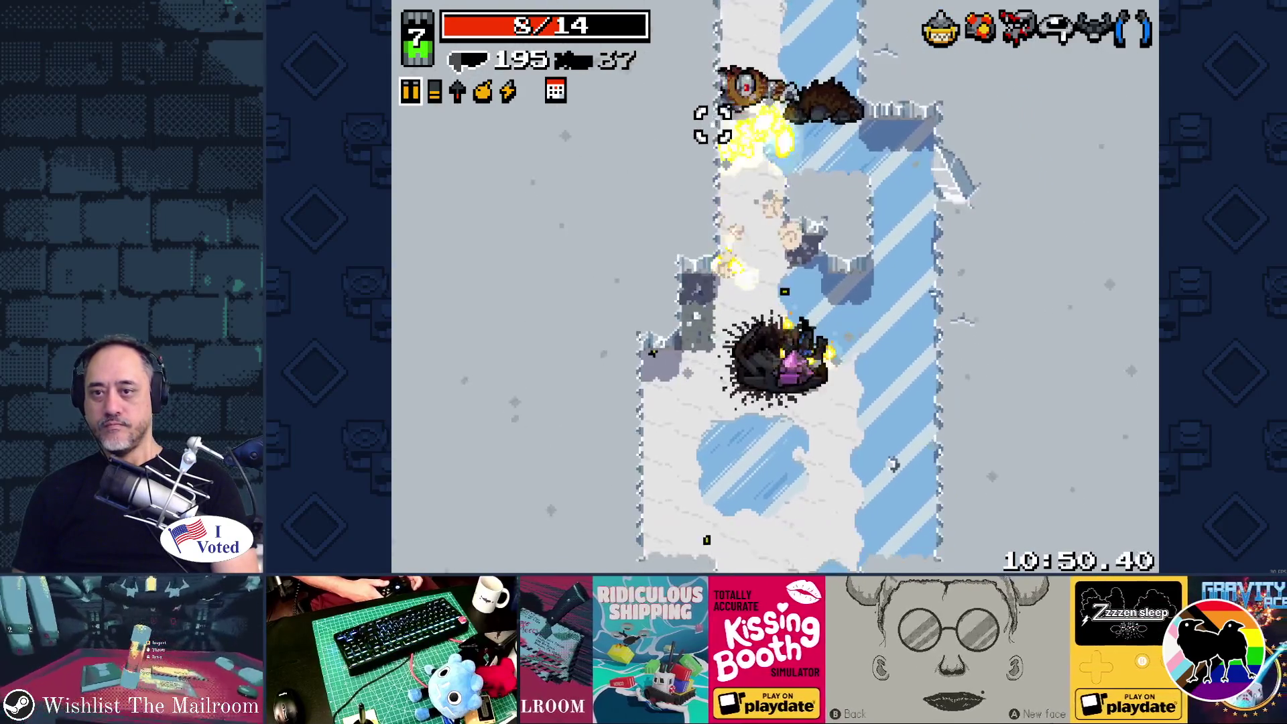
{"action": "key", "text": "w"}
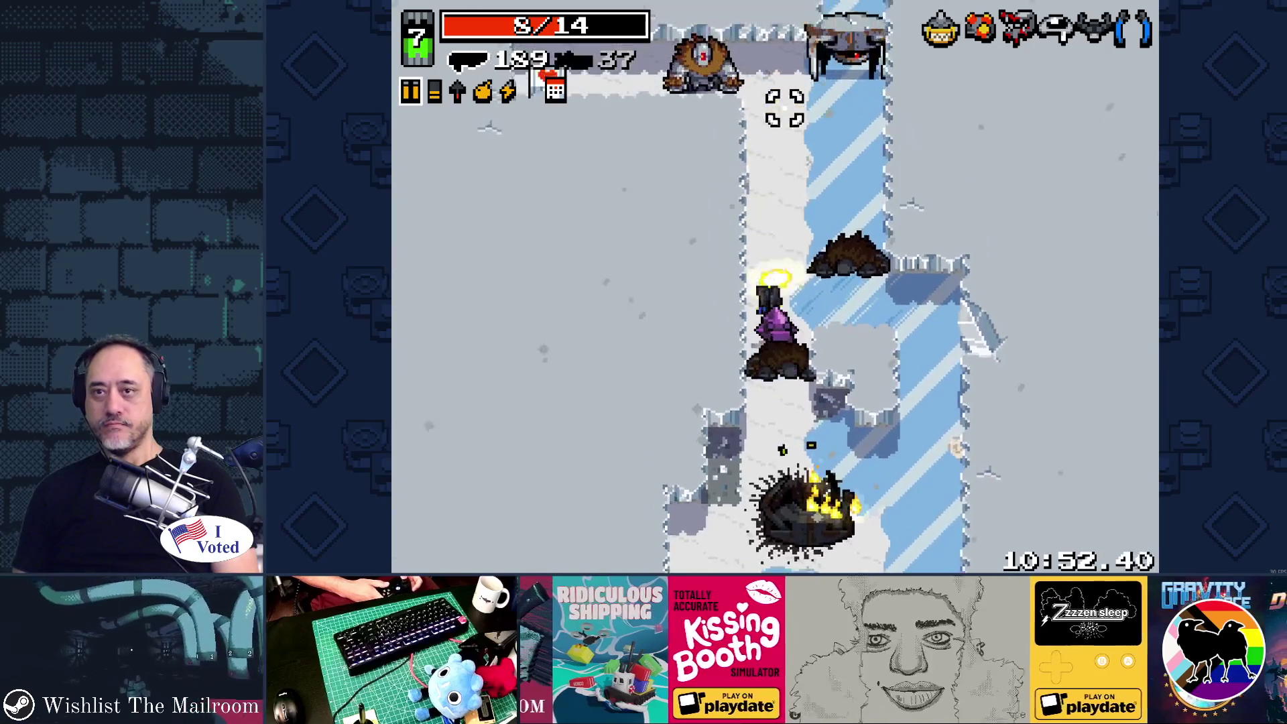
{"action": "left_click", "coordinate": [778, 107]}
{"action": "key", "text": "w"}
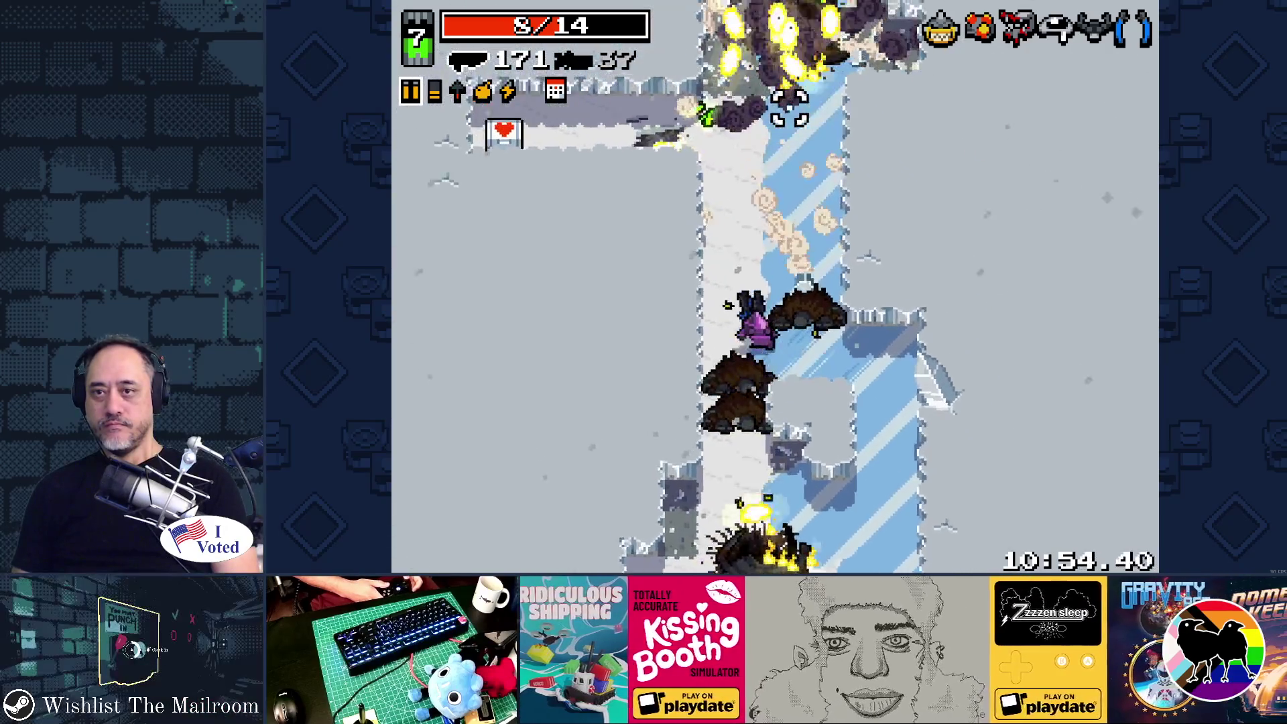
{"action": "key", "text": "a"}
{"action": "left_click", "coordinate": [941, 283]}
{"action": "key", "text": "d"}
{"action": "left_click", "coordinate": [941, 283]}
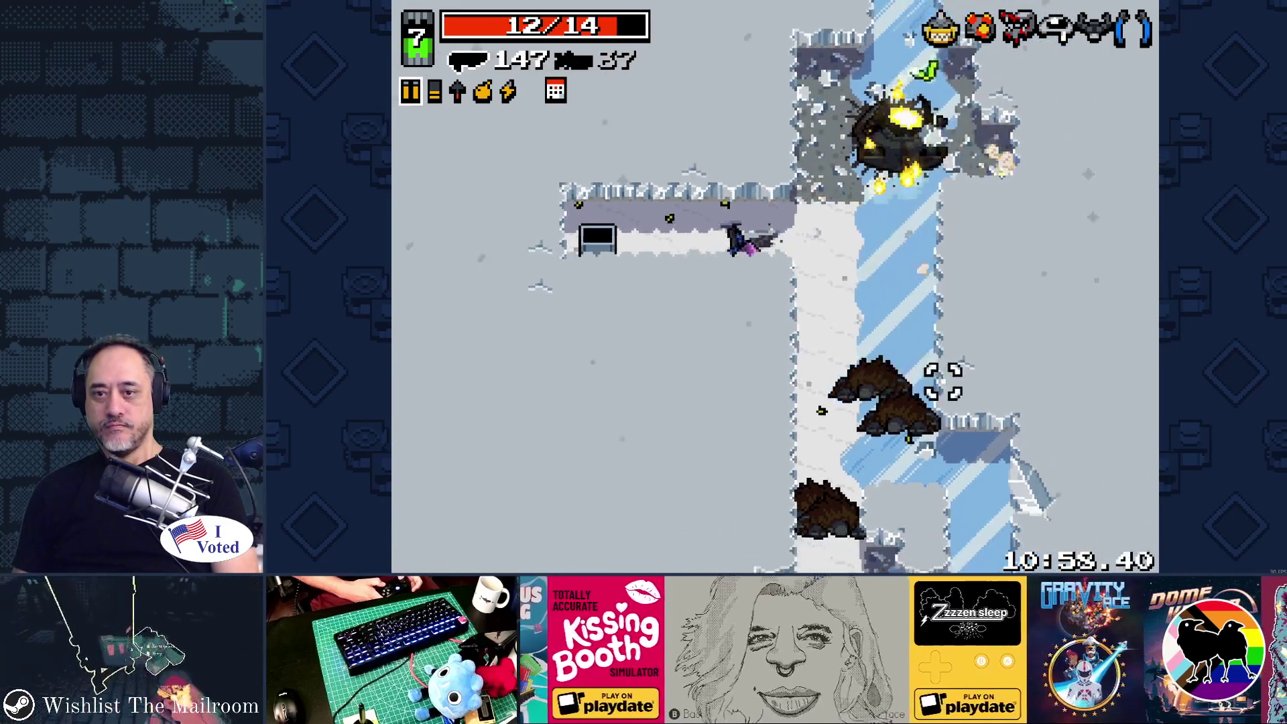
{"action": "key", "text": "d"}
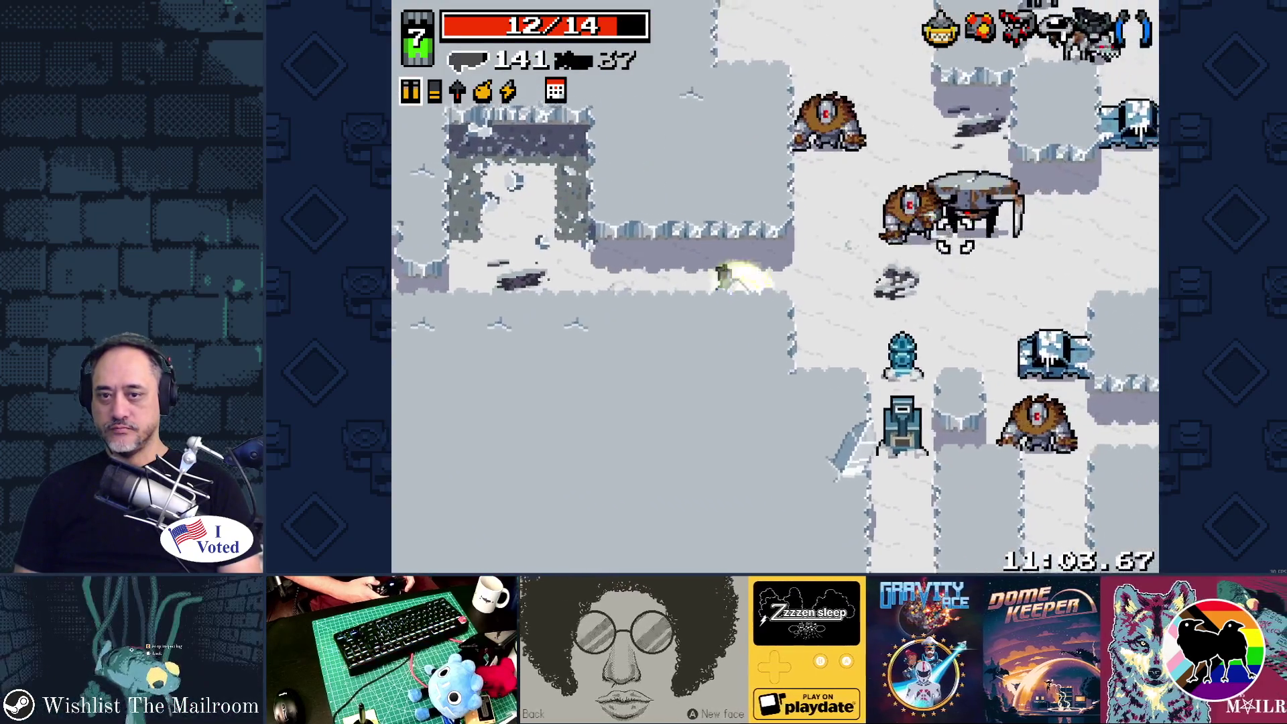
Fire volleys of bolts at the enemies on the ice, including the yellow one.
{"action": "left_click_drag", "start_coordinate": [943, 249], "coordinate": [951, 215]}
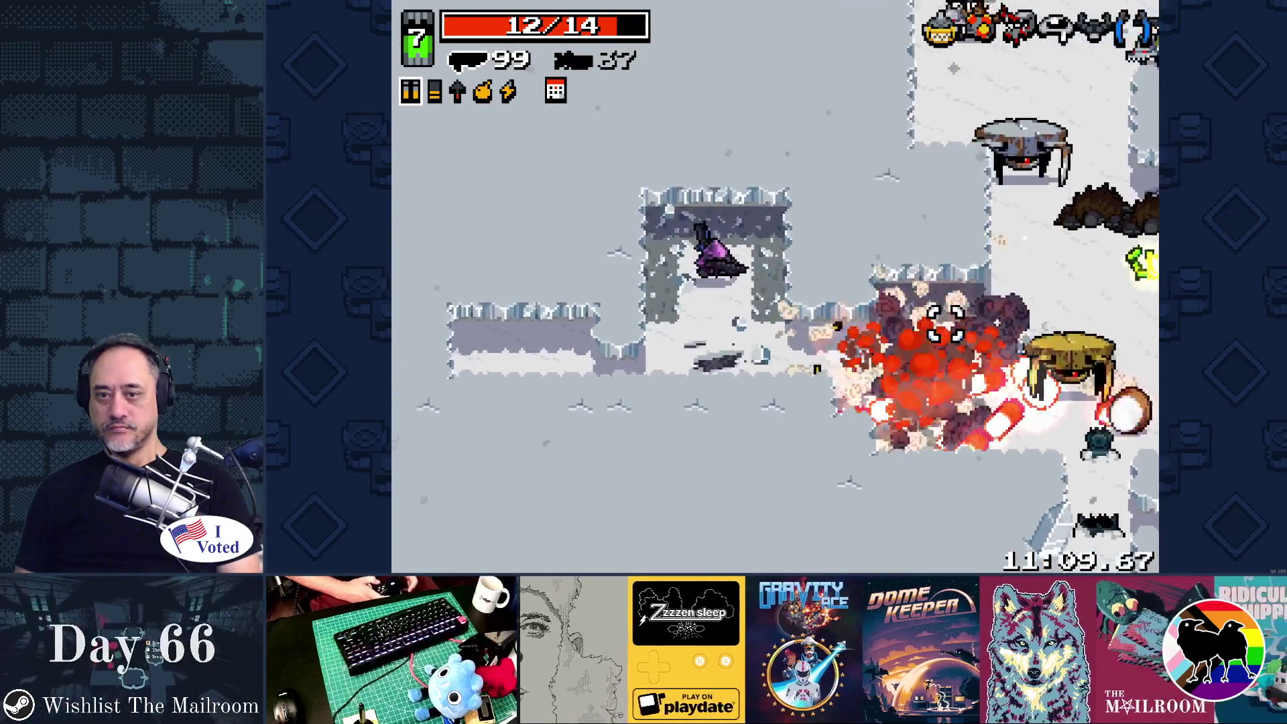
{"action": "left_click", "coordinate": [946, 341]}
{"action": "left_click", "coordinate": [941, 359]}
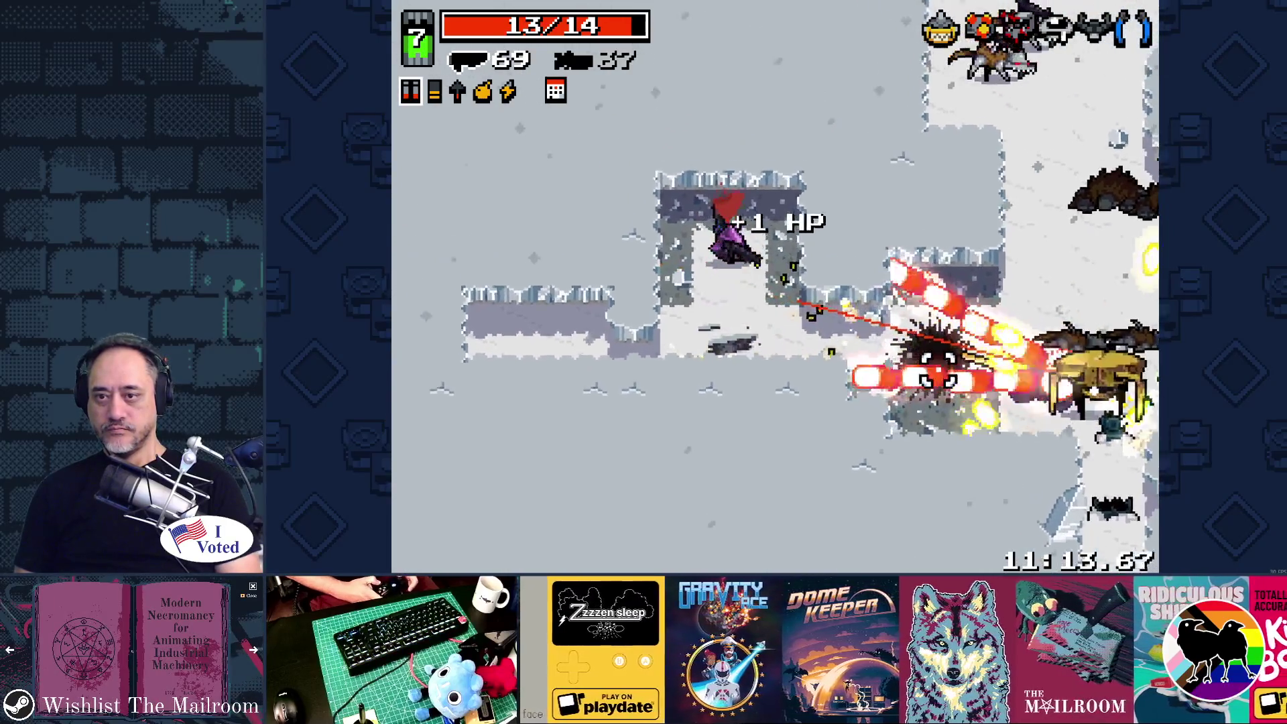
{"action": "key", "text": "d"}
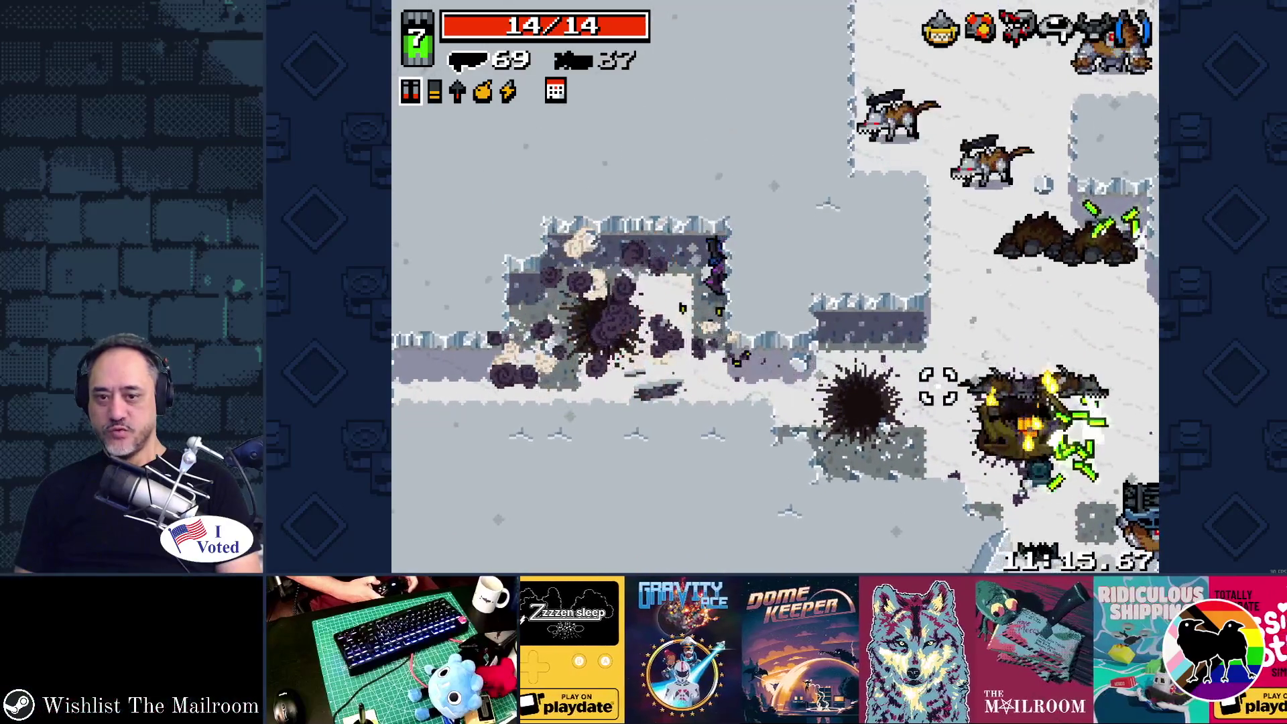
{"action": "key", "text": "d"}
{"action": "key", "text": "s"}
{"action": "left_click", "coordinate": [942, 367]}
{"action": "left_click", "coordinate": [945, 372]}
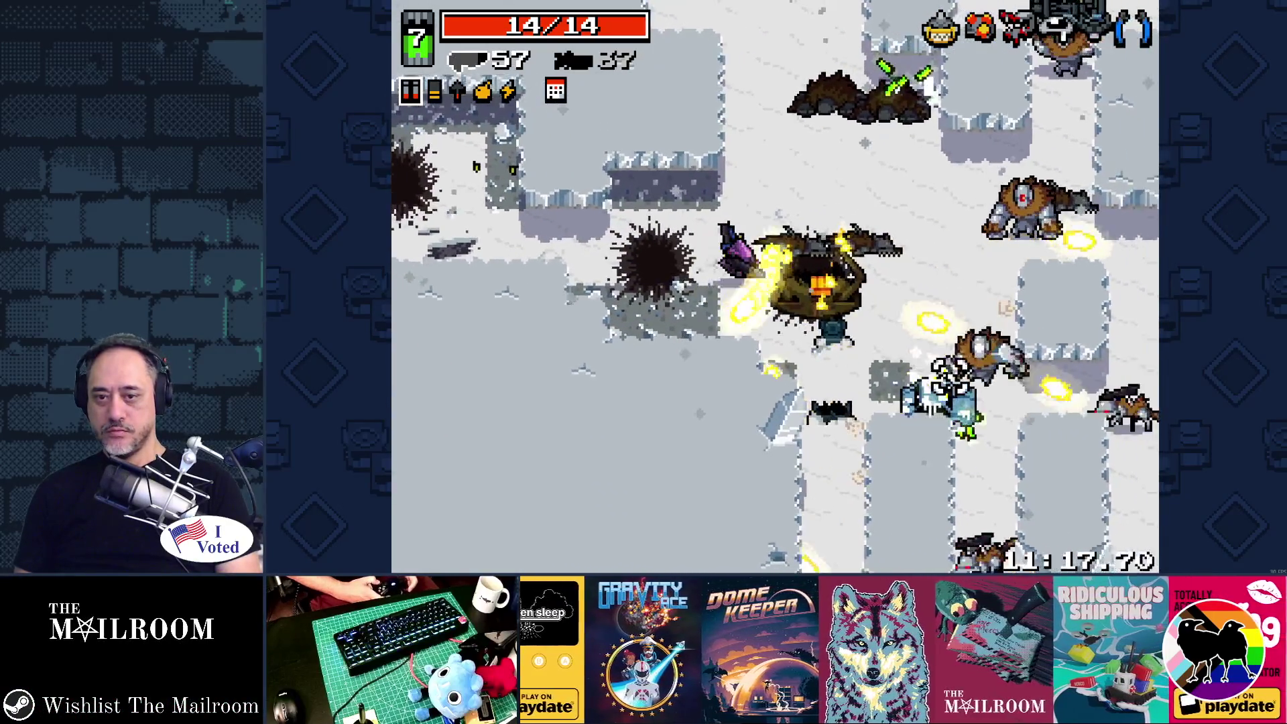
{"action": "left_click", "coordinate": [945, 362]}
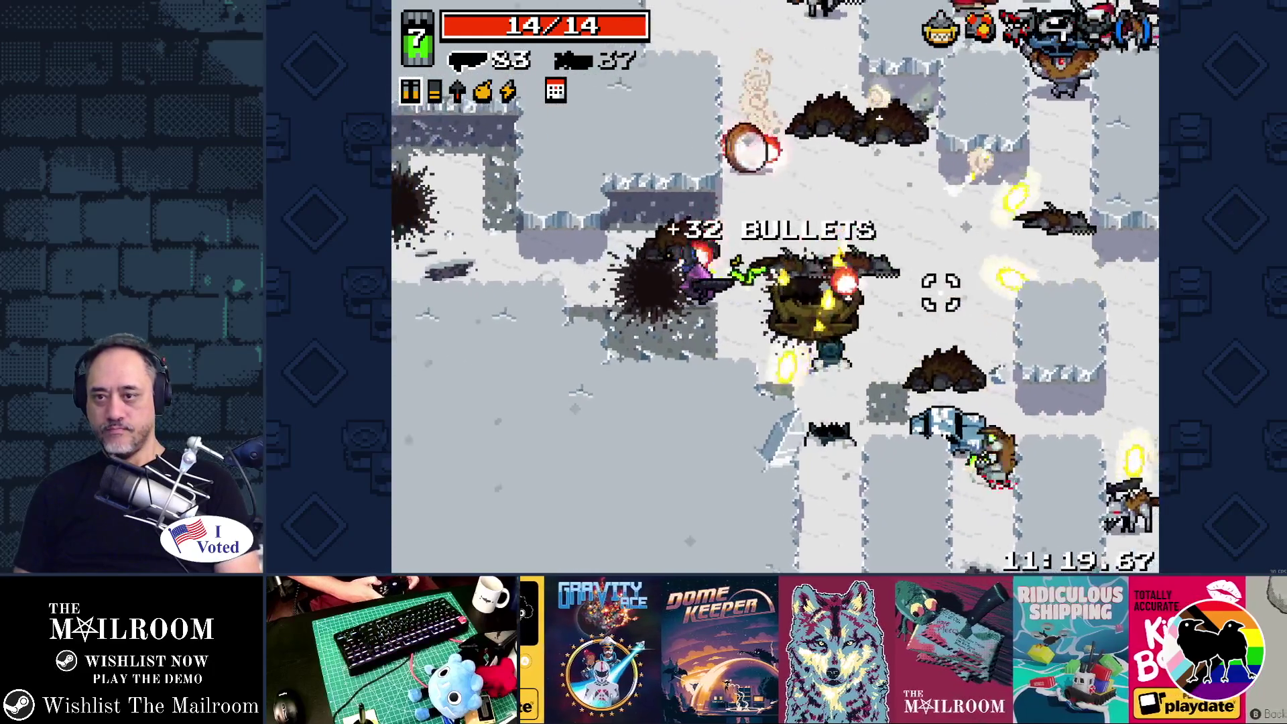
Dodge left and retreat down the corridor while firing a volley.
{"action": "key", "text": "a"}
{"action": "left_click", "coordinate": [947, 276]}
{"action": "key", "text": "s"}
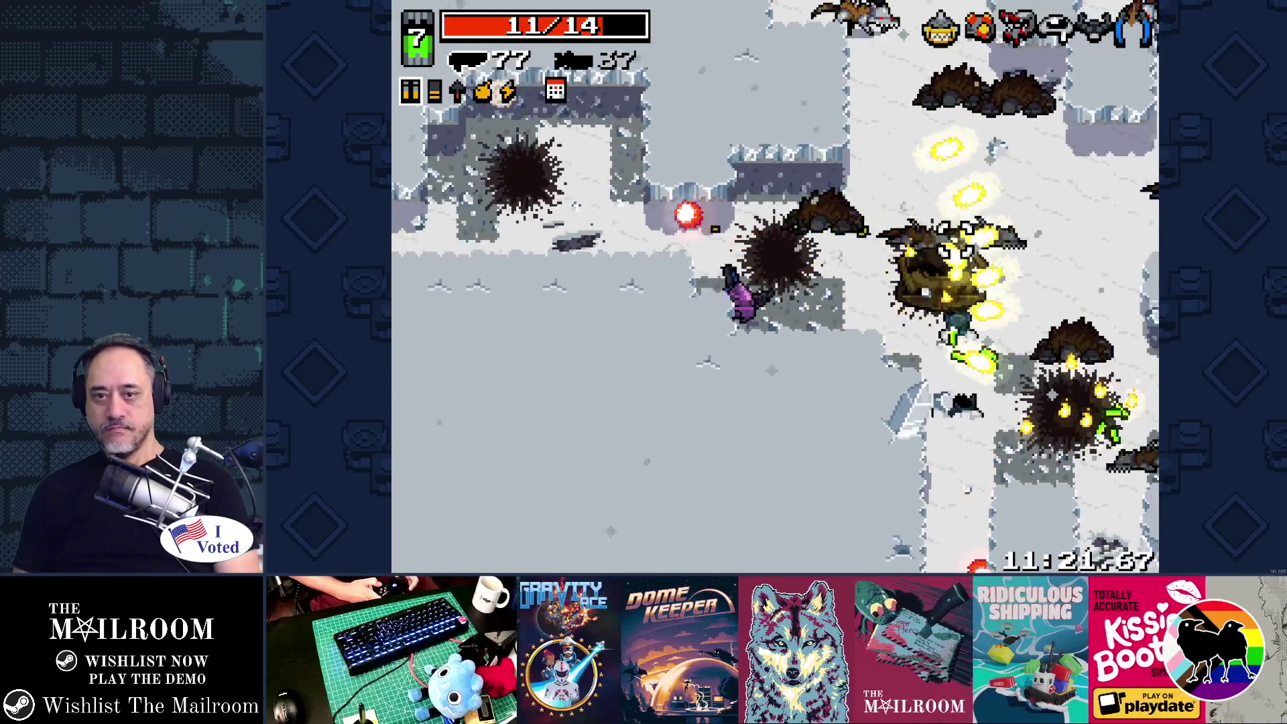
{"action": "key", "text": "s"}
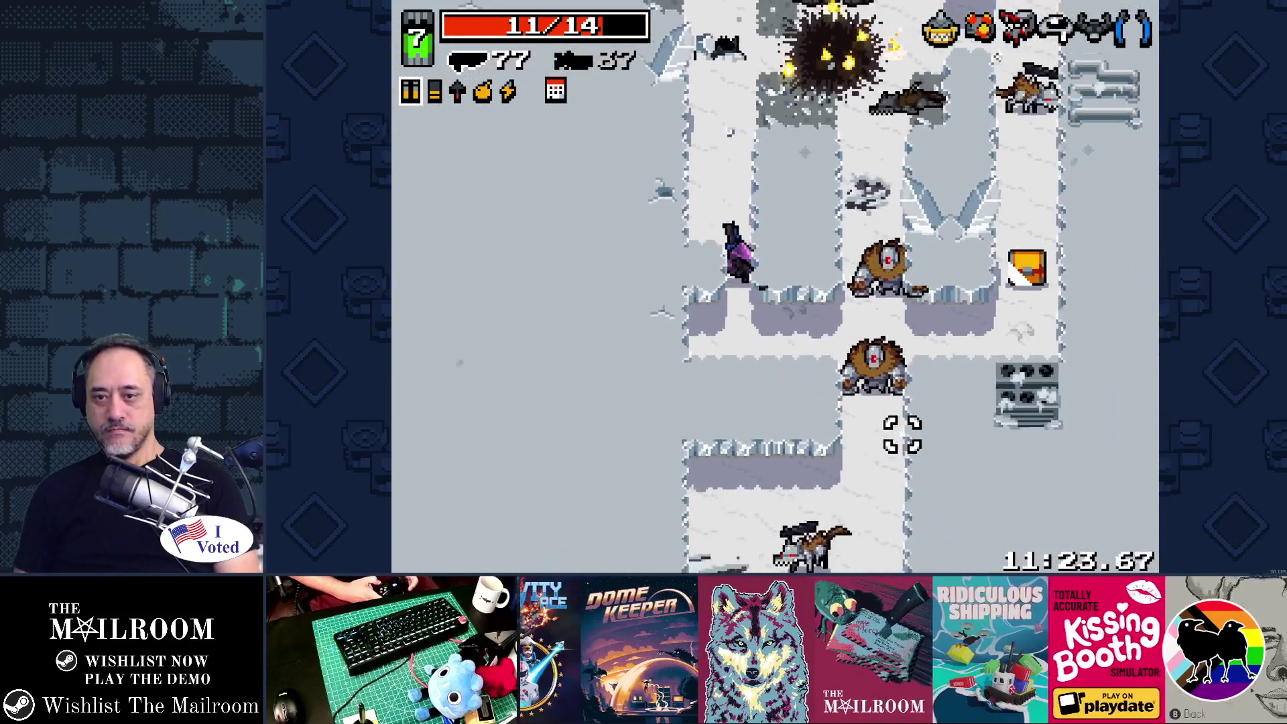
Shoot enemies up the corridor and collect the ammo and bullet drops.
{"action": "left_click", "coordinate": [863, 112]}
{"action": "key", "text": "d"}
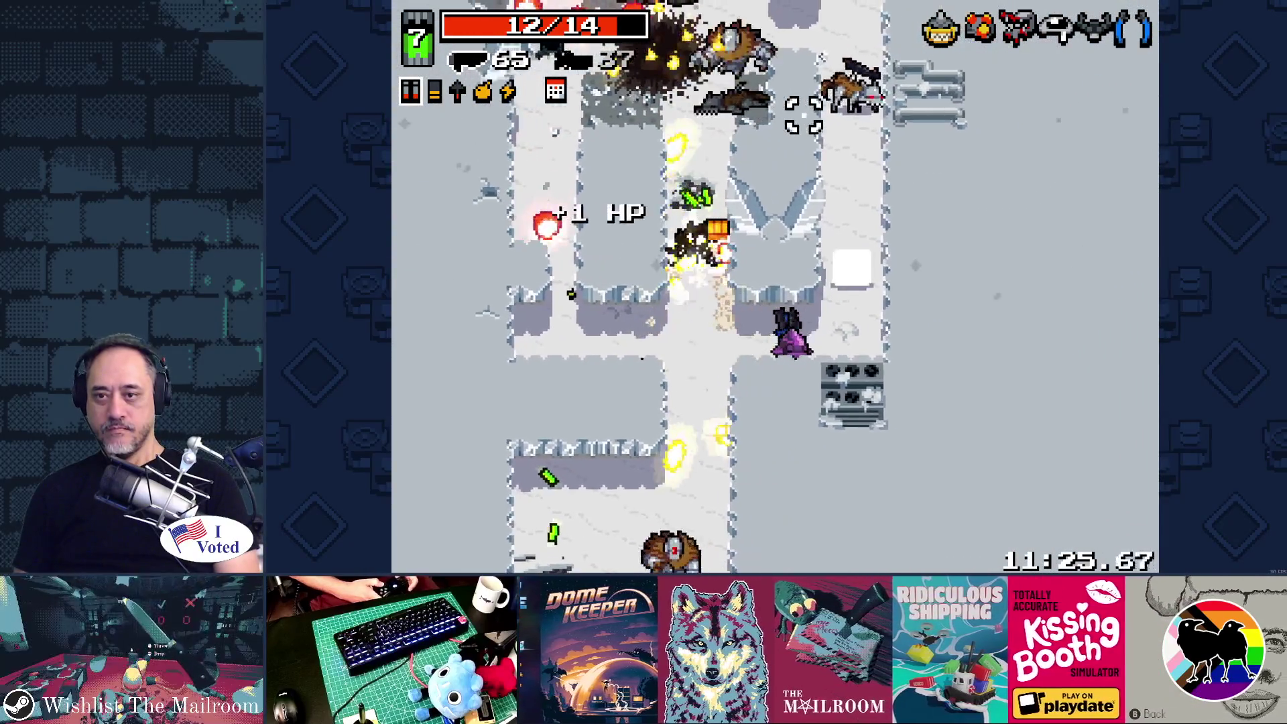
{"action": "key", "text": "a"}
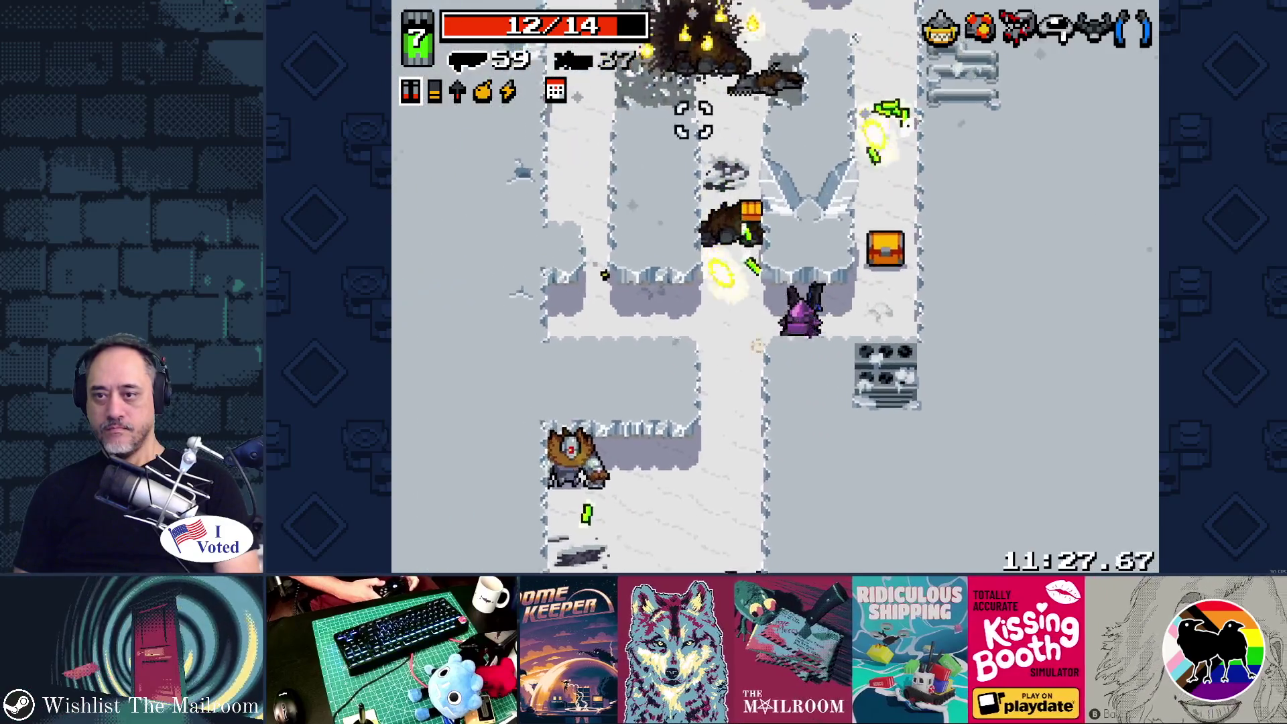
{"action": "key", "text": "a"}
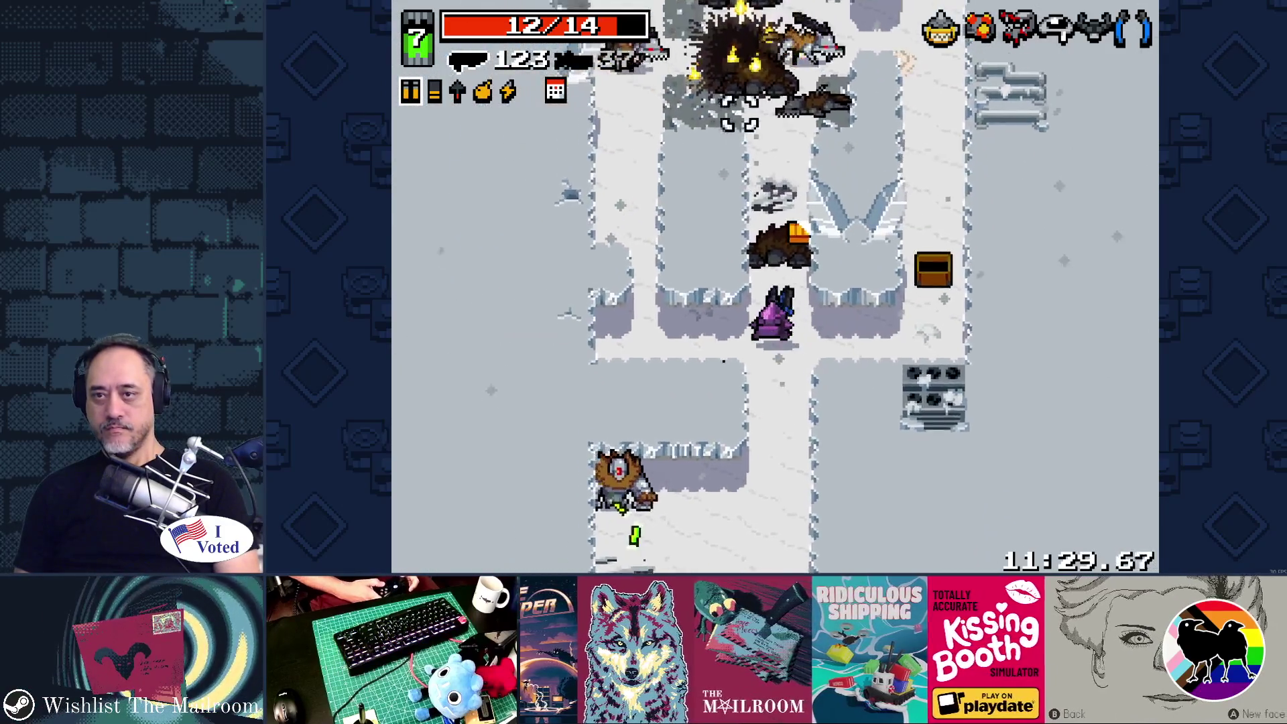
{"action": "left_click", "coordinate": [711, 158]}
{"action": "key", "text": "a"}
{"action": "key", "text": "w"}
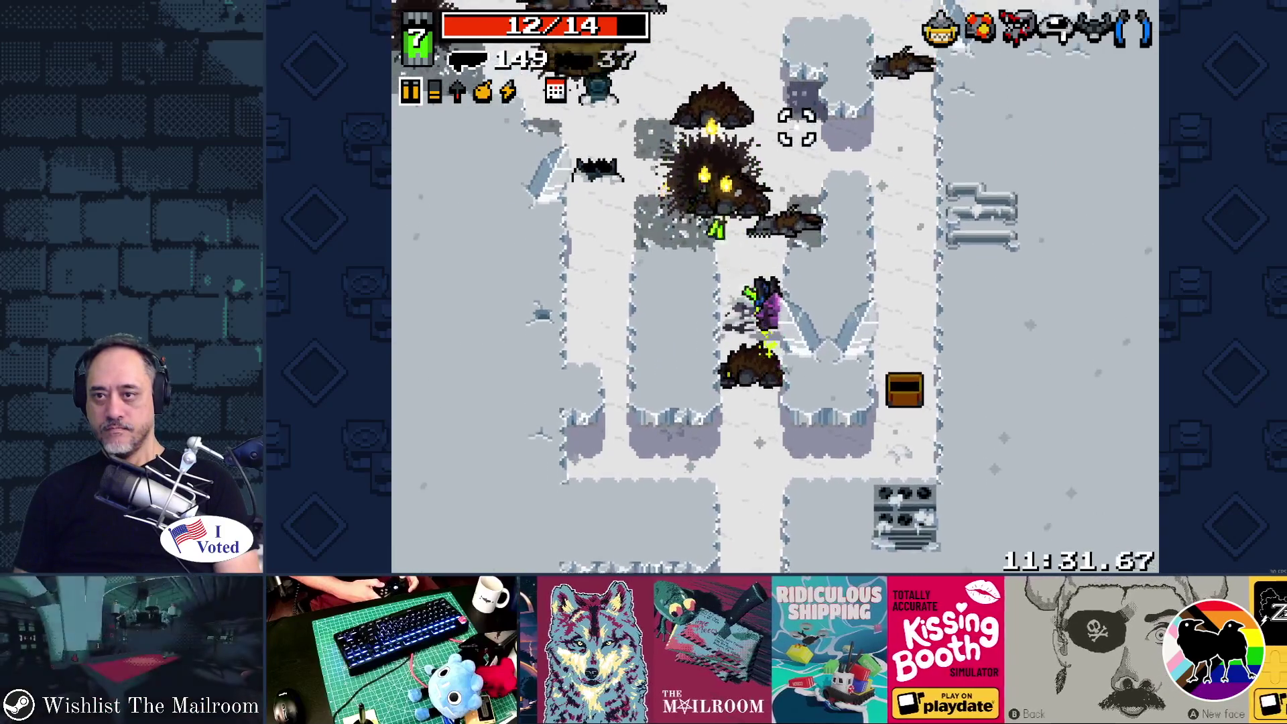
Weave through the snow and shoot at the enemies ahead.
{"action": "key", "text": "s"}
{"action": "key", "text": "d"}
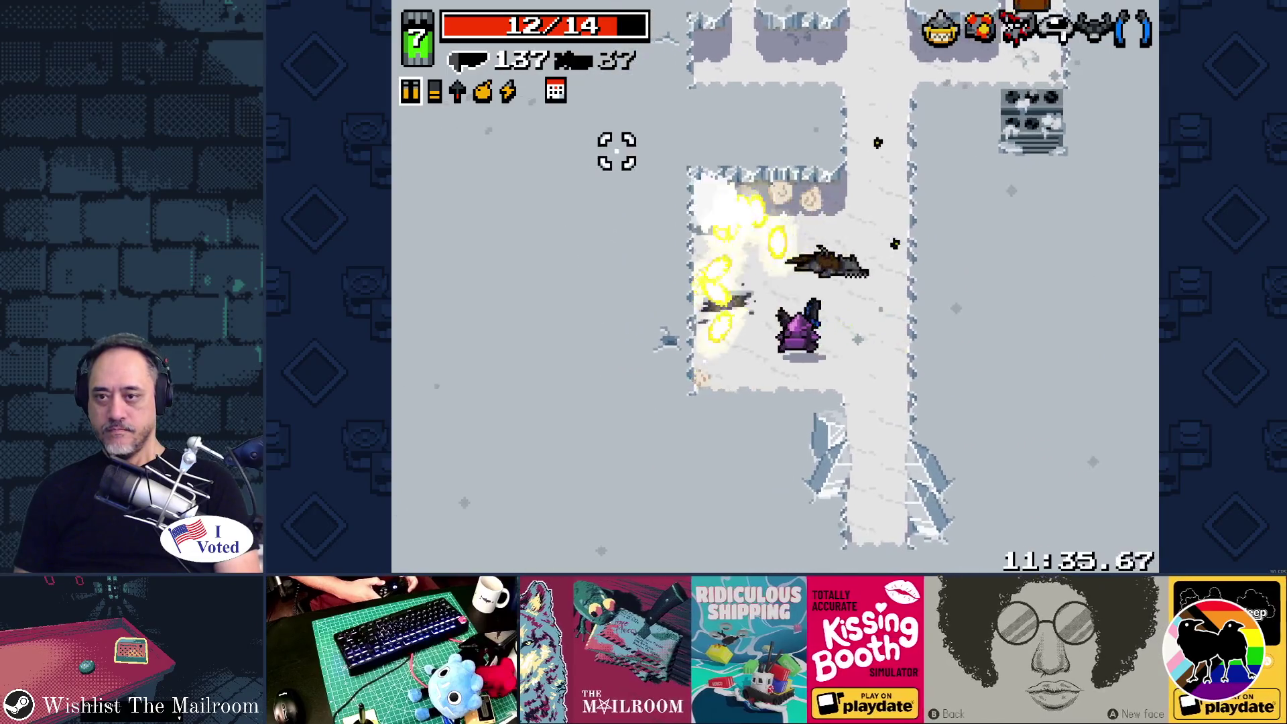
{"action": "key", "text": "w"}
{"action": "key", "text": "a"}
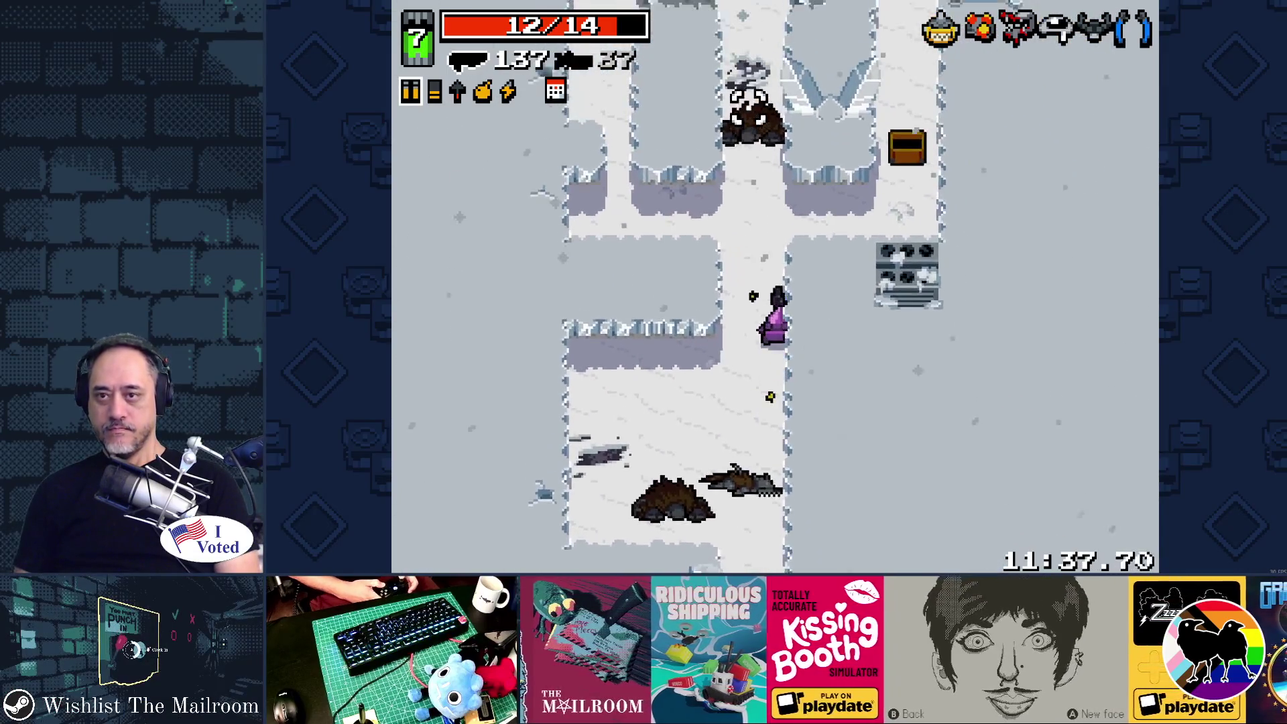
{"action": "key", "text": "w"}
{"action": "left_click", "coordinate": [789, 530]}
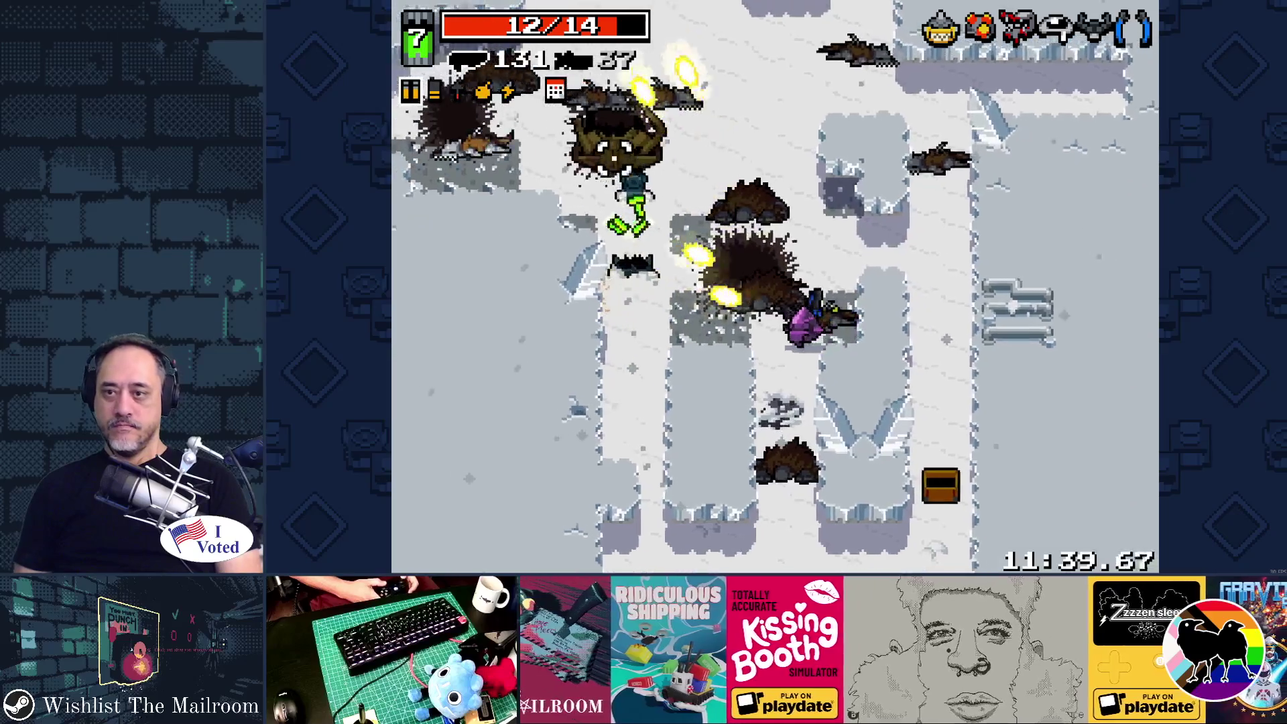
{"action": "key", "text": "a"}
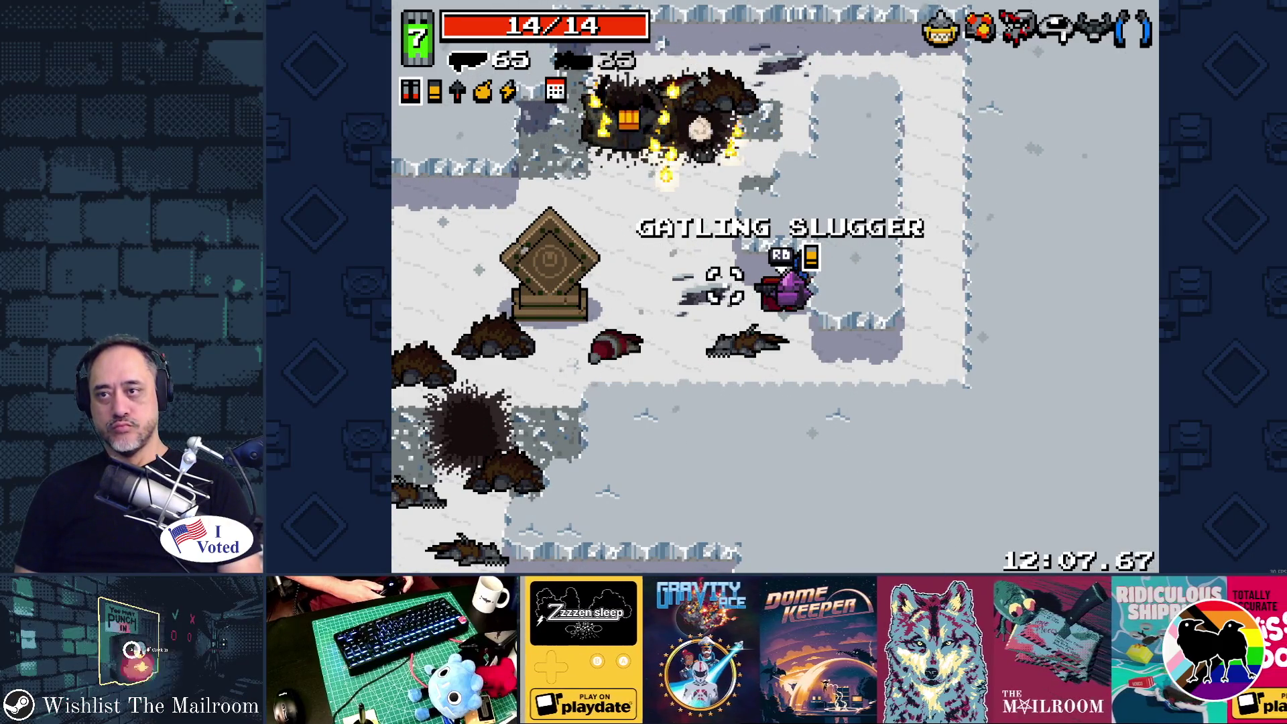
Swap weapons and fire along the ice at enemies and the Lil Hunter boss.
{"action": "key", "text": "space"}
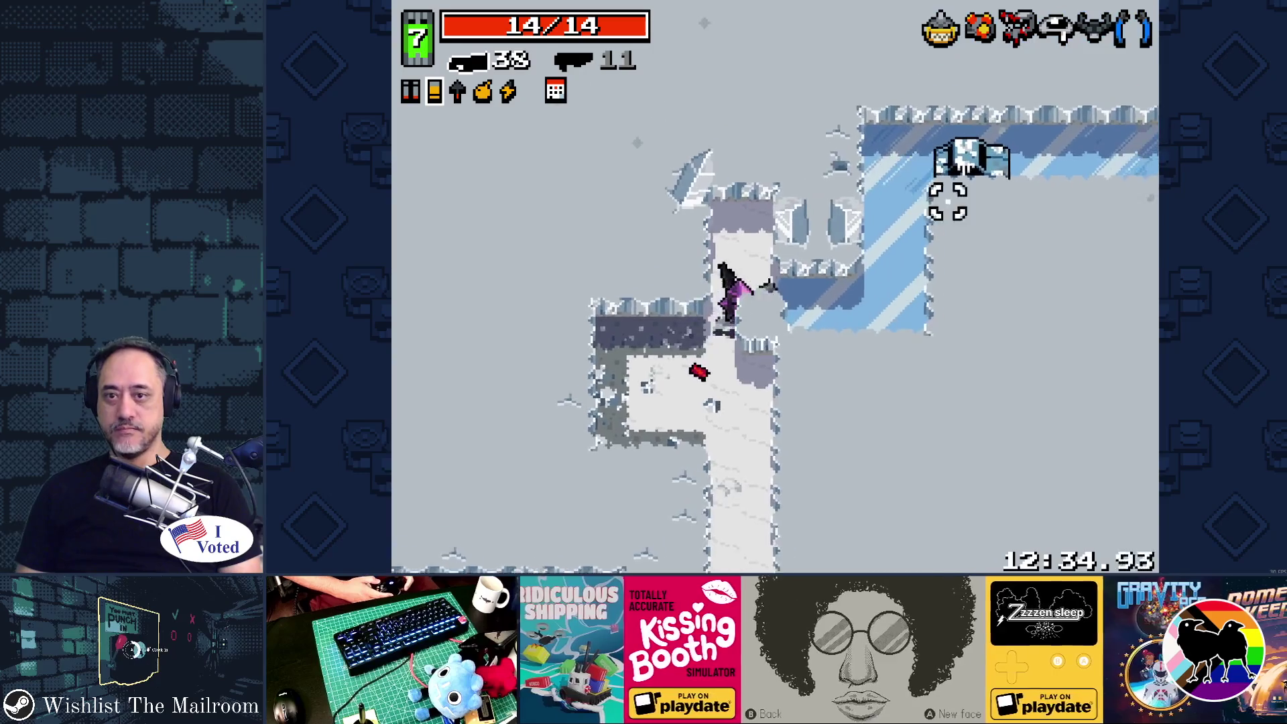
{"action": "left_click", "coordinate": [850, 118]}
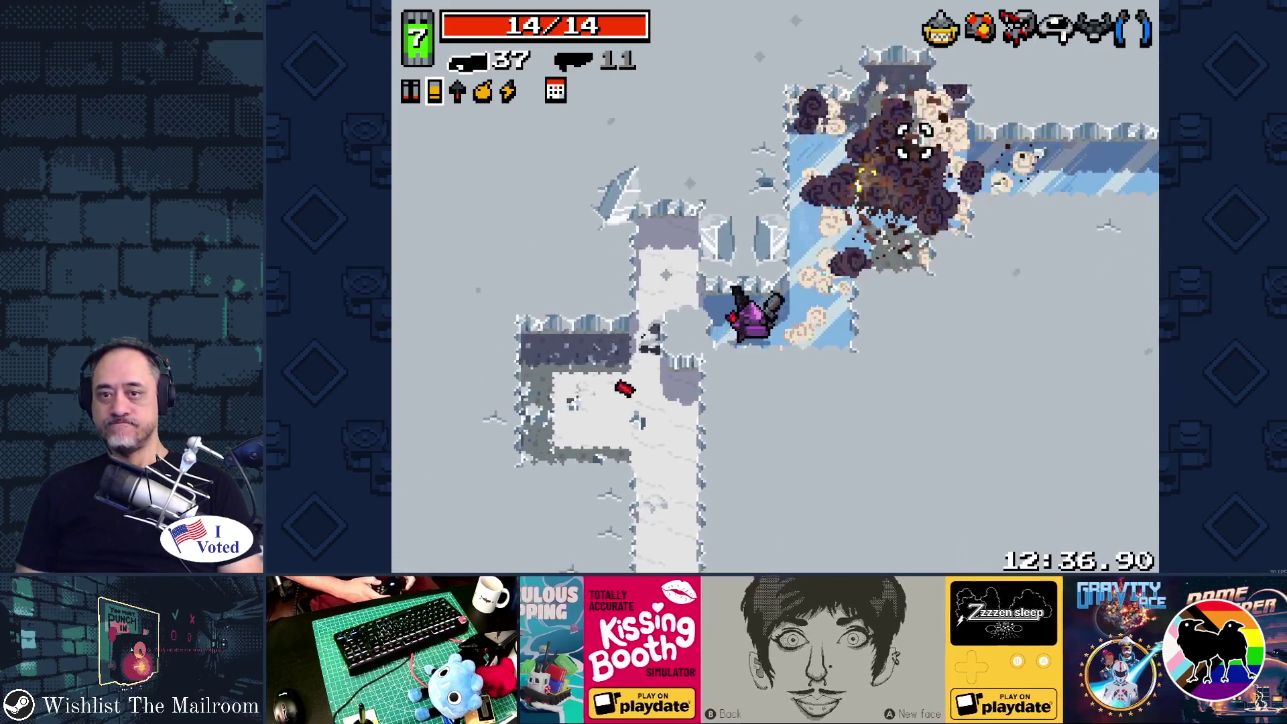
{"action": "left_click", "coordinate": [963, 279]}
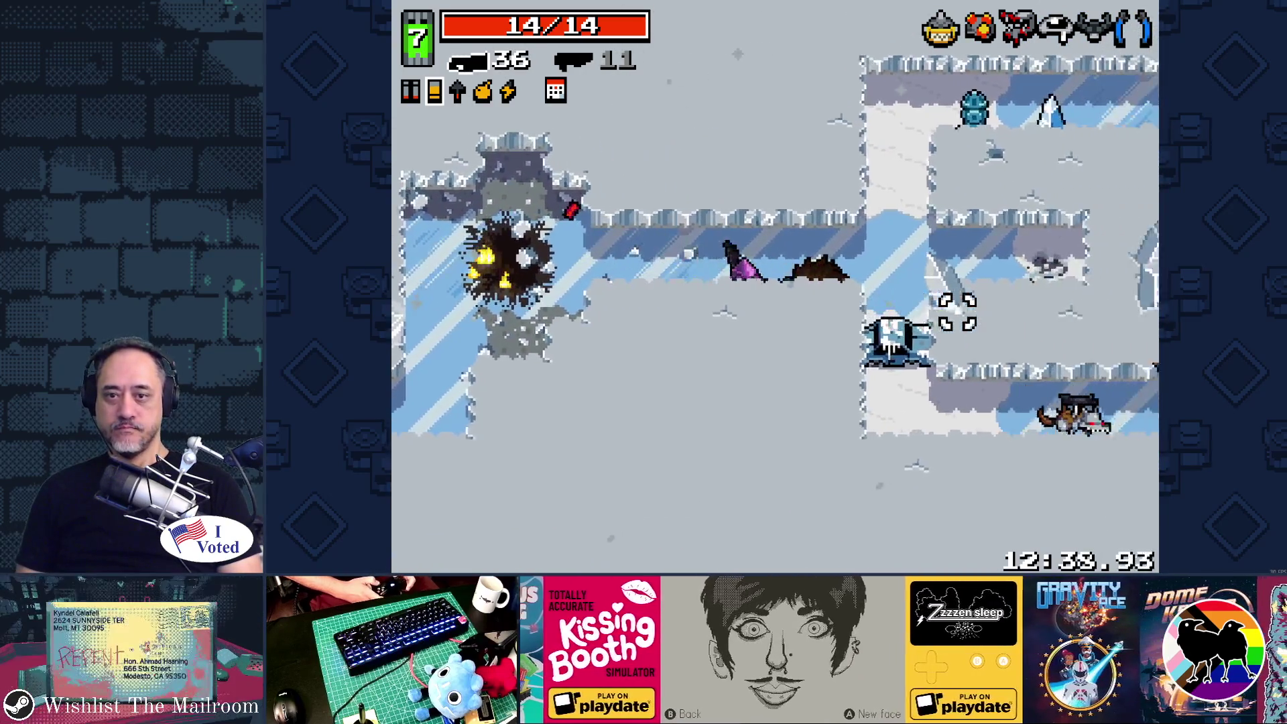
{"action": "left_click", "coordinate": [924, 388]}
{"action": "left_click", "coordinate": [921, 396]}
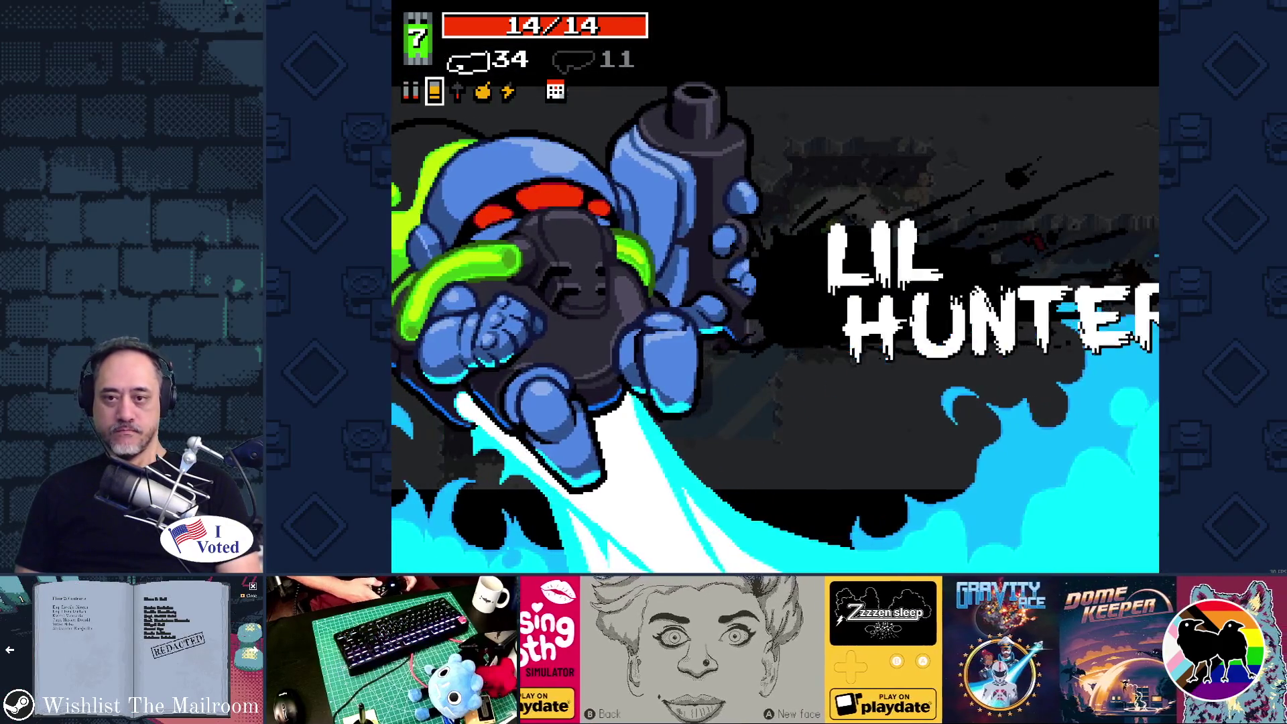
{"action": "left_click", "coordinate": [896, 158]}
{"action": "left_click", "coordinate": [871, 143]}
{"action": "left_click", "coordinate": [868, 136]}
{"action": "left_click", "coordinate": [871, 134]}
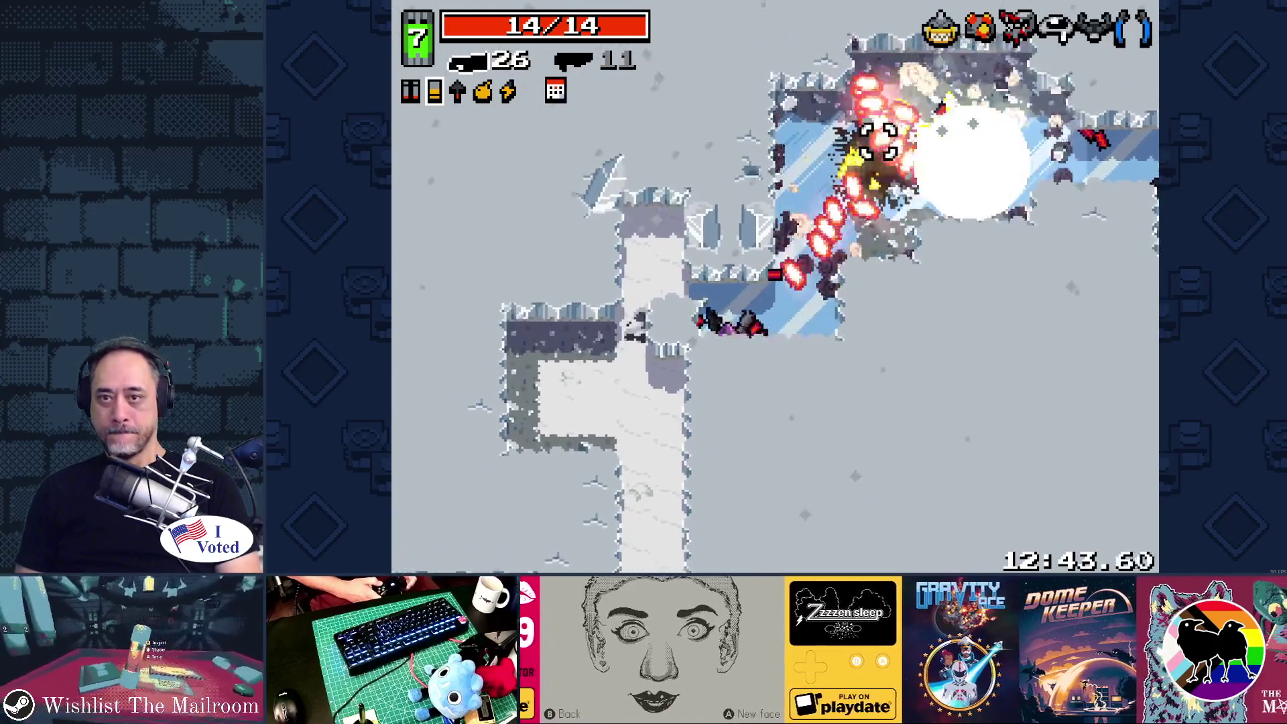
{"action": "left_click", "coordinate": [939, 221]}
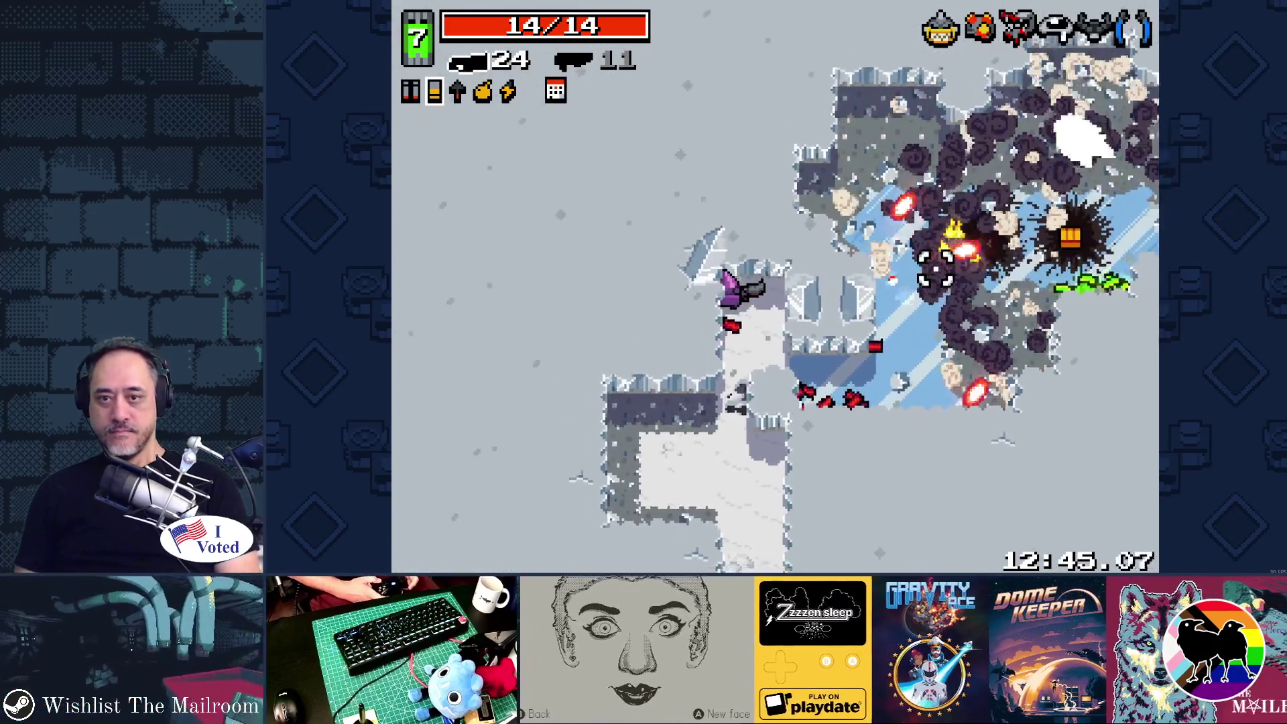
Move right collecting bullet and shell pickups while firing at enemies.
{"action": "key", "text": "d"}
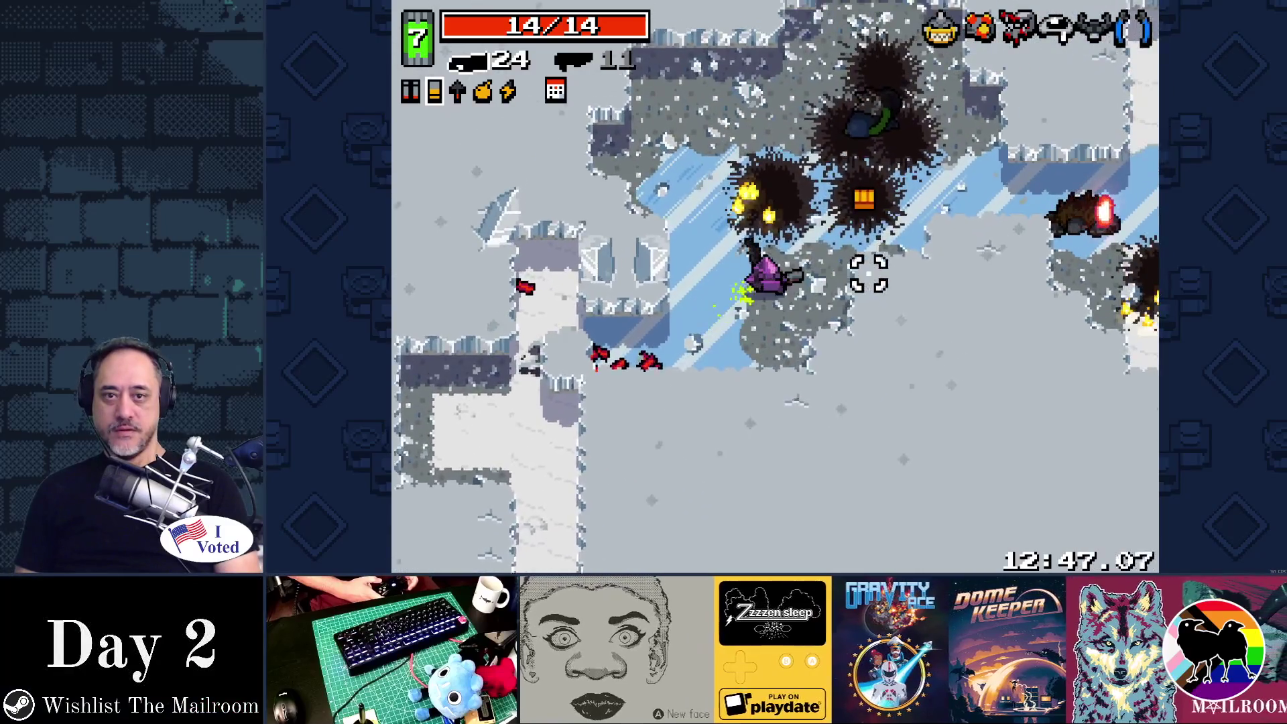
{"action": "key", "text": "d"}
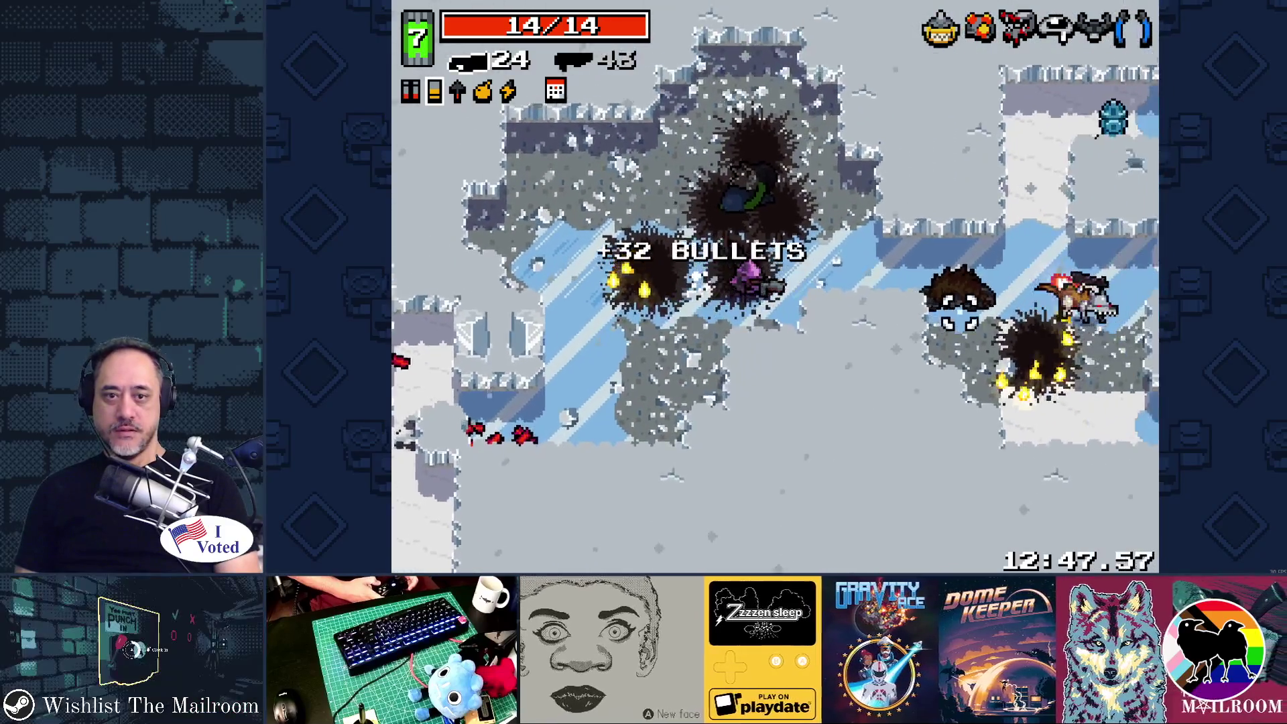
{"action": "left_click", "coordinate": [905, 362]}
{"action": "left_click", "coordinate": [938, 422]}
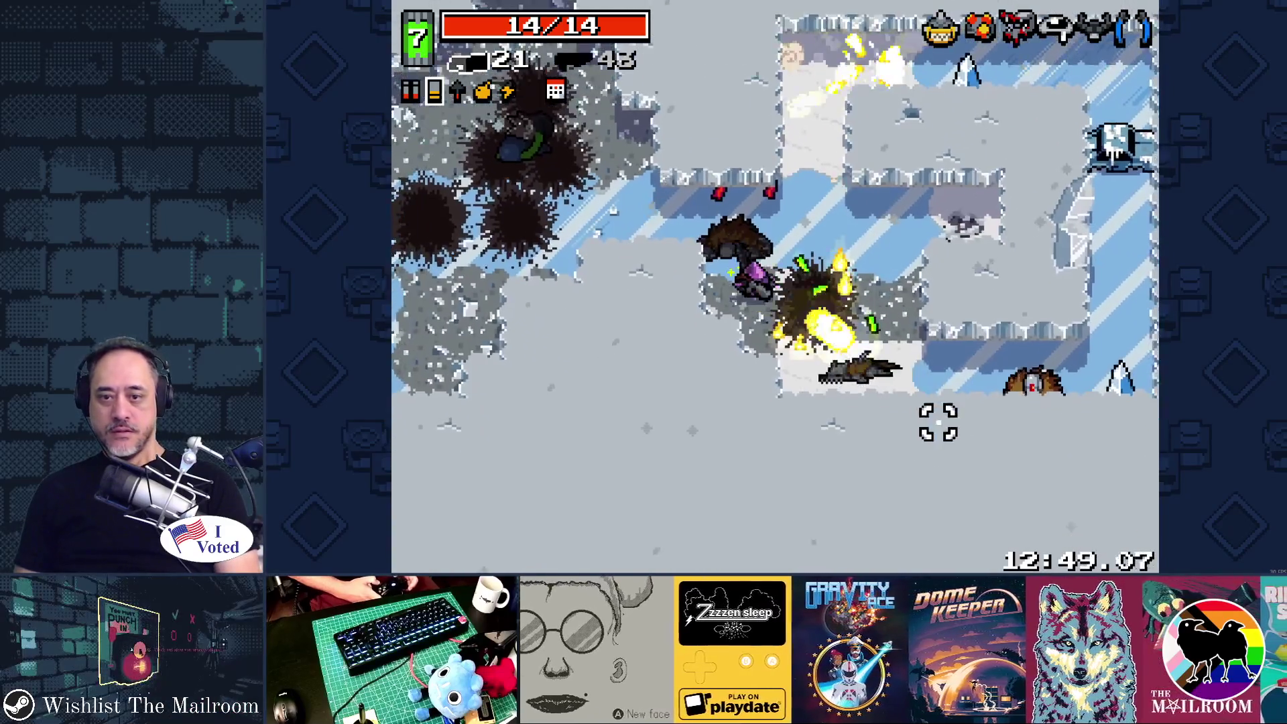
{"action": "key", "text": "d"}
{"action": "left_click", "coordinate": [936, 402]}
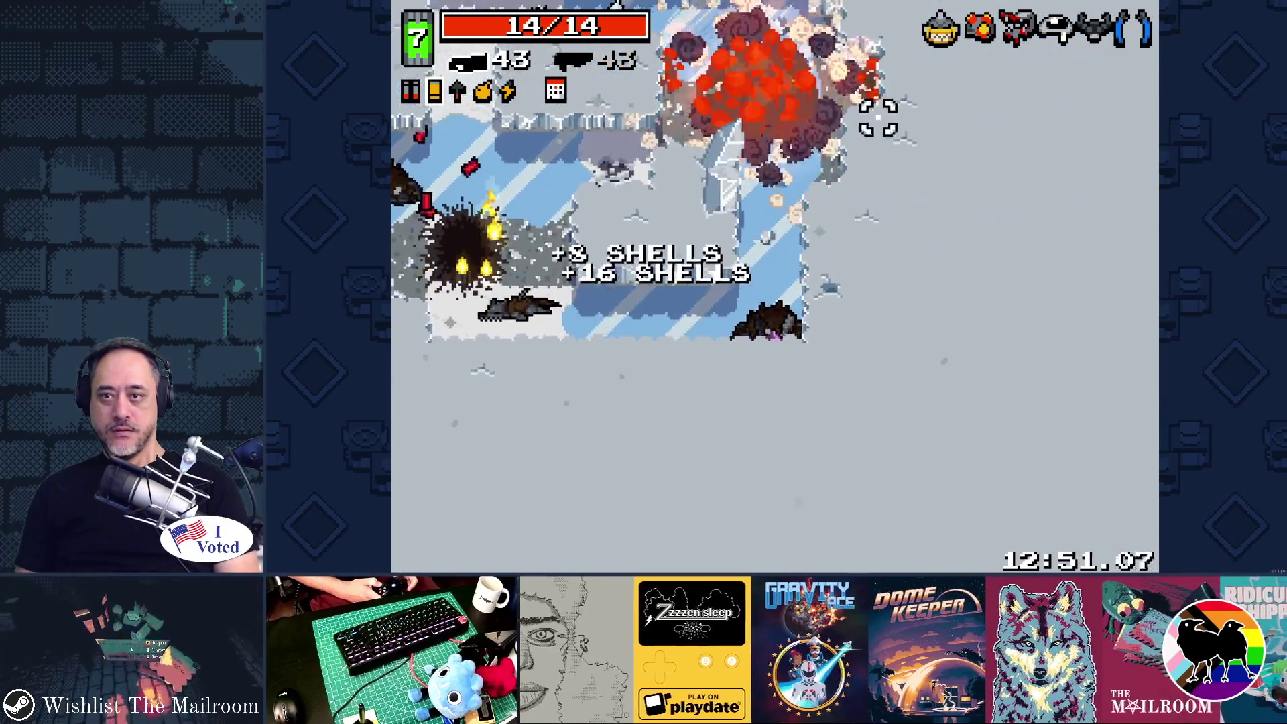
{"action": "key", "text": "w"}
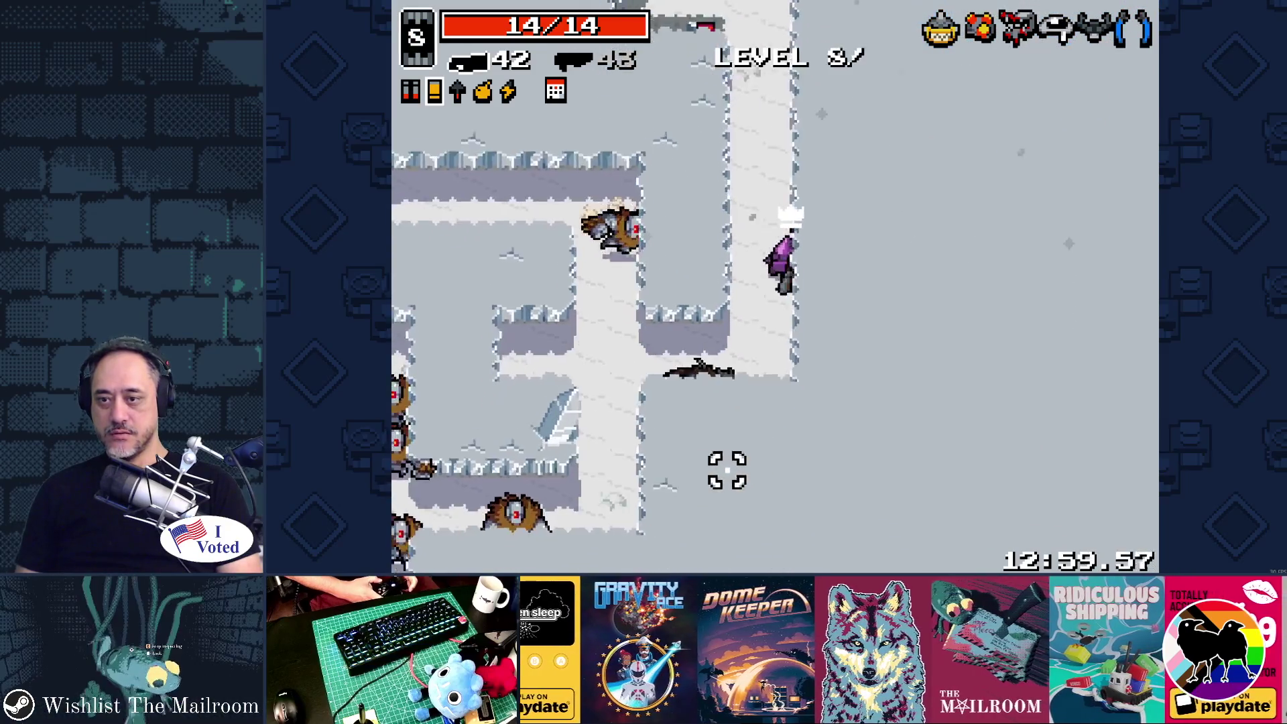
Fire bolts at the nearby enemies, grab the shell pickup, and swap weapons.
{"action": "left_click", "coordinate": [600, 187]}
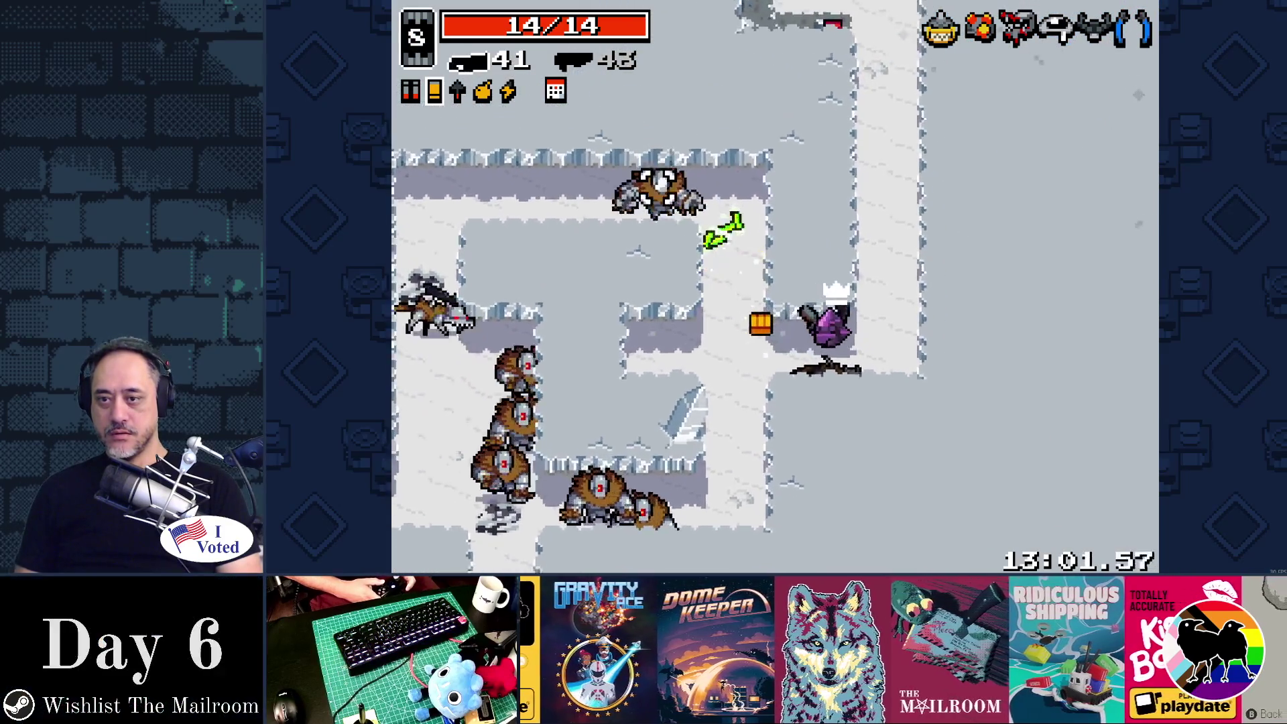
{"action": "key", "text": "a"}
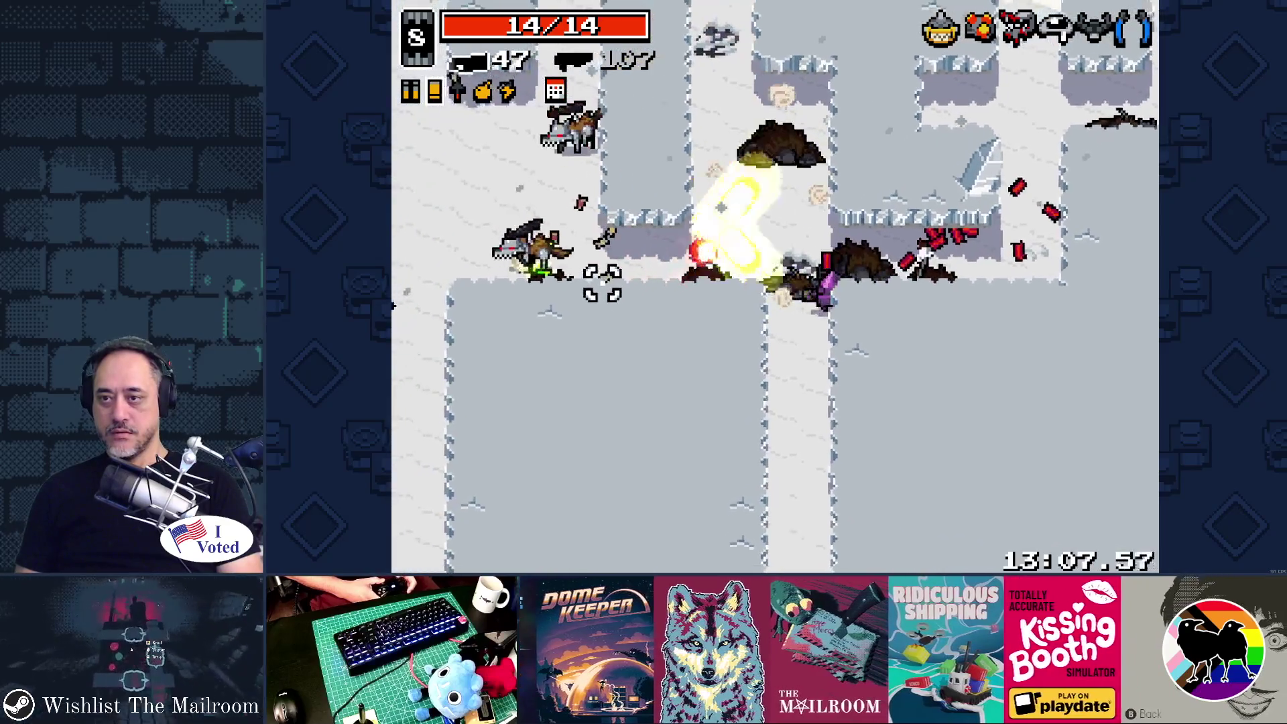
{"action": "left_click", "coordinate": [606, 287]}
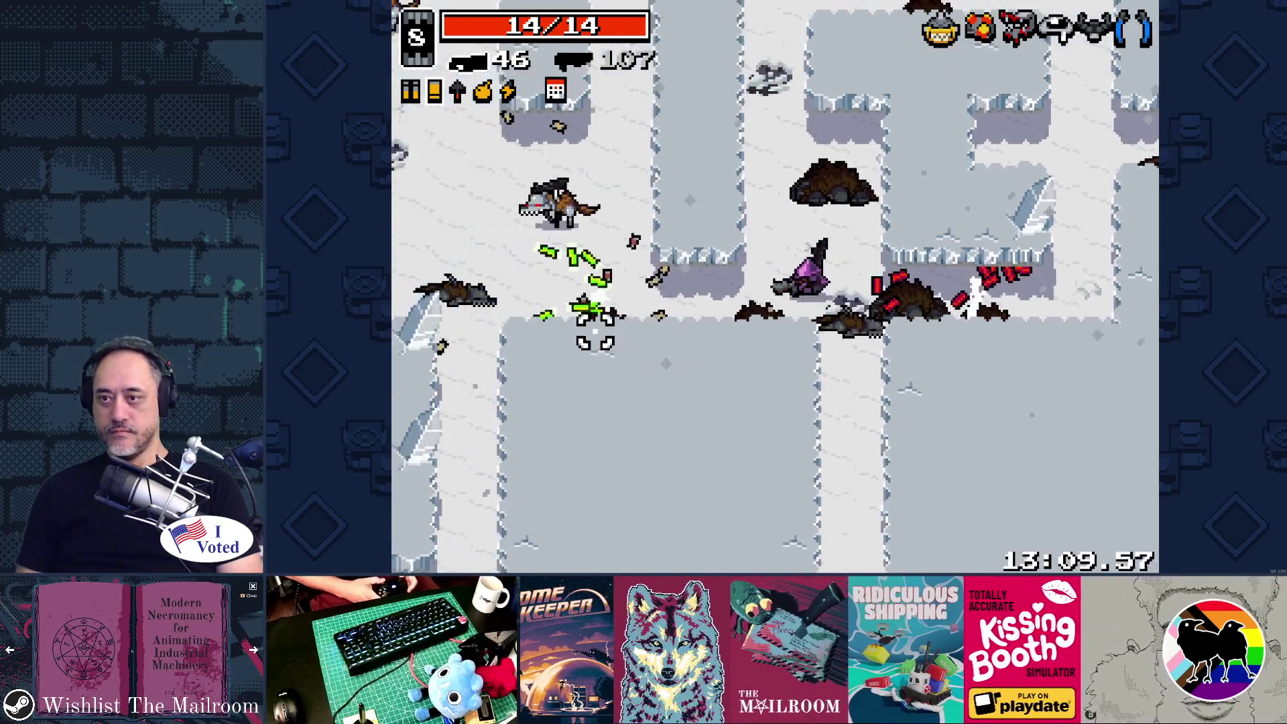
{"action": "key", "text": "a"}
{"action": "left_click", "coordinate": [603, 201]}
{"action": "left_click", "coordinate": [639, 135]}
{"action": "left_click", "coordinate": [609, 199]}
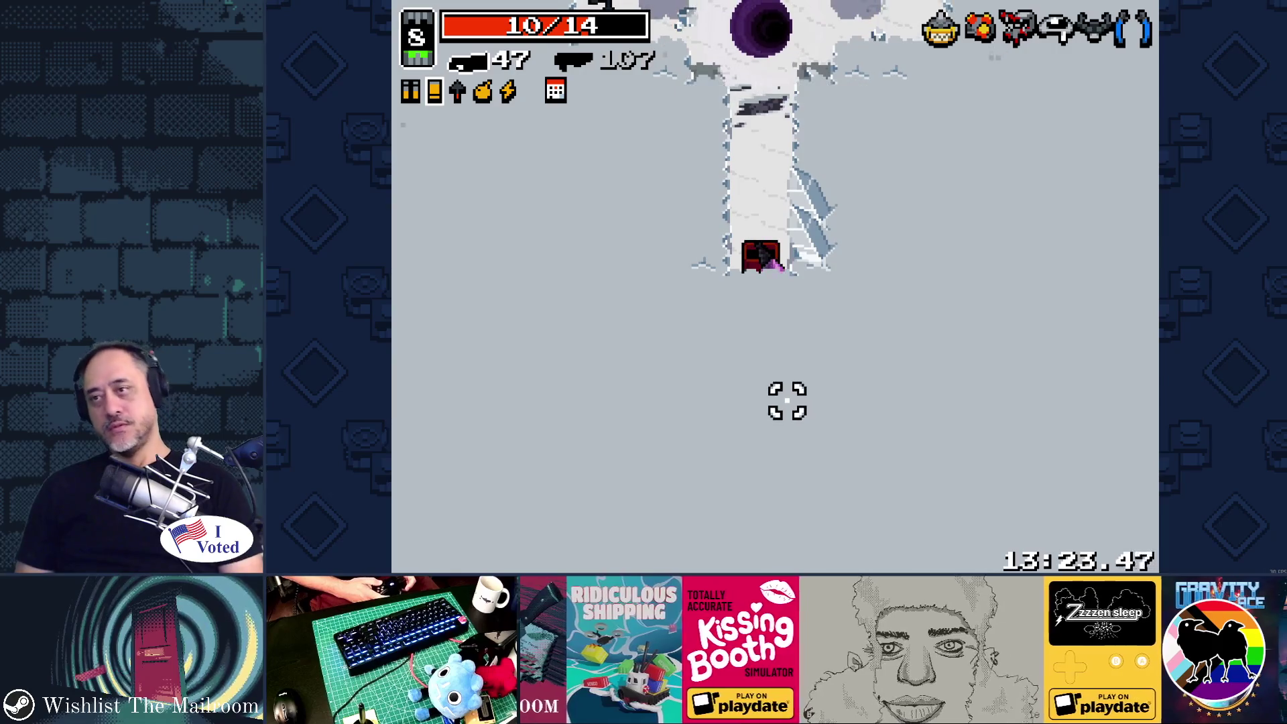
{"action": "key", "text": "space"}
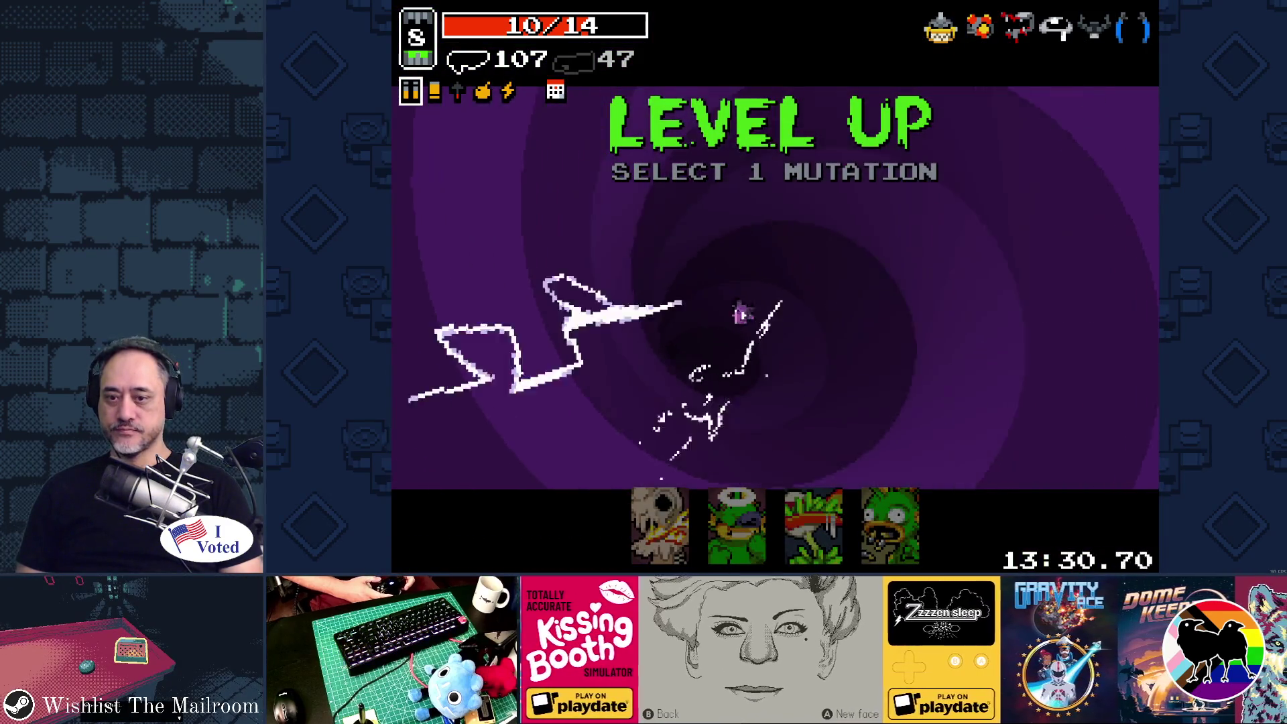
Browse past Plutonium Hunger and select Recycle Gland as the mutation.
{"action": "key", "text": "Right"}
{"action": "key", "text": "Right"}
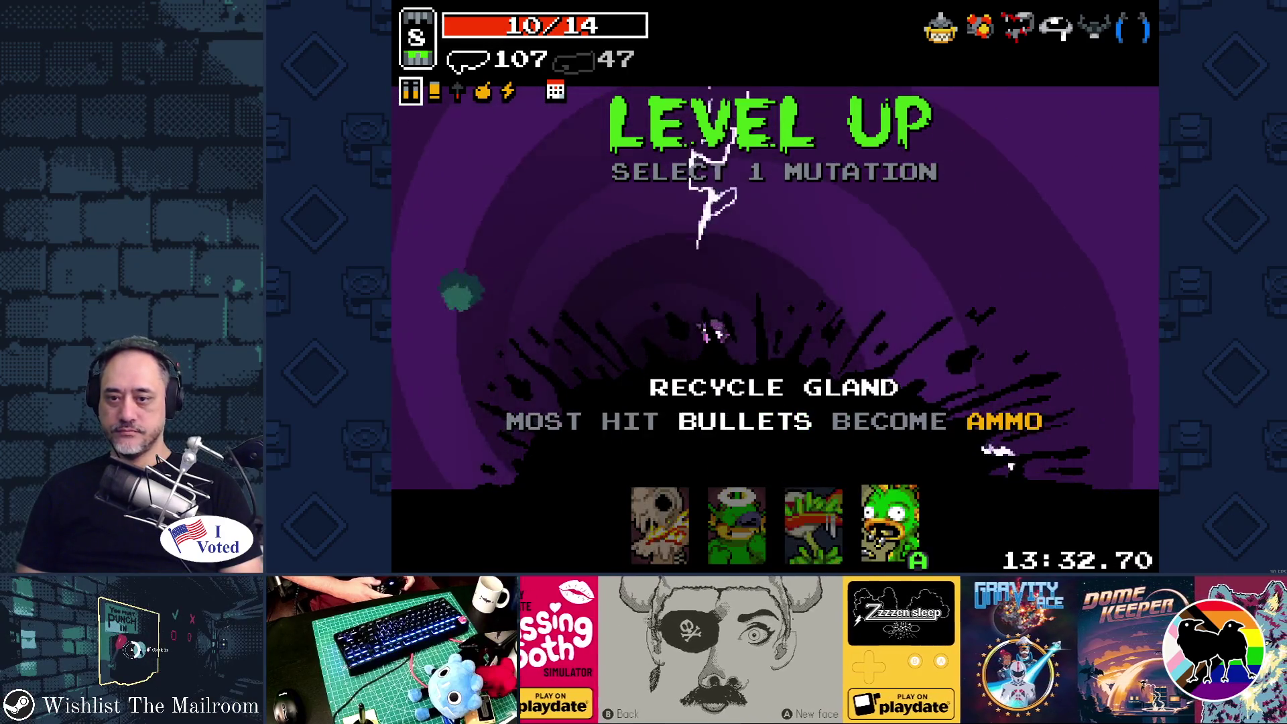
{"action": "key", "text": "Left"}
{"action": "key", "text": "Left"}
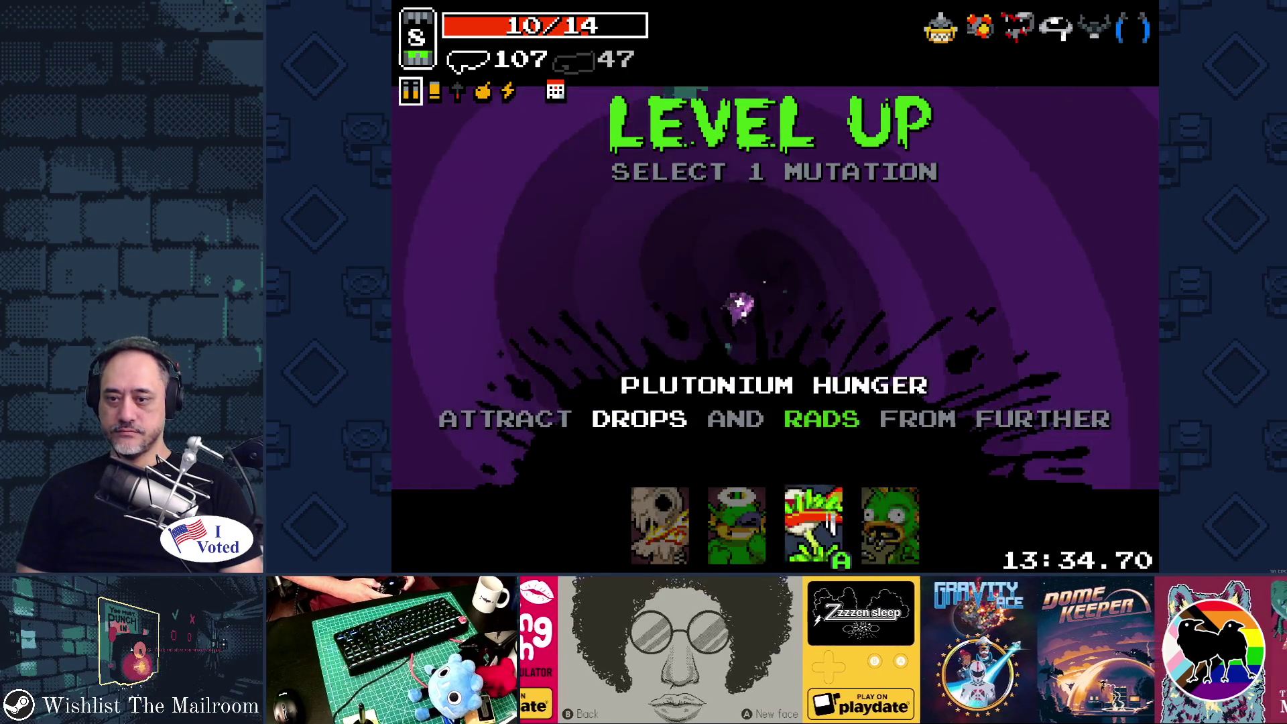
{"action": "key", "text": "Right"}
{"action": "key", "text": "Right"}
{"action": "key", "text": "Return"}
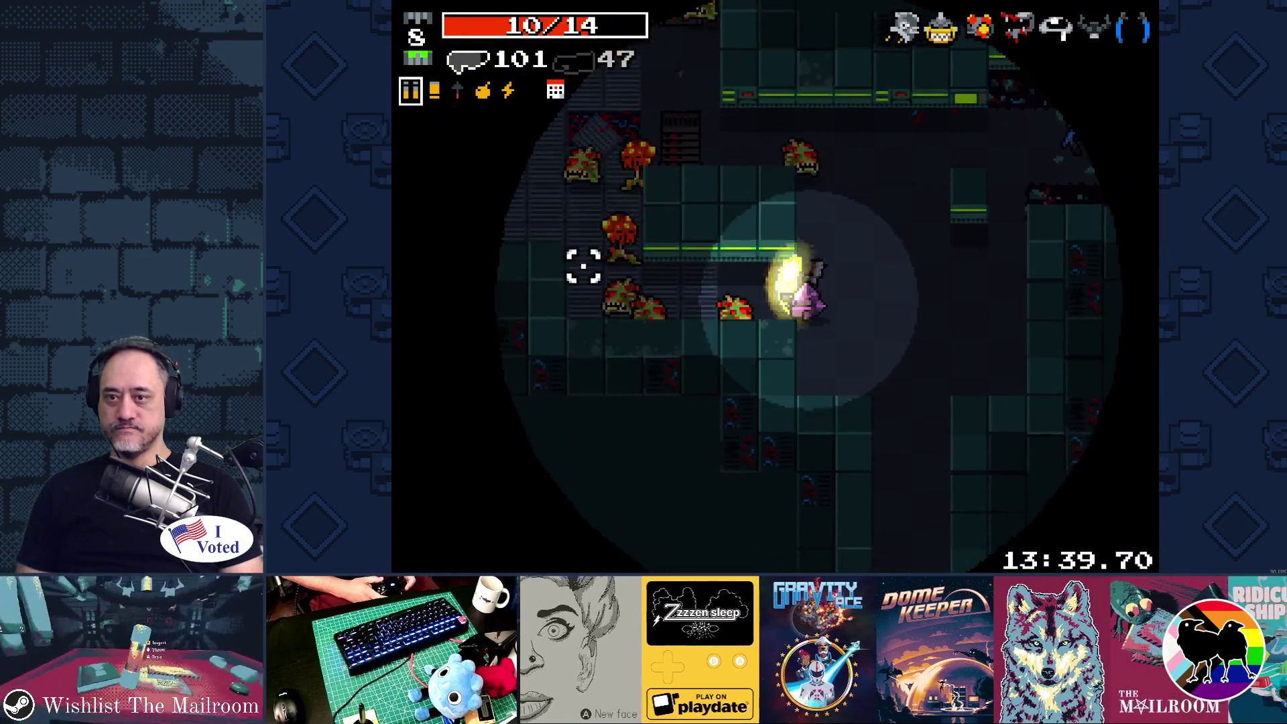
Spray fire across the enemies surrounding the character.
{"action": "left_click", "coordinate": [583, 265]}
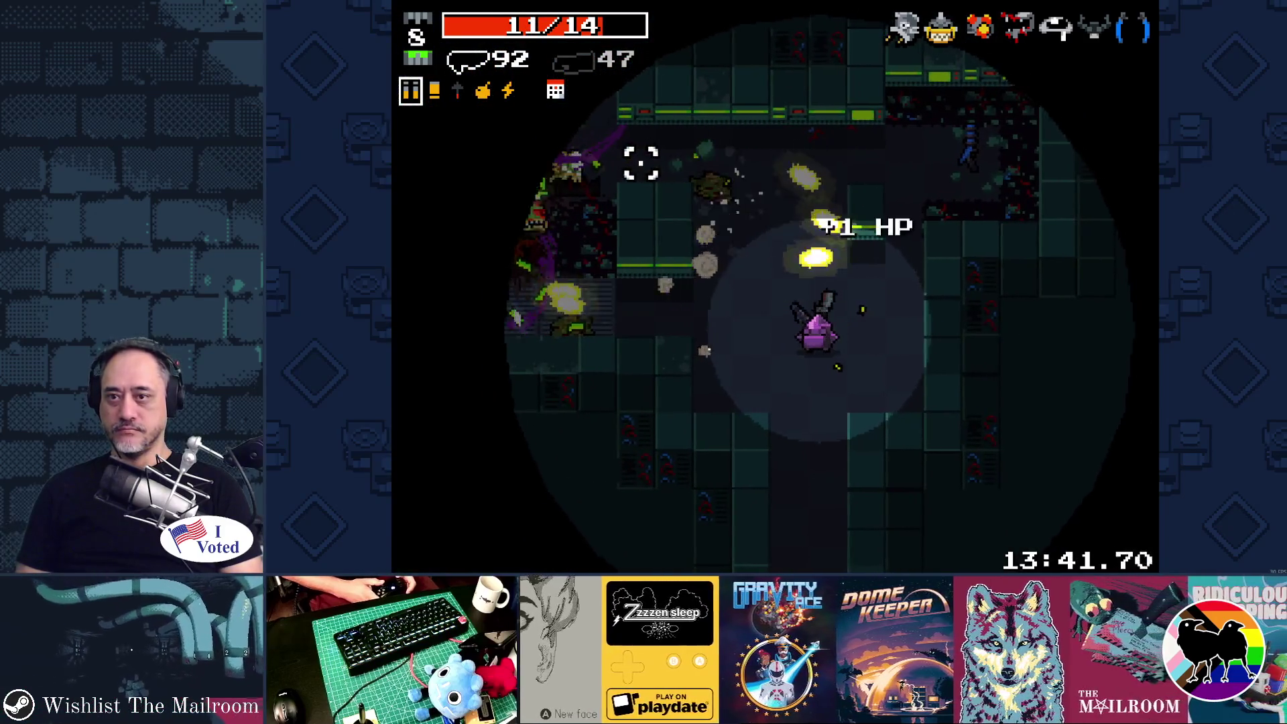
{"action": "mouse_move", "coordinate": [609, 218]}
{"action": "left_mouse_down"}
{"action": "mouse_move", "coordinate": [718, 106]}
{"action": "mouse_move", "coordinate": [658, 201]}
{"action": "mouse_move", "coordinate": [639, 174]}
{"action": "left_mouse_up"}
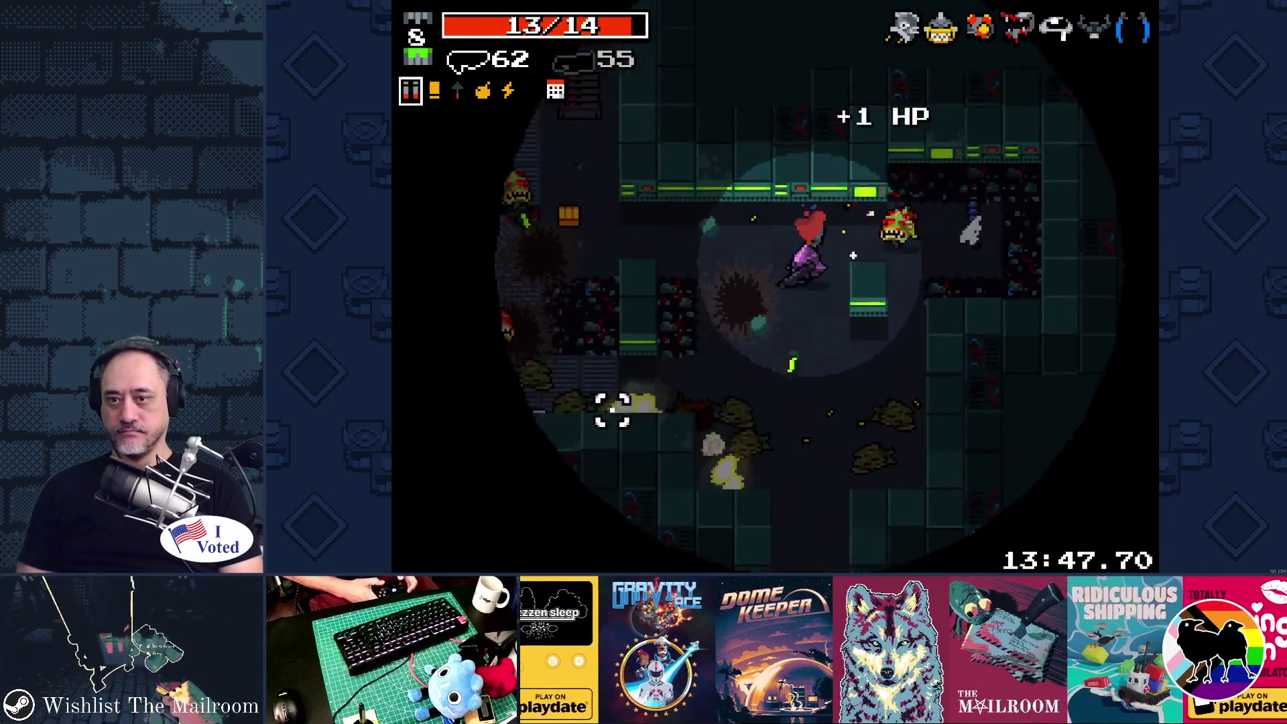
{"action": "mouse_move", "coordinate": [672, 117]}
{"action": "left_mouse_down"}
{"action": "mouse_move", "coordinate": [833, 110]}
{"action": "mouse_move", "coordinate": [733, 161]}
{"action": "left_mouse_up"}
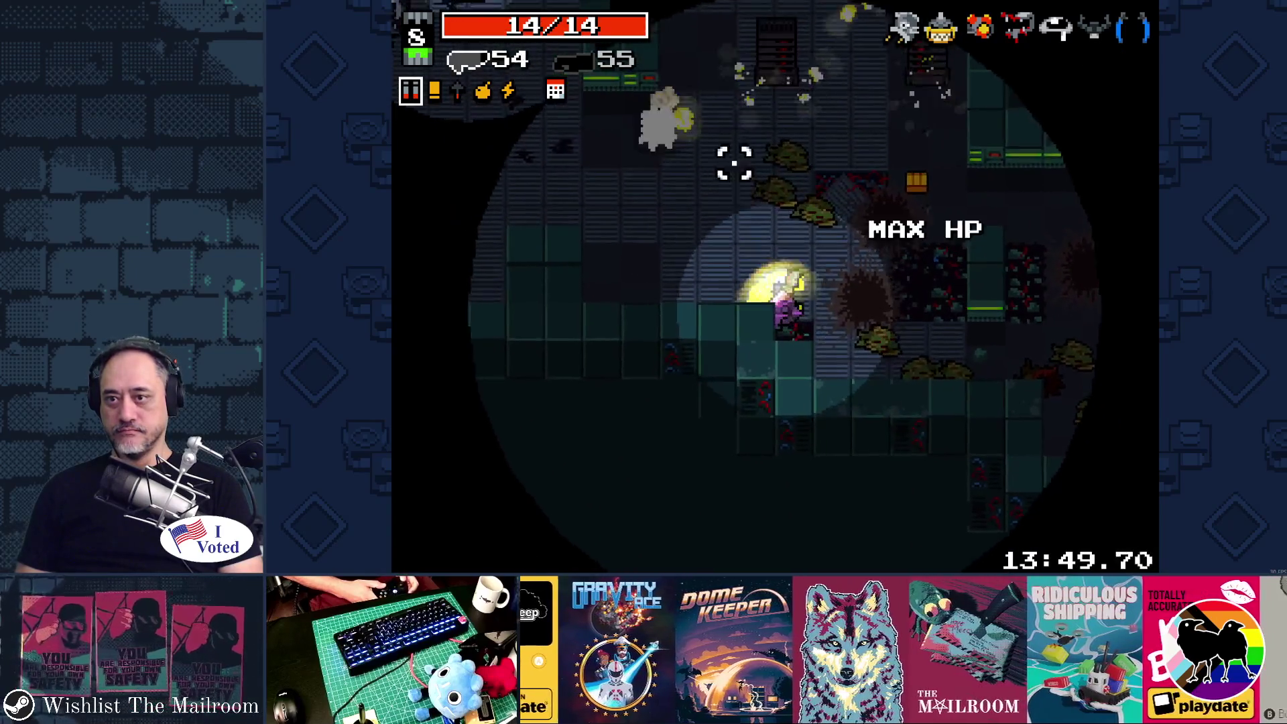
{"action": "mouse_move", "coordinate": [925, 167]}
{"action": "left_mouse_down"}
{"action": "mouse_move", "coordinate": [902, 159]}
{"action": "mouse_move", "coordinate": [624, 290]}
{"action": "mouse_move", "coordinate": [827, 454]}
{"action": "mouse_move", "coordinate": [934, 365]}
{"action": "mouse_move", "coordinate": [926, 170]}
{"action": "mouse_move", "coordinate": [804, 109]}
{"action": "mouse_move", "coordinate": [753, 109]}
{"action": "mouse_move", "coordinate": [622, 239]}
{"action": "left_mouse_up"}
Collect the MAX ENERGY pickup and head toward the chest, shooting enemies up the corridor.
{"action": "key", "text": "a"}
{"action": "key", "text": "s"}
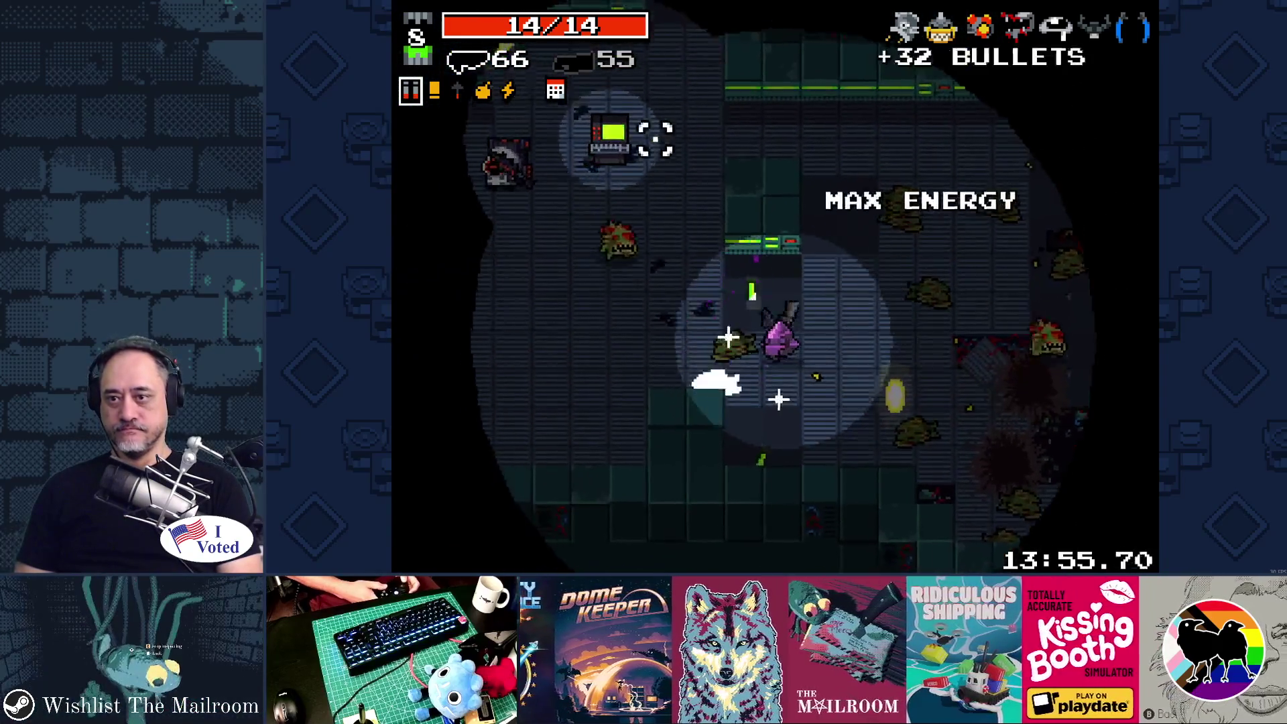
{"action": "key", "text": "a"}
{"action": "key", "text": "s"}
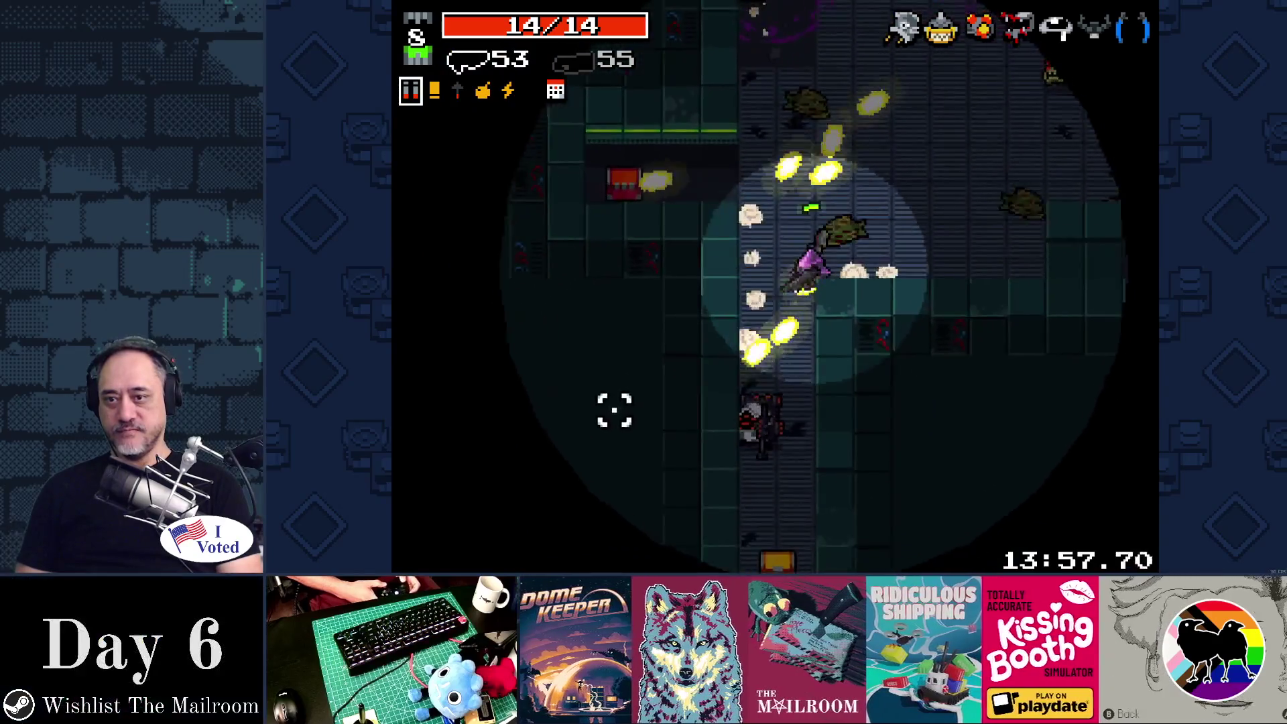
{"action": "key", "text": "s"}
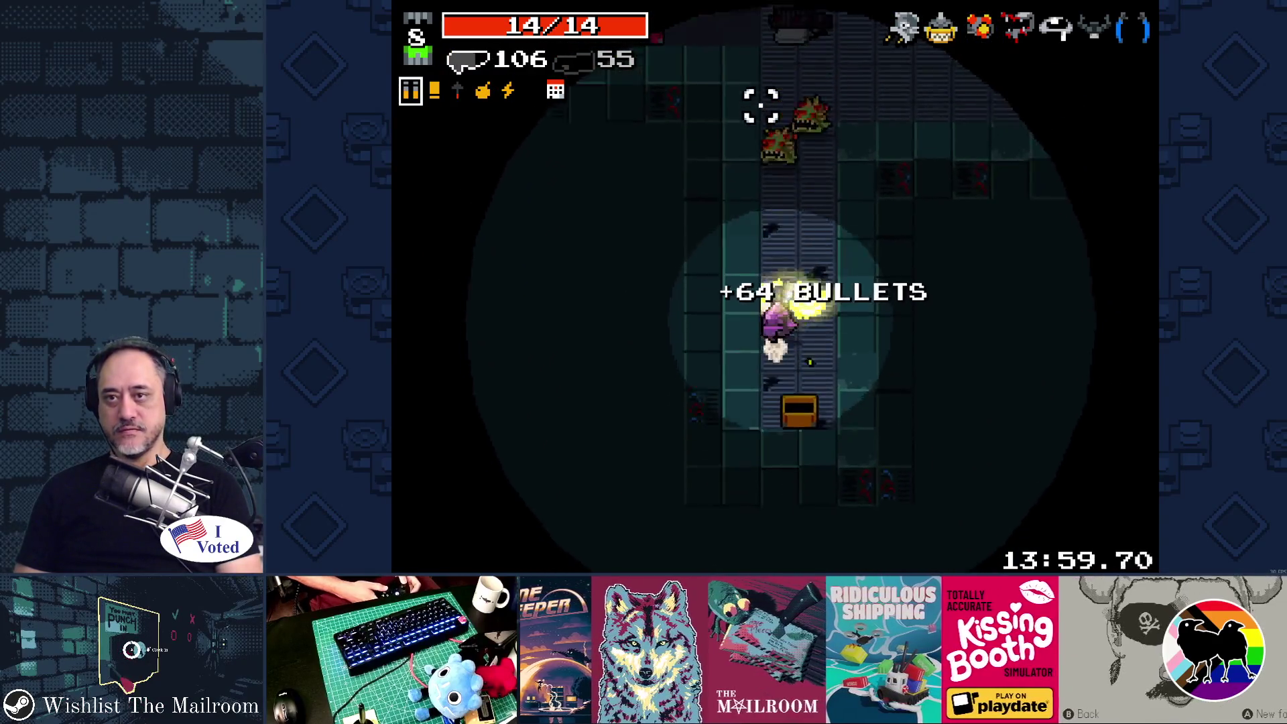
{"action": "key", "text": "w"}
{"action": "left_click", "coordinate": [758, 110]}
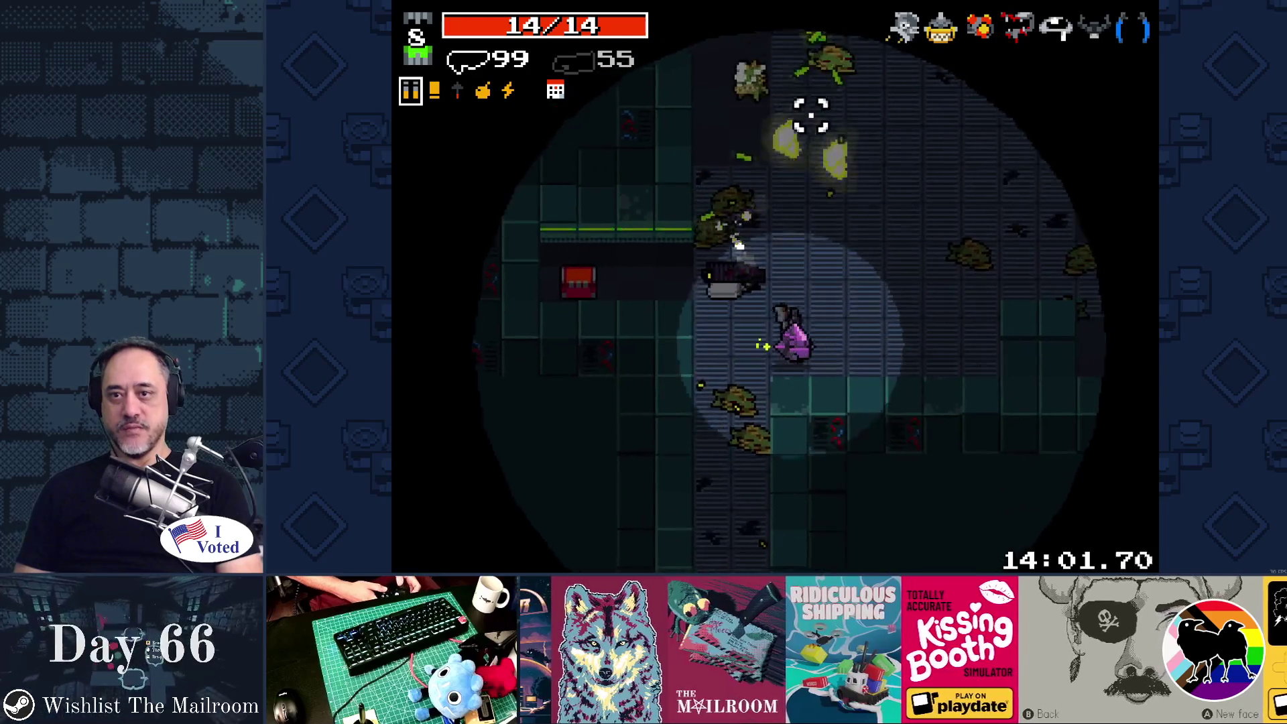
{"action": "left_click", "coordinate": [811, 114]}
{"action": "key", "text": "a"}
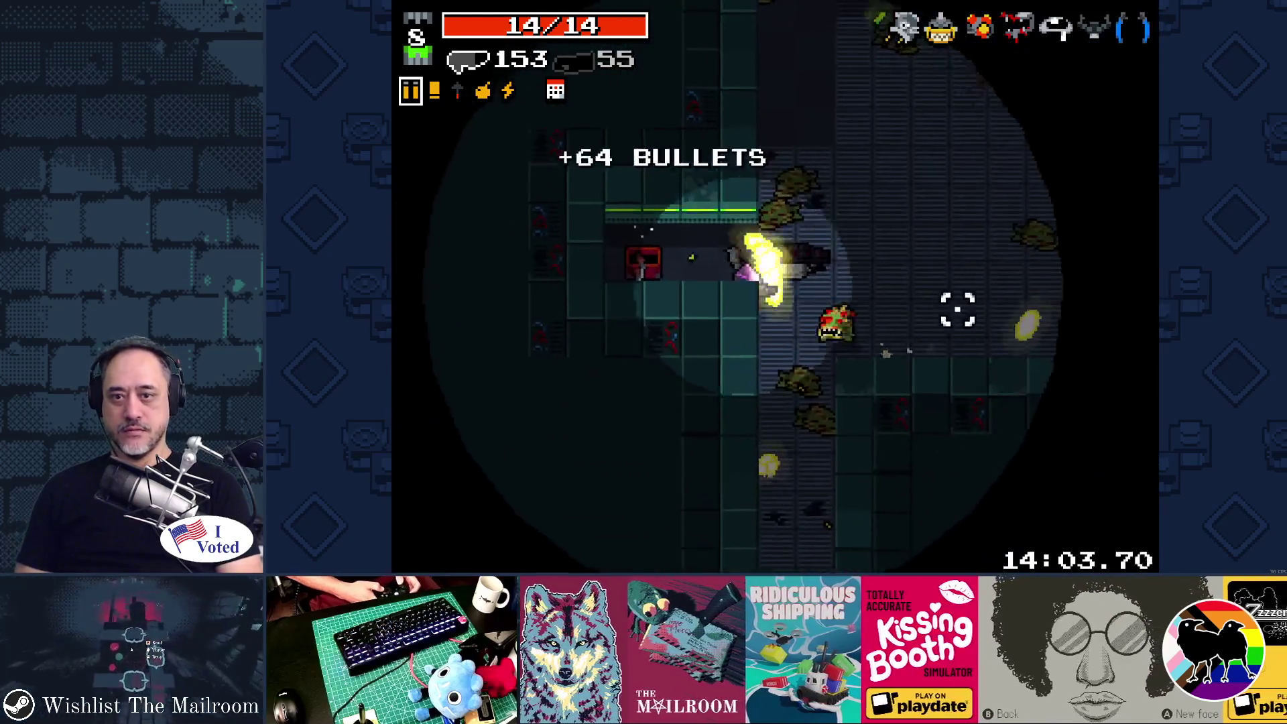
{"action": "key", "text": "d"}
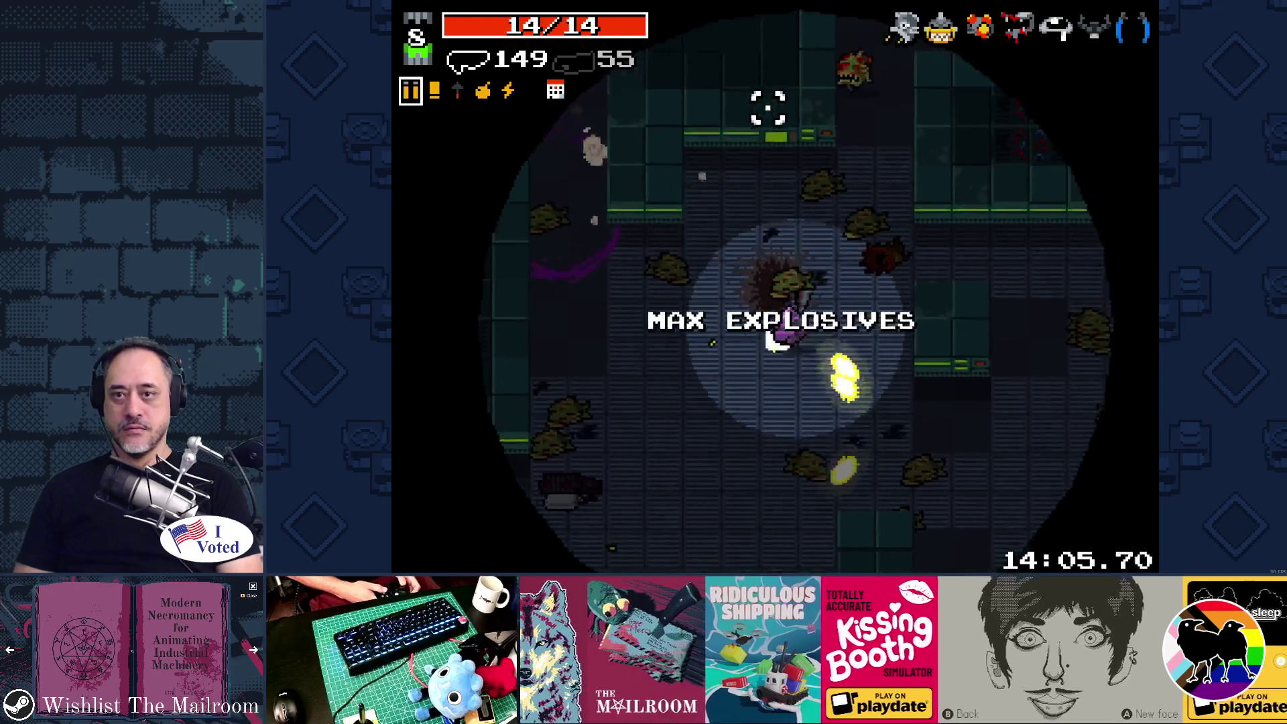
Clear the enemies above and below and gather the glowing pickups.
{"action": "left_click", "coordinate": [769, 111]}
{"action": "key", "text": "a"}
{"action": "left_click", "coordinate": [691, 116]}
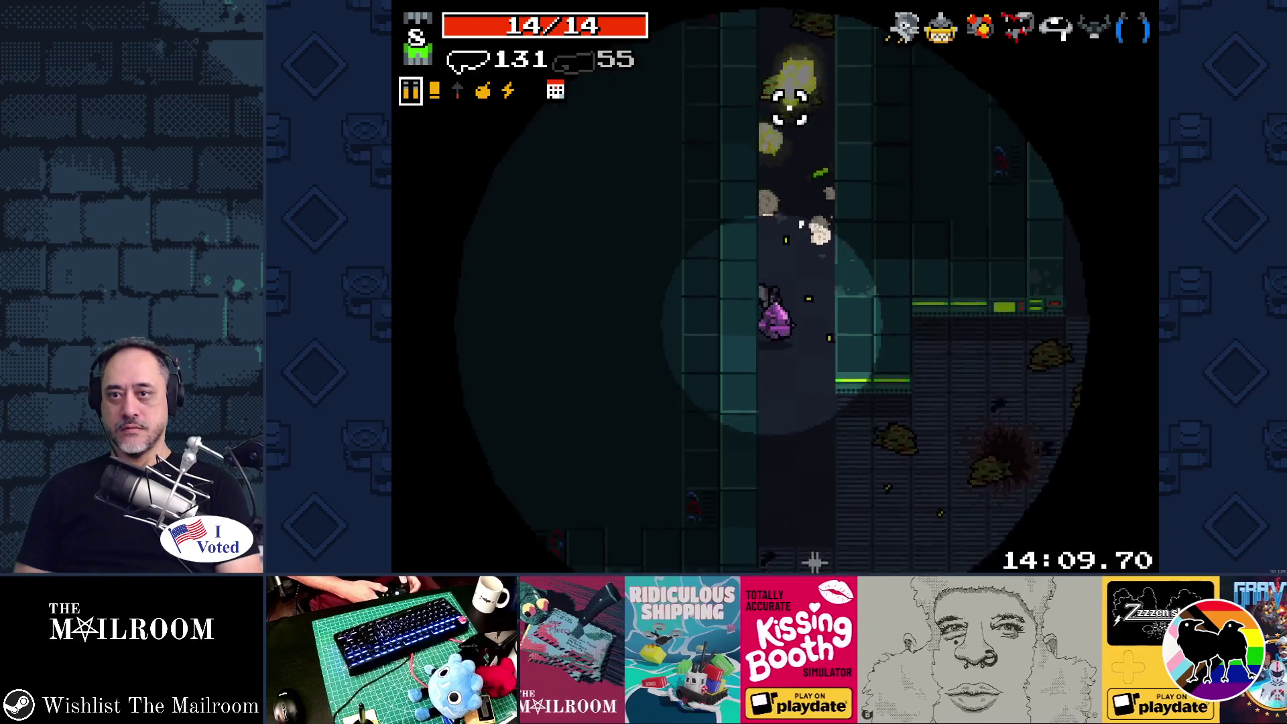
{"action": "left_click", "coordinate": [729, 109]}
{"action": "left_click", "coordinate": [758, 103]}
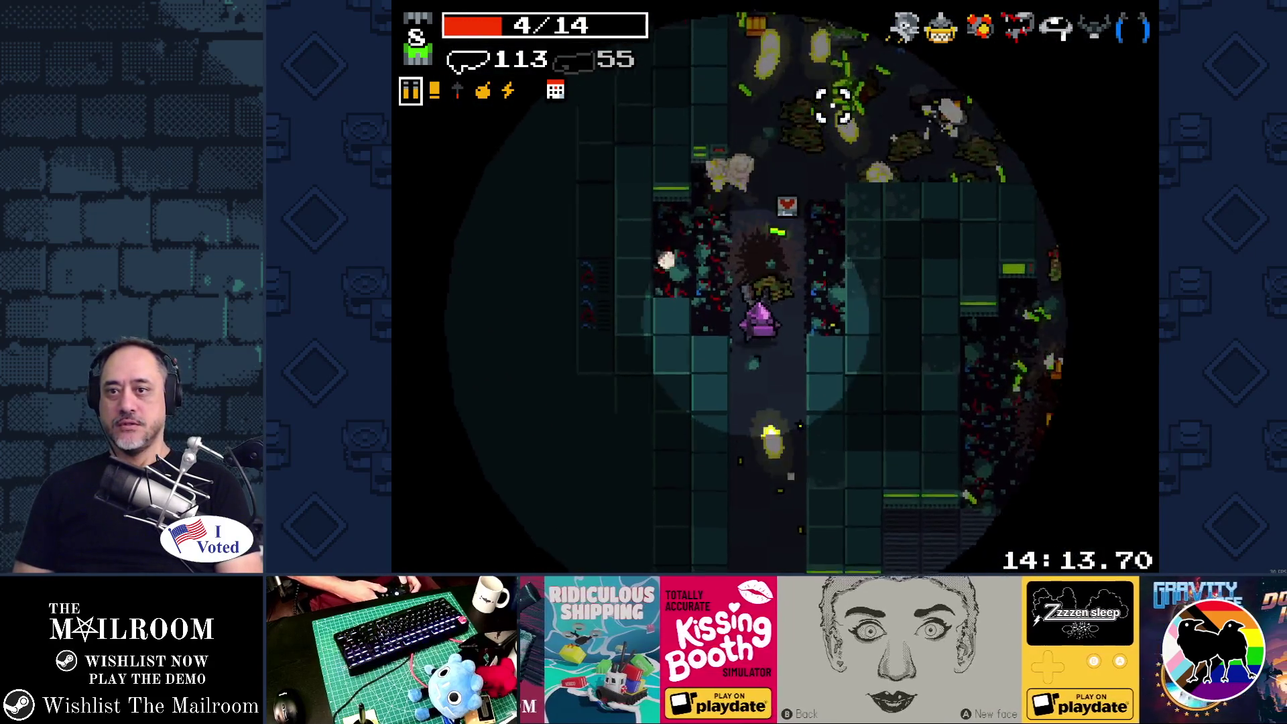
{"action": "key", "text": "w"}
{"action": "key", "text": "d"}
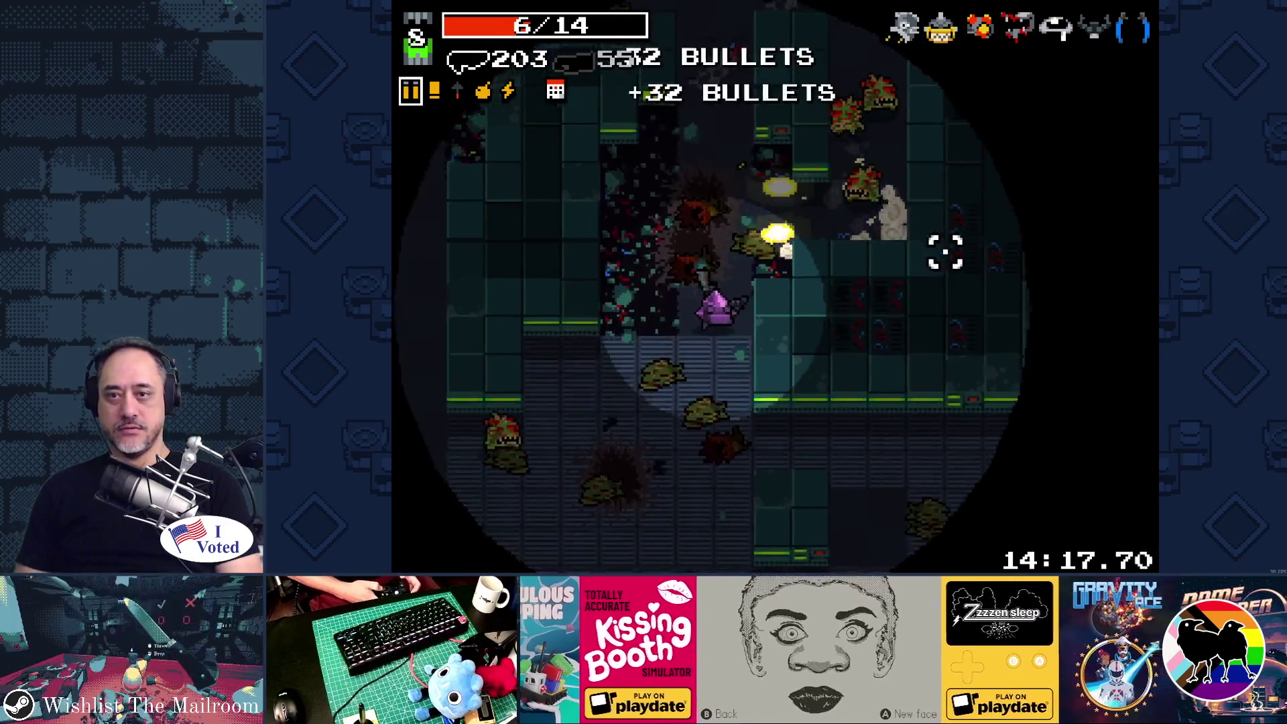
{"action": "left_click", "coordinate": [914, 166]}
{"action": "left_click", "coordinate": [867, 437]}
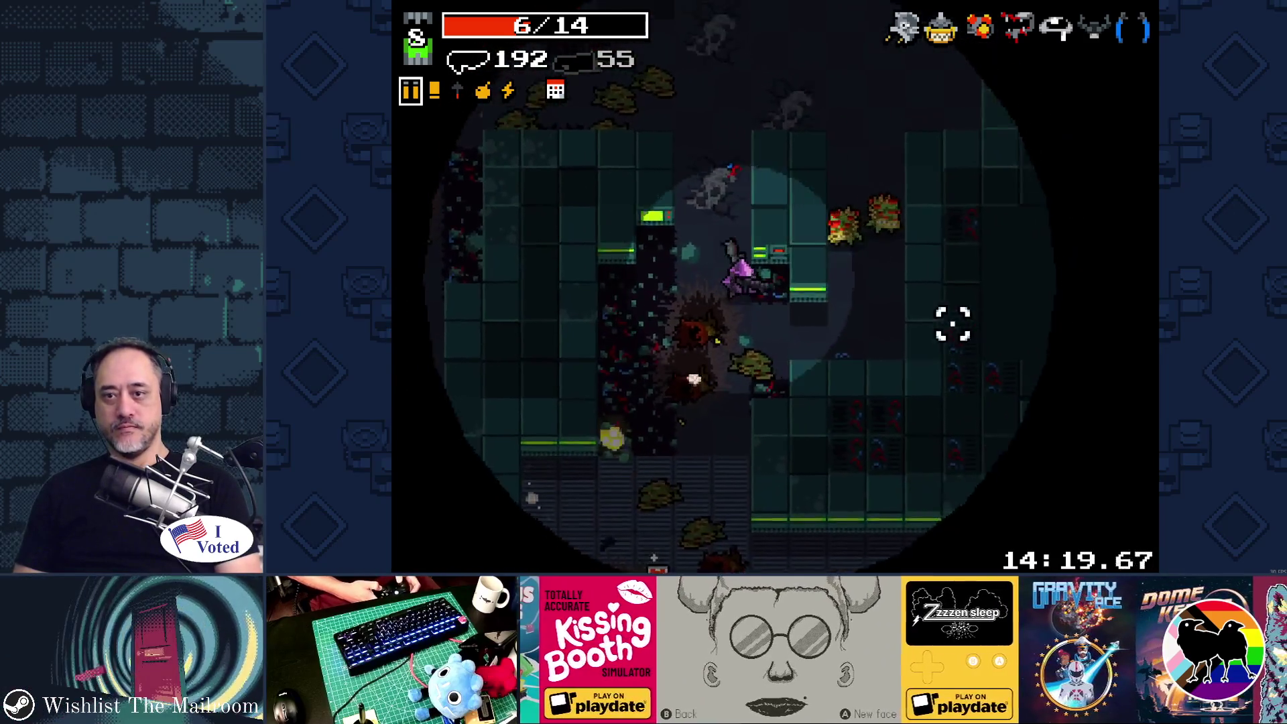
{"action": "left_click", "coordinate": [782, 106]}
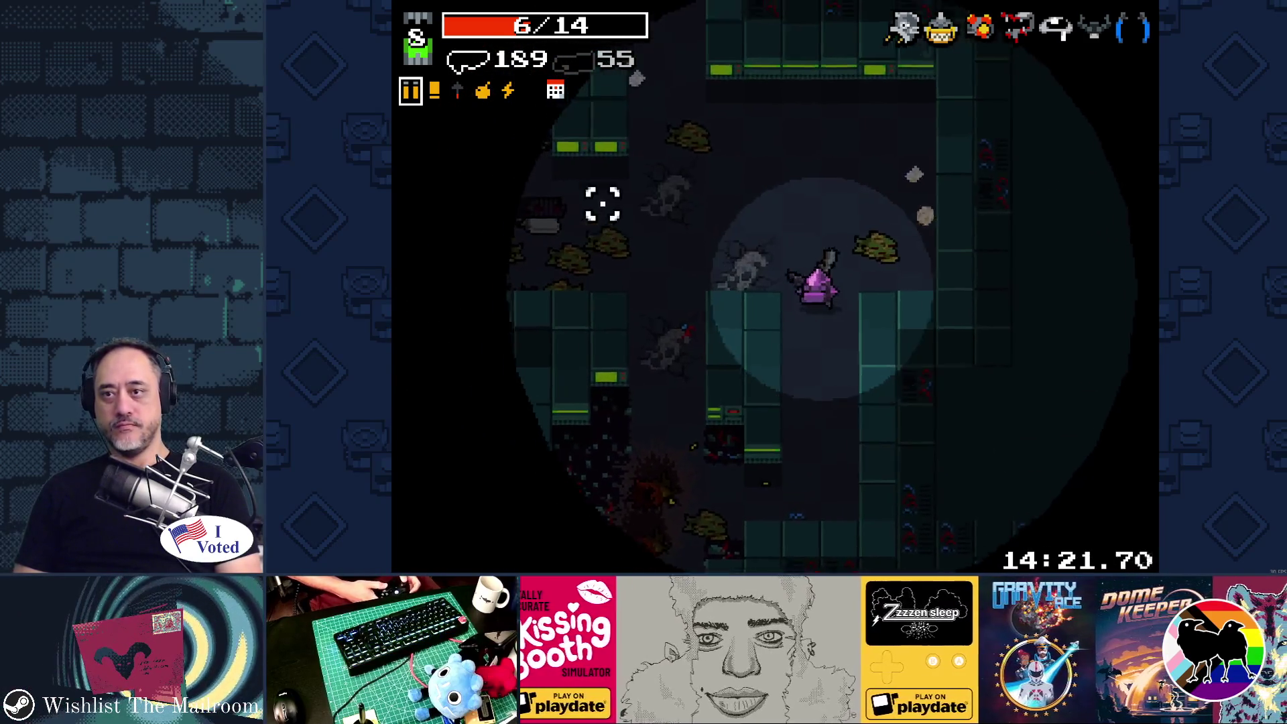
Grab the heart pickup to reach 8/14 health, walk toward the portal, and swap weapons.
{"action": "key", "text": "s"}
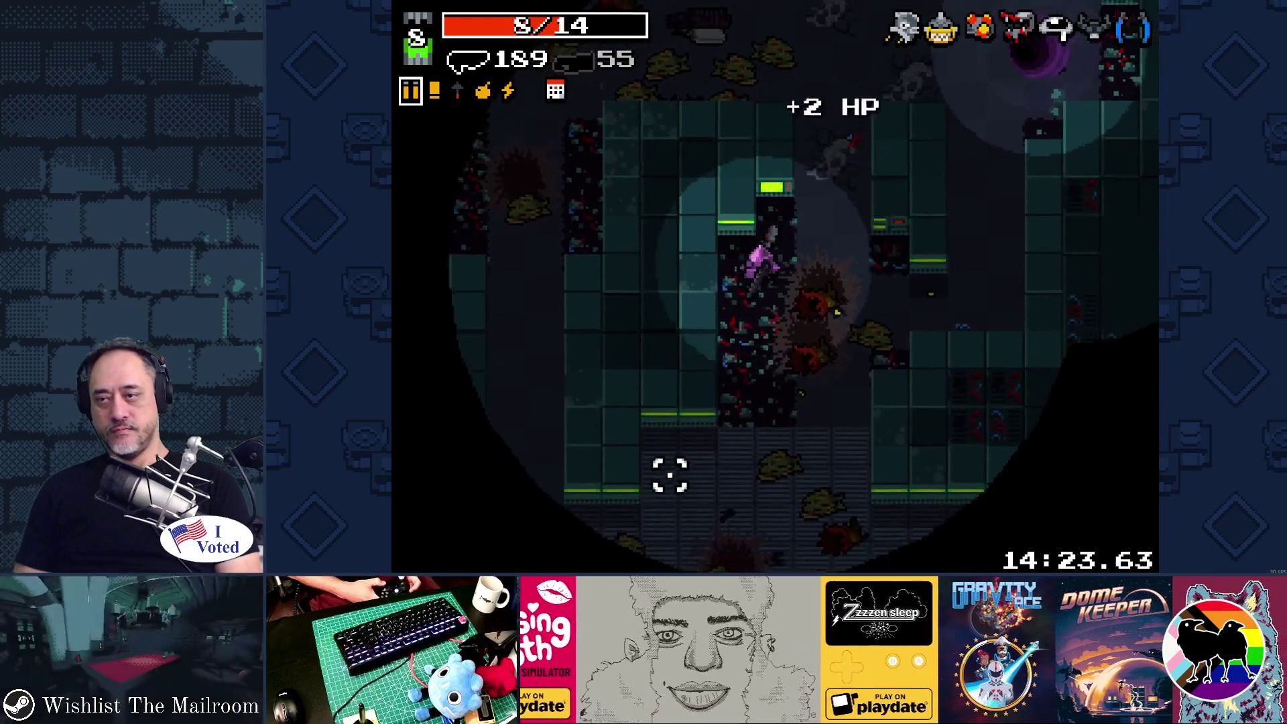
{"action": "key", "text": "a"}
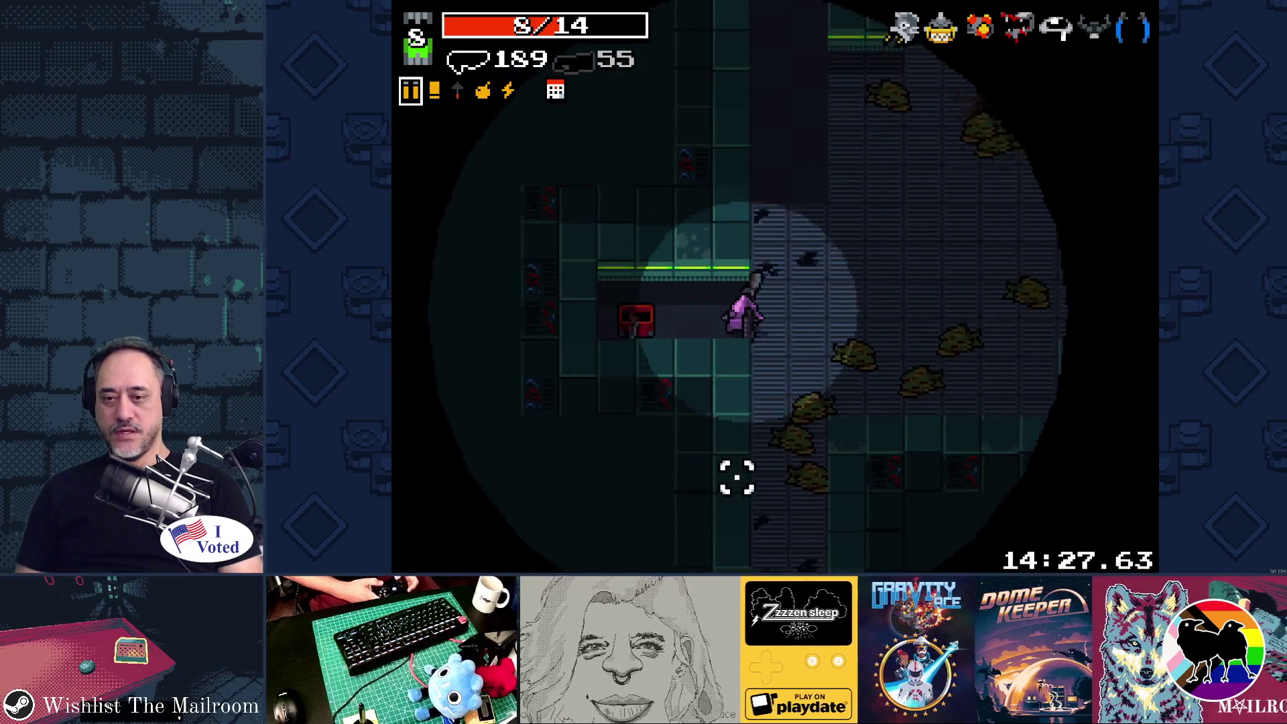
{"action": "key", "text": "s"}
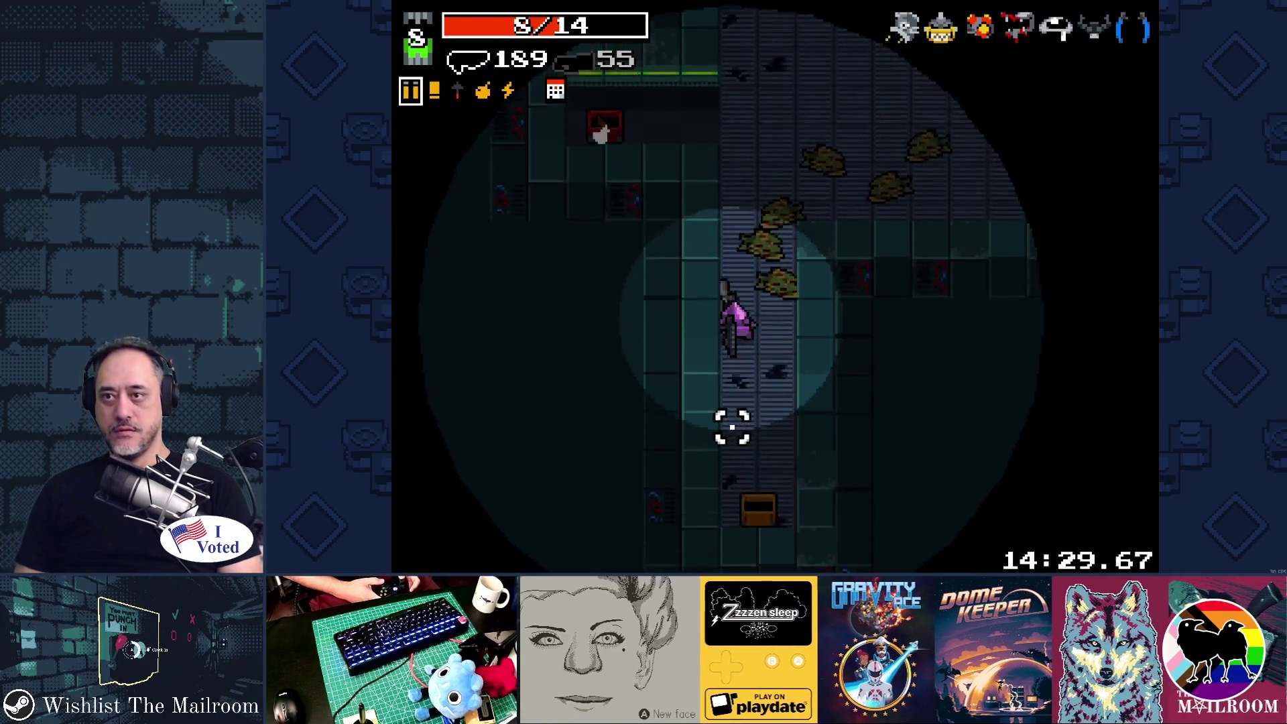
{"action": "key", "text": "w"}
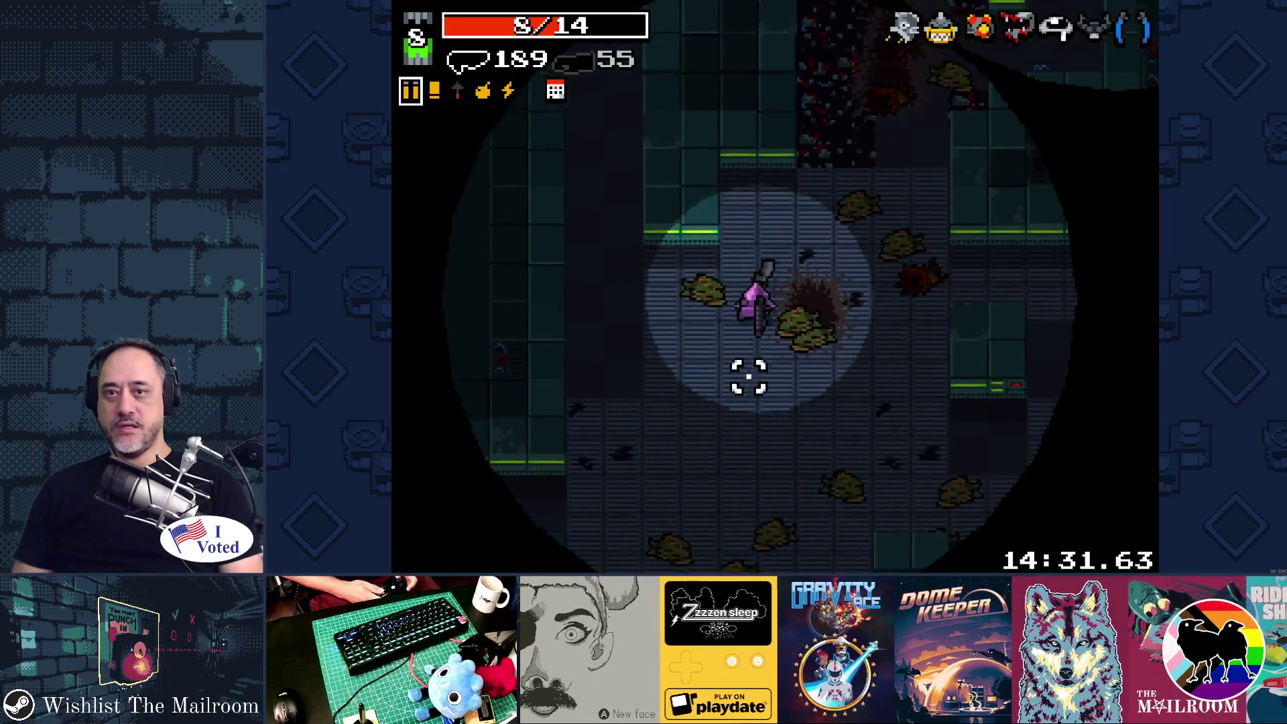
{"action": "key", "text": "w"}
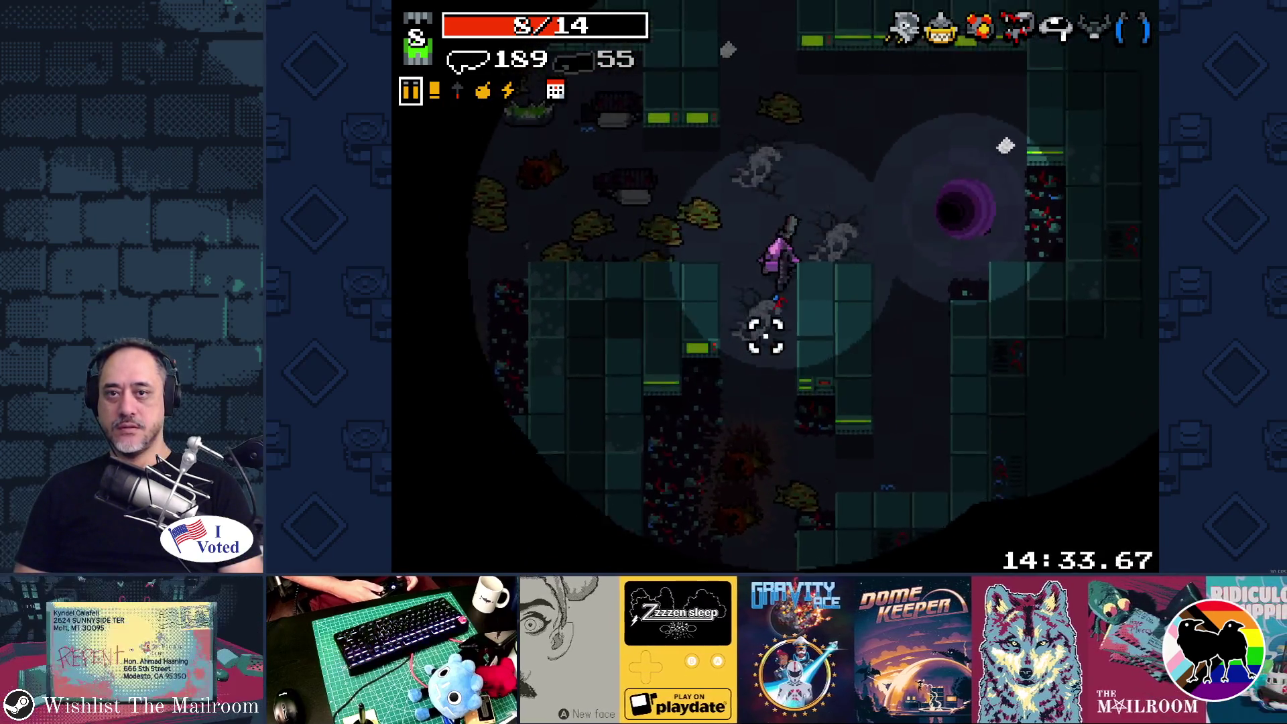
{"action": "key", "text": "space"}
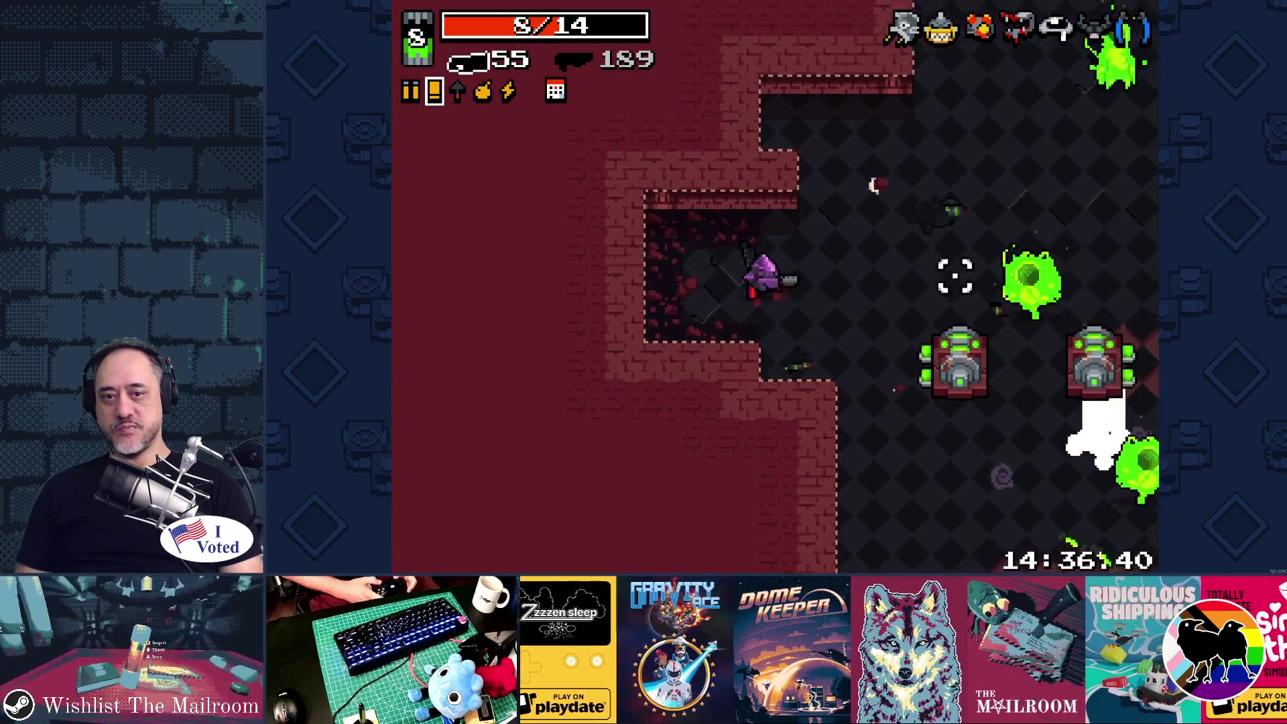
Shoot the turrets and approaching enemies on the right, then advance up-right.
{"action": "left_click", "coordinate": [944, 315]}
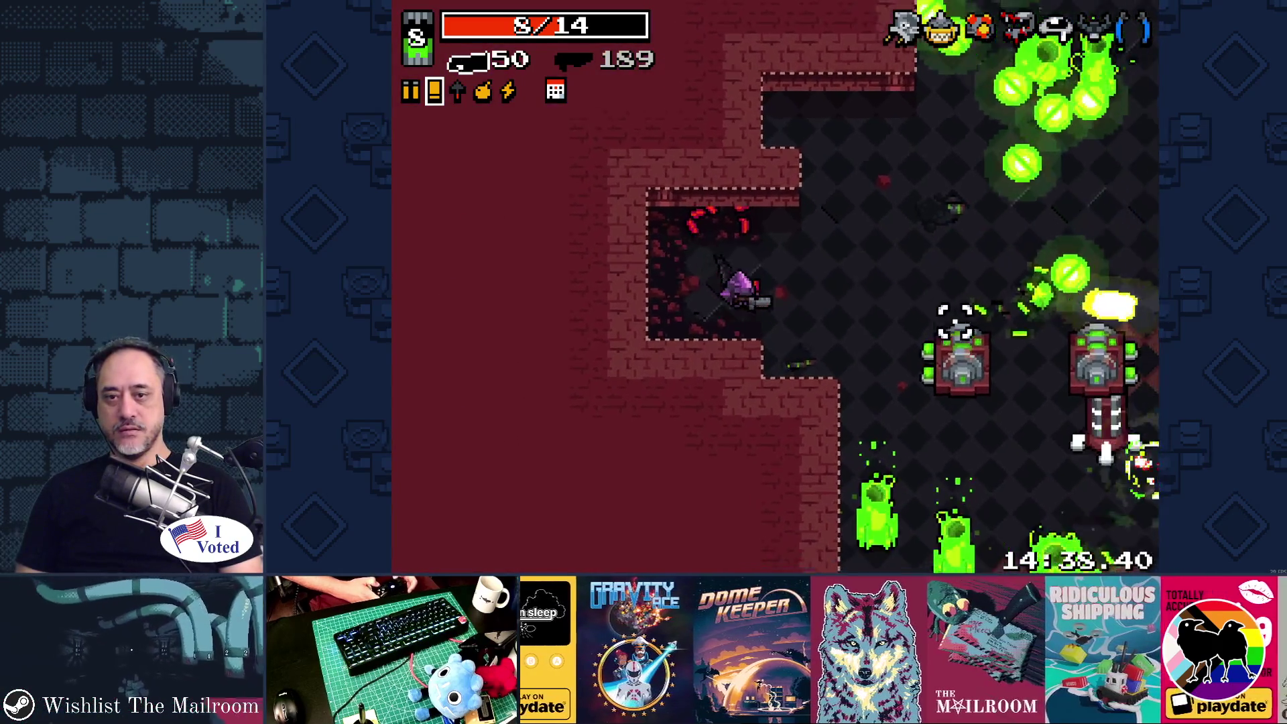
{"action": "left_click", "coordinate": [946, 335]}
{"action": "left_click", "coordinate": [938, 268]}
{"action": "left_click", "coordinate": [930, 161]}
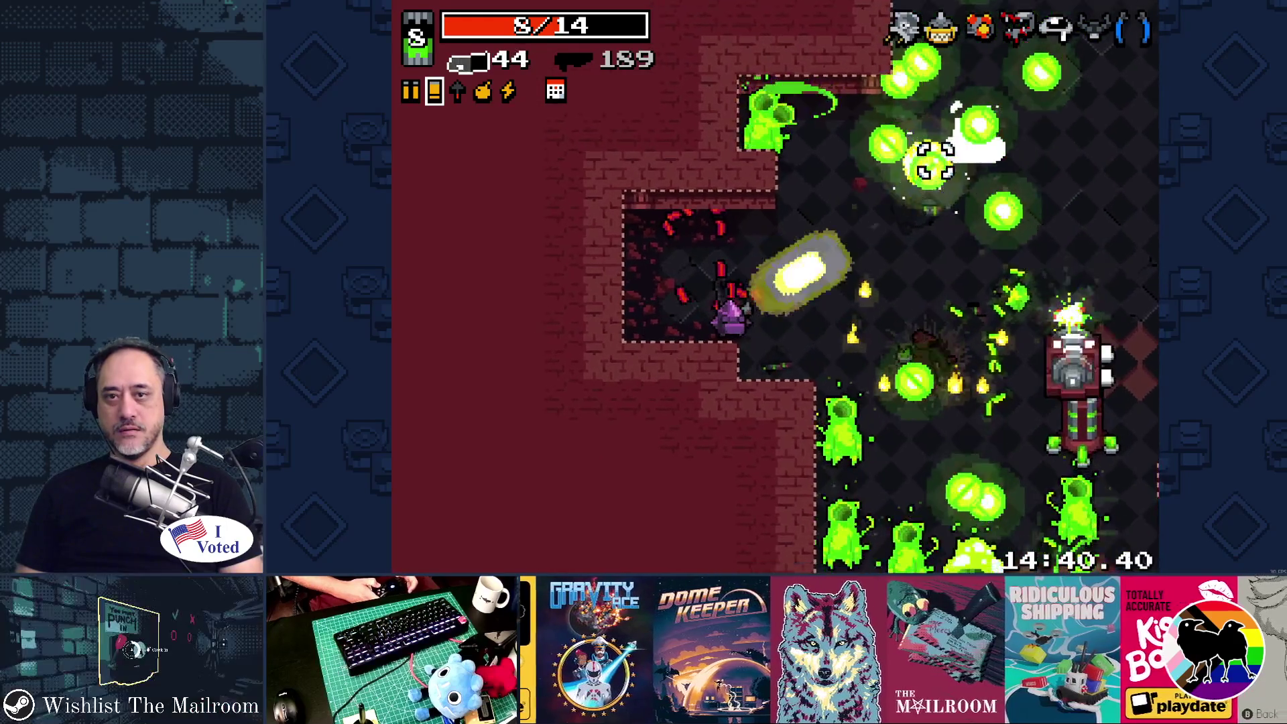
{"action": "key", "text": "w"}
{"action": "key", "text": "d"}
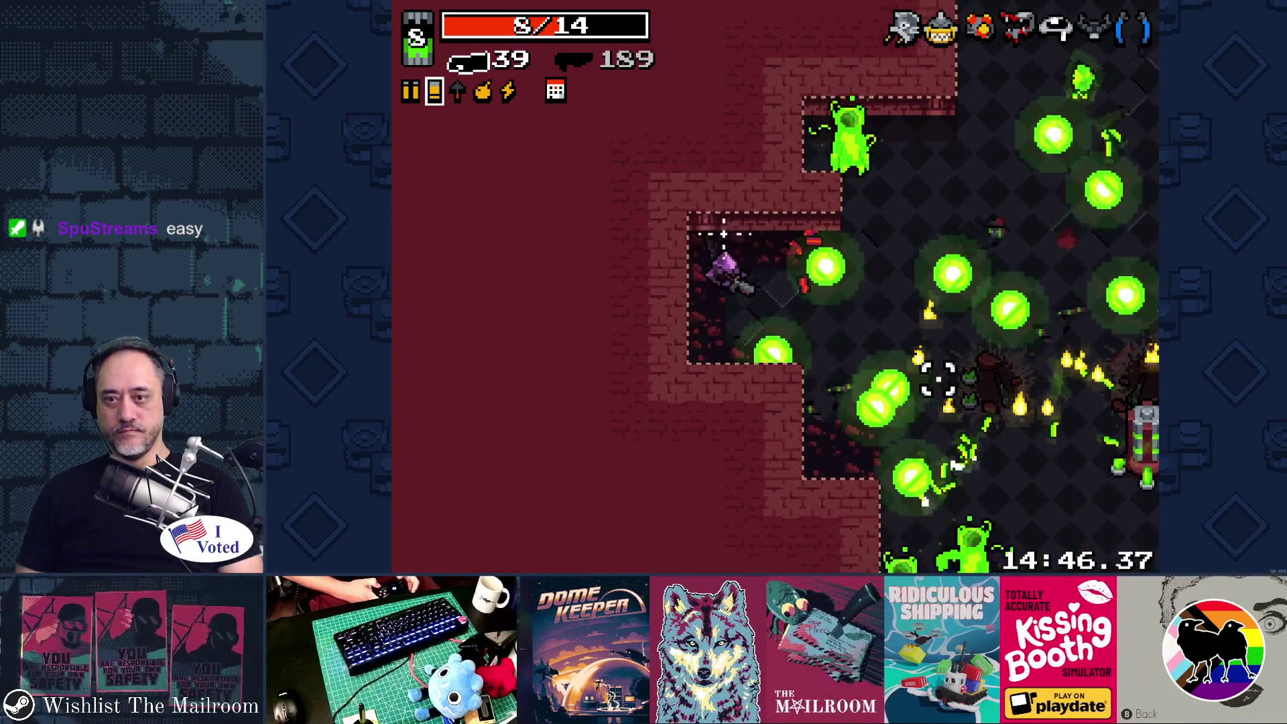
Fight the enemies below and to the left while moving down the room.
{"action": "left_click", "coordinate": [925, 382]}
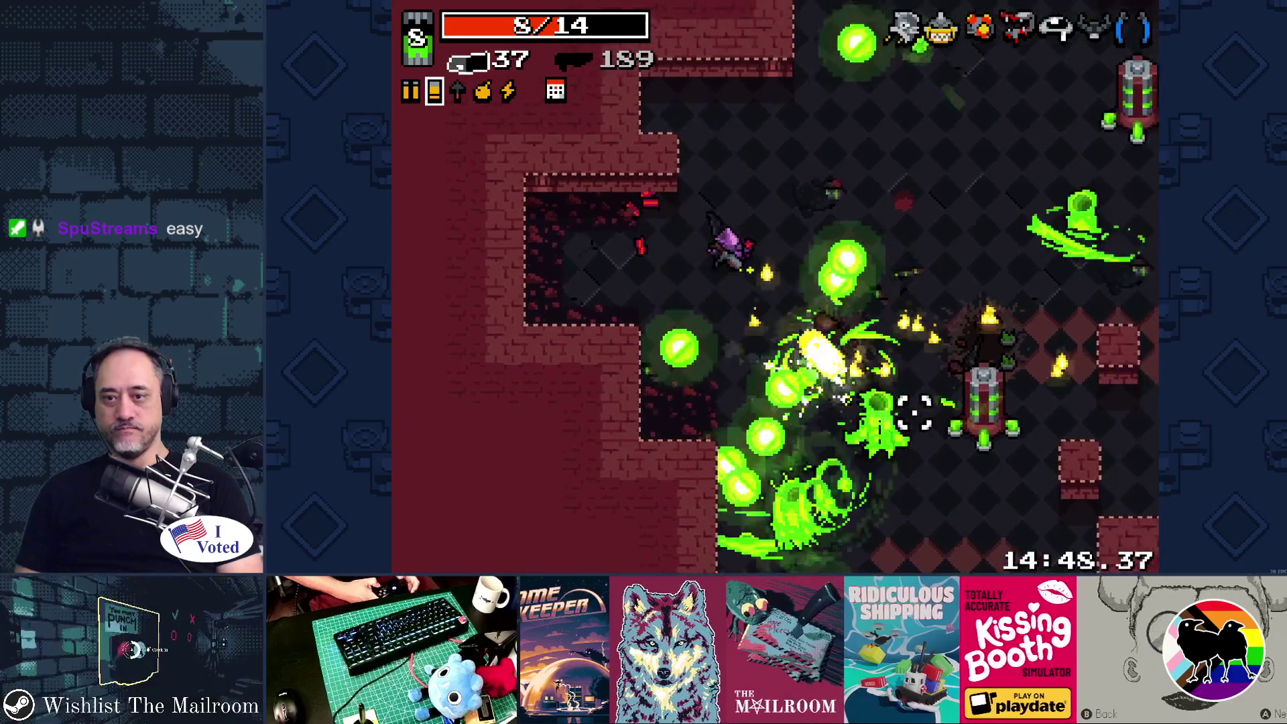
{"action": "left_click", "coordinate": [833, 440]}
{"action": "key", "text": "s"}
{"action": "key", "text": "d"}
{"action": "left_click", "coordinate": [689, 451]}
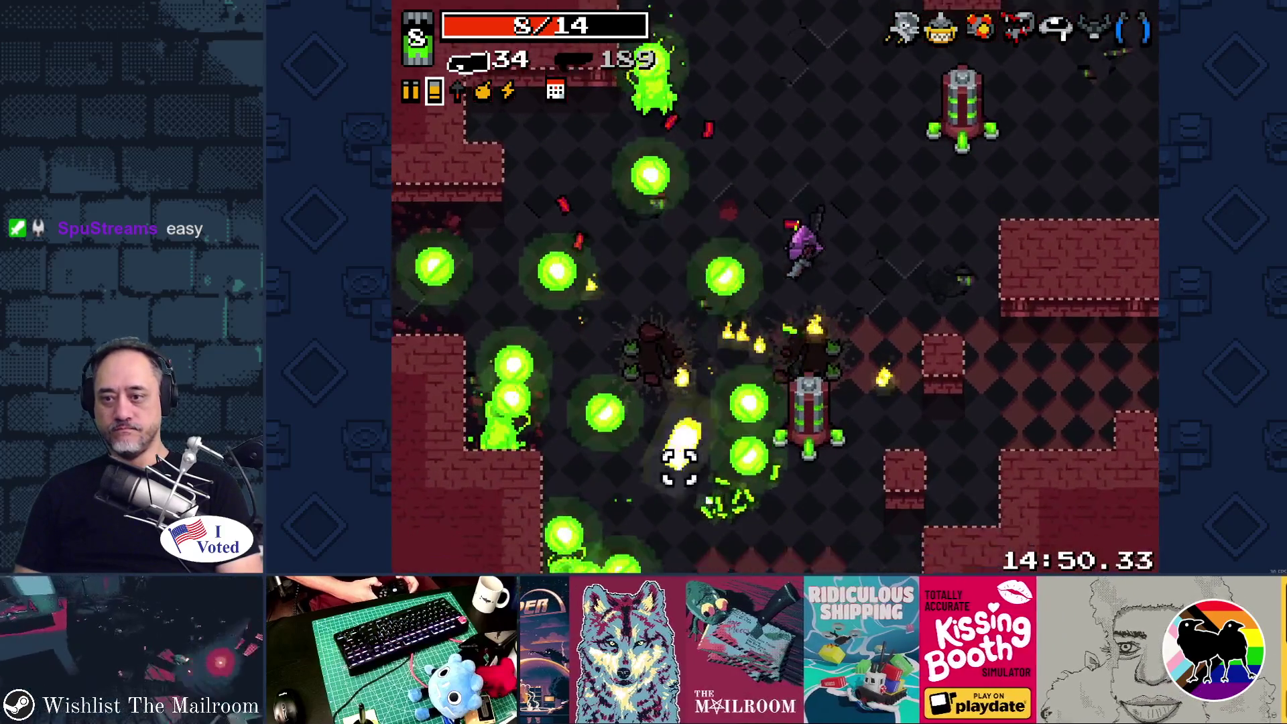
{"action": "left_click", "coordinate": [681, 458]}
{"action": "key", "text": "s"}
{"action": "left_click", "coordinate": [636, 439]}
{"action": "left_click", "coordinate": [603, 432]}
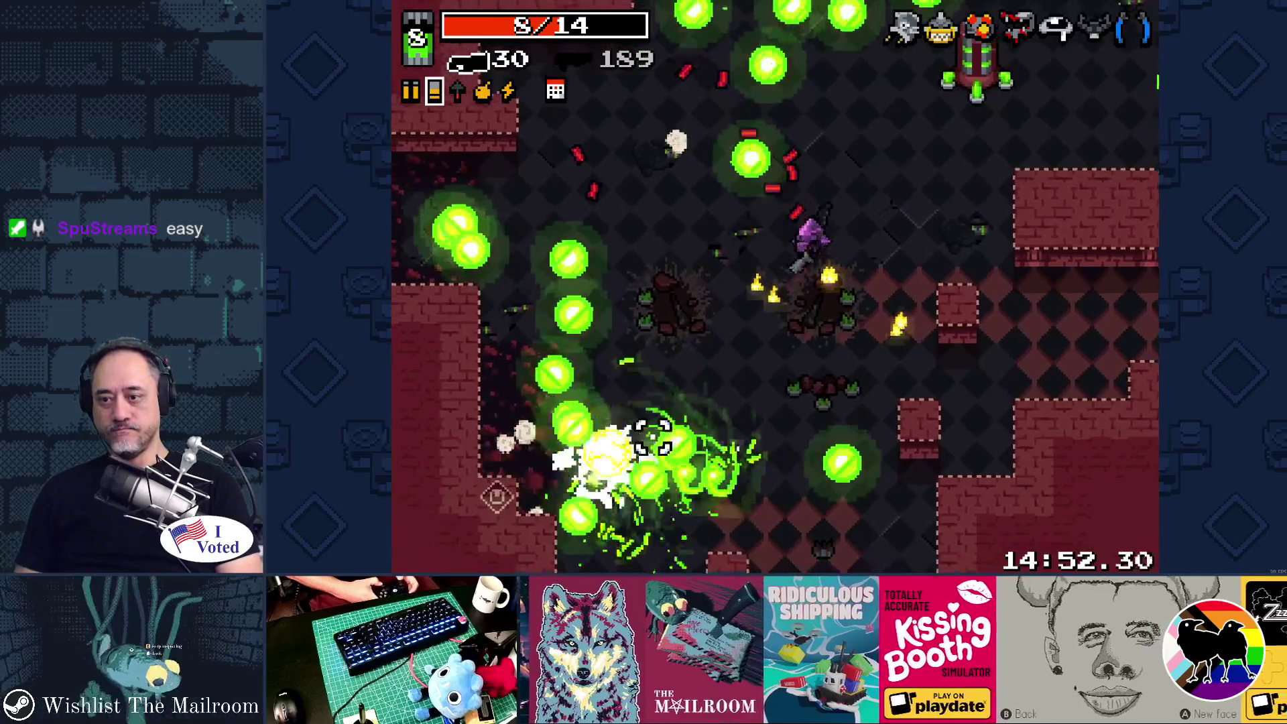
{"action": "left_click", "coordinate": [623, 421]}
{"action": "key", "text": "s"}
{"action": "left_click", "coordinate": [728, 477]}
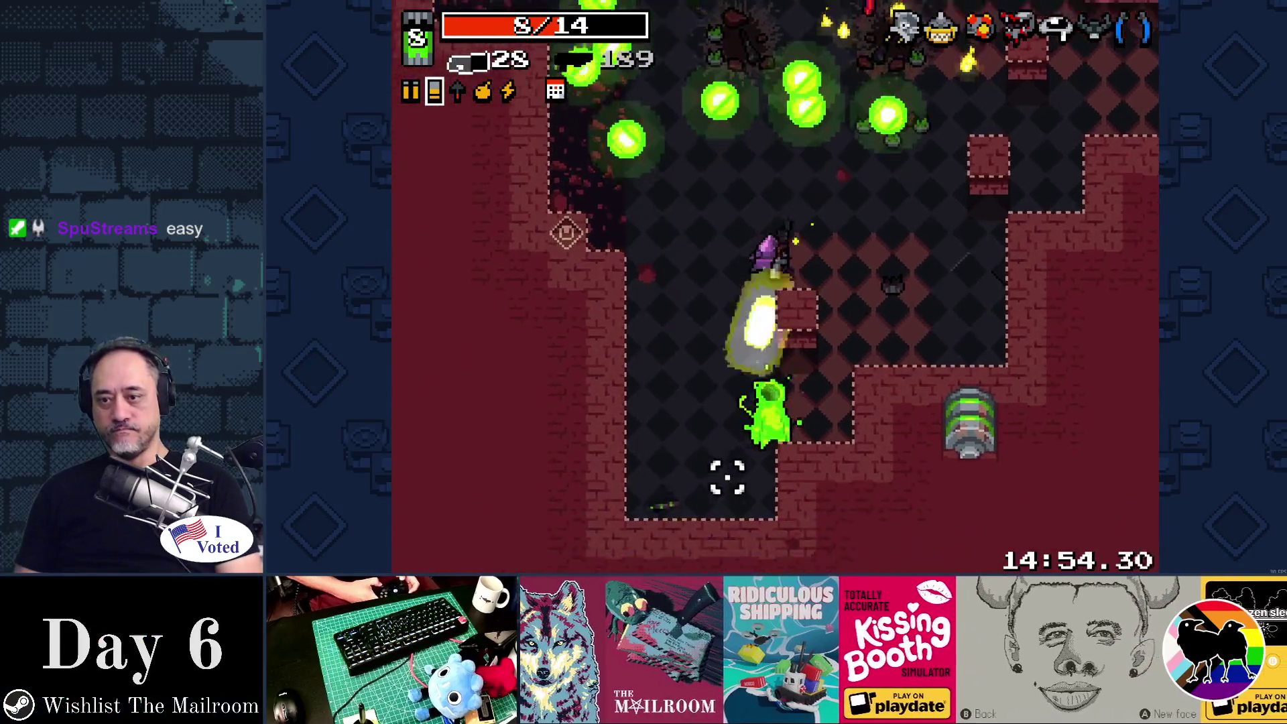
{"action": "key", "text": "a"}
{"action": "key", "text": "d"}
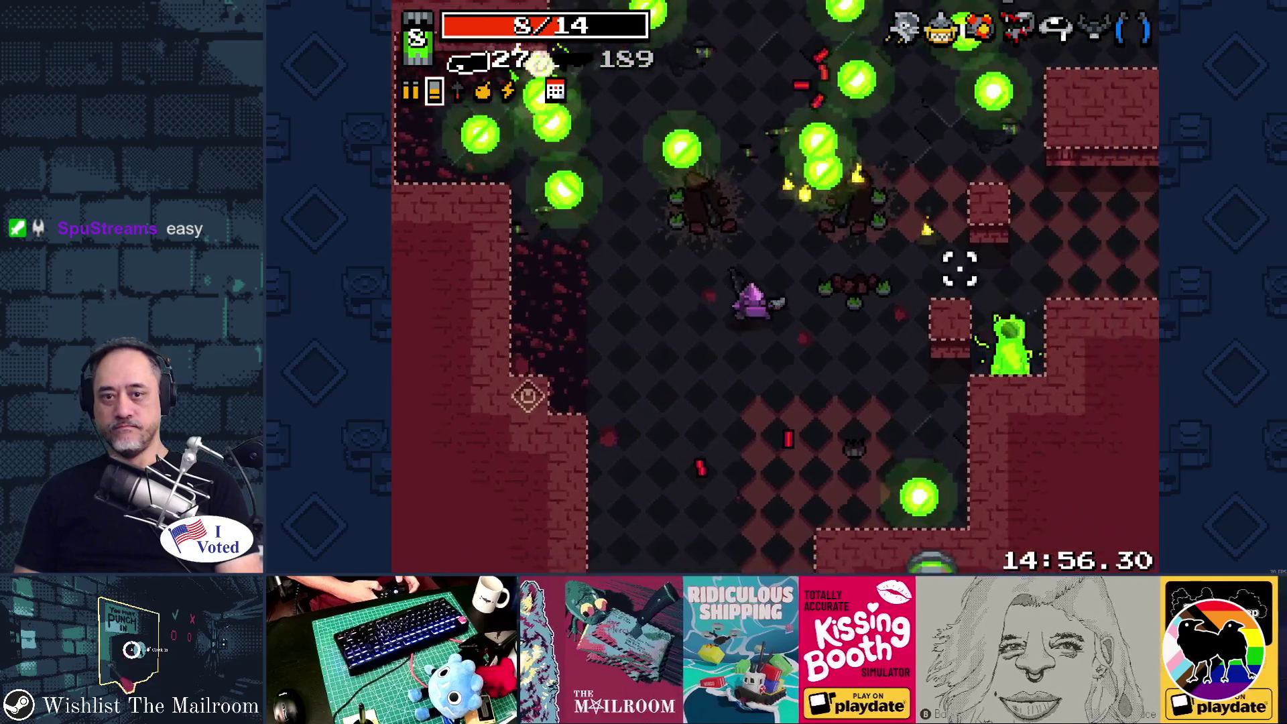
Clear the remaining enemies, move on through the level, and collect the shell pickup.
{"action": "left_click", "coordinate": [943, 204]}
{"action": "left_click", "coordinate": [941, 211]}
{"action": "key", "text": "w"}
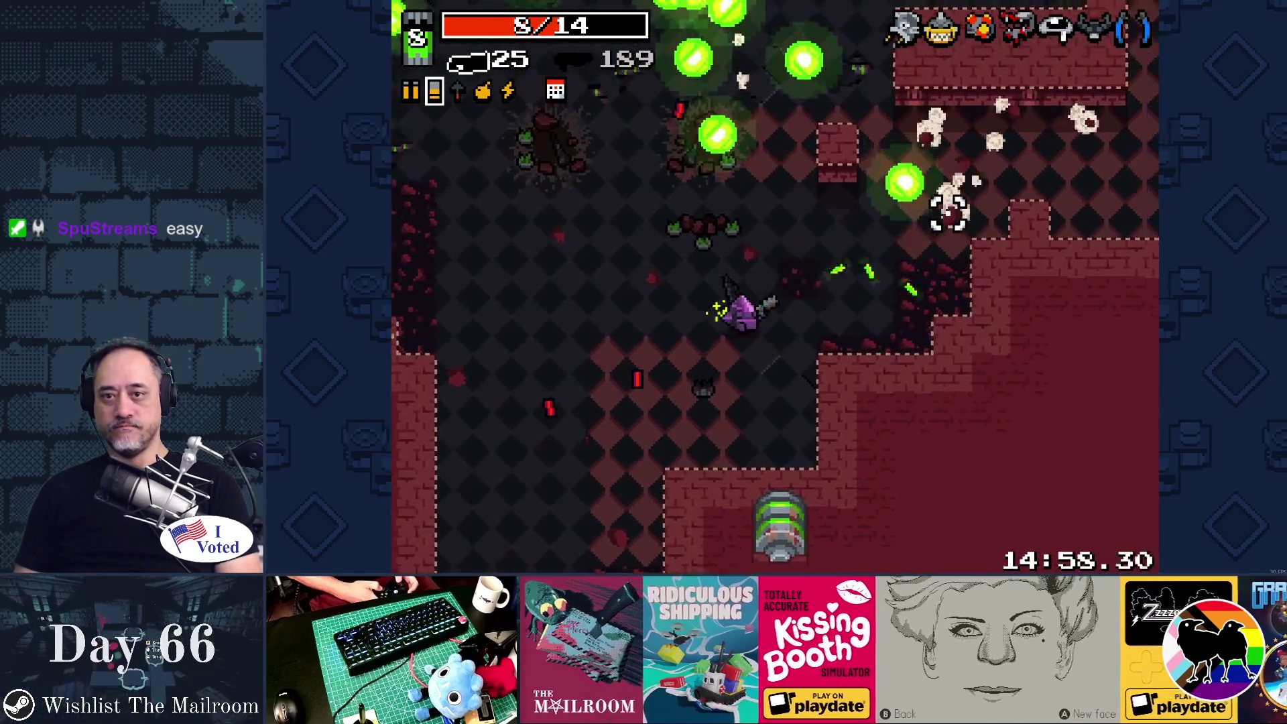
{"action": "key", "text": "a"}
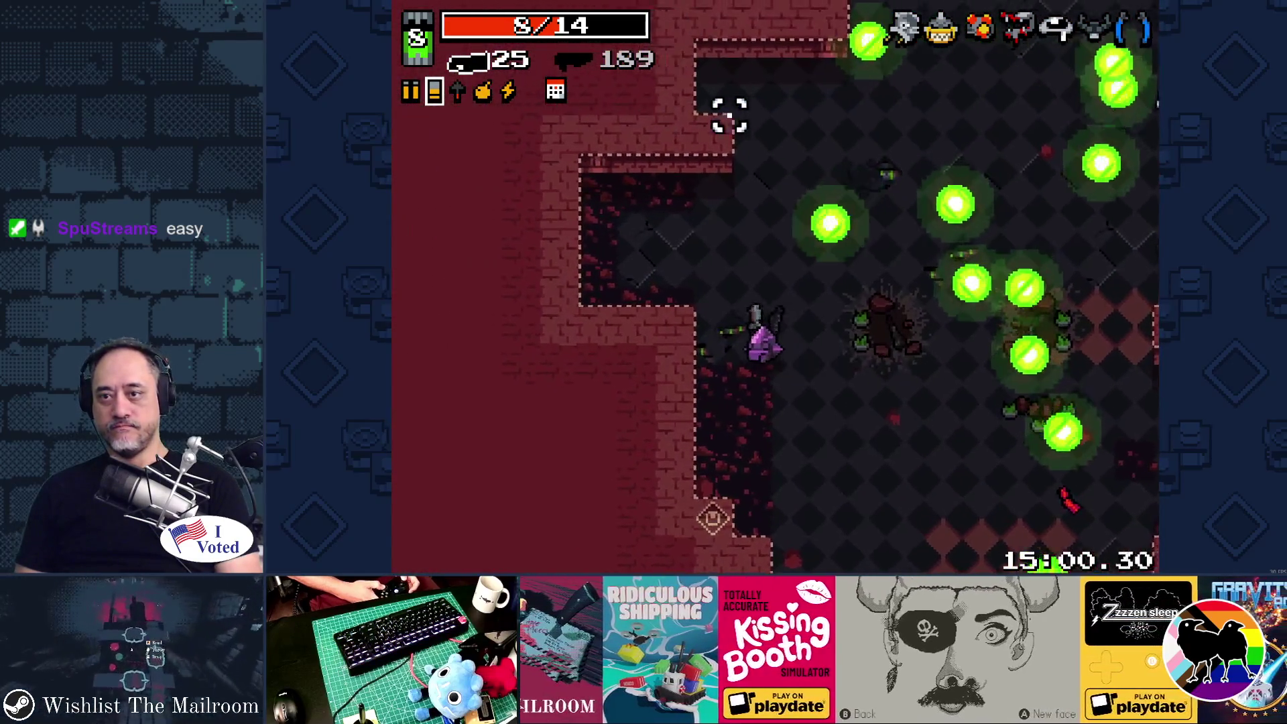
{"action": "left_click", "coordinate": [958, 254]}
{"action": "key", "text": "s"}
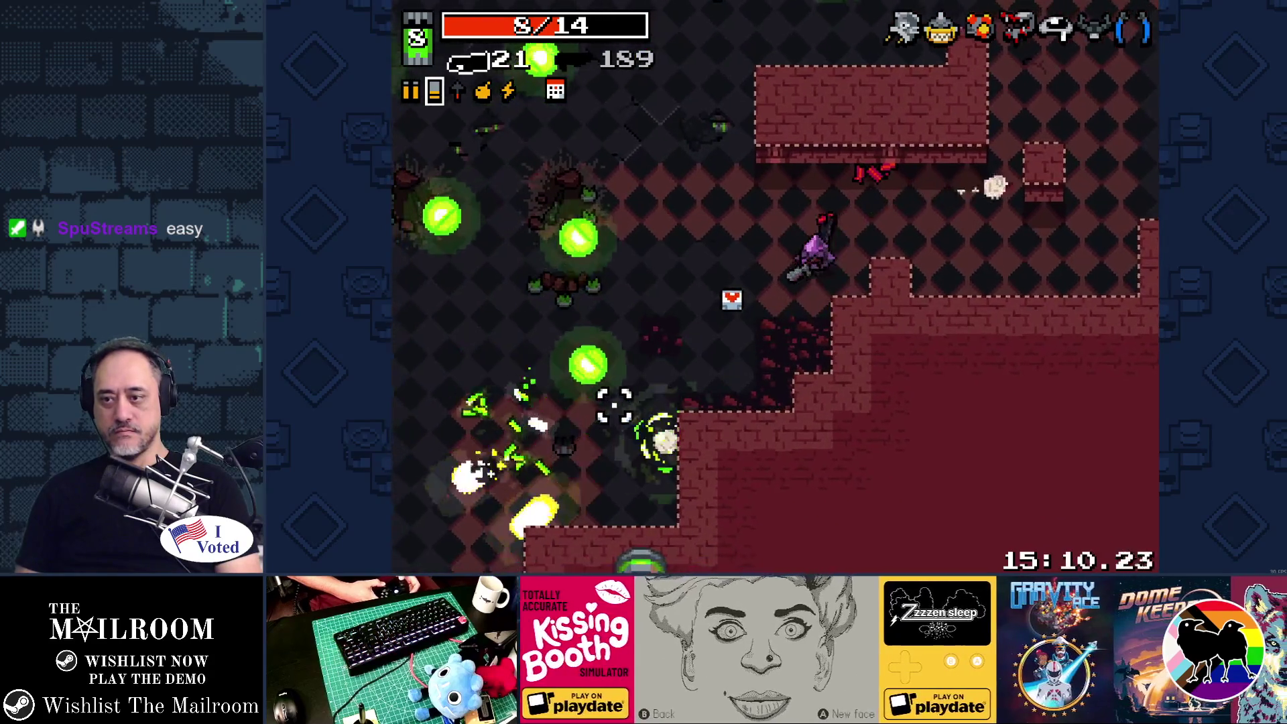
{"action": "key", "text": "w"}
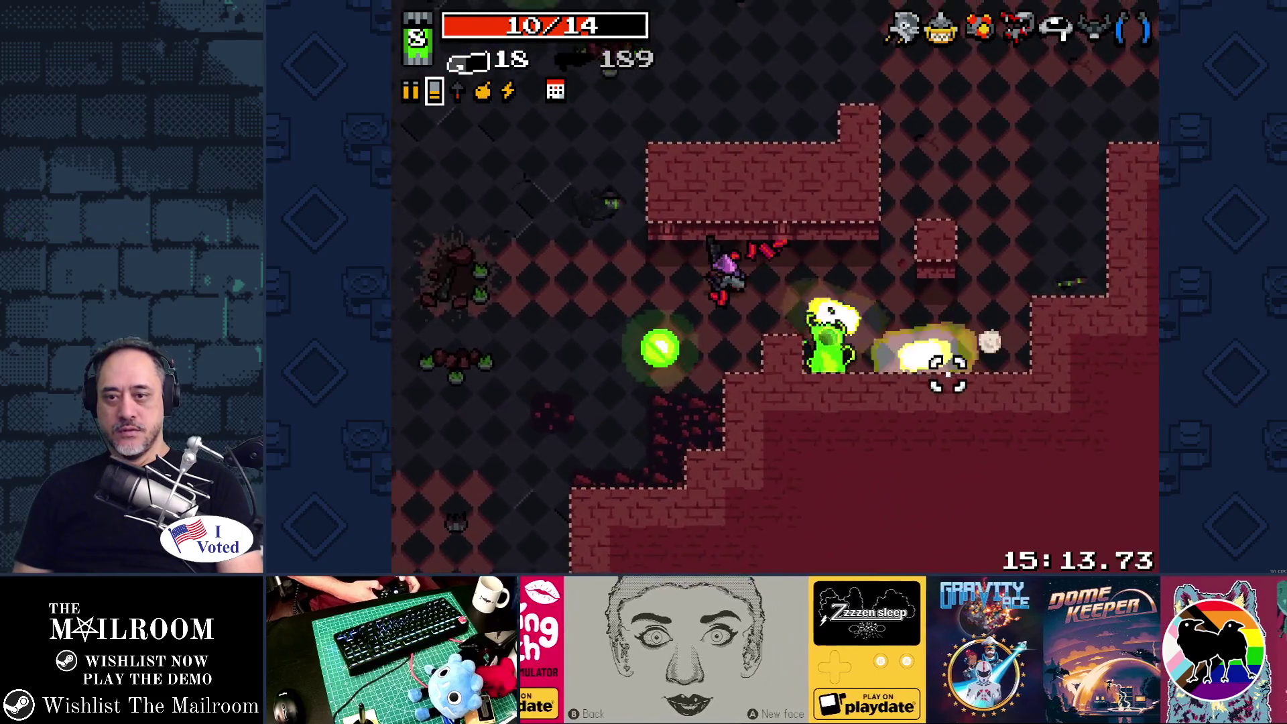
{"action": "left_click", "coordinate": [947, 373]}
{"action": "key", "text": "d"}
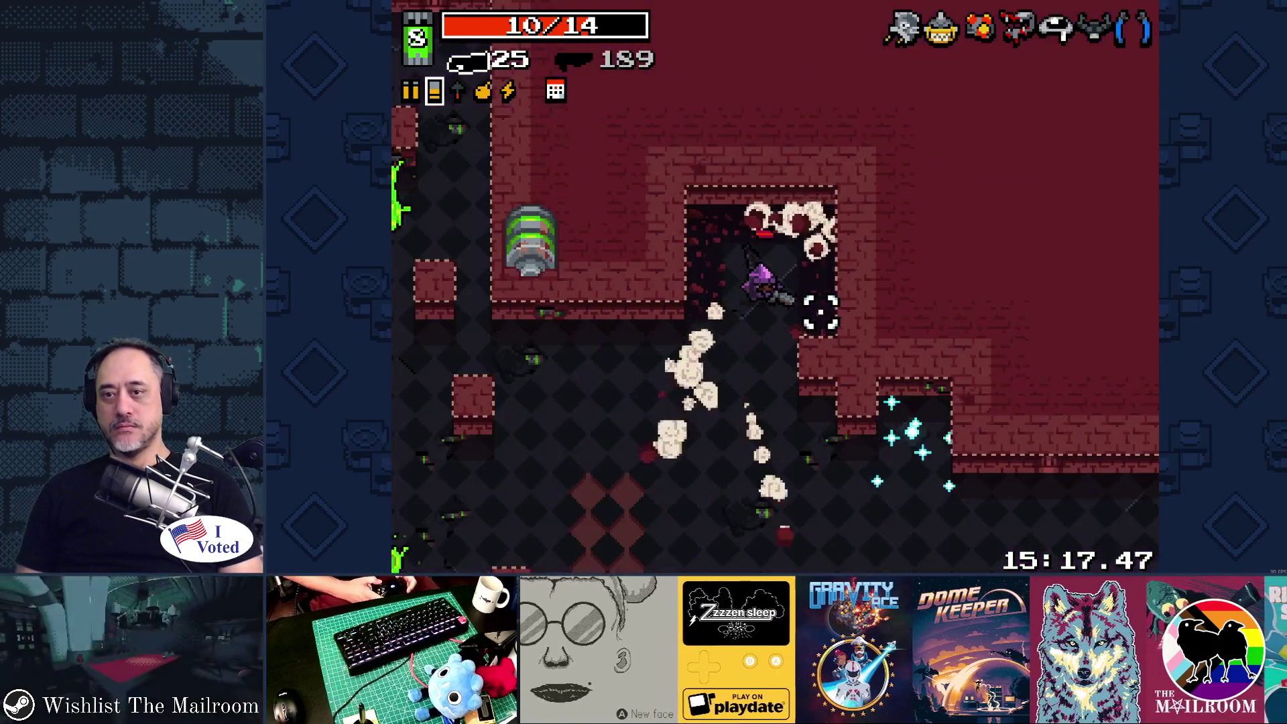
Fight the enemies in the new level, spraying bullets while dodging.
{"action": "left_click", "coordinate": [954, 213]}
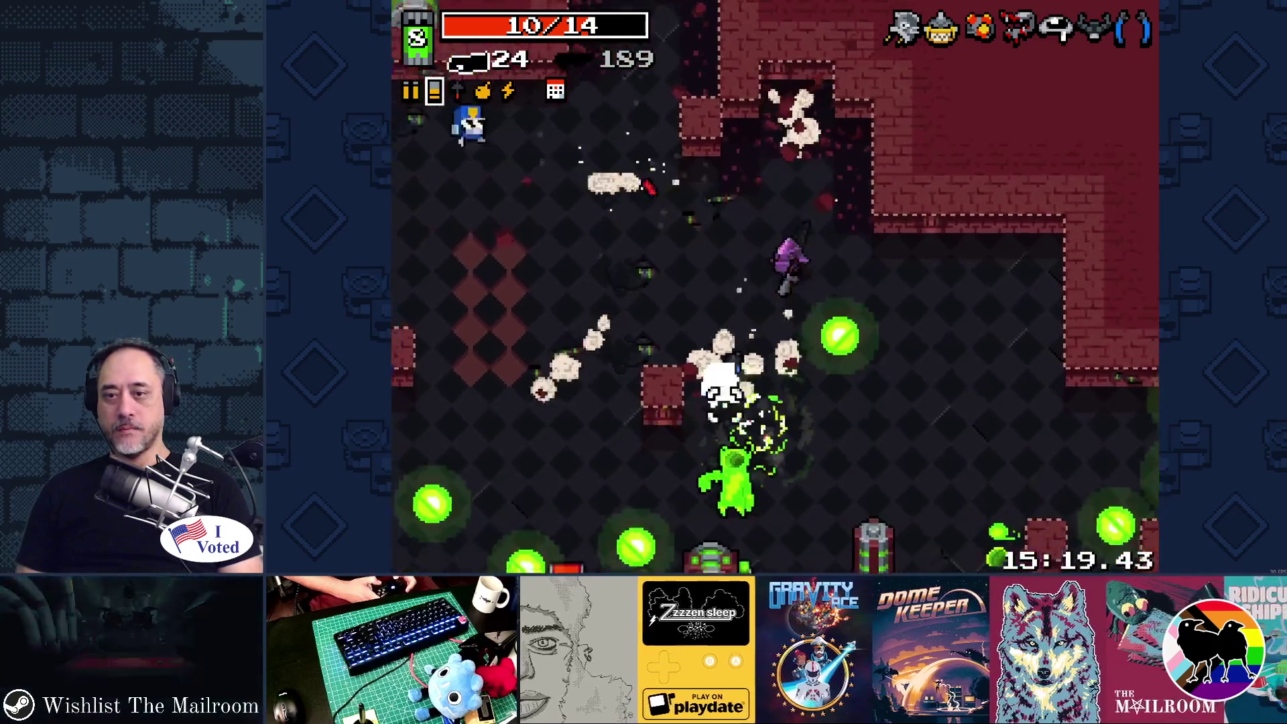
{"action": "left_click", "coordinate": [644, 429]}
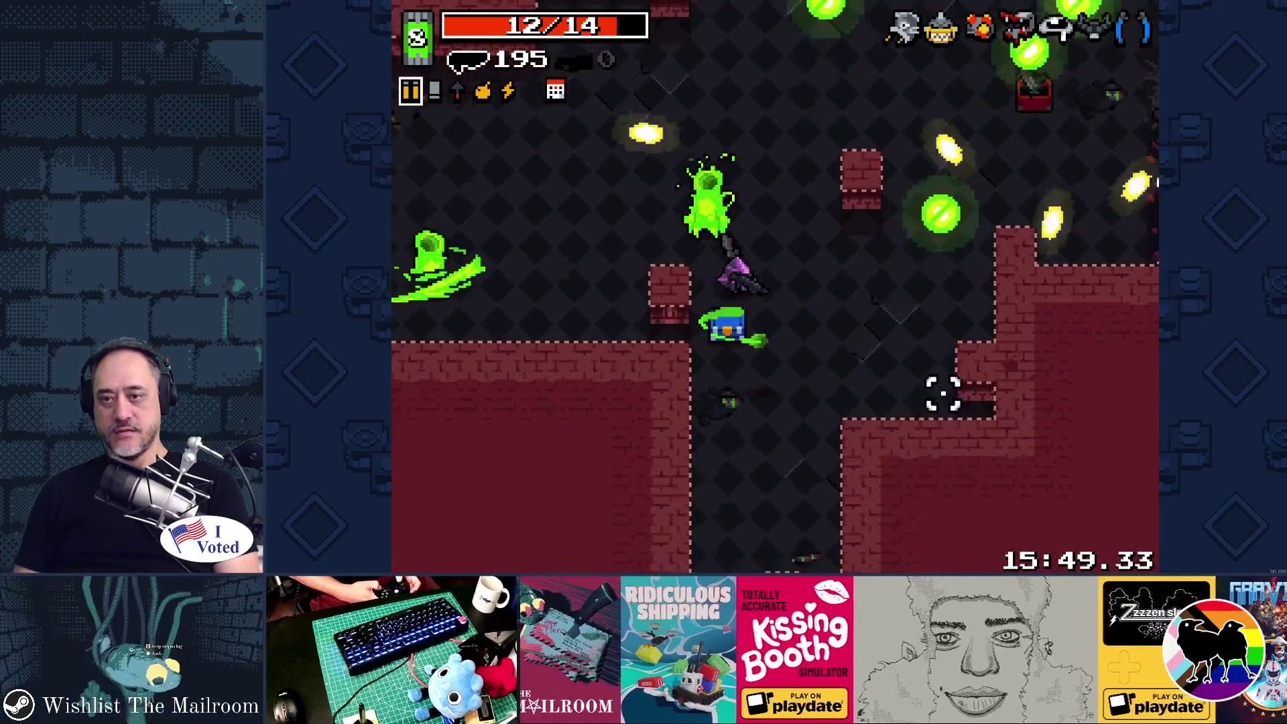
{"action": "key", "text": "w"}
{"action": "left_click_drag", "start_coordinate": [852, 119], "coordinate": [949, 264]}
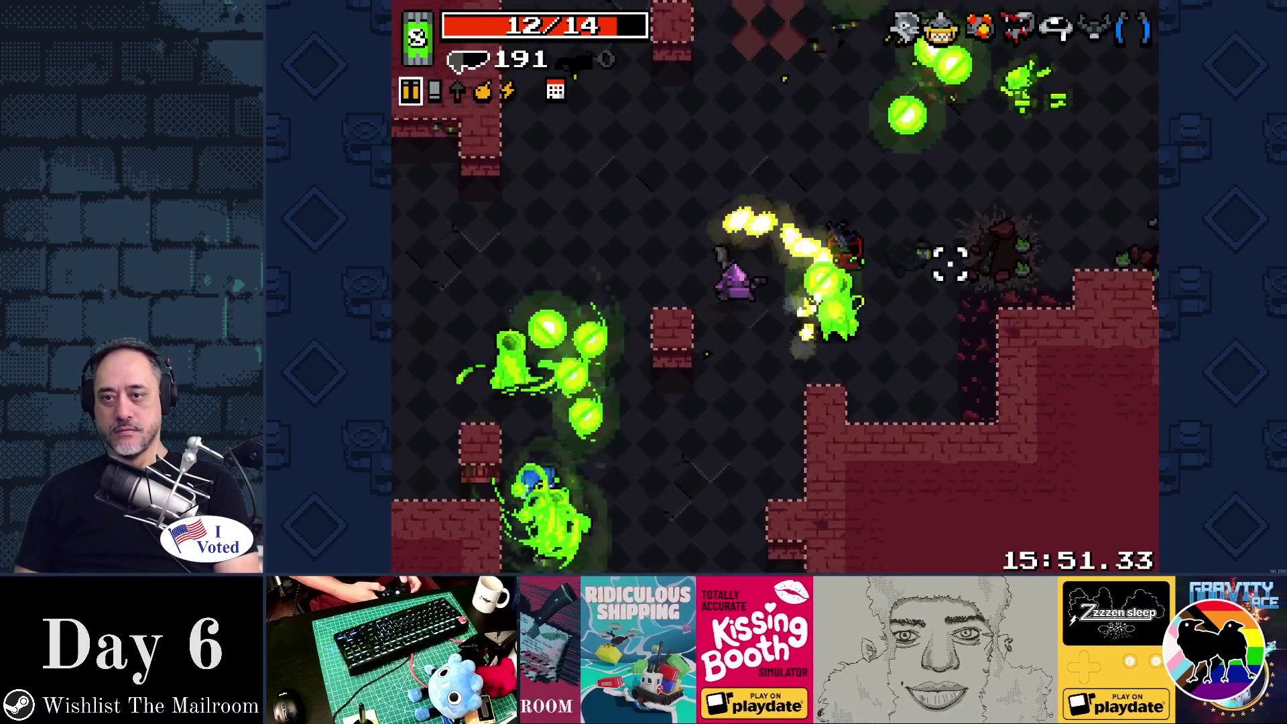
{"action": "key", "text": "w"}
{"action": "key", "text": "d"}
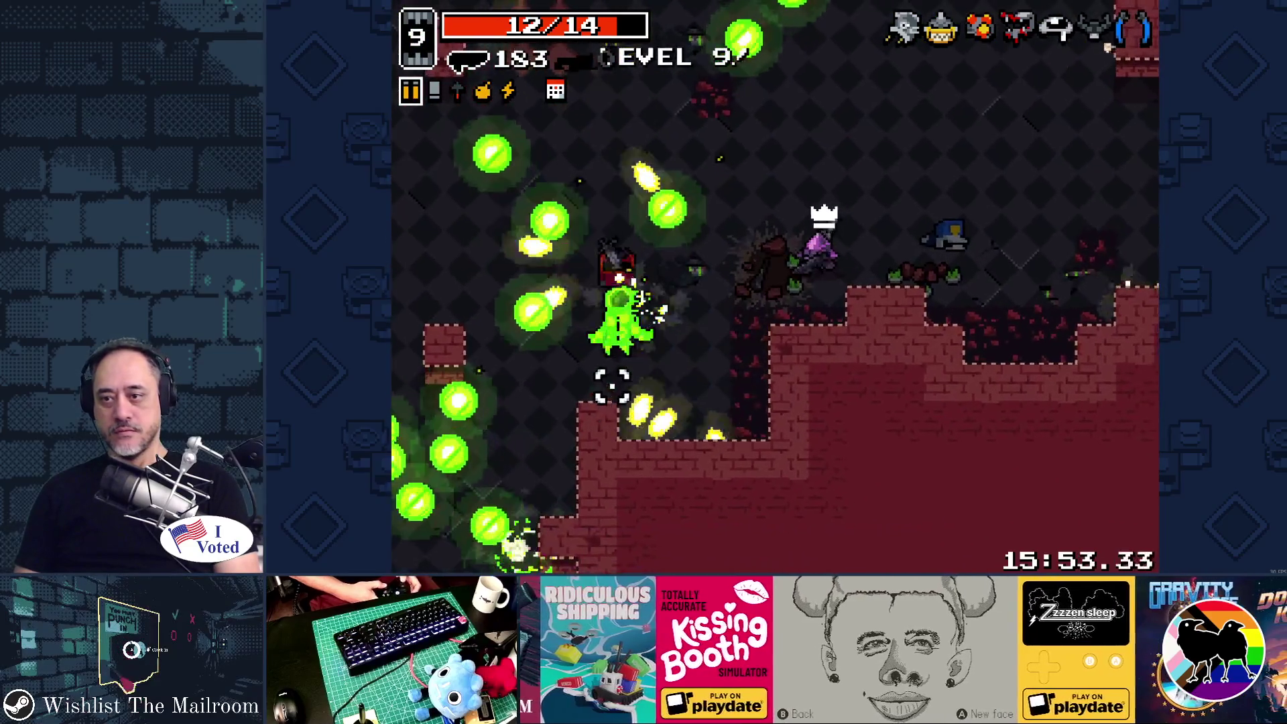
{"action": "key", "text": "s"}
{"action": "key", "text": "a"}
{"action": "left_click", "coordinate": [612, 385]}
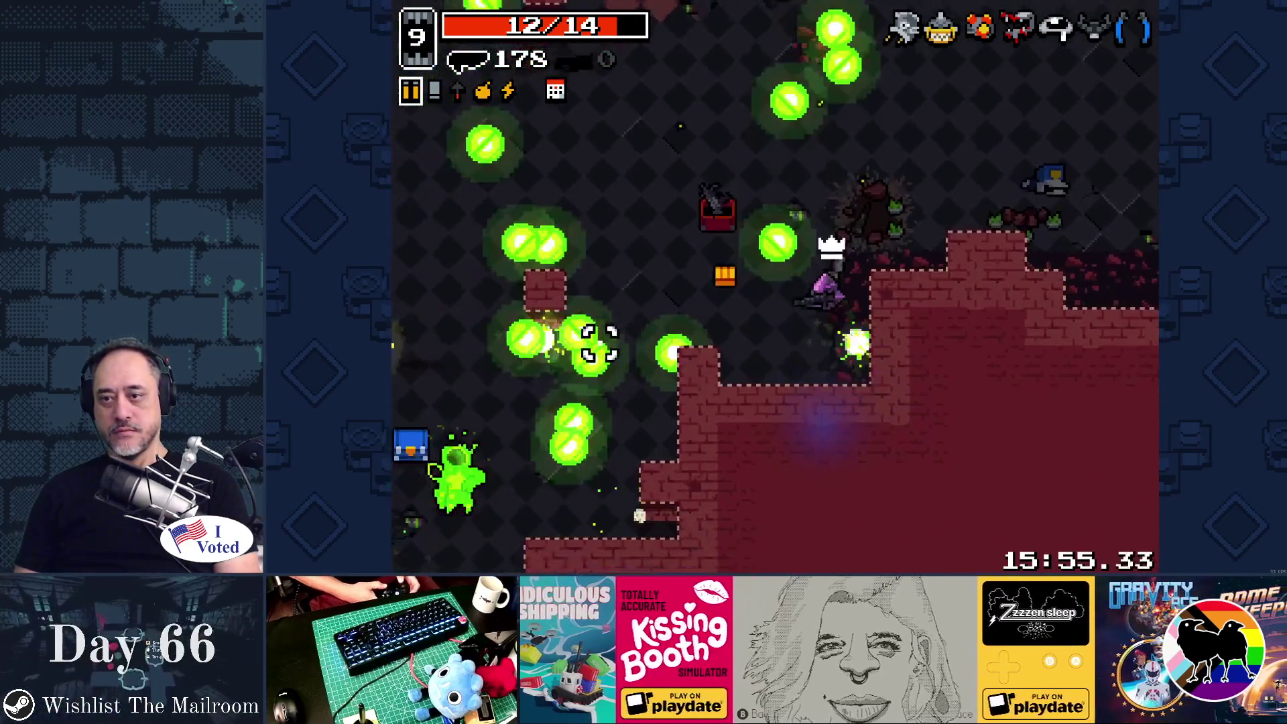
Grab the bullet pickup, kill the green enemies, open the ammo chest, and swap weapons.
{"action": "key", "text": "a"}
{"action": "key", "text": "w"}
{"action": "left_click", "coordinate": [597, 356]}
{"action": "left_click", "coordinate": [694, 429]}
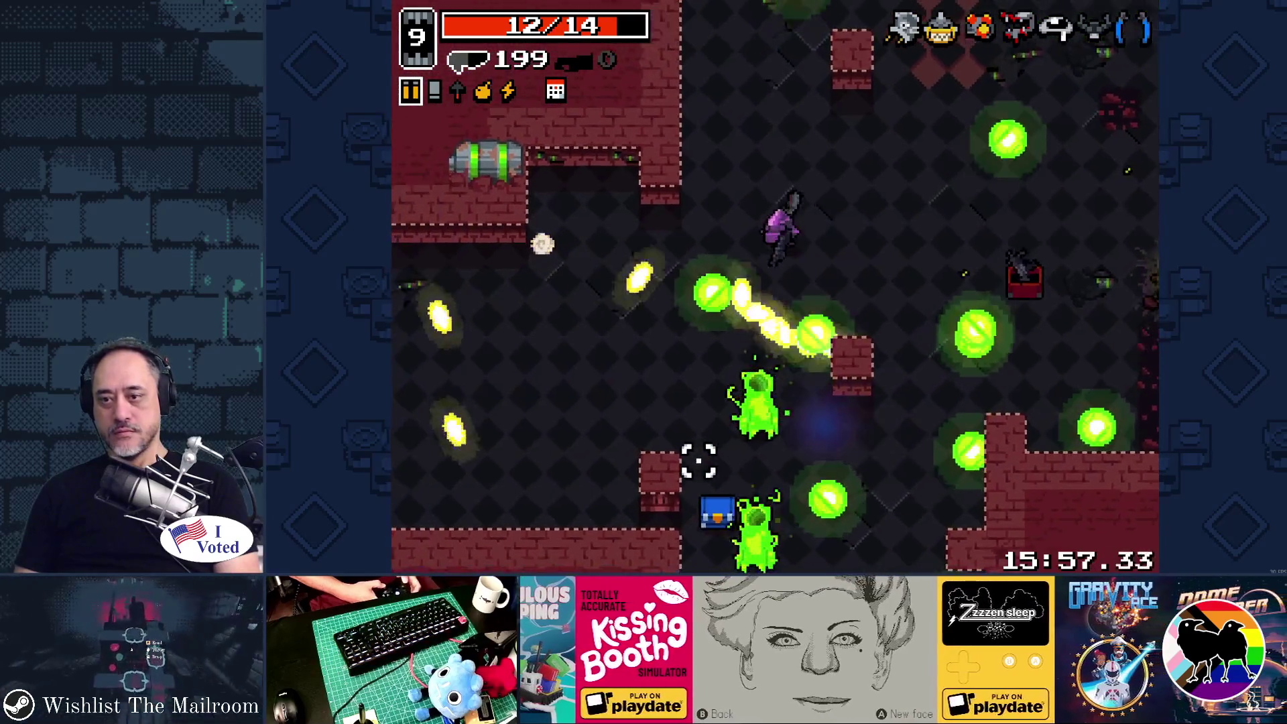
{"action": "key", "text": "w"}
{"action": "left_click", "coordinate": [698, 460]}
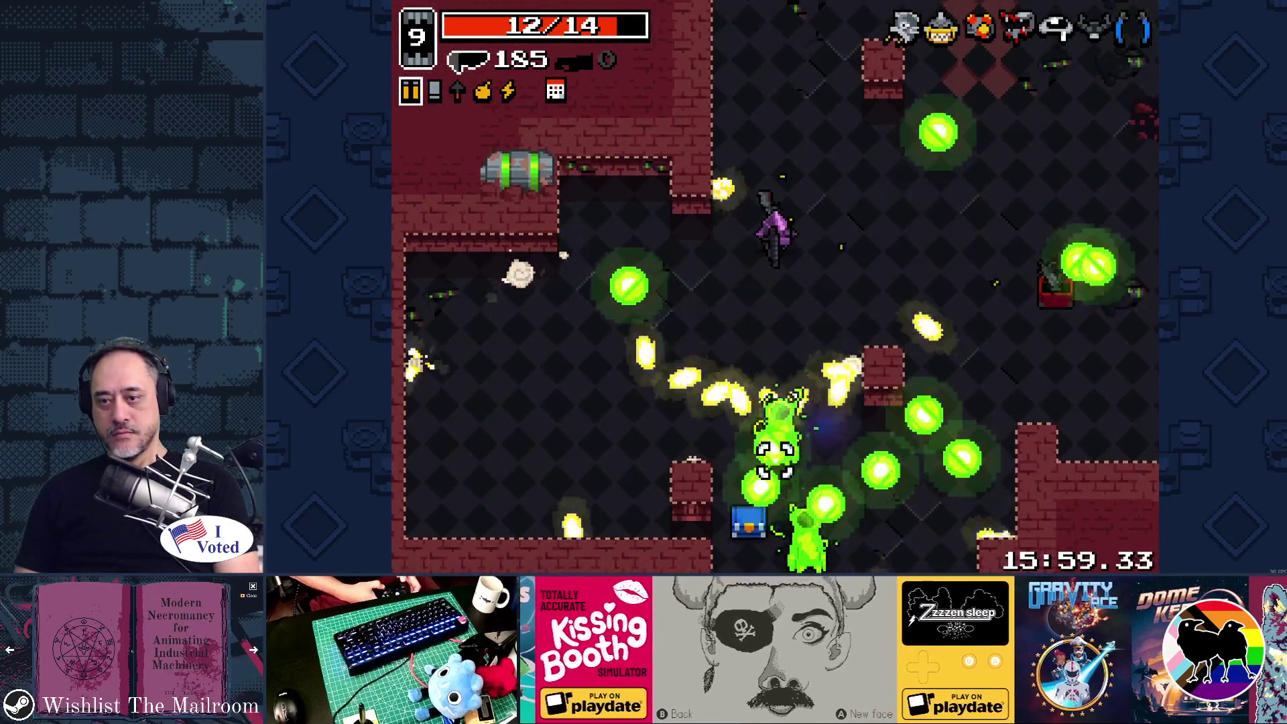
{"action": "left_click", "coordinate": [774, 460]}
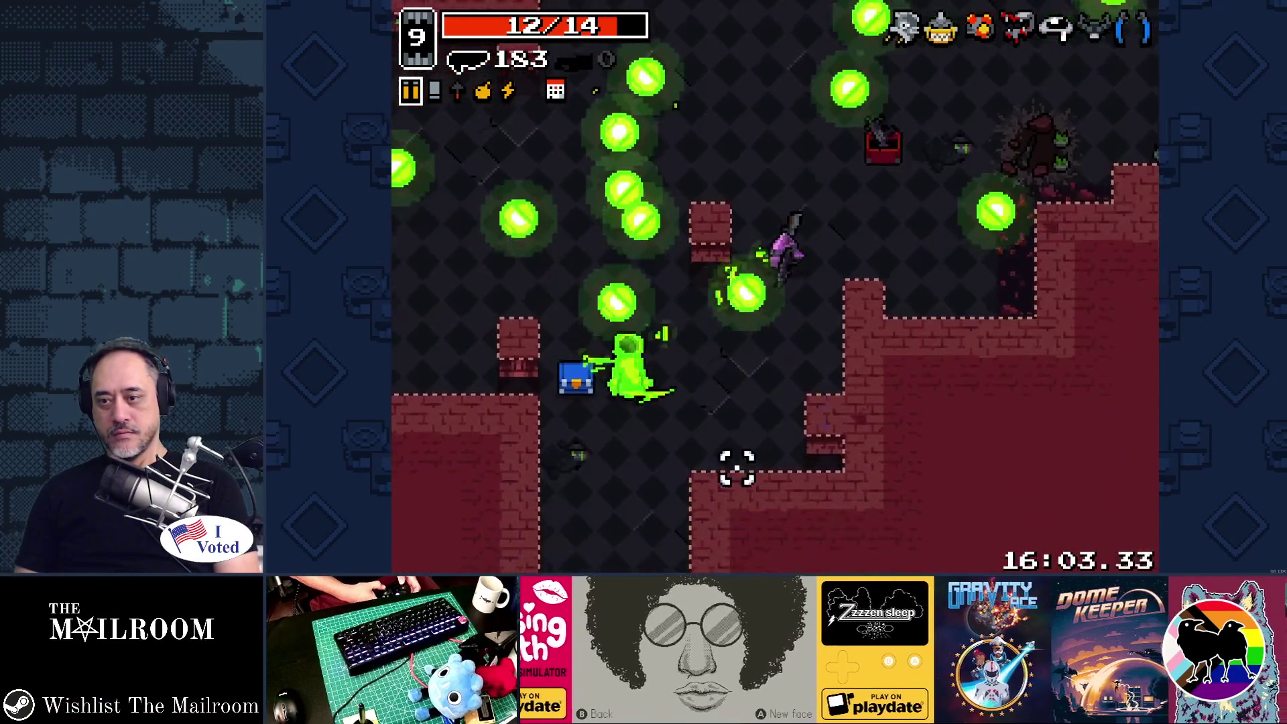
{"action": "key", "text": "a"}
{"action": "key", "text": "s"}
{"action": "left_click", "coordinate": [589, 195]}
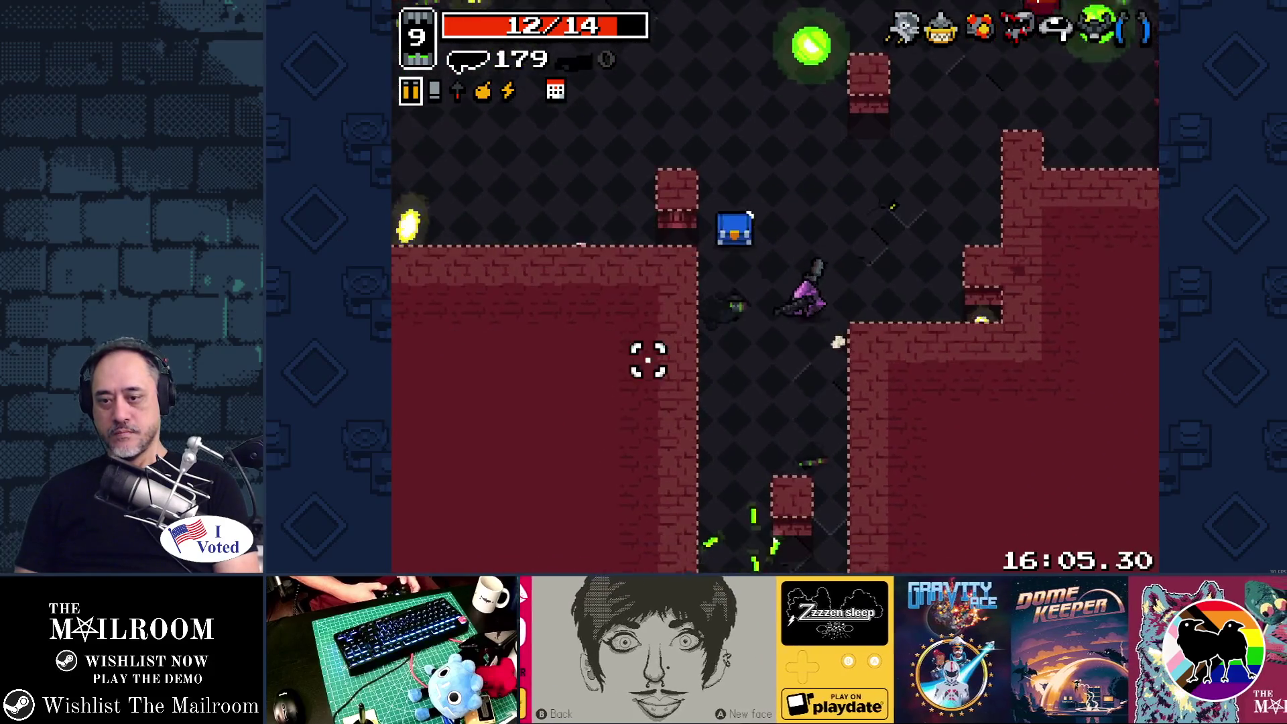
{"action": "key", "text": "w"}
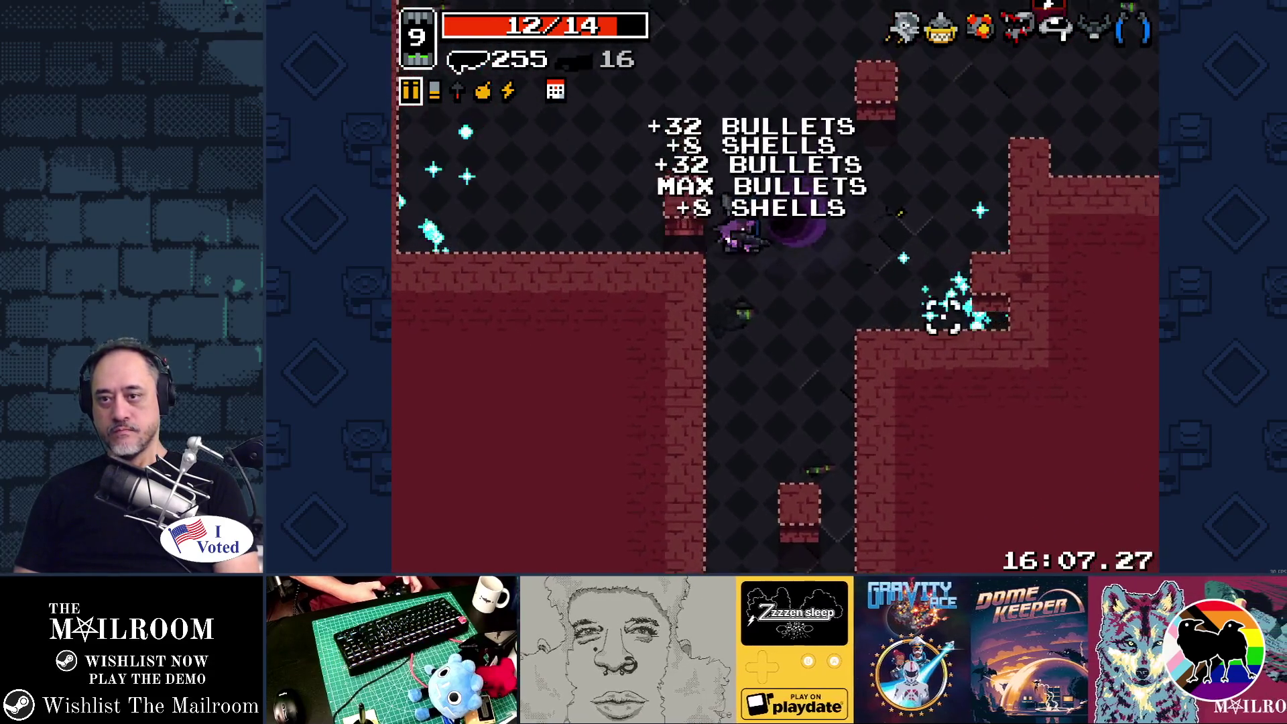
{"action": "key", "text": "space"}
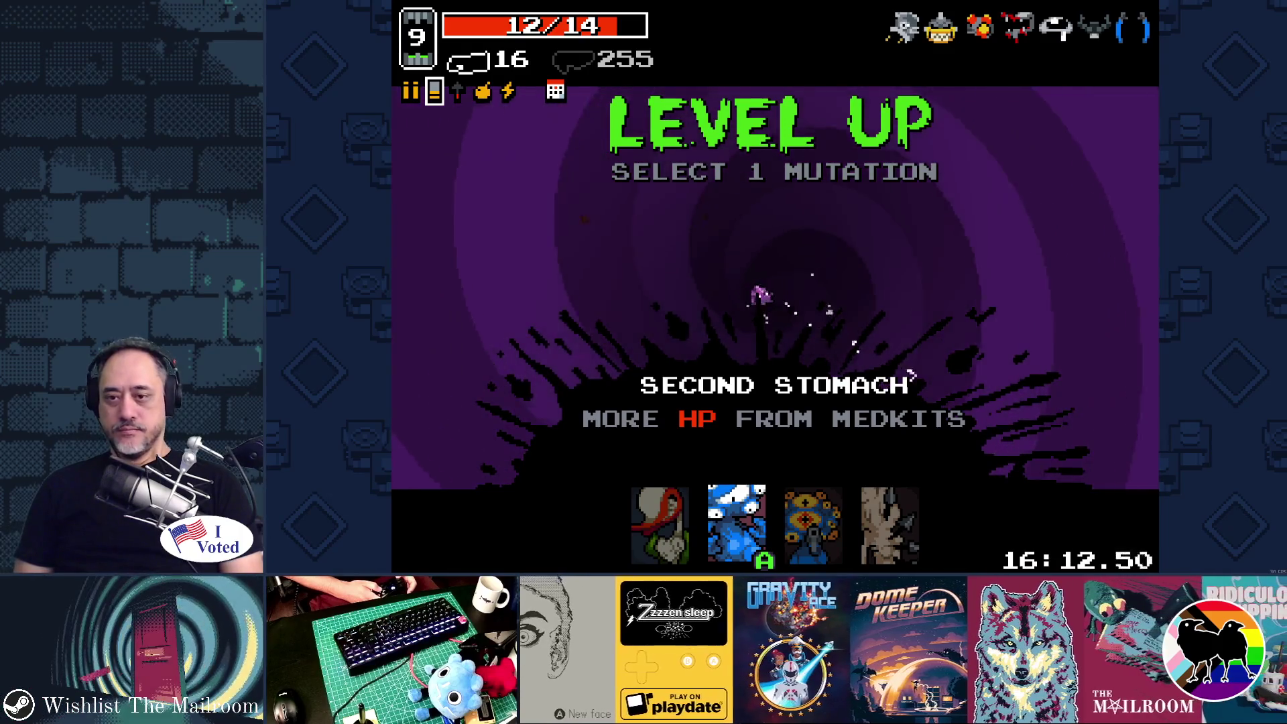
Browse the offered mutations and take Heavy Heart.
{"action": "key", "text": "Right"}
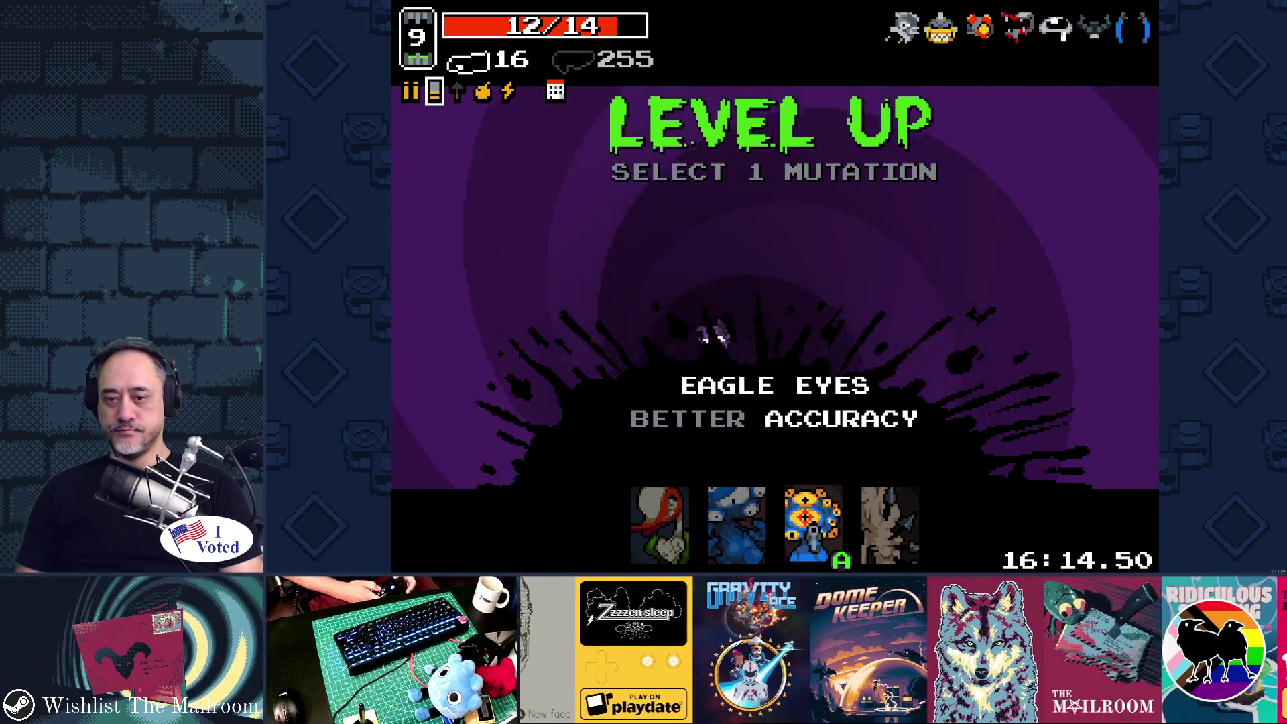
{"action": "key", "text": "Right"}
{"action": "key", "text": "Left"}
{"action": "key", "text": "Left"}
{"action": "key", "text": "Left"}
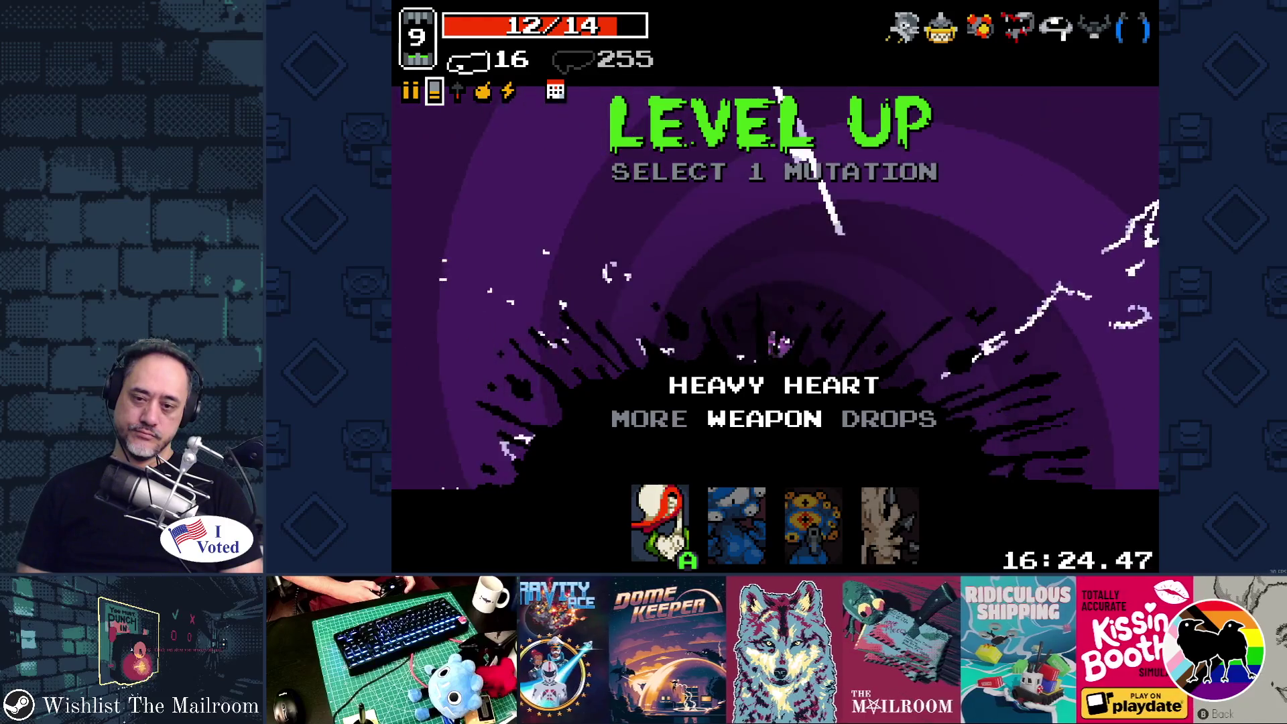
{"action": "key", "text": "Return"}
{"action": "key", "text": "space"}
Open the weapon chests, collect the extra shells, and swap to the shell weapon.
{"action": "key", "text": "w"}
{"action": "key", "text": "a"}
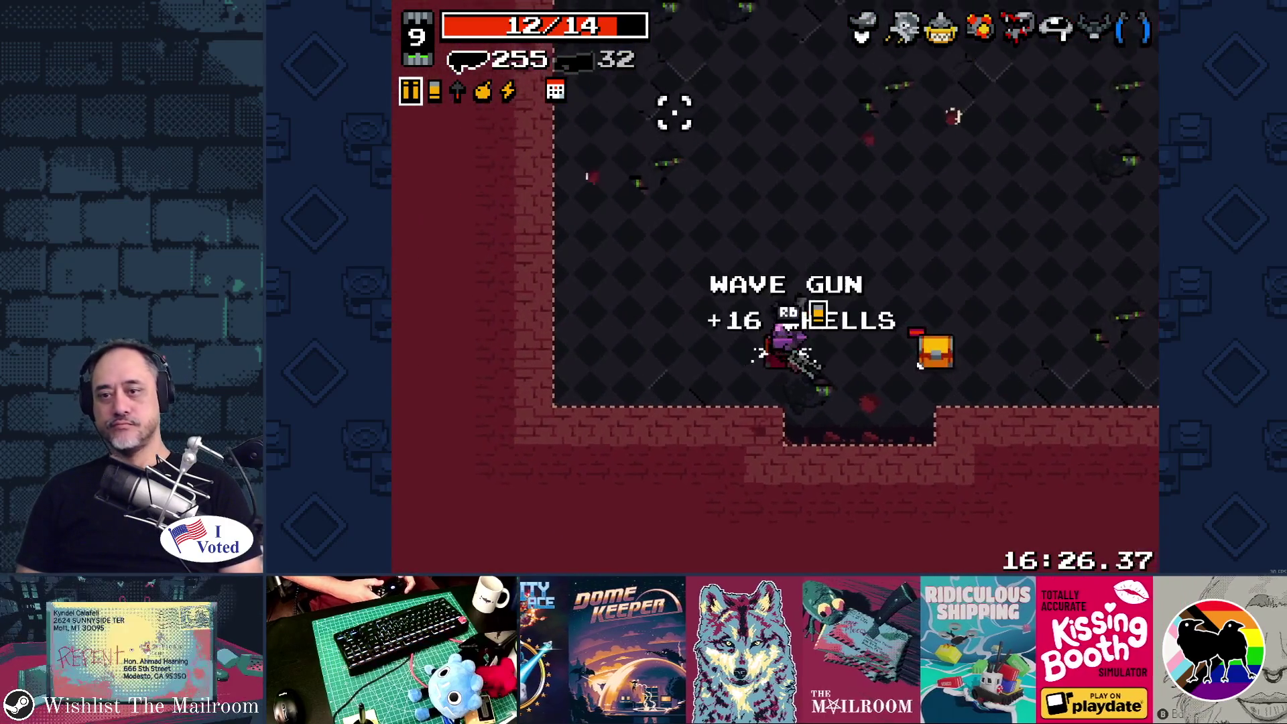
{"action": "key", "text": "a"}
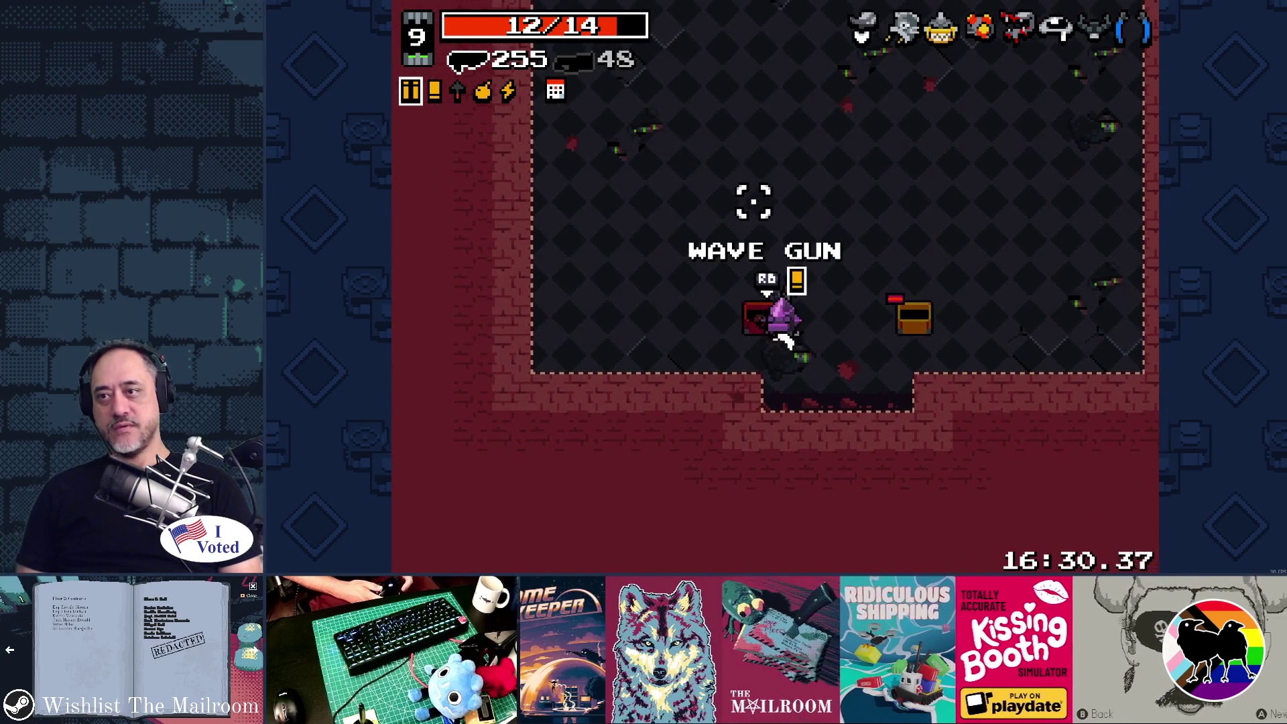
{"action": "key", "text": "w"}
{"action": "key", "text": "d"}
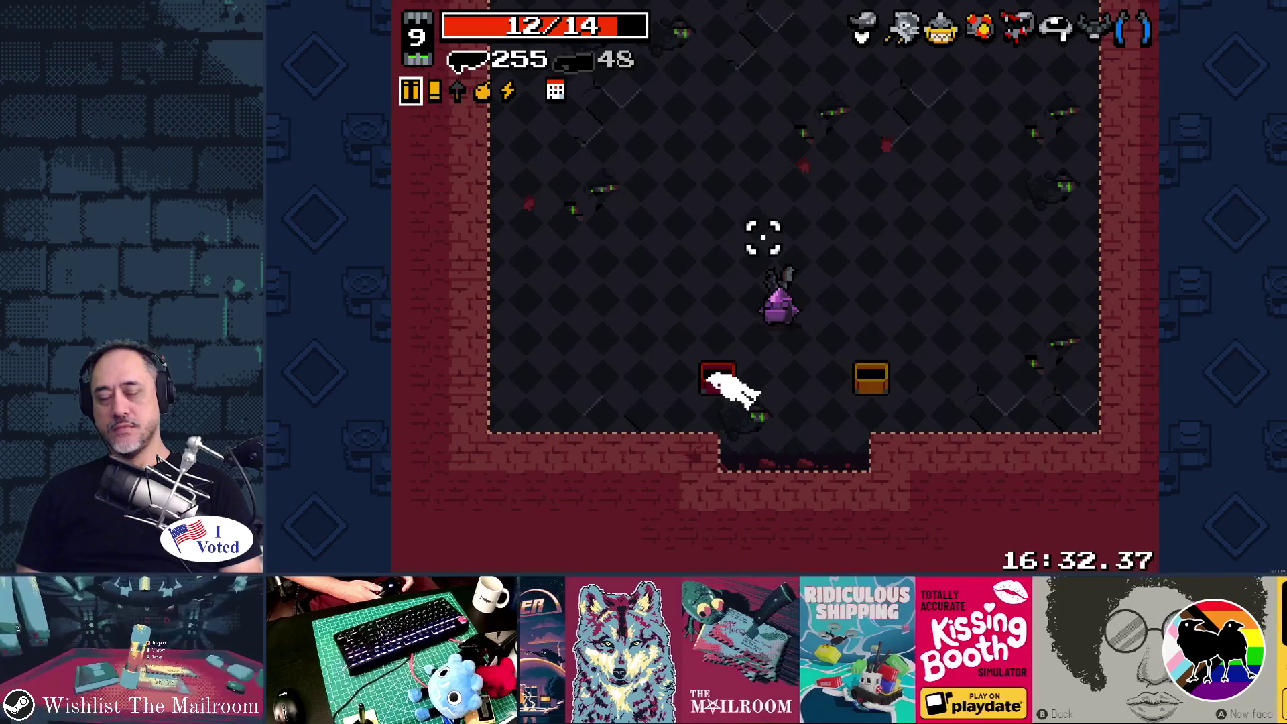
{"action": "key", "text": "space"}
Walk to the dropped Wave Gun, swap back to the bullet weapon, and fire.
{"action": "key", "text": "d"}
{"action": "key", "text": "s"}
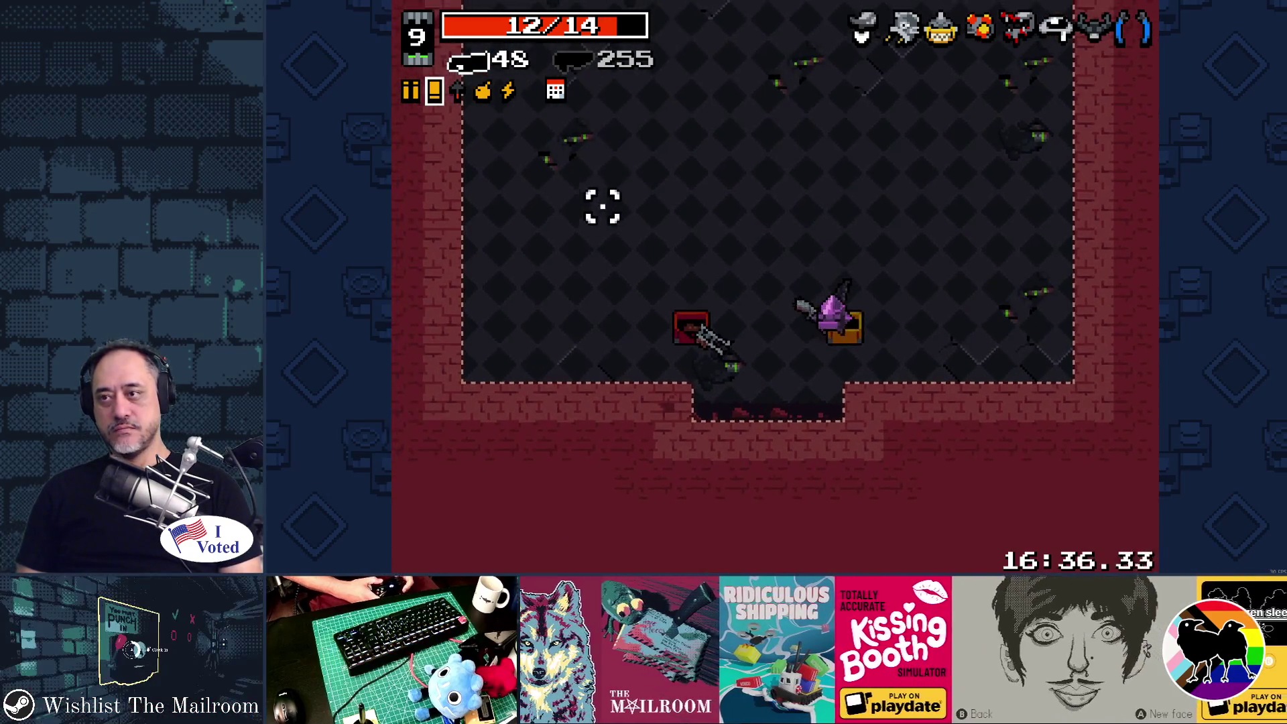
{"action": "key", "text": "a"}
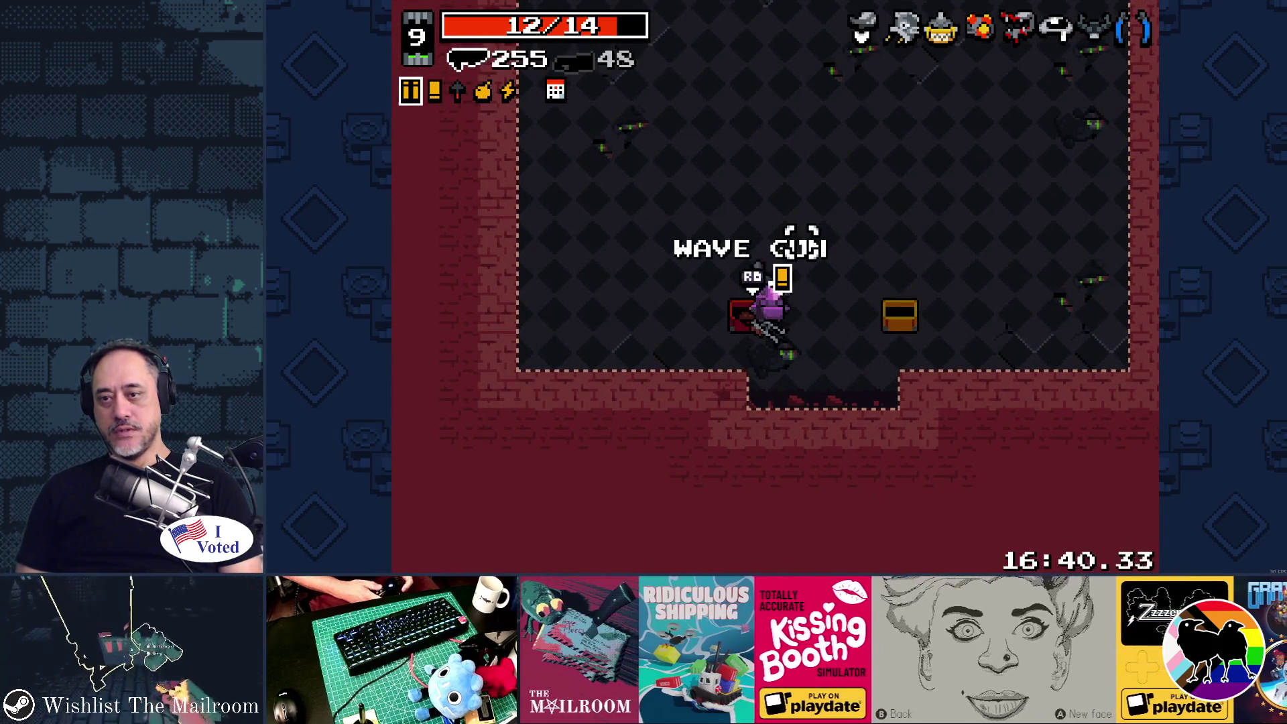
{"action": "key", "text": "w"}
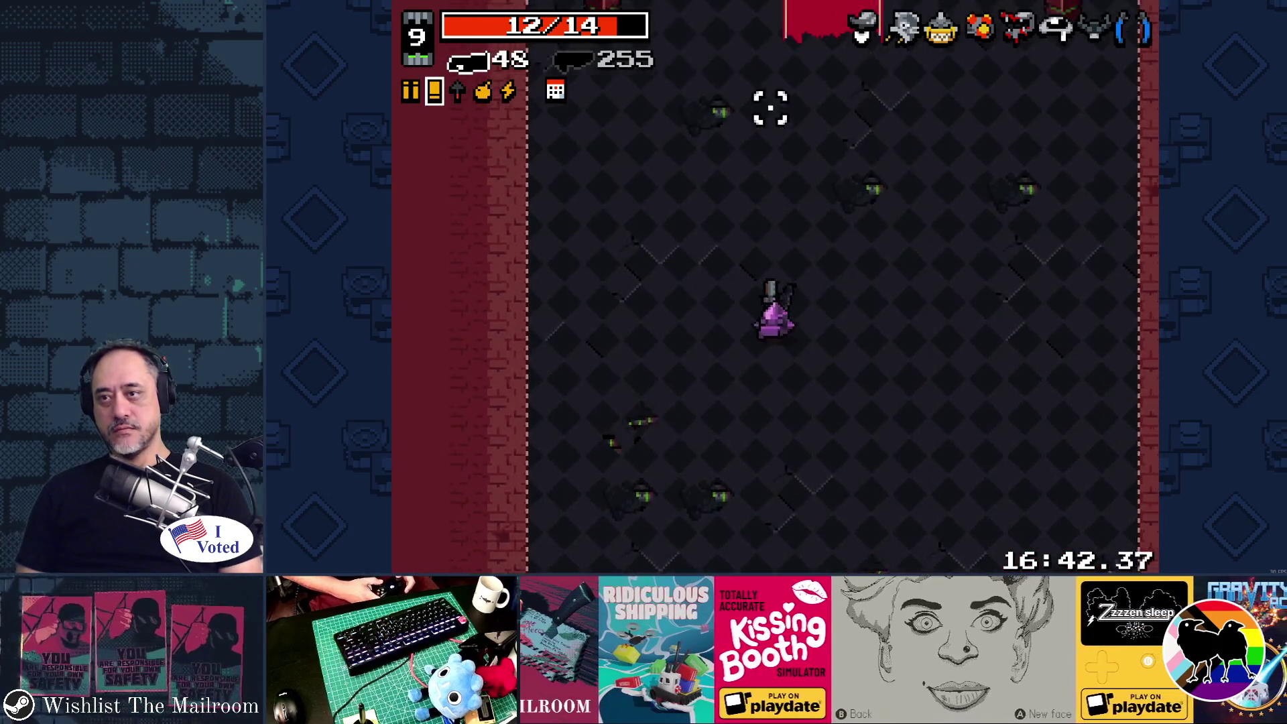
{"action": "key", "text": "space"}
{"action": "left_click", "coordinate": [715, 107]}
{"action": "key", "text": "s"}
{"action": "key", "text": "d"}
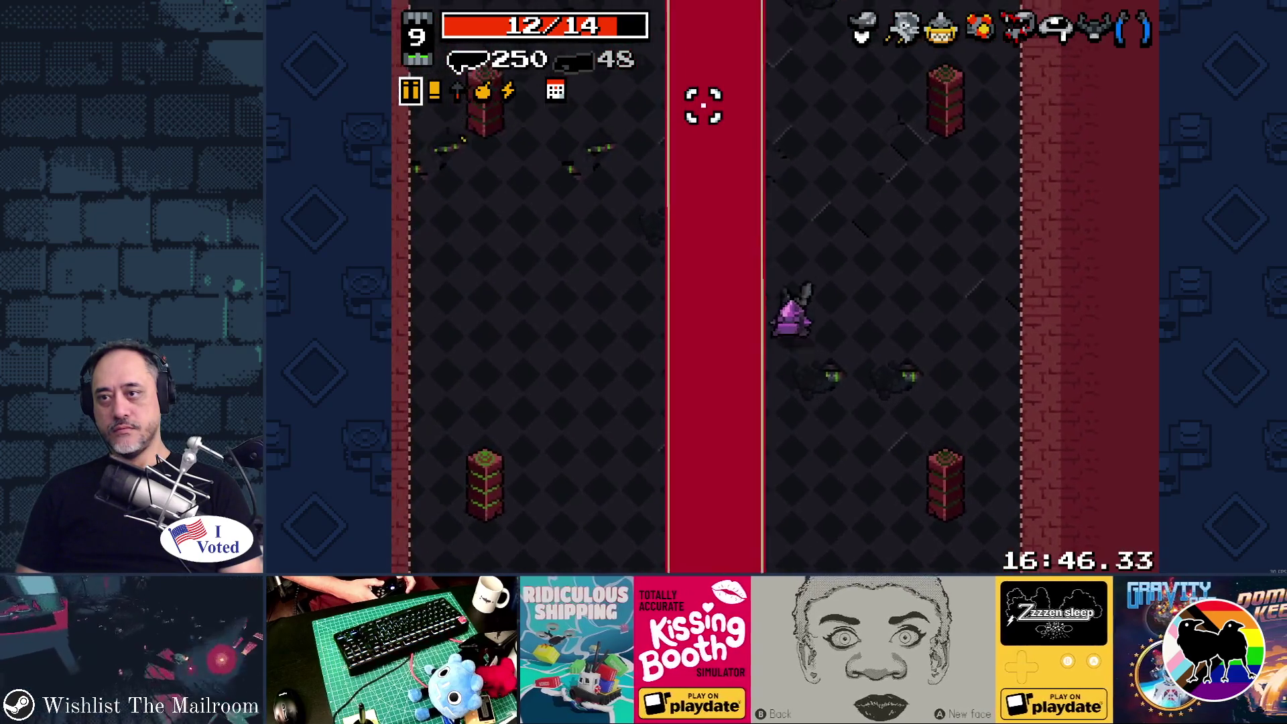
Walk up the red carpet toward the stairs, firing once and swapping to the shell weapon.
{"action": "key", "text": "w"}
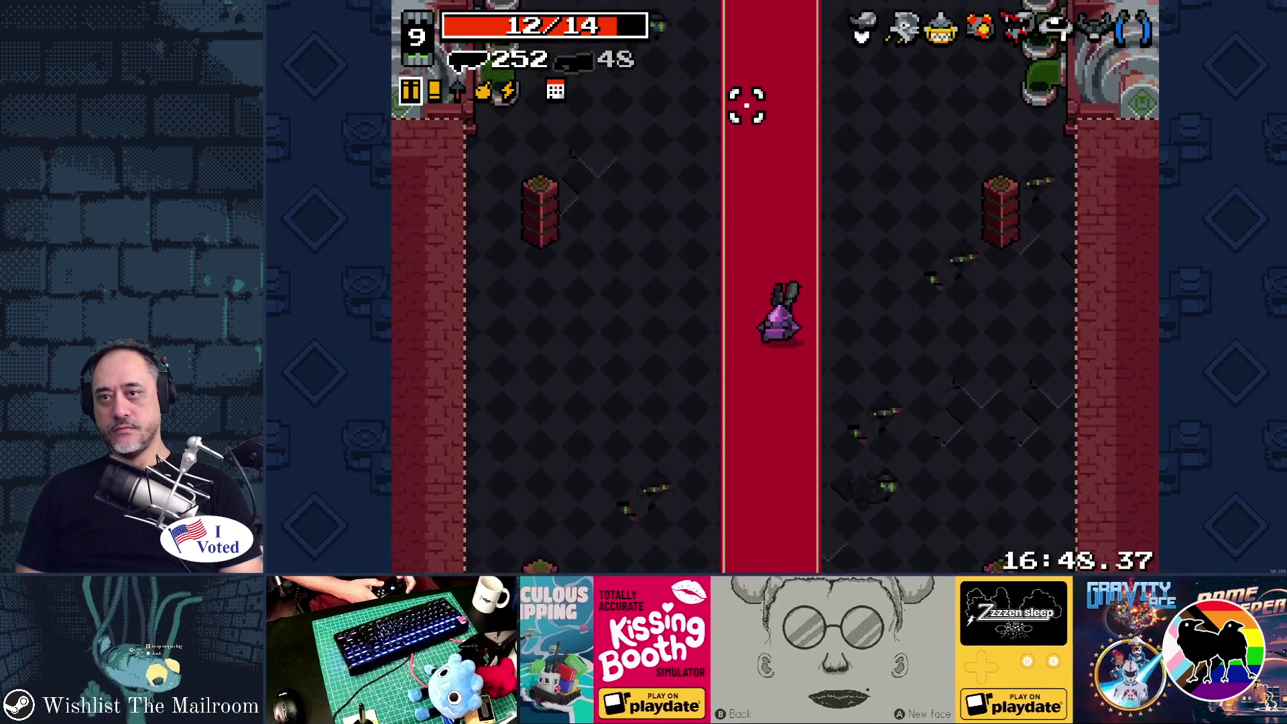
{"action": "key", "text": "w"}
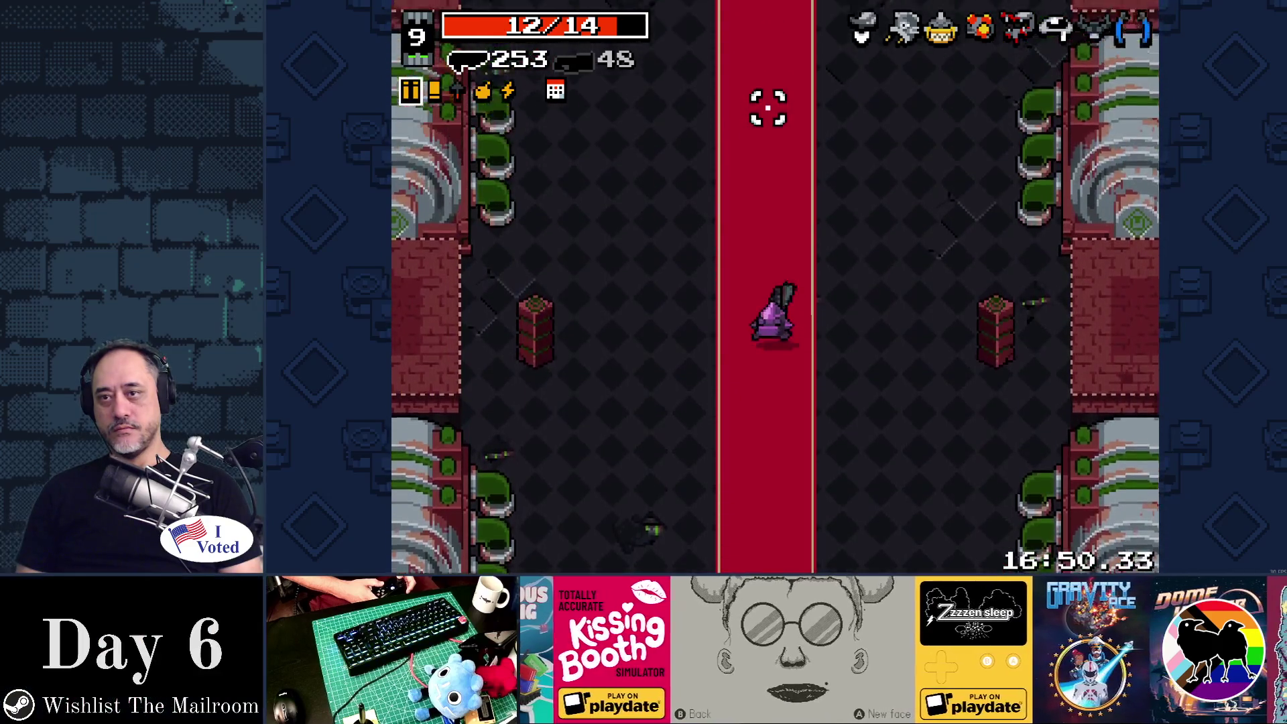
{"action": "key", "text": "w"}
{"action": "key", "text": "w"}
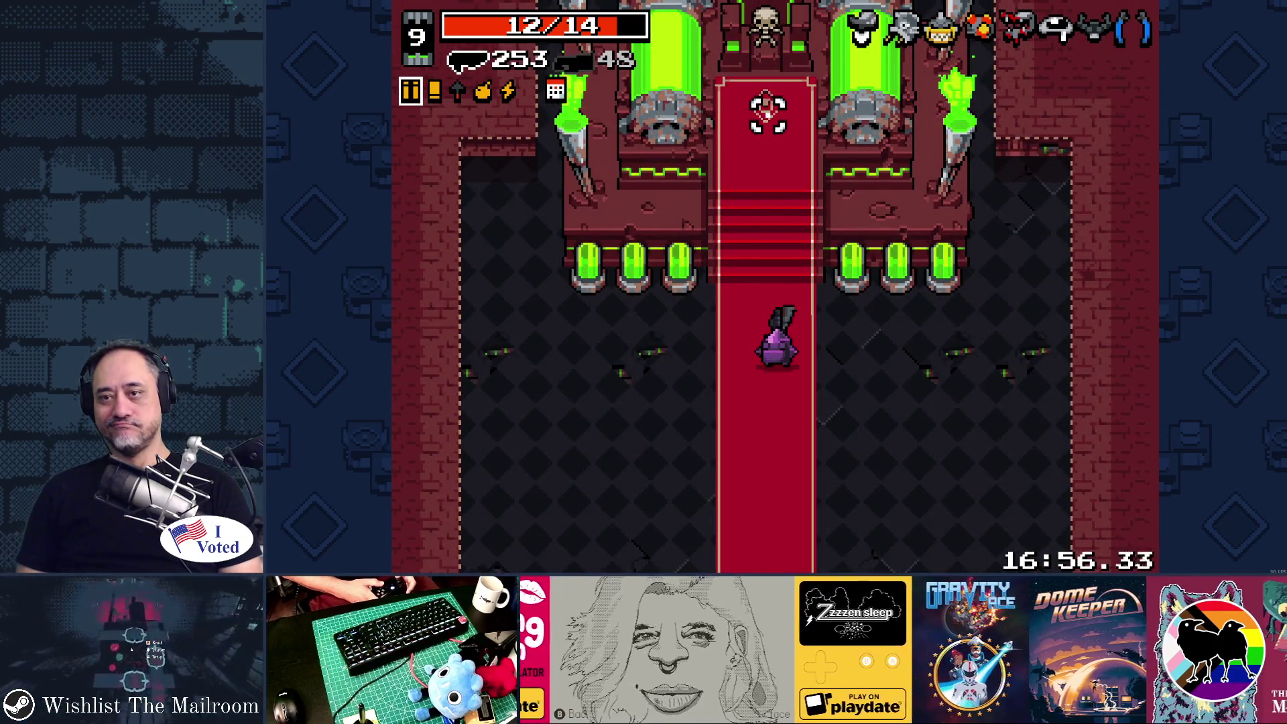
{"action": "key", "text": "d"}
{"action": "left_click", "coordinate": [777, 142]}
{"action": "key", "text": "space"}
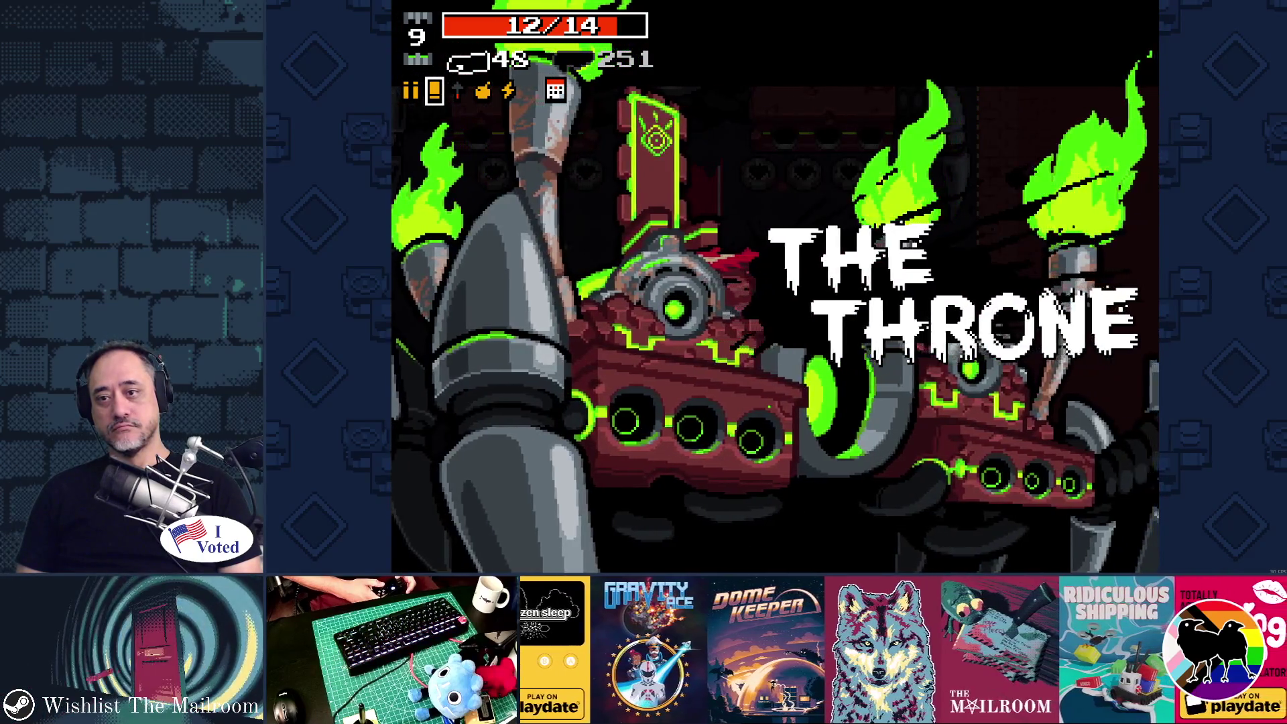
Skip the boss intro and fire repeatedly at The Throne until the run ends.
{"action": "left_click", "coordinate": [729, 106]}
{"action": "left_click", "coordinate": [951, 355]}
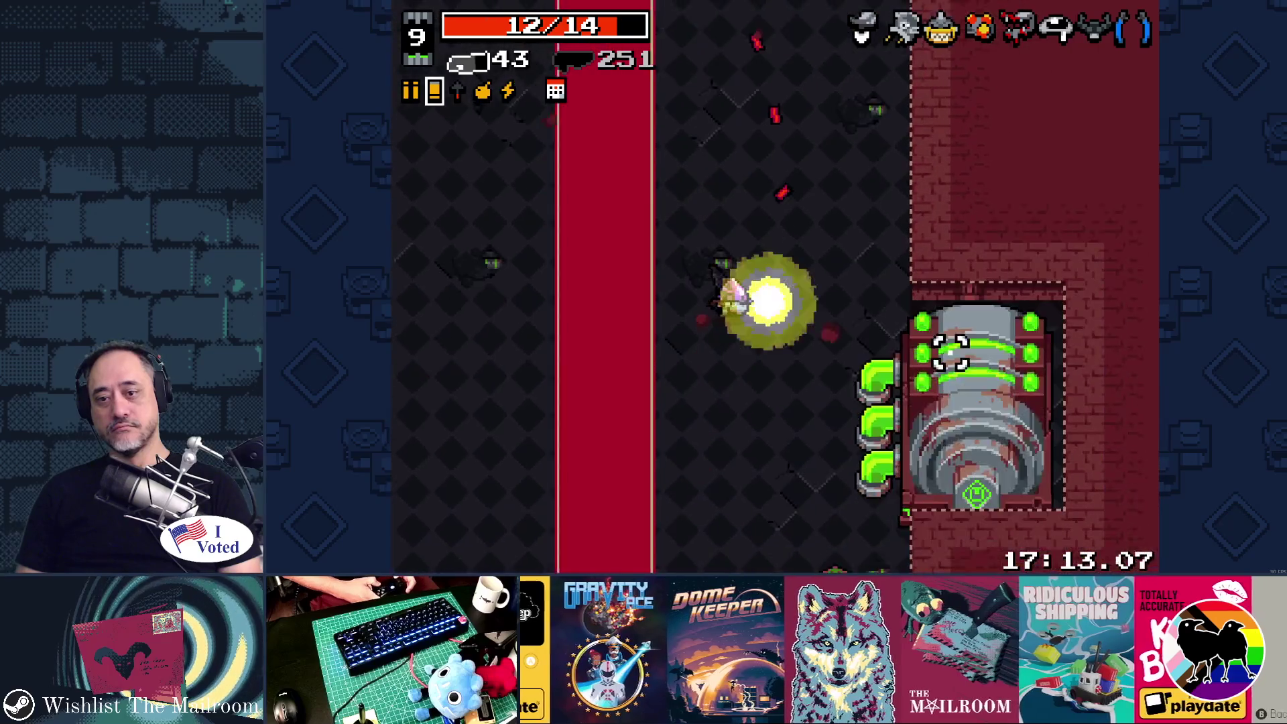
{"action": "left_click", "coordinate": [933, 364]}
{"action": "left_click", "coordinate": [935, 366]}
{"action": "left_click", "coordinate": [936, 365]}
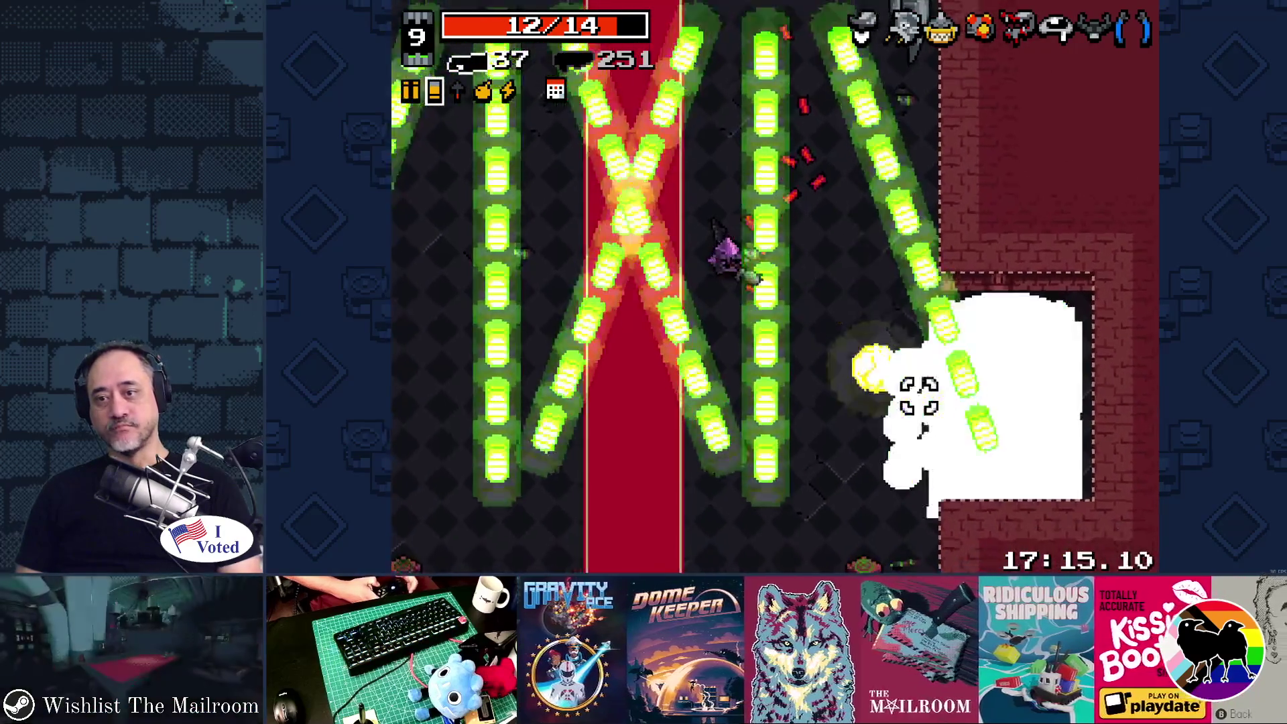
{"action": "left_click", "coordinate": [935, 372]}
{"action": "left_click", "coordinate": [934, 379]}
{"action": "left_click", "coordinate": [934, 387]}
{"action": "left_click", "coordinate": [928, 397]}
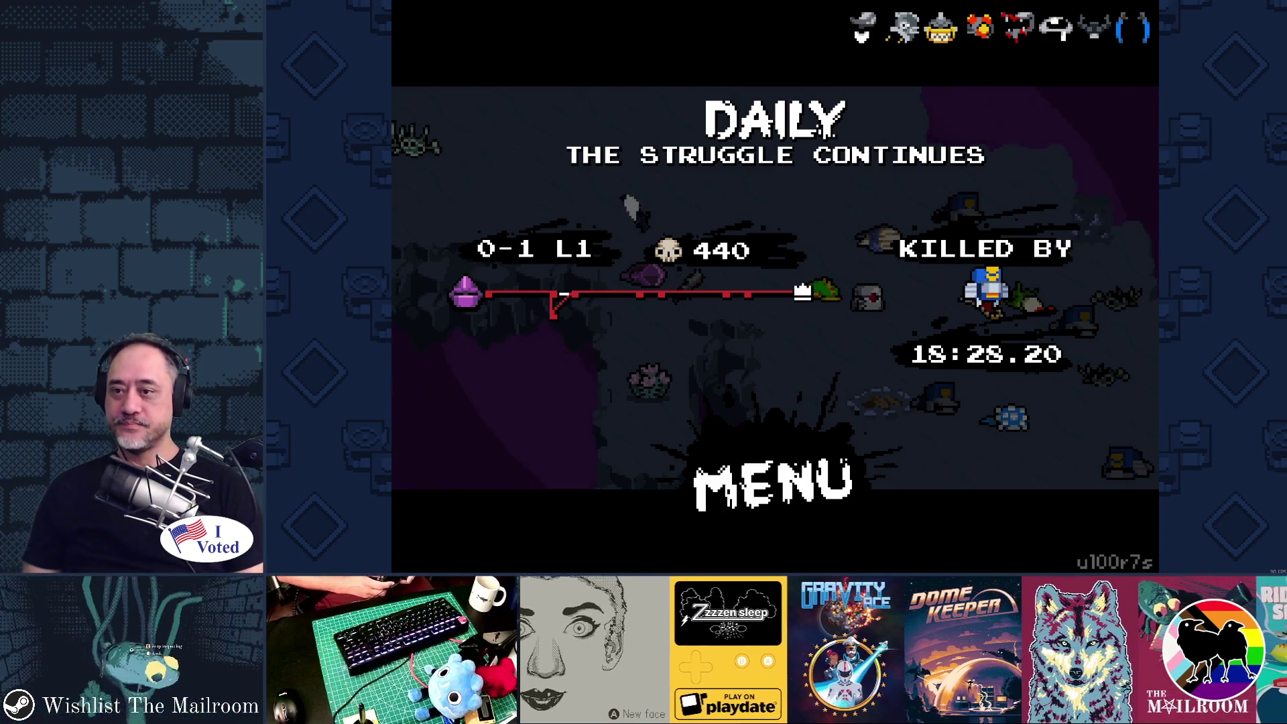
Leave the death screen for the main menu and choose QUIT.
{"action": "key", "text": "Return"}
{"action": "key", "text": "Escape"}
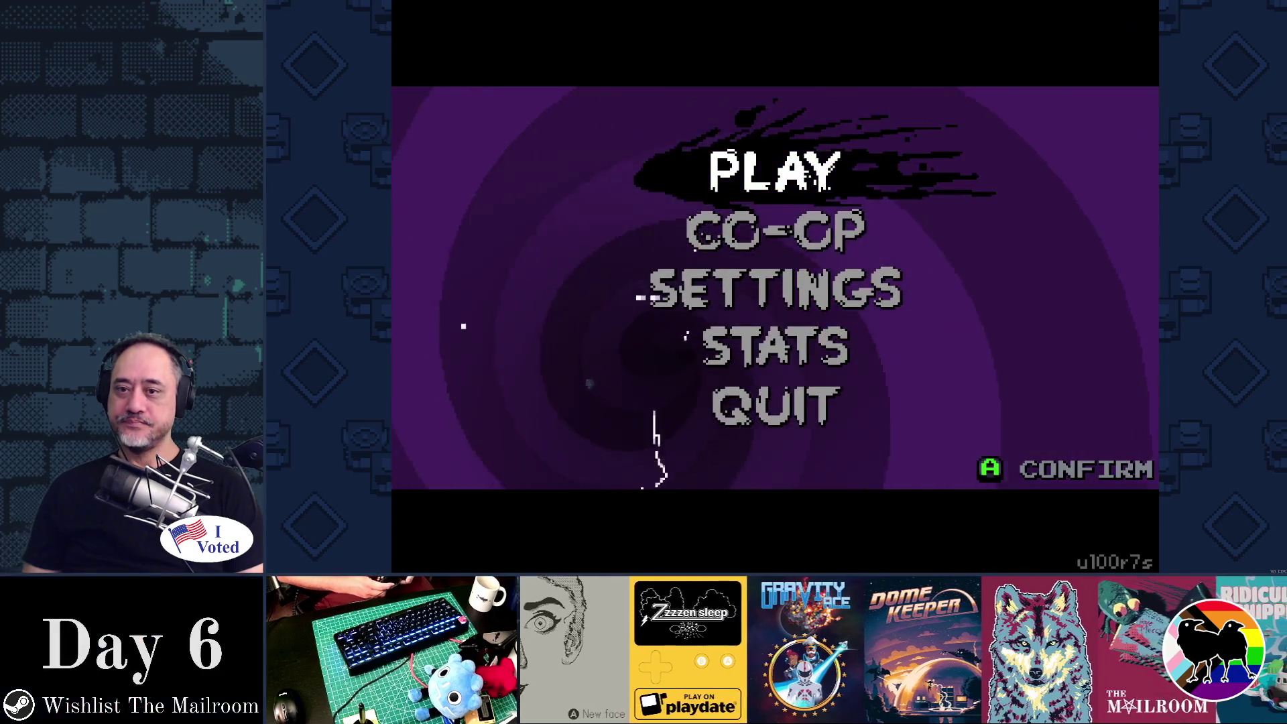
{"action": "key", "text": "Down"}
{"action": "key", "text": "Down"}
{"action": "key", "text": "Down"}
{"action": "key", "text": "Down"}
{"action": "key", "text": "Return"}
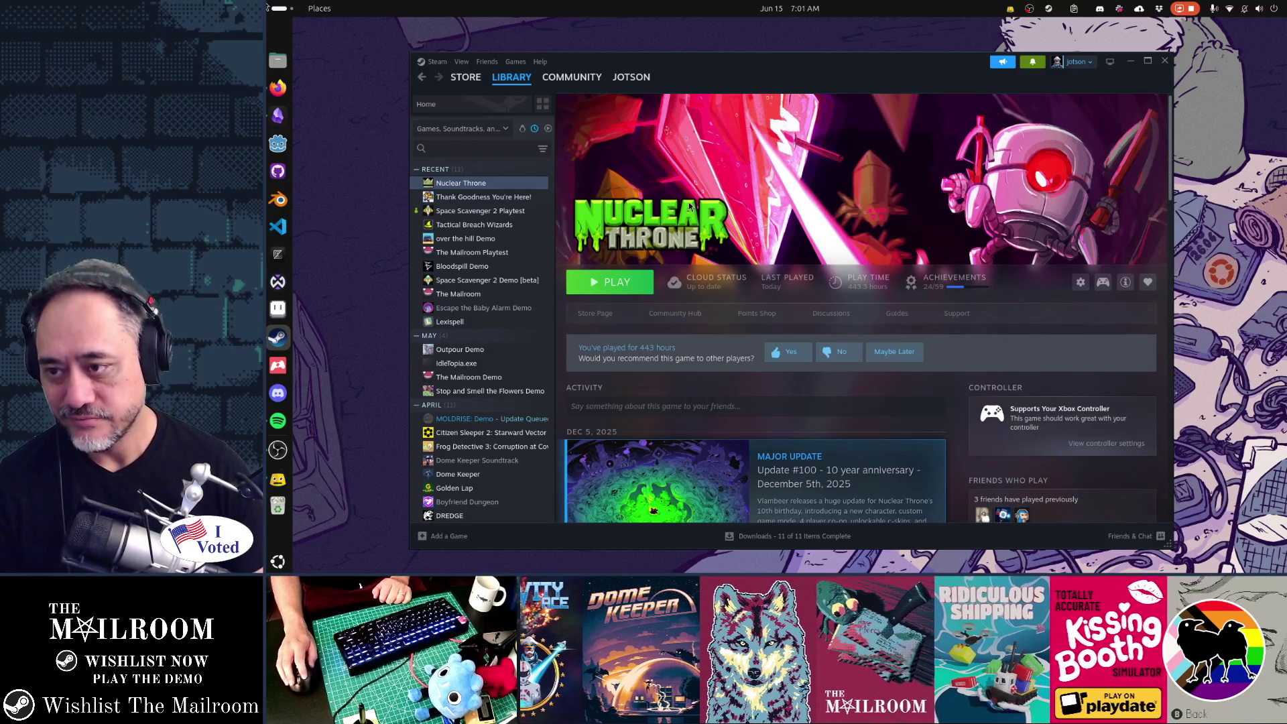
Launch Space Scavenger 2 Playtest from the Steam library and bring its window to the front.
{"action": "left_click", "coordinate": [530, 211]}
{"action": "left_click", "coordinate": [614, 288]}
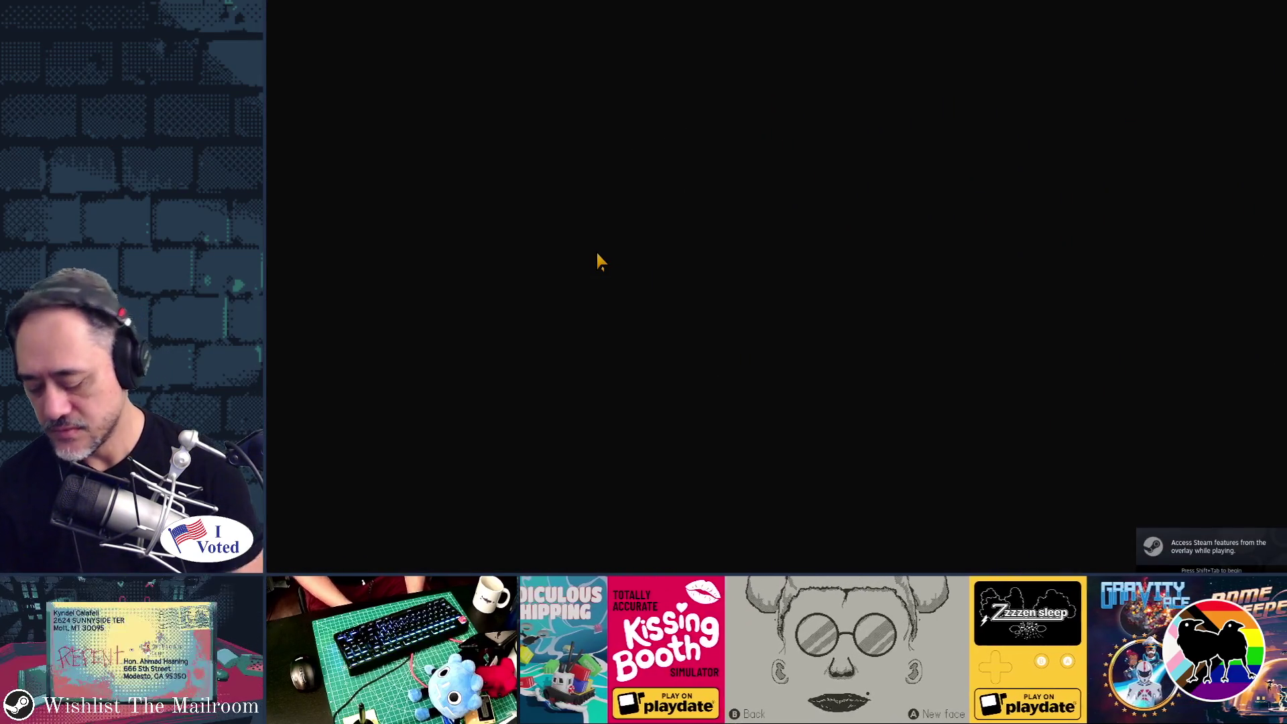
{"action": "key", "text": "alt+Tab"}
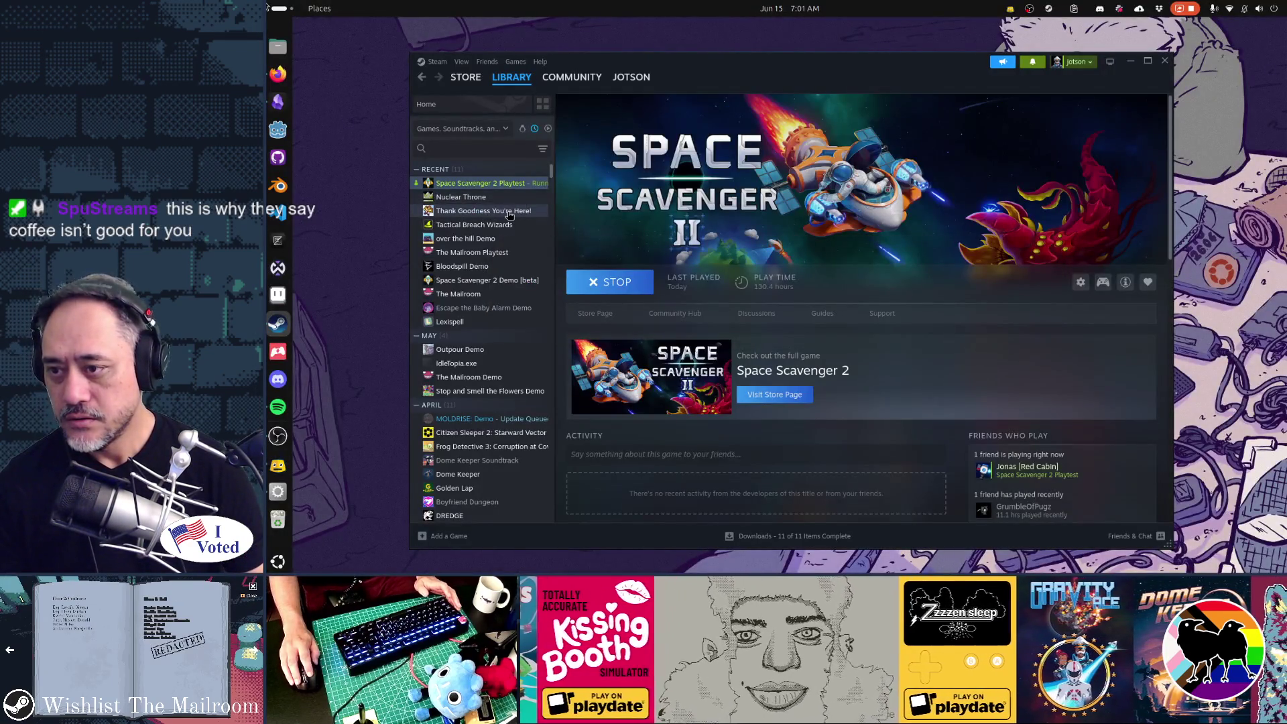
{"action": "left_click", "coordinate": [508, 212]}
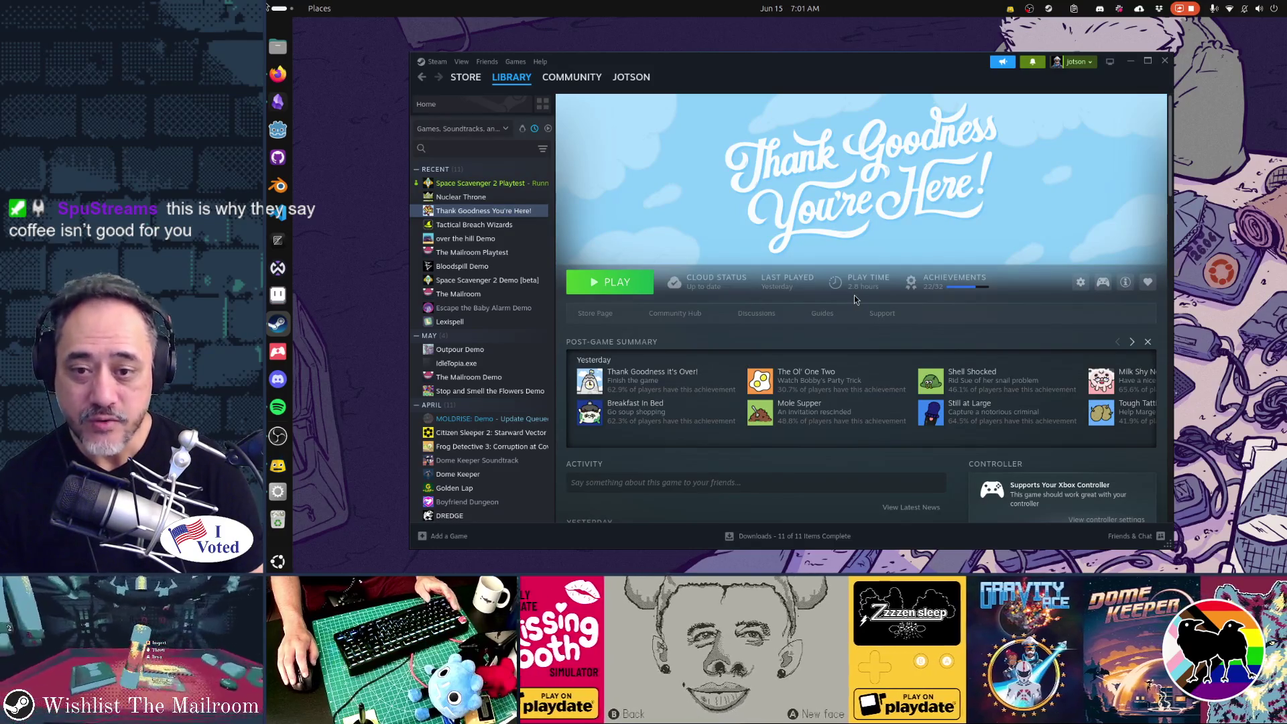
{"action": "key", "text": "alt+Tab"}
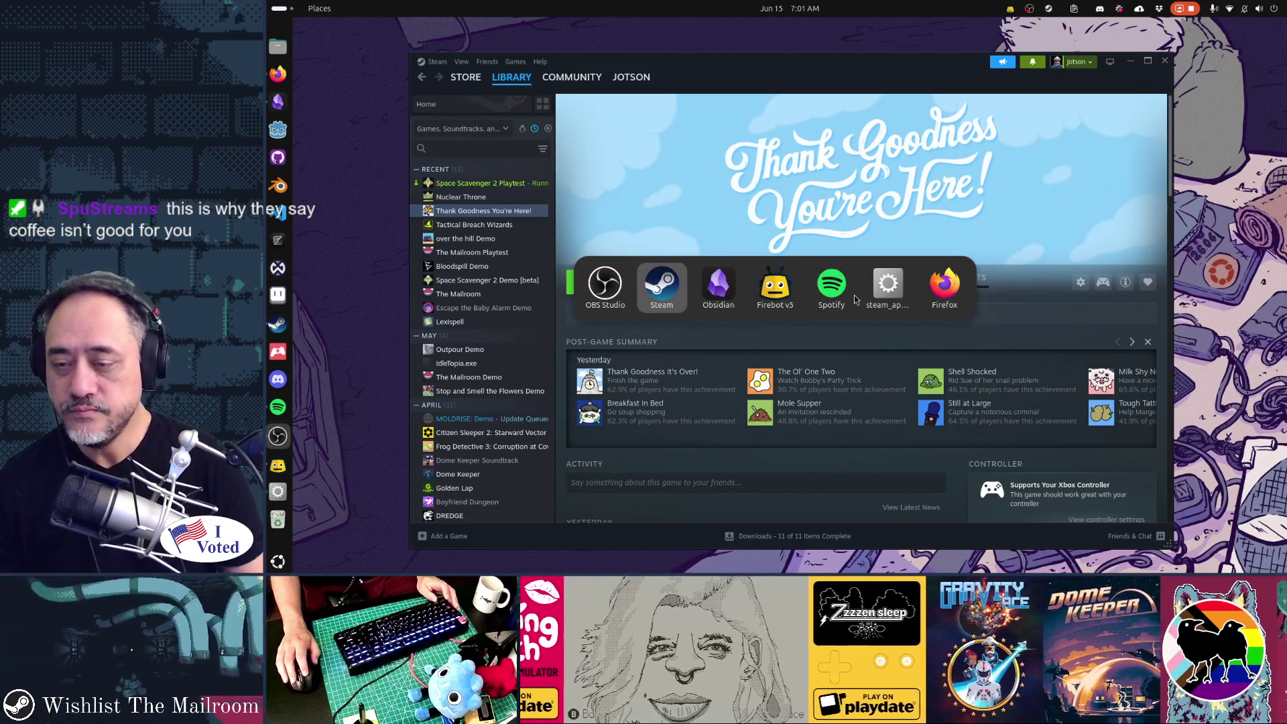
{"action": "key", "text": "Tab"}
{"action": "key", "text": "Tab"}
{"action": "key", "text": "Tab"}
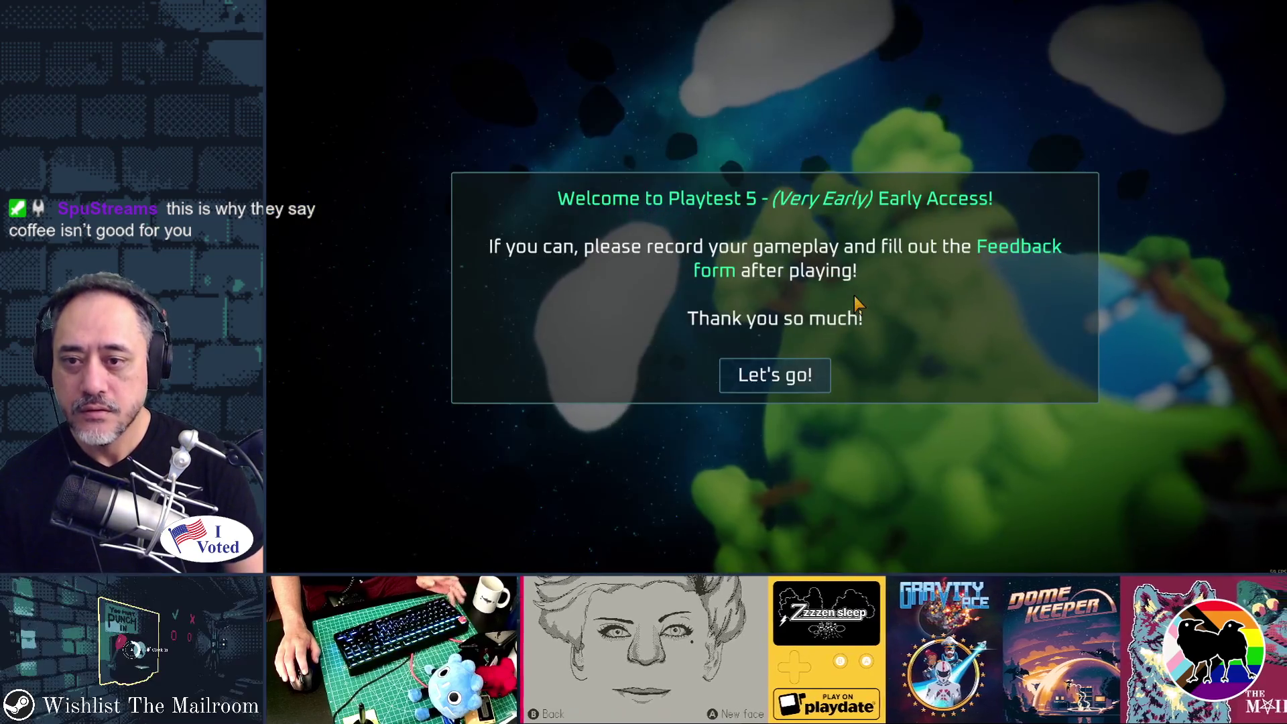
Dismiss the welcome message, start playing, and browse the Daily Challenge leaderboard.
{"action": "key", "text": "Return"}
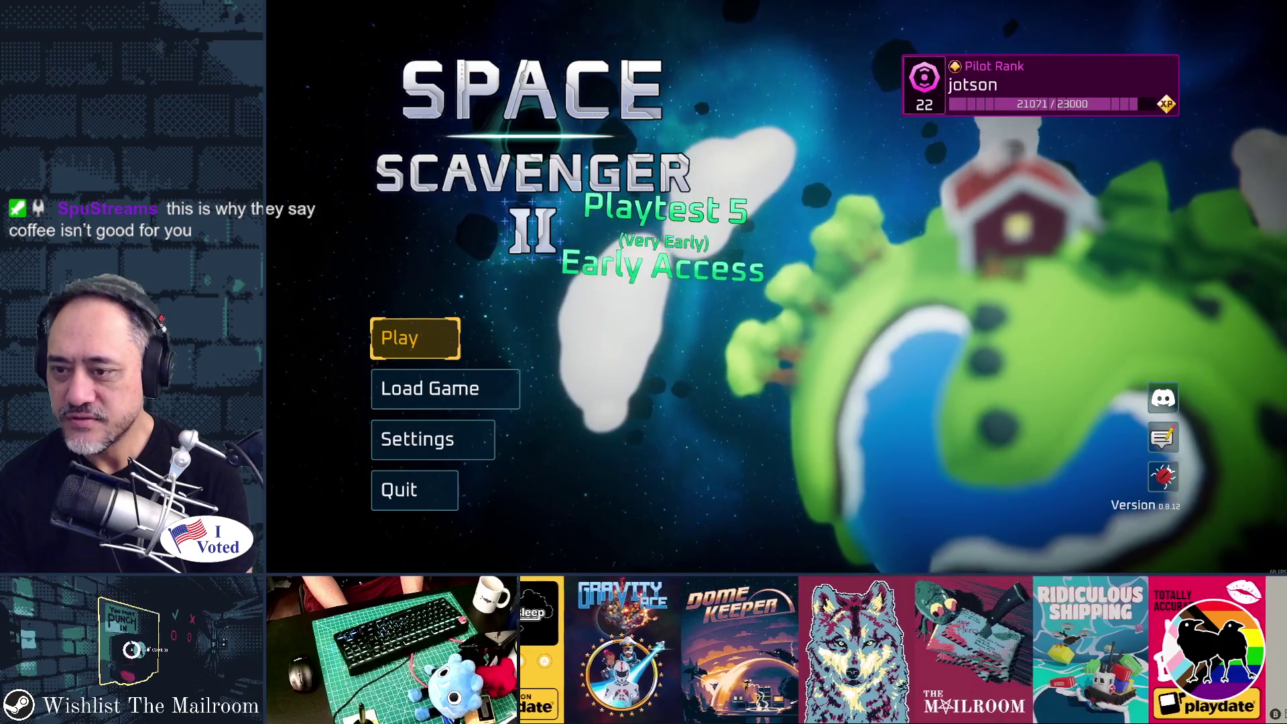
{"action": "key", "text": "Return"}
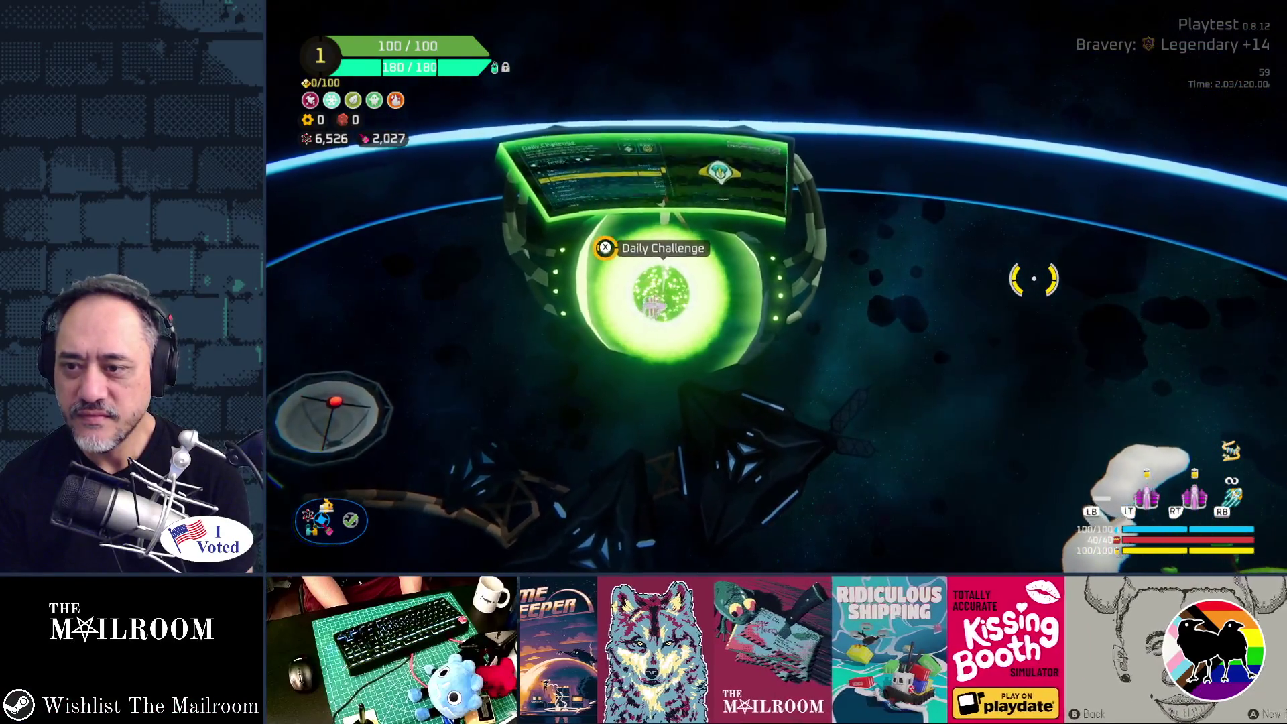
{"action": "key", "text": "e"}
{"action": "key", "text": "Down"}
{"action": "key", "text": "Down"}
{"action": "key", "text": "Down"}
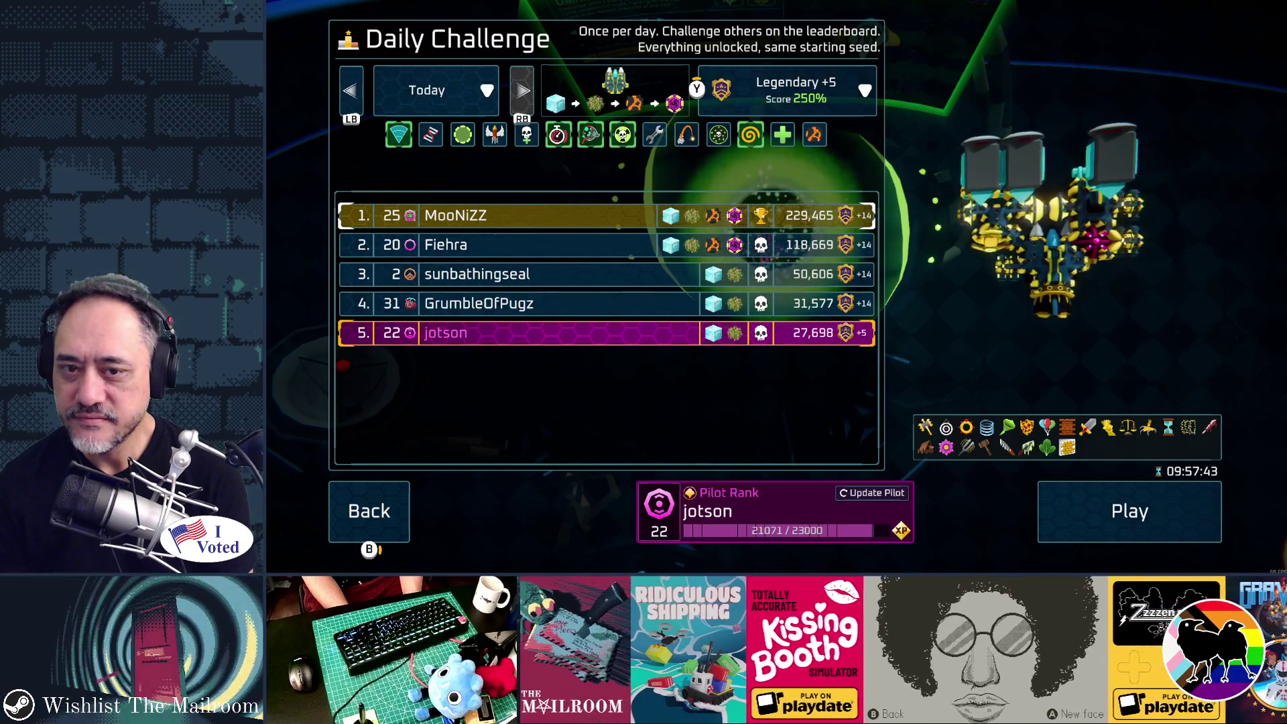
{"action": "key", "text": "Up"}
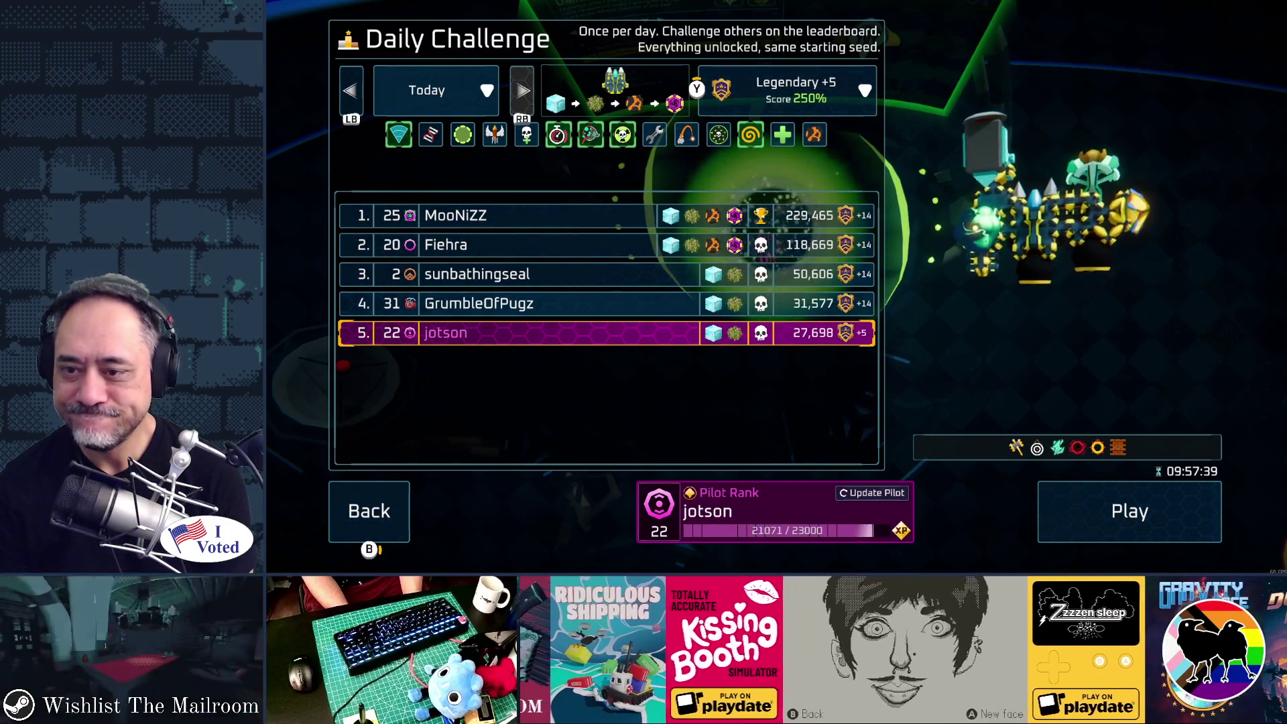
{"action": "key", "text": "Escape"}
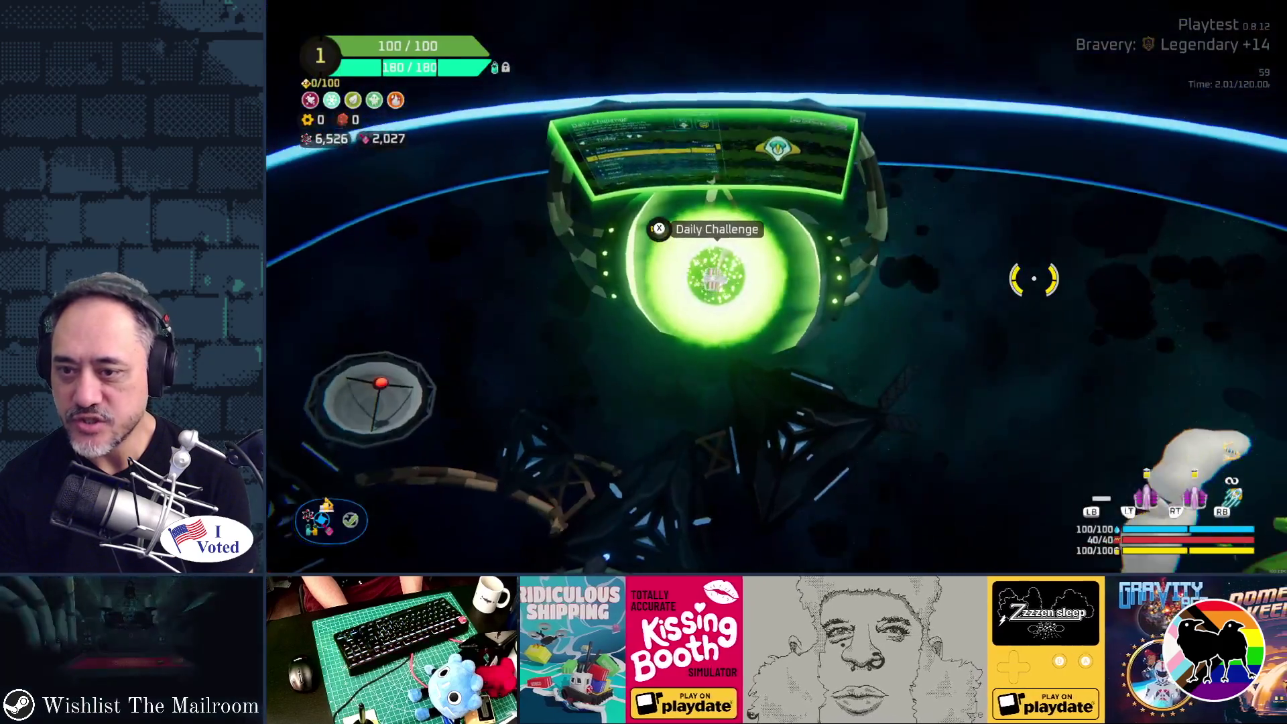
Quit to desktop from the pause menu and close the Steam window.
{"action": "key", "text": "Escape"}
{"action": "key", "text": "Down"}
{"action": "key", "text": "Return"}
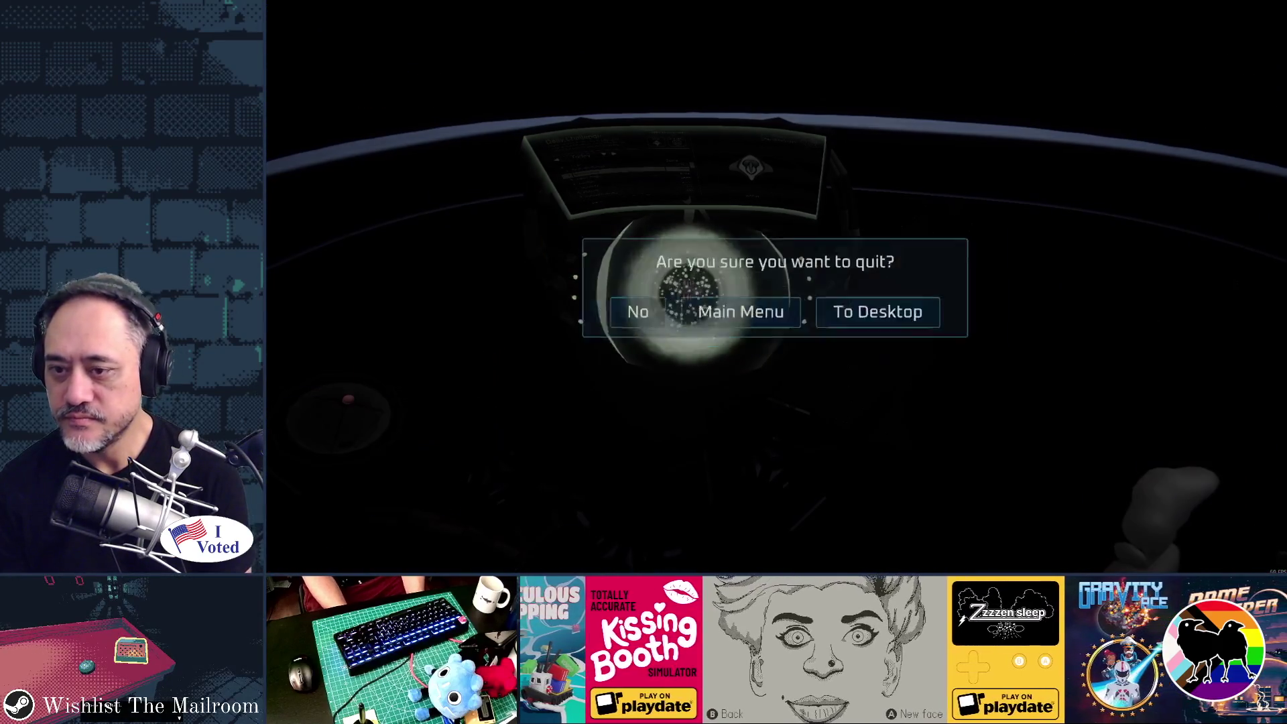
{"action": "key", "text": "Right"}
{"action": "key", "text": "Right"}
{"action": "key", "text": "Return"}
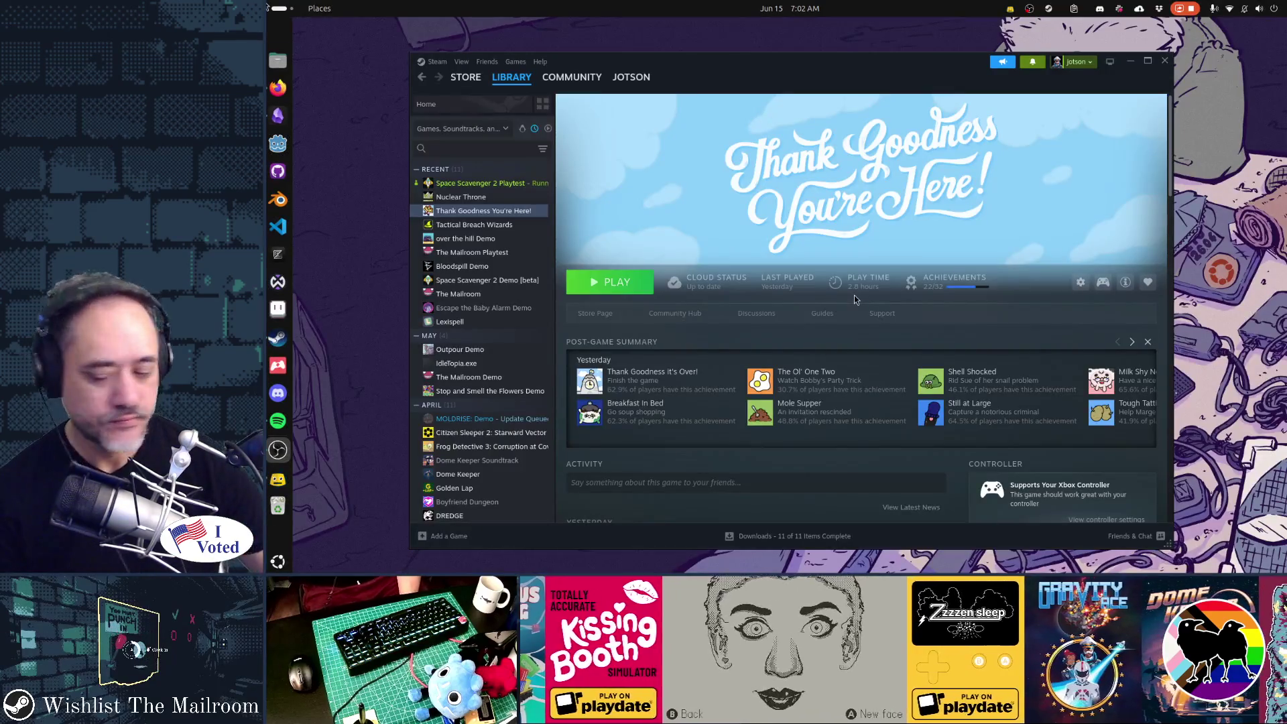
{"action": "left_click", "coordinate": [1165, 62]}
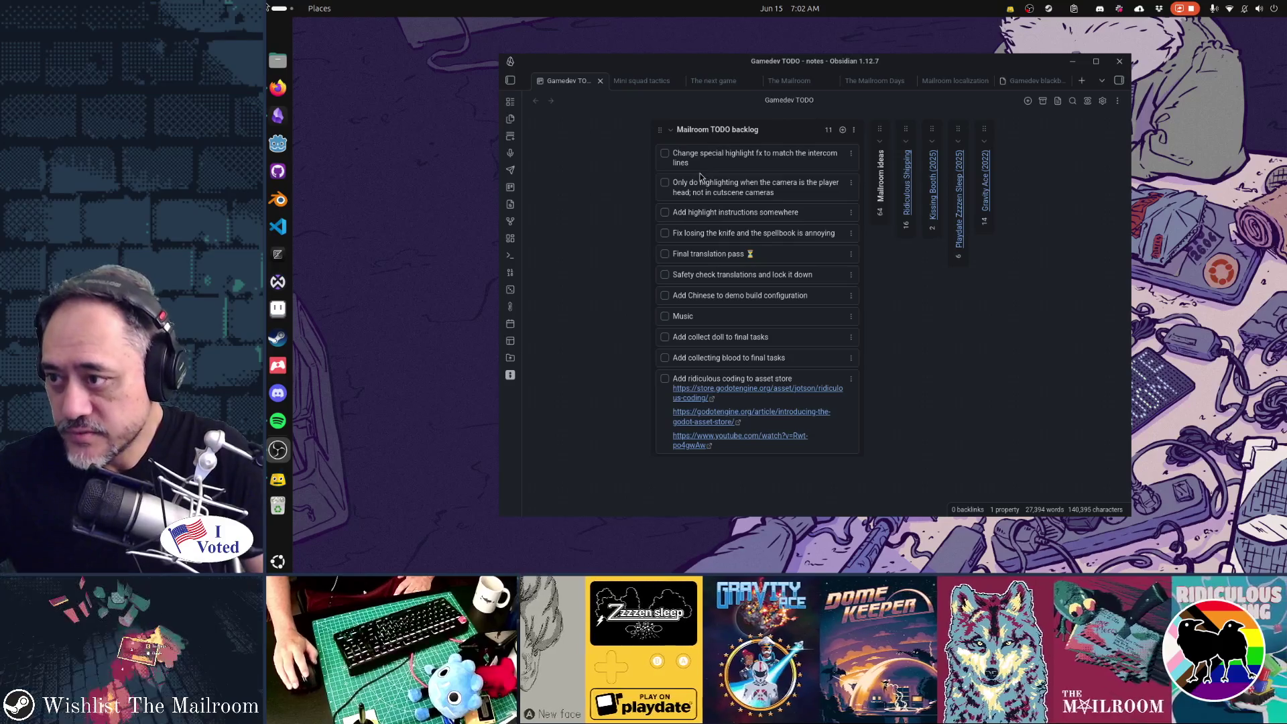
Launch Godot Engine from the dock.
{"action": "left_click", "coordinate": [277, 143]}
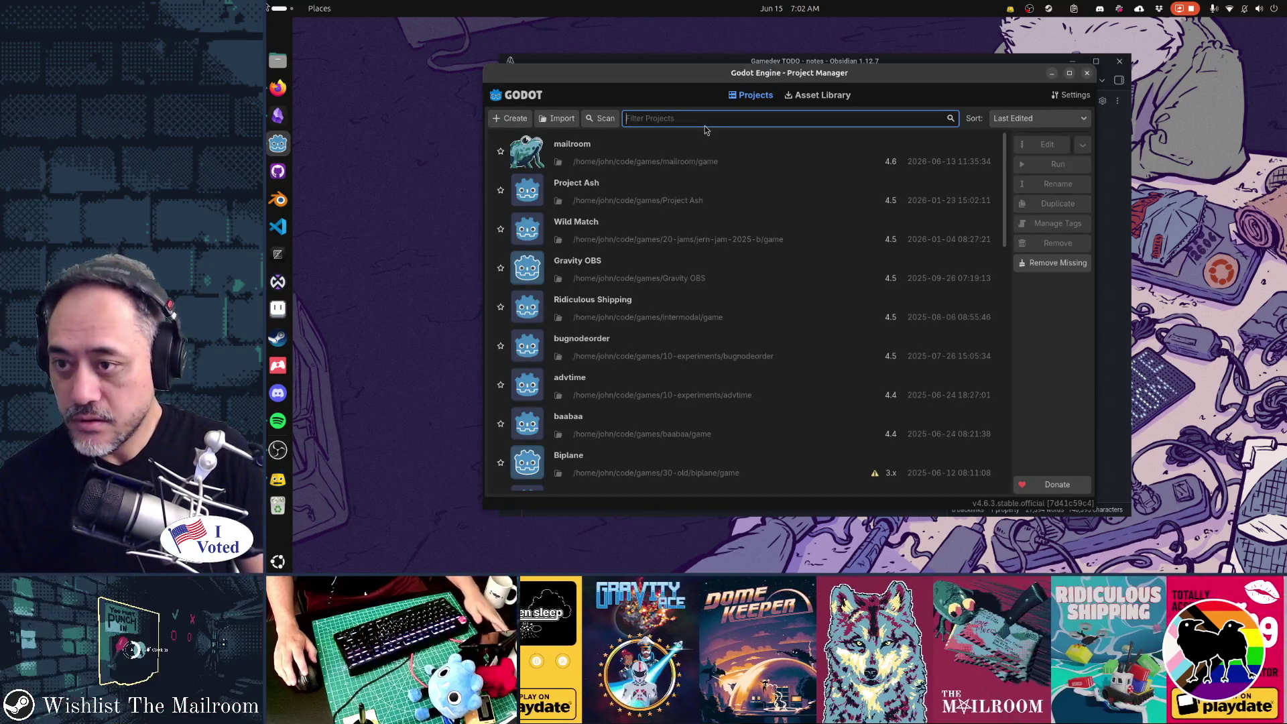
Open the mailroom project, look over loading.tscn, and close its scene tab.
{"action": "double_click", "coordinate": [705, 144]}
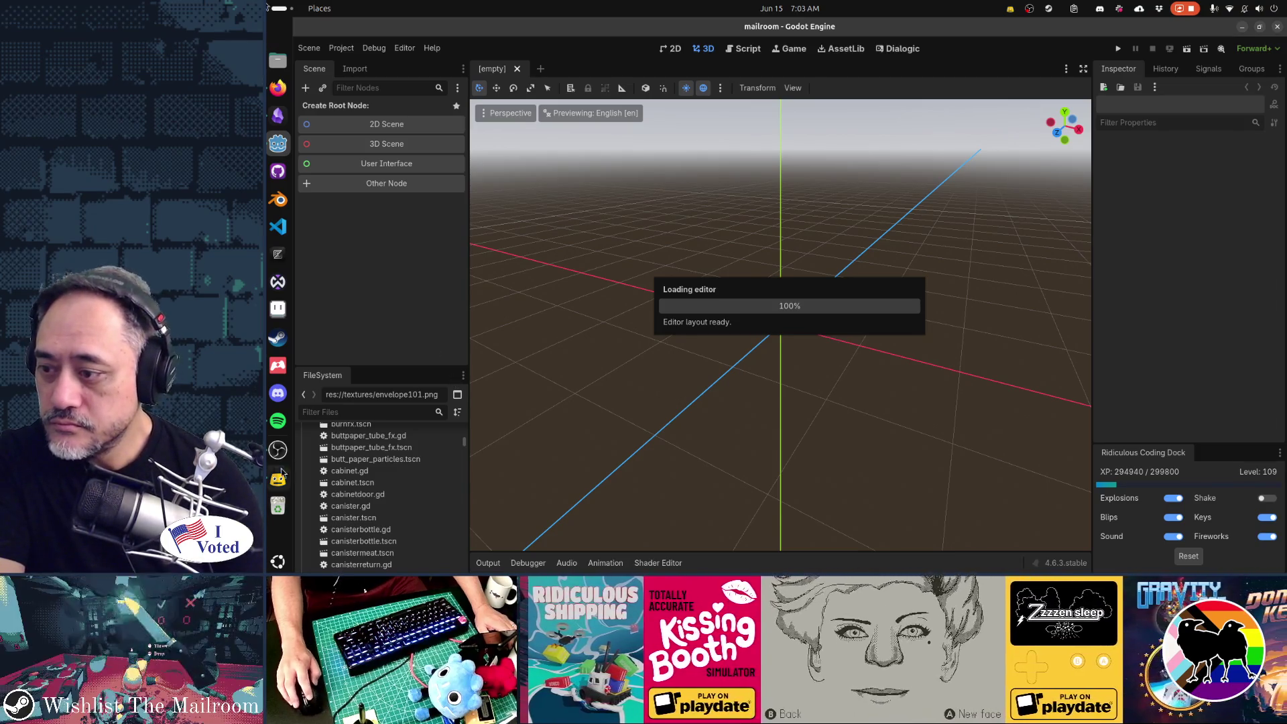
{"action": "key", "text": "alt+Tab"}
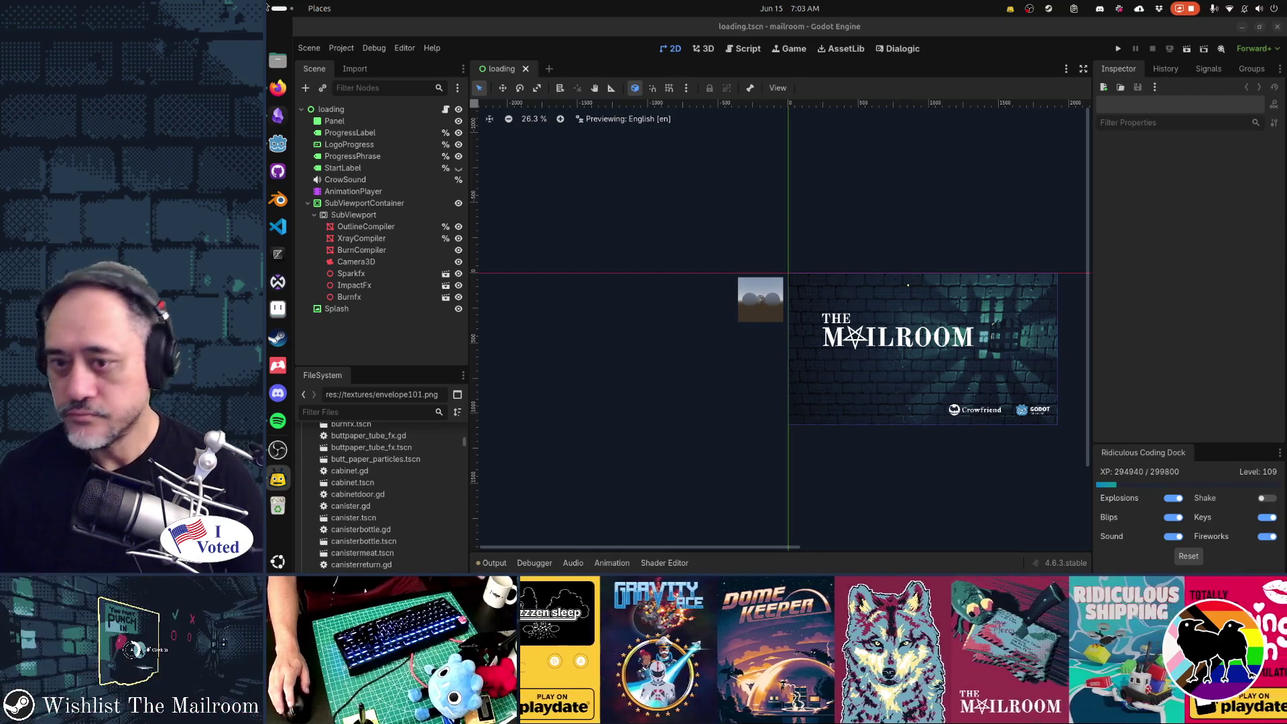
{"action": "scroll", "coordinate": [803, 368], "scroll_direction": "up", "scroll_amount": 2}
{"action": "scroll", "coordinate": [803, 369], "scroll_direction": "up", "scroll_amount": 1}
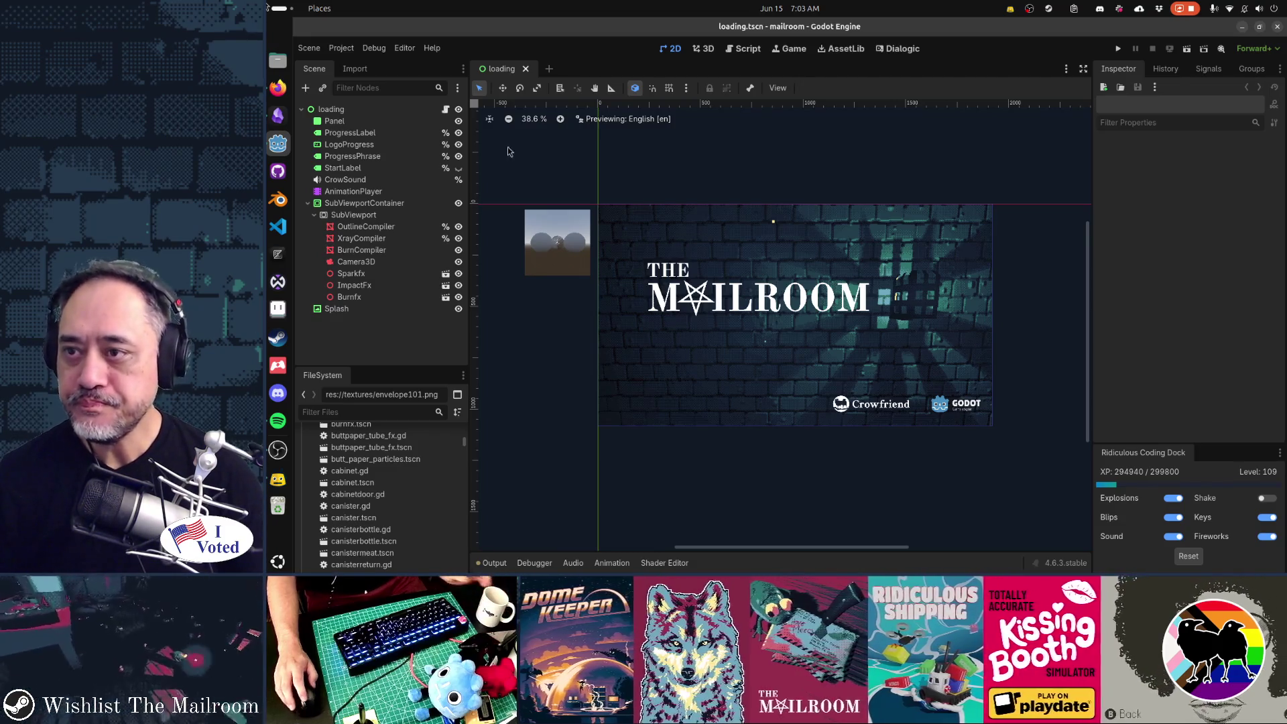
{"action": "left_click", "coordinate": [526, 69]}
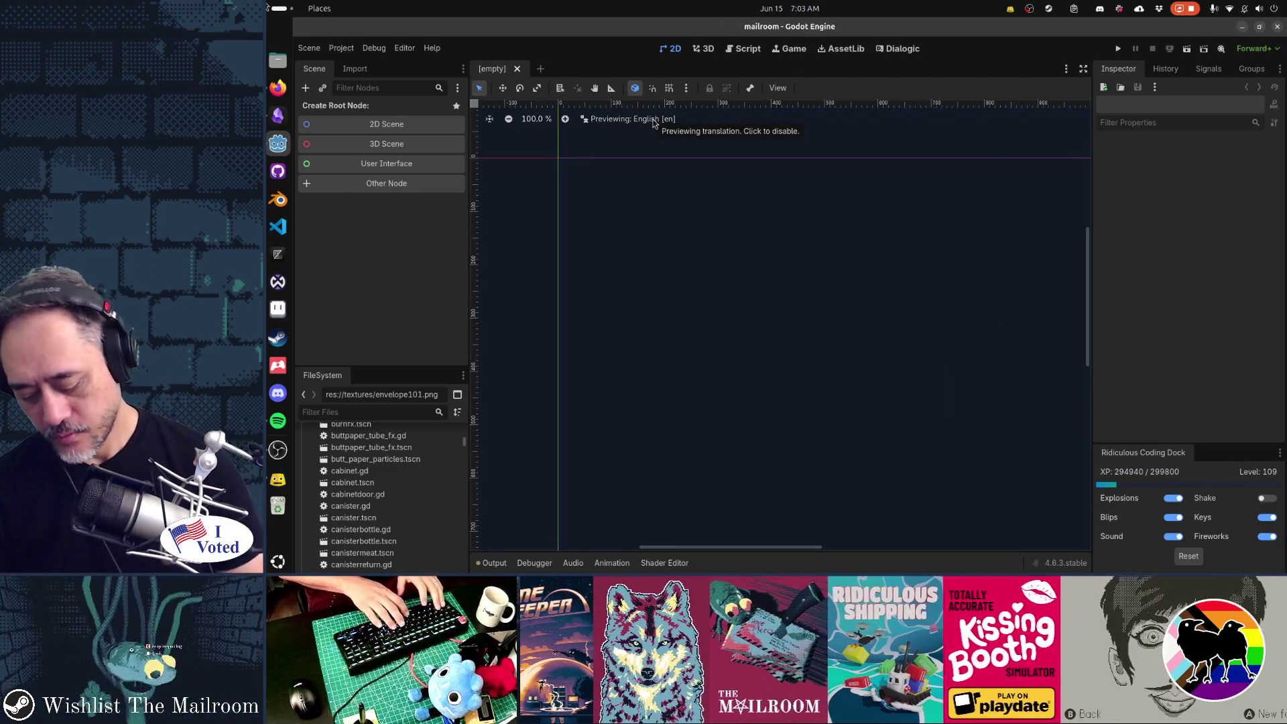
Quick-open the special_highlight_fx.tscn scene by searching 'highlightfx'.
{"action": "key", "text": "ctrl+shift+o"}
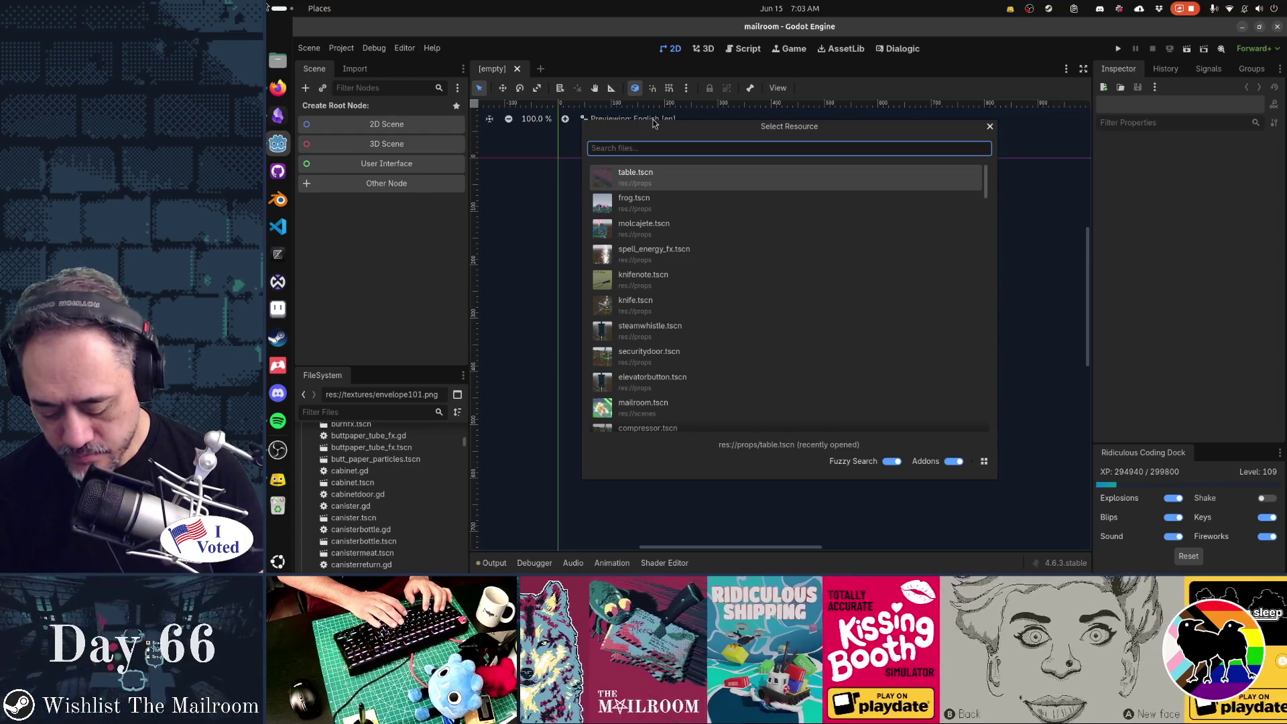
{"action": "type", "text": "fx"}
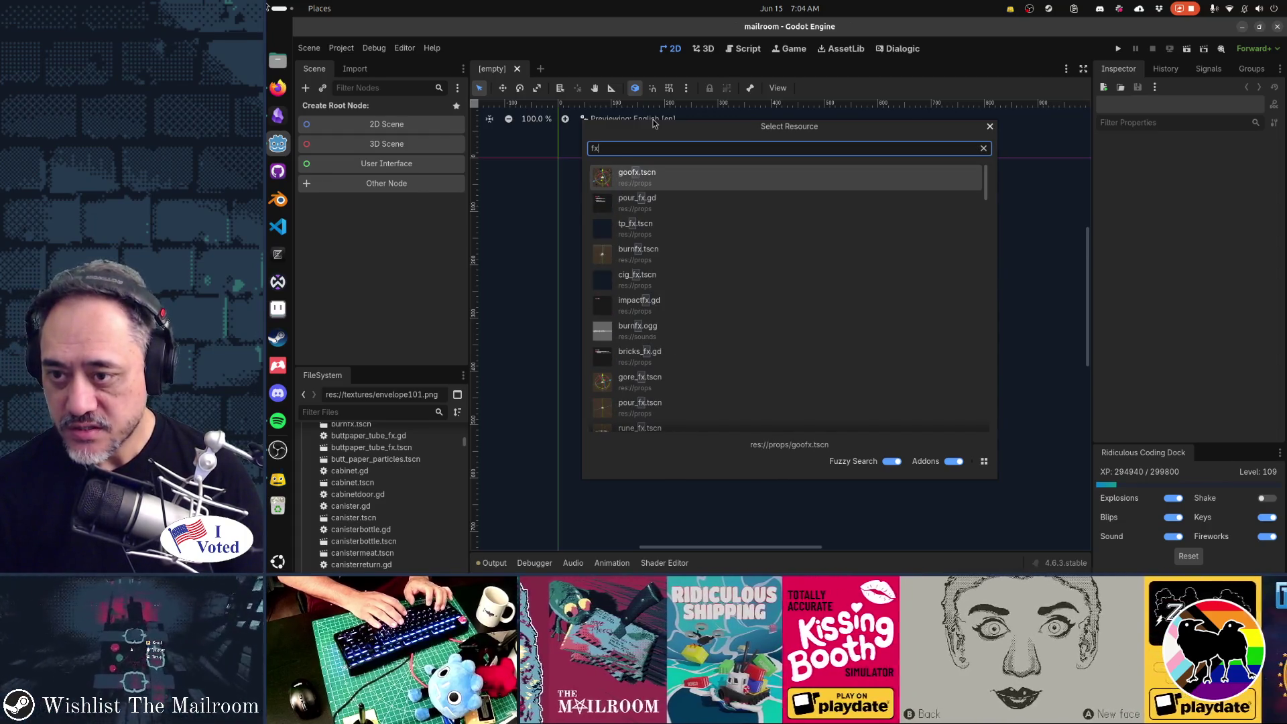
{"action": "key", "text": "Down"}
{"action": "key", "text": "Down"}
{"action": "key", "text": "Down"}
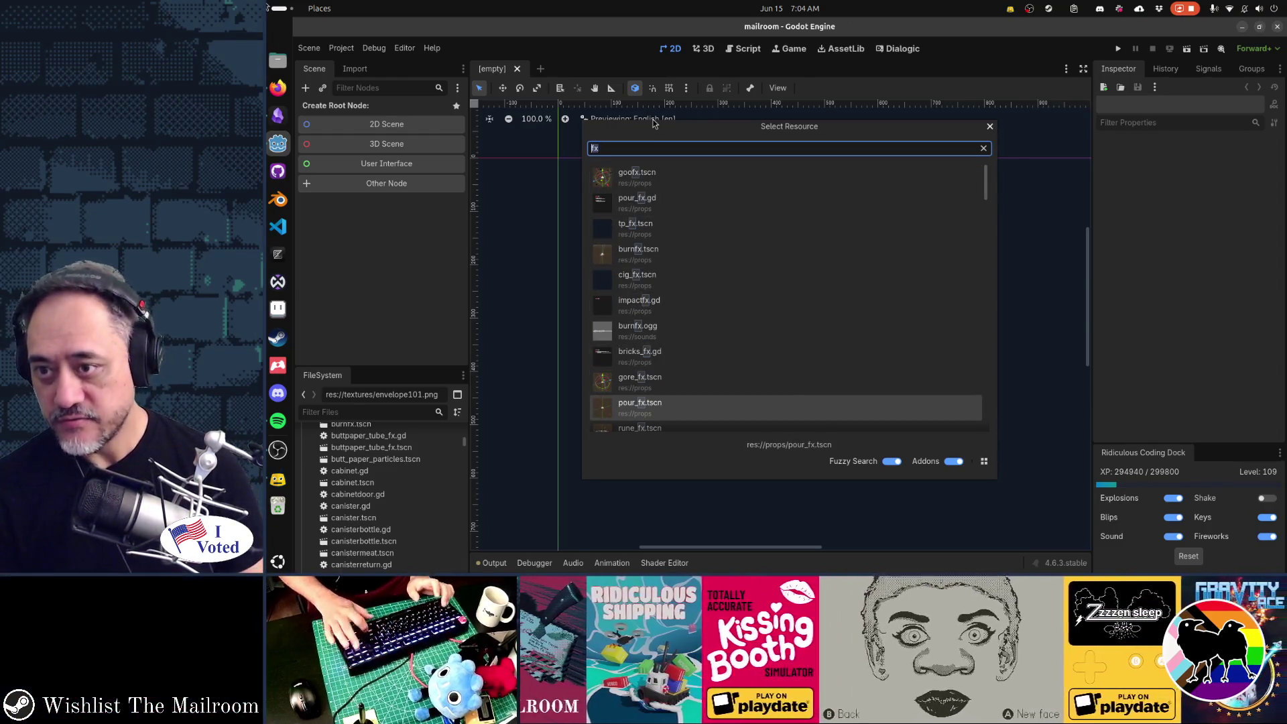
{"action": "key", "text": "ctrl+a"}
{"action": "type", "text": "highlightfx"}
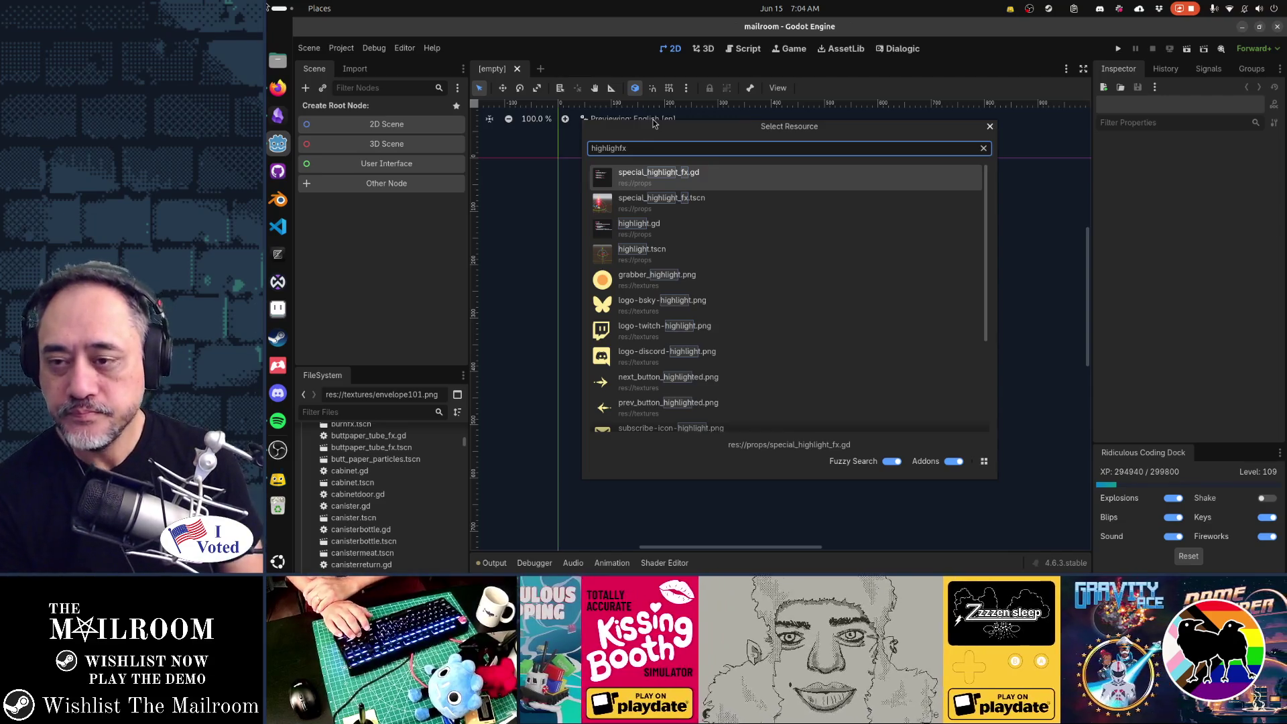
{"action": "key", "text": "Down"}
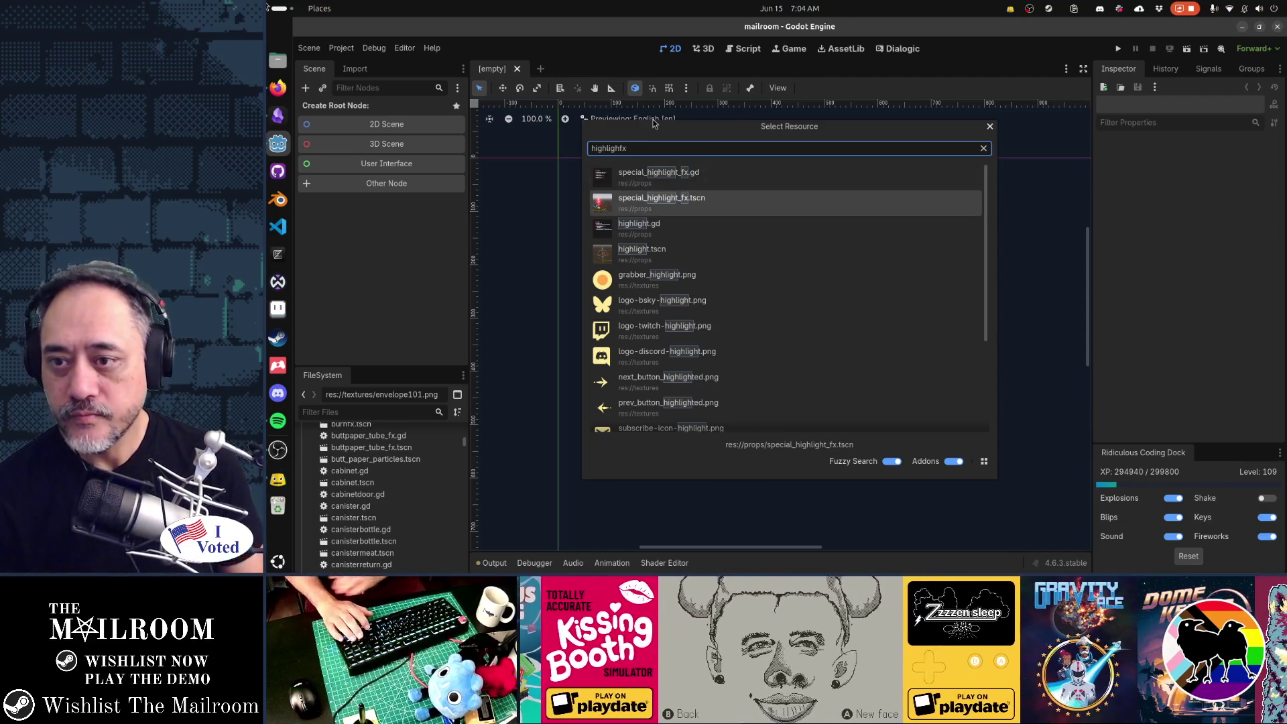
{"action": "key", "text": "Return"}
Quick-open the intercom.tscn scene.
{"action": "key", "text": "ctrl+shift+o"}
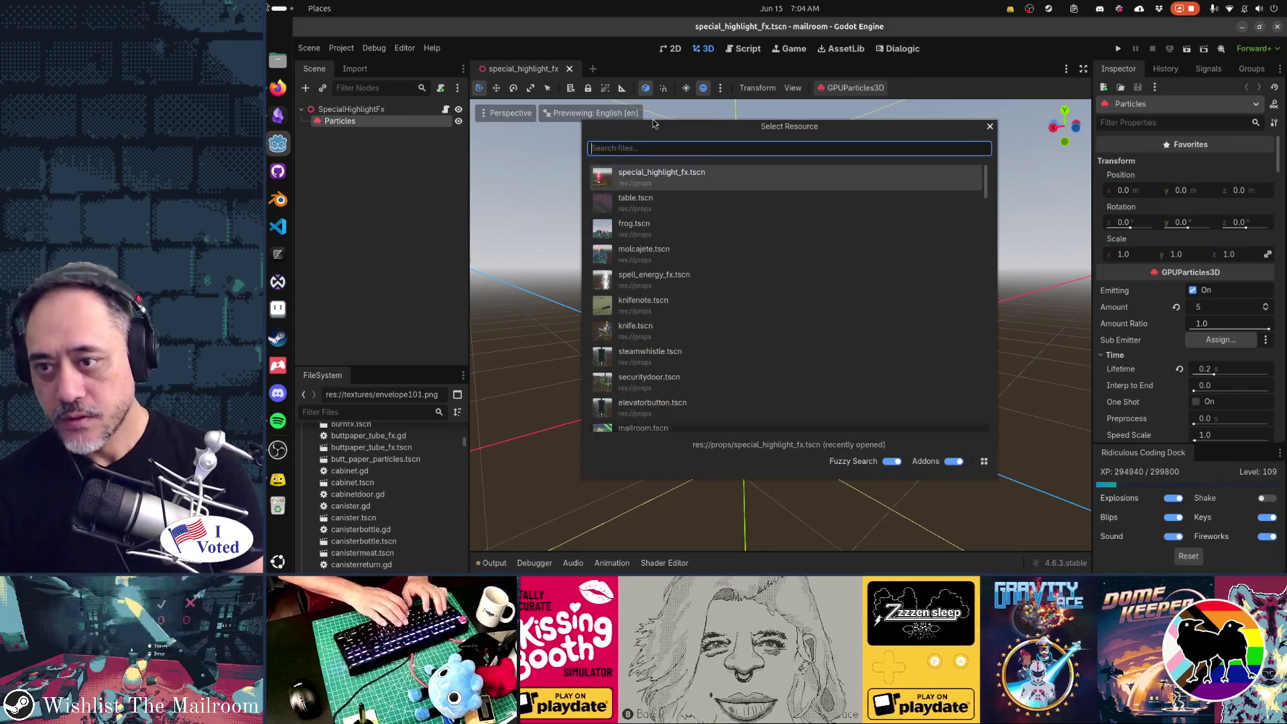
{"action": "type", "text": "intercom"}
{"action": "key", "text": "Return"}
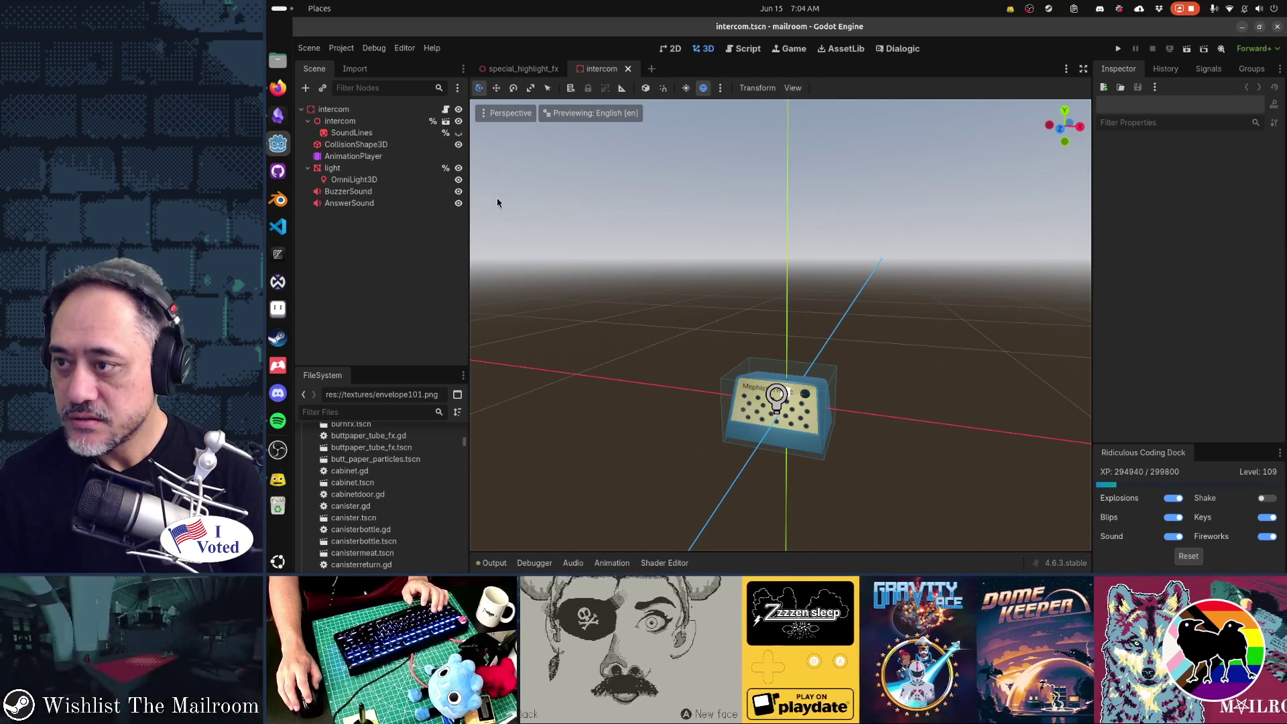
Preview a blink by toggling the intercom's SoundLines visibility, then select the SoundLines node.
{"action": "left_click", "coordinate": [459, 133]}
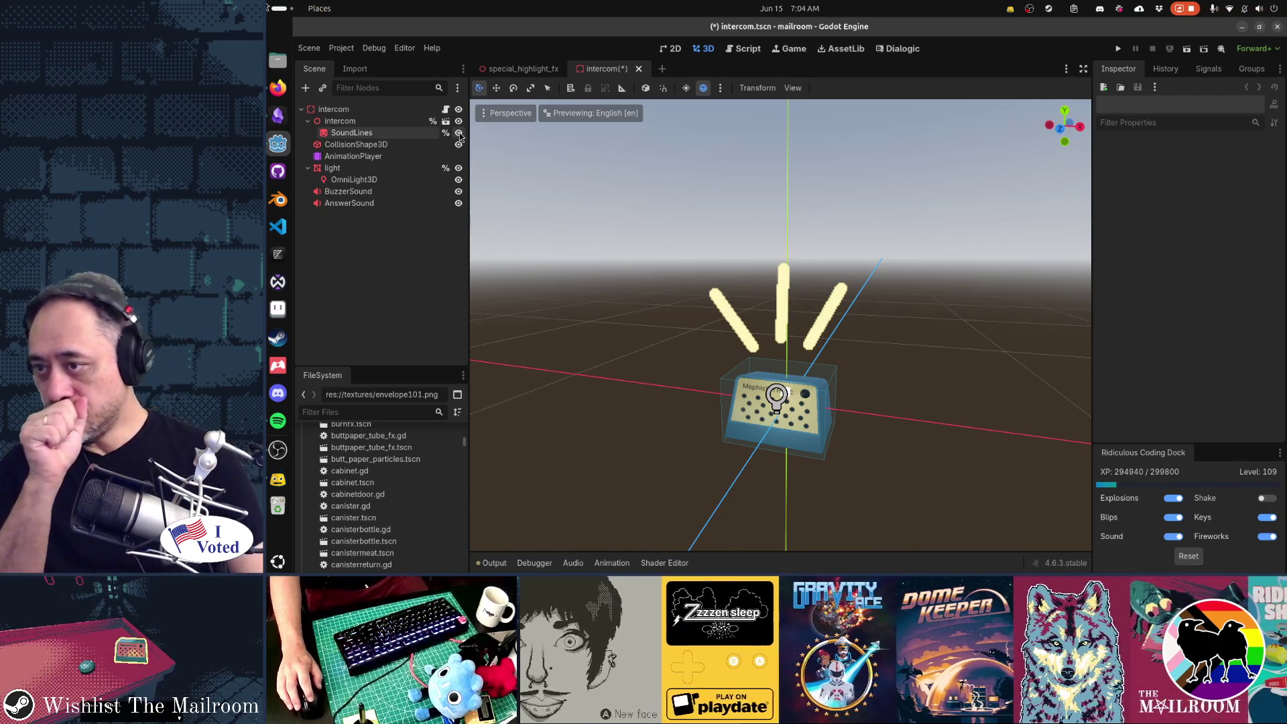
{"action": "left_click", "coordinate": [459, 133]}
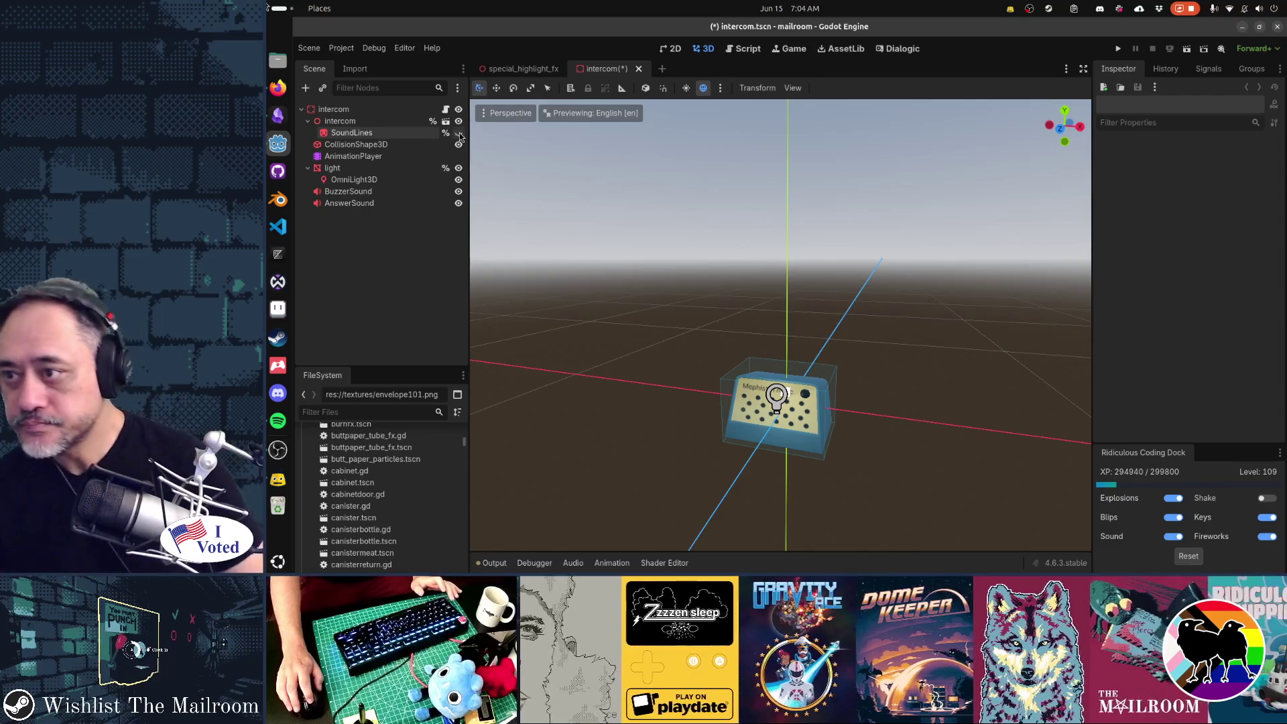
{"action": "left_click", "coordinate": [460, 133]}
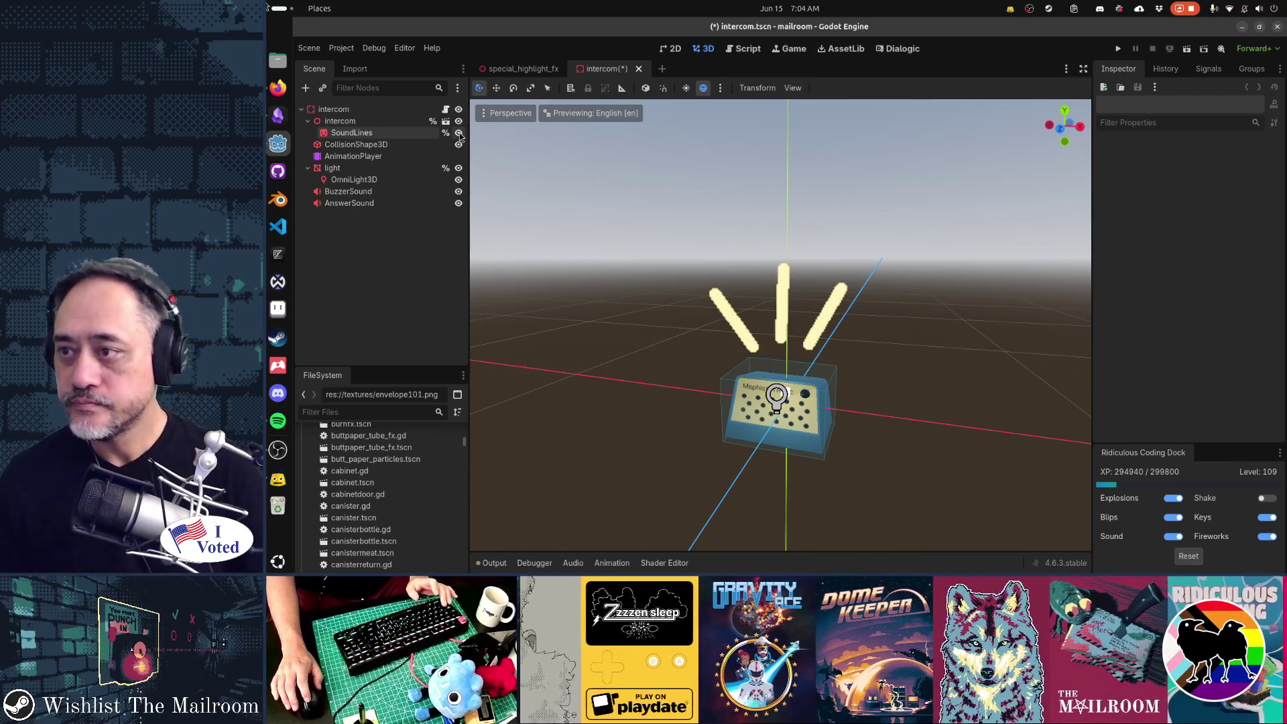
{"action": "left_click", "coordinate": [412, 135]}
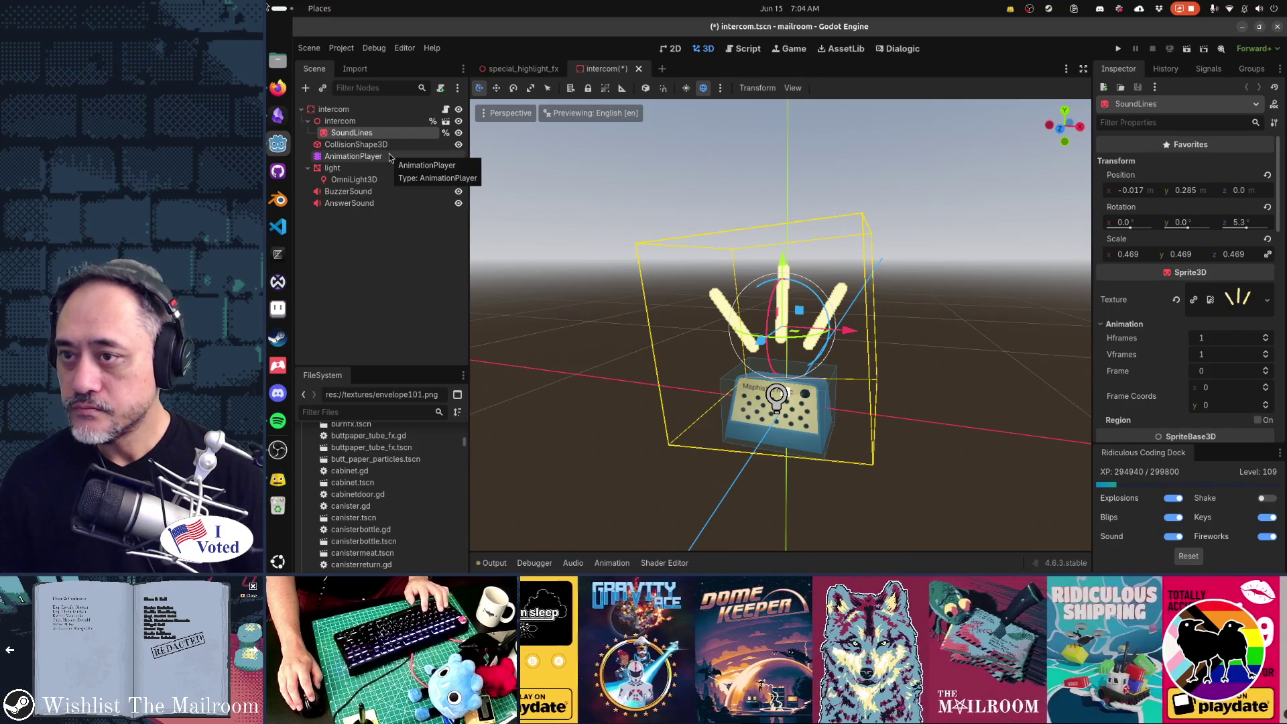
Paste a hidden SoundLines copy under SpecialHighlightFx, then select the intercom's AnimationPlayer.
{"action": "left_click", "coordinate": [520, 68]}
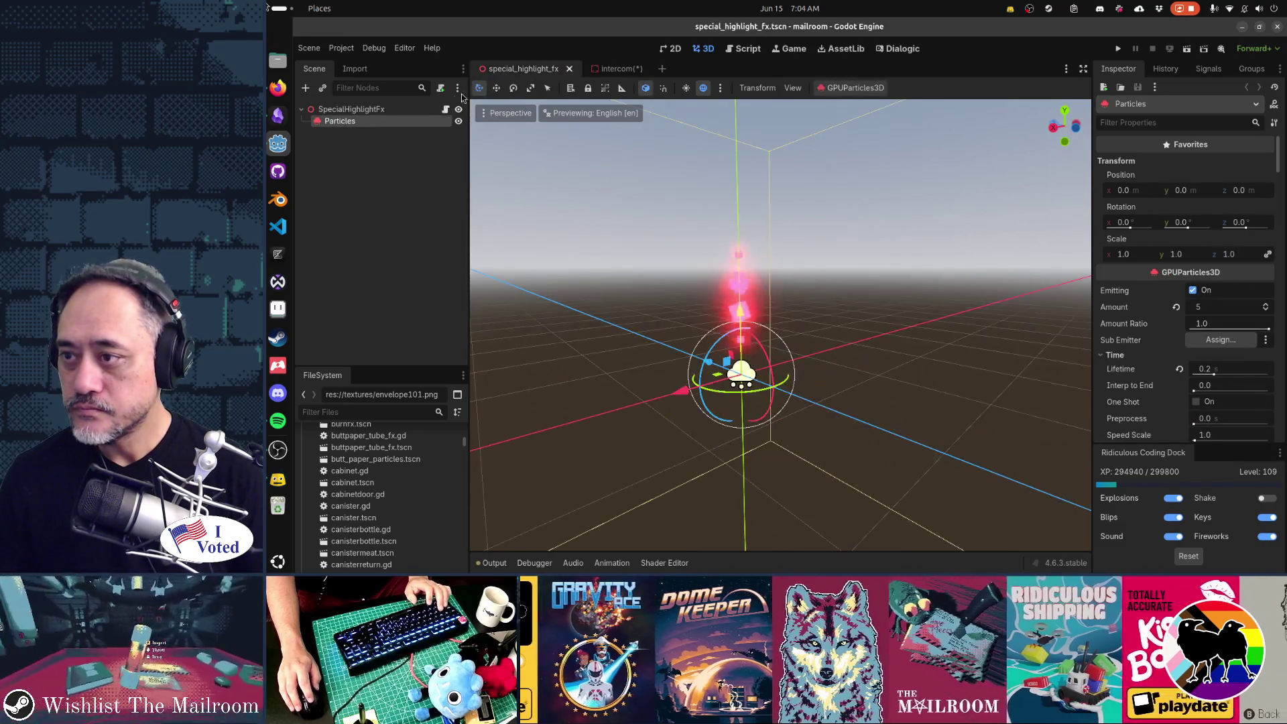
{"action": "left_click", "coordinate": [394, 110]}
{"action": "key", "text": "ctrl+v"}
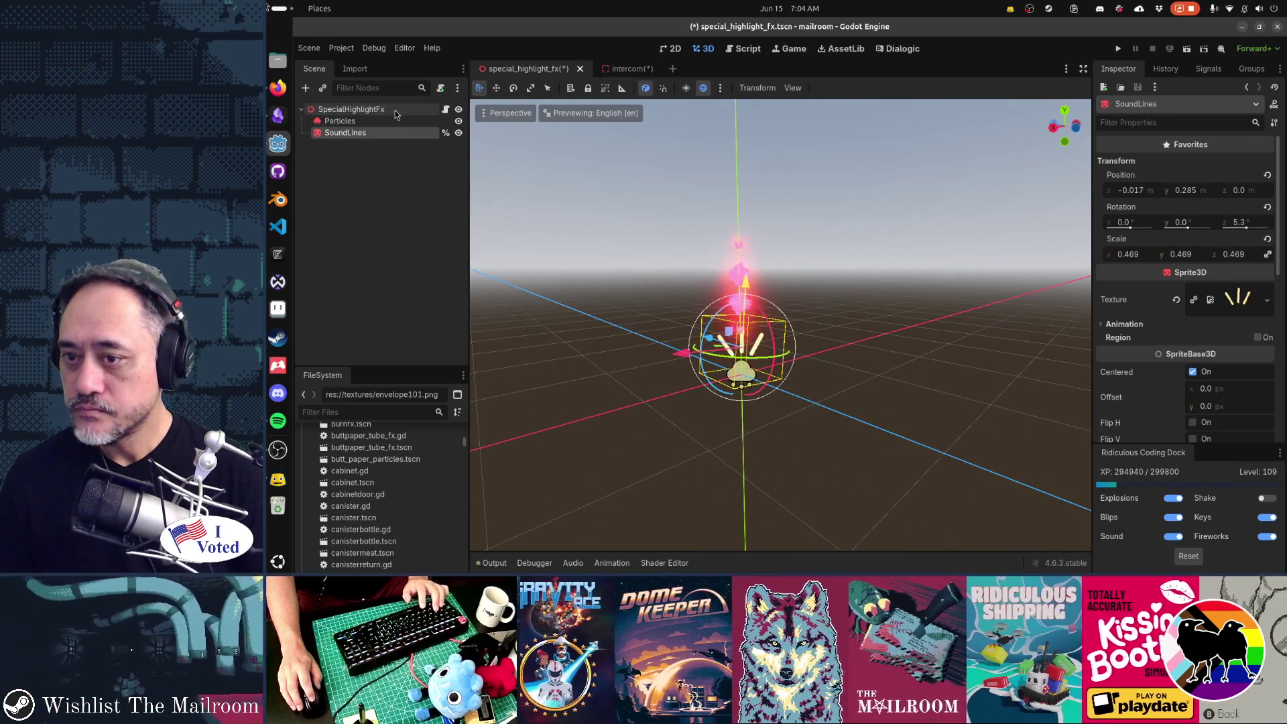
{"action": "left_click", "coordinate": [459, 133]}
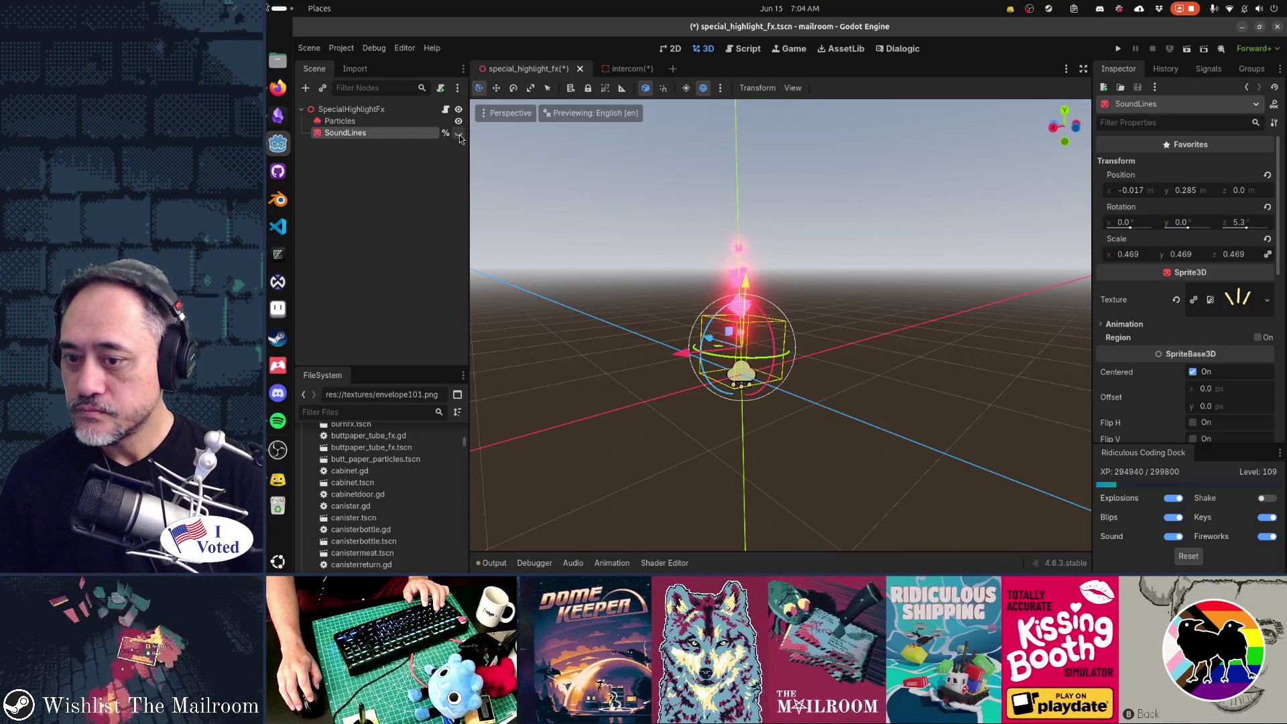
{"action": "left_click", "coordinate": [616, 69]}
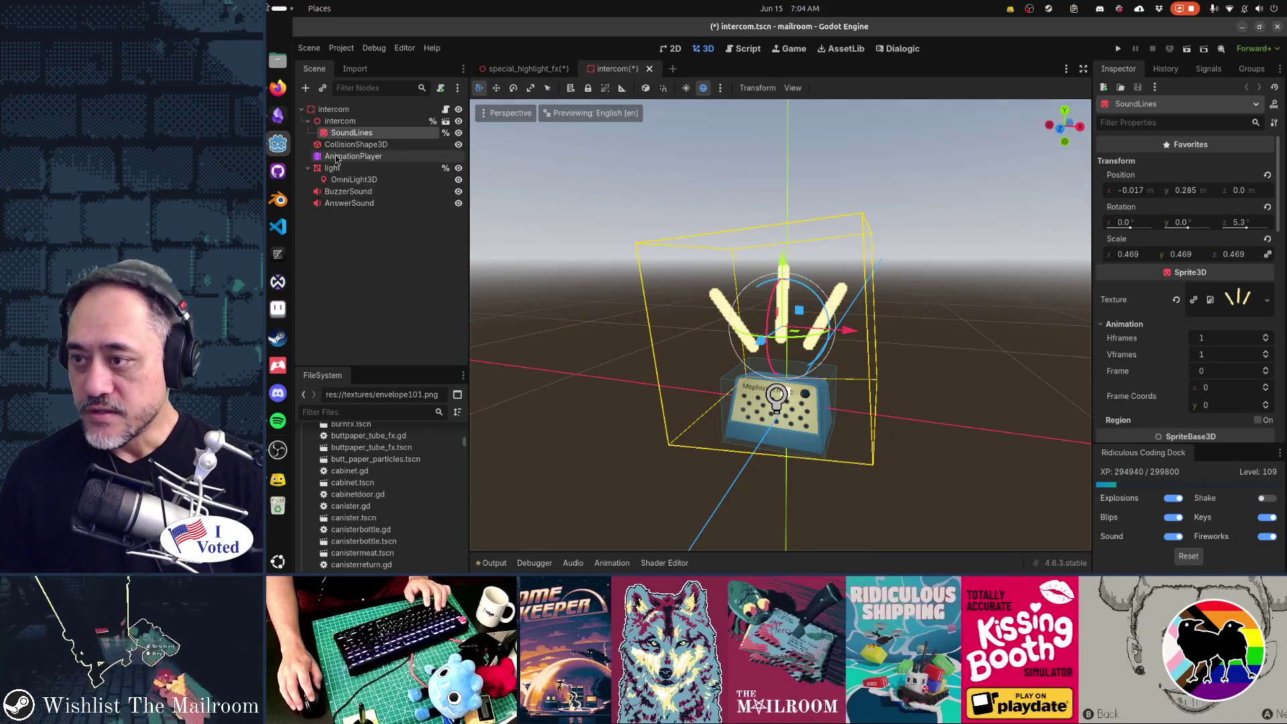
{"action": "left_click", "coordinate": [337, 156]}
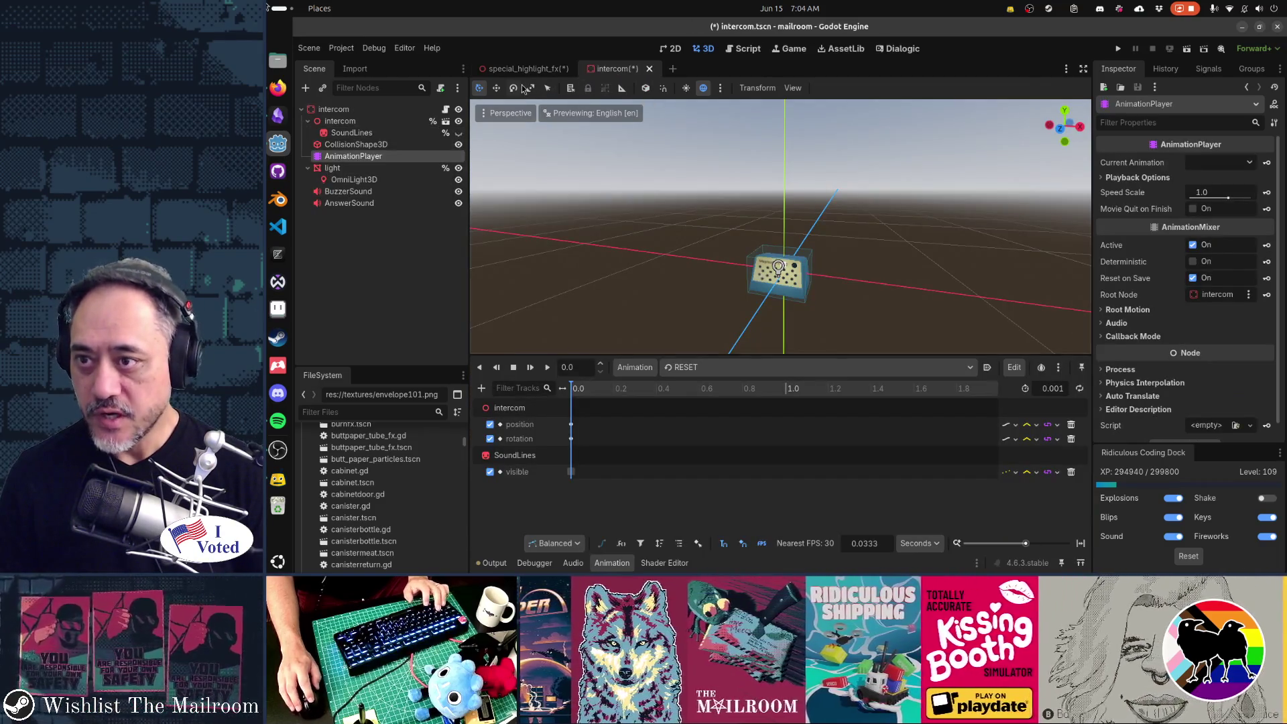
Paste the intercom's AnimationPlayer under the SpecialHighlightFx root in the effect scene.
{"action": "left_click", "coordinate": [523, 68]}
{"action": "left_click", "coordinate": [381, 110]}
{"action": "key", "text": "ctrl+v"}
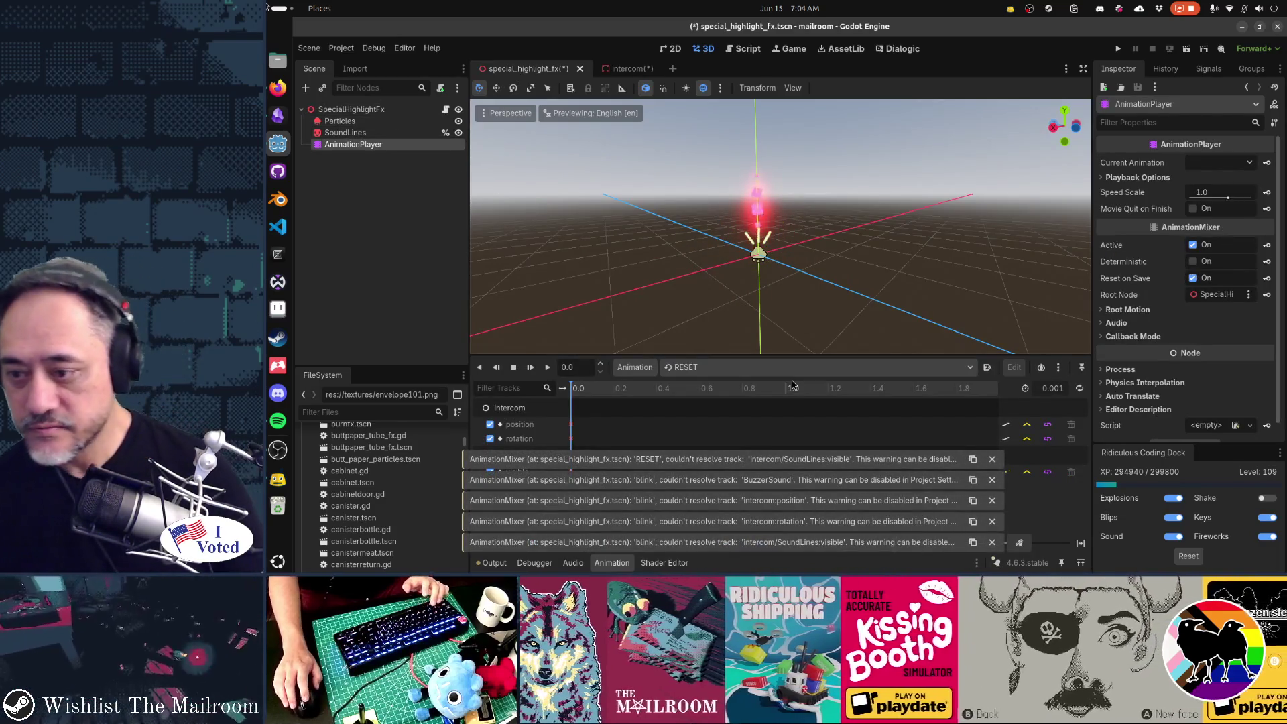
{"action": "left_click", "coordinate": [527, 414]}
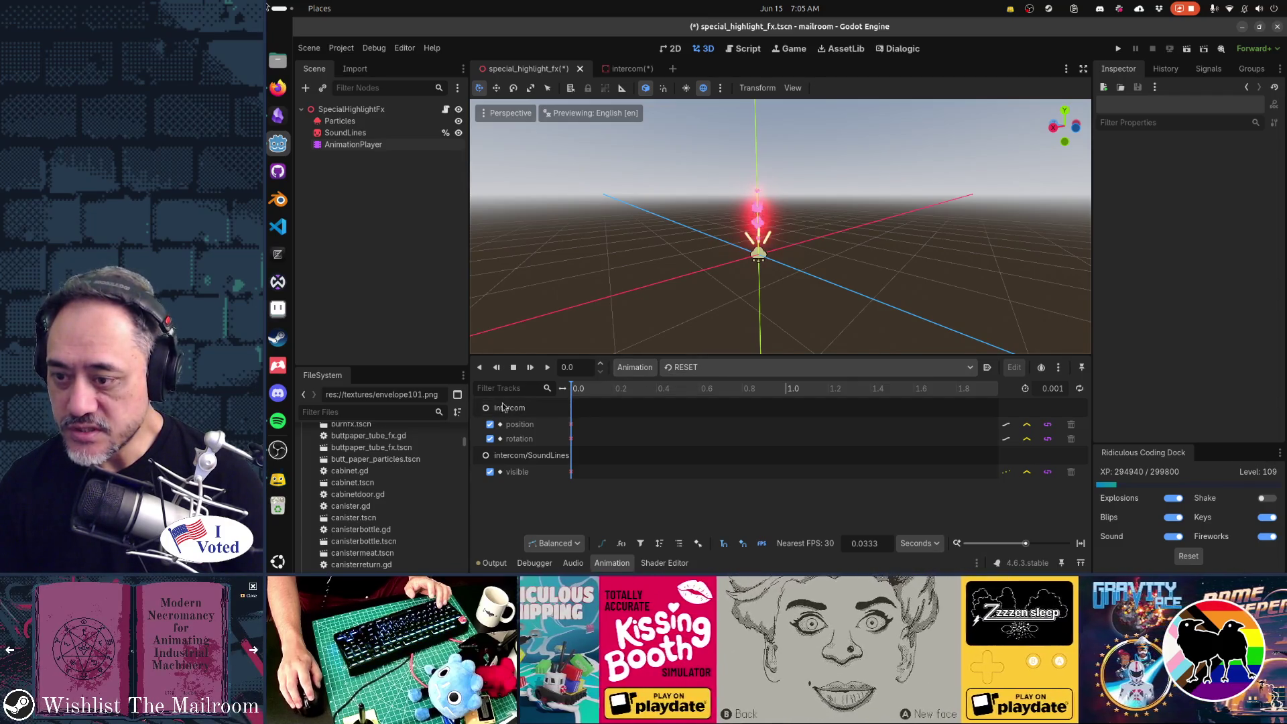
{"action": "left_click", "coordinate": [627, 369]}
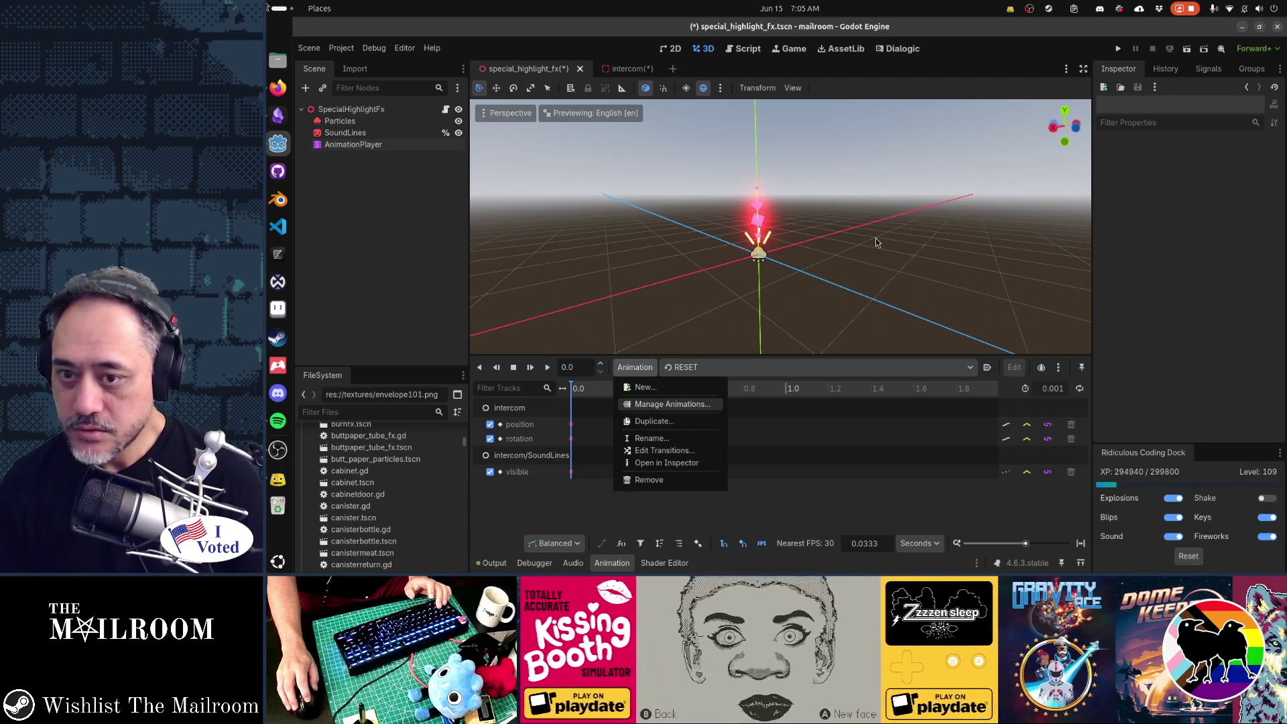
Make the RESET and blink animations unique to special_highlight_fx in the animation library manager.
{"action": "left_click", "coordinate": [643, 407]}
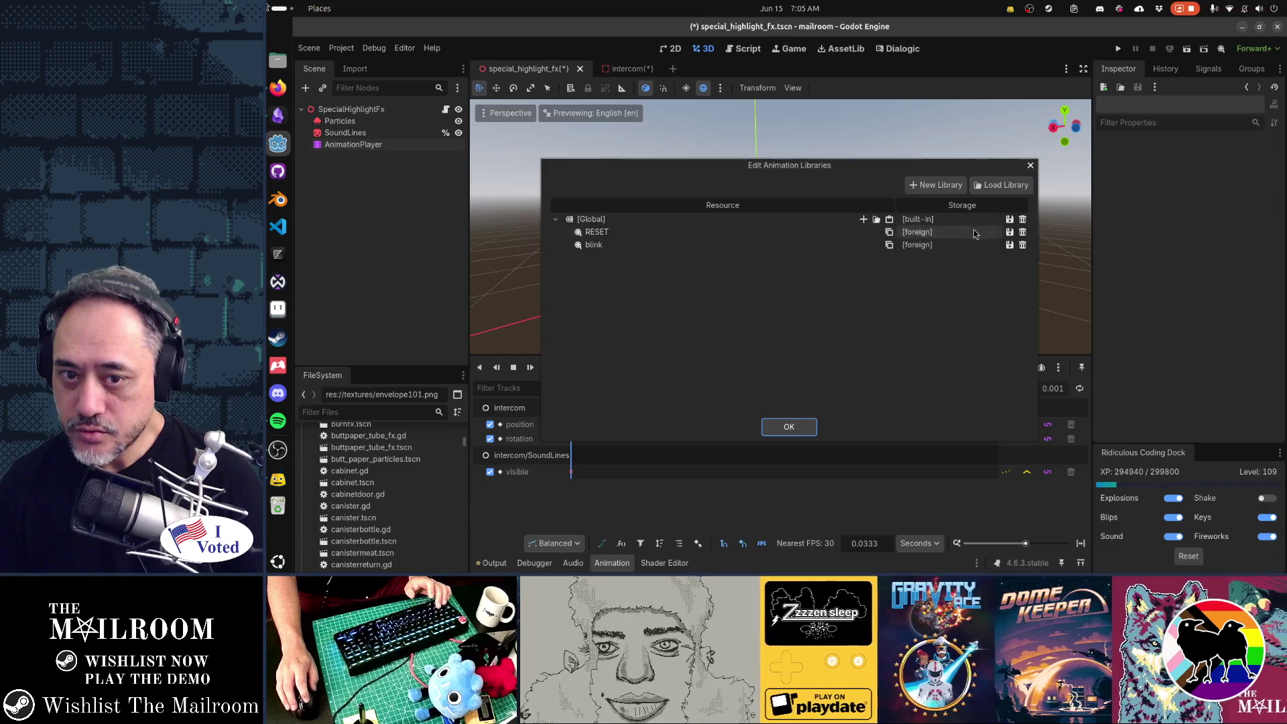
{"action": "left_click", "coordinate": [1009, 233]}
{"action": "left_click", "coordinate": [1021, 278]}
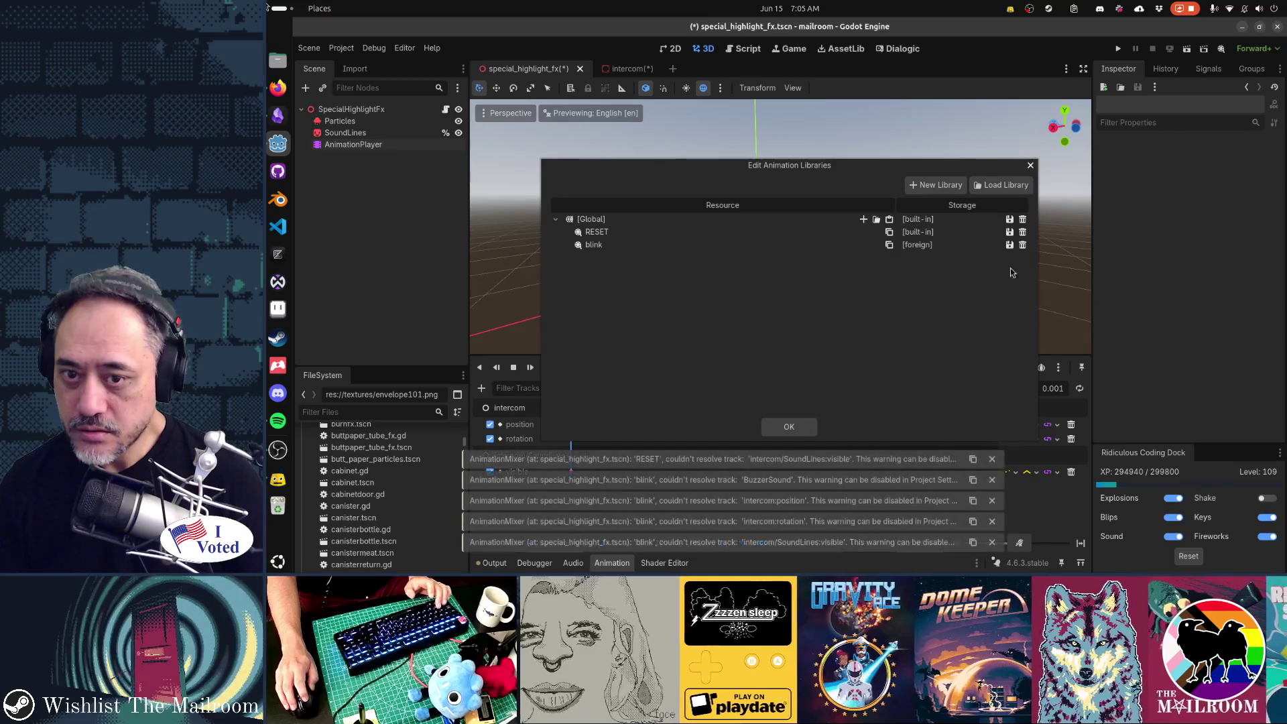
{"action": "left_click", "coordinate": [1009, 245]}
{"action": "left_click", "coordinate": [1020, 292]}
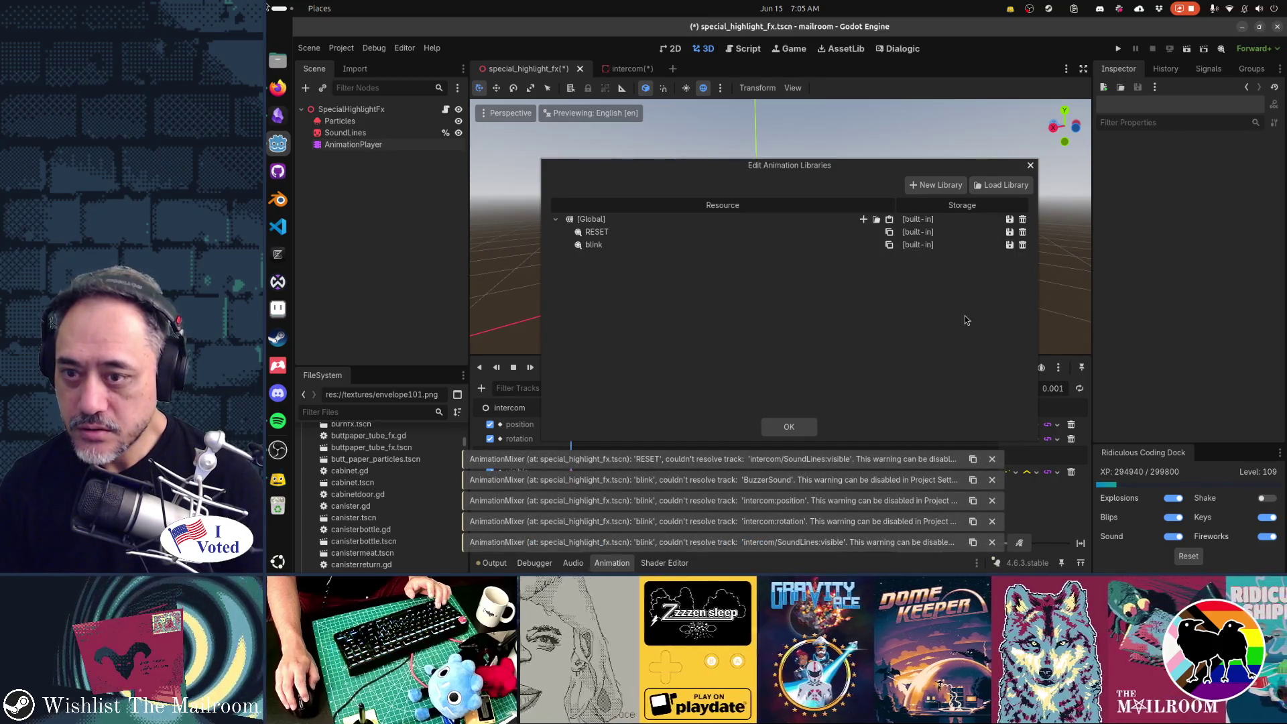
{"action": "left_click", "coordinate": [789, 427]}
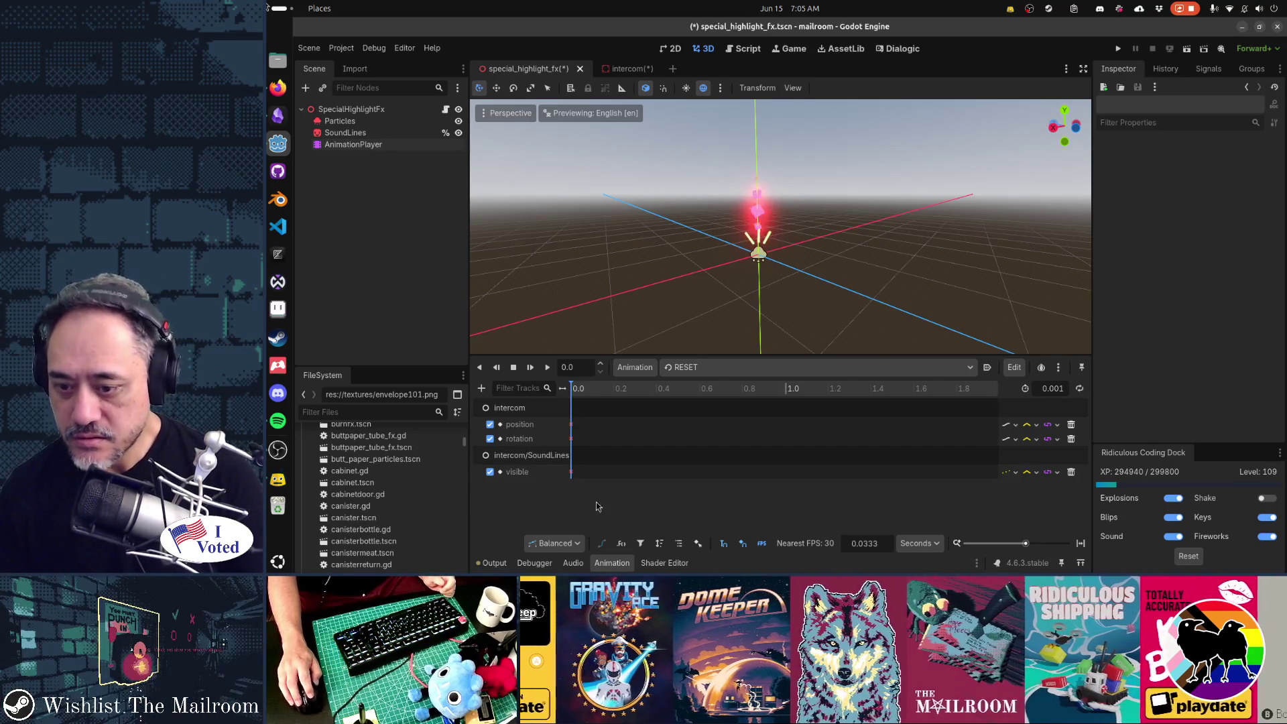
{"action": "left_click", "coordinate": [679, 543]}
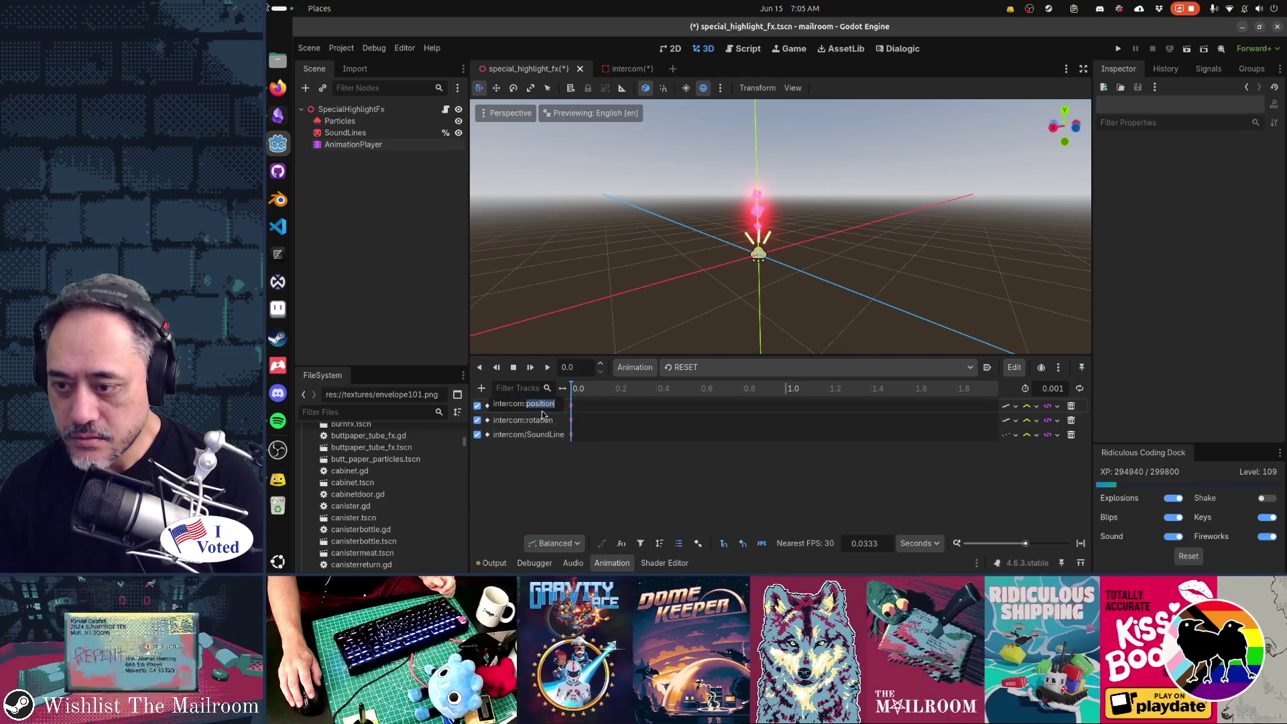
Strip 'intercom' from the RESET animation's position, rotation and SoundLines track paths.
{"action": "double_click", "coordinate": [509, 404]}
{"action": "key", "text": "BackSpace"}
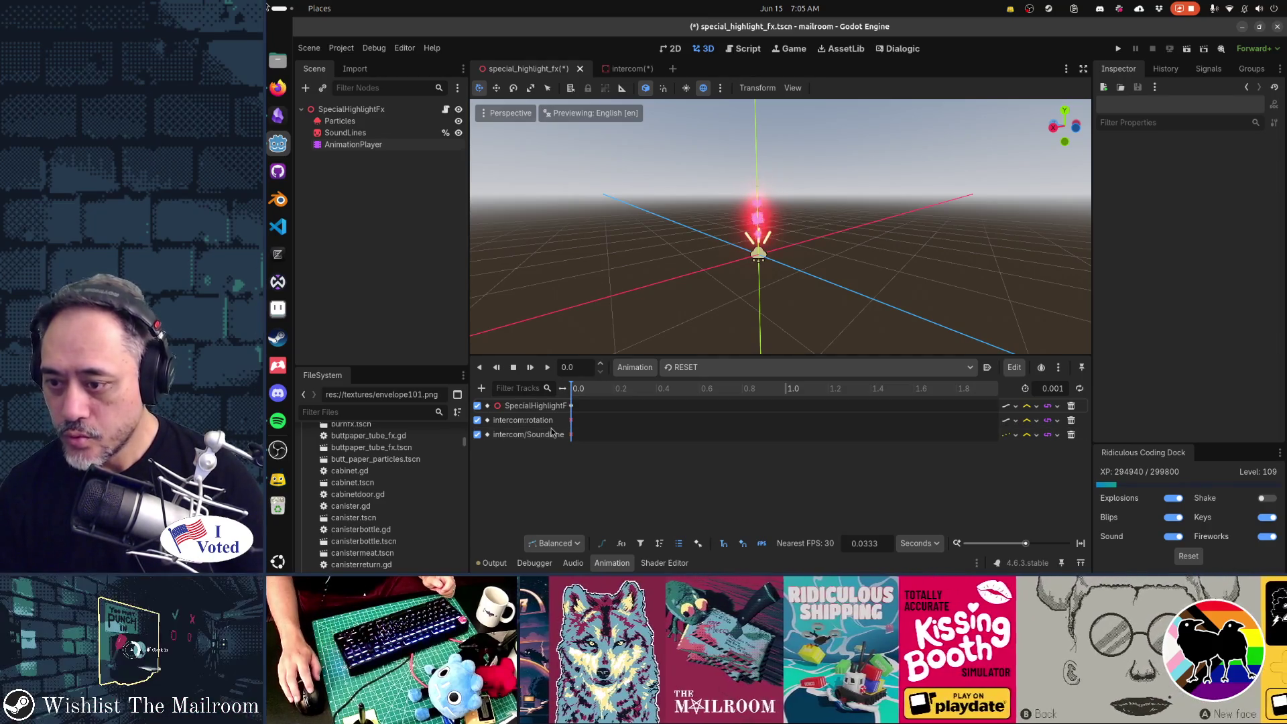
{"action": "double_click", "coordinate": [538, 420]}
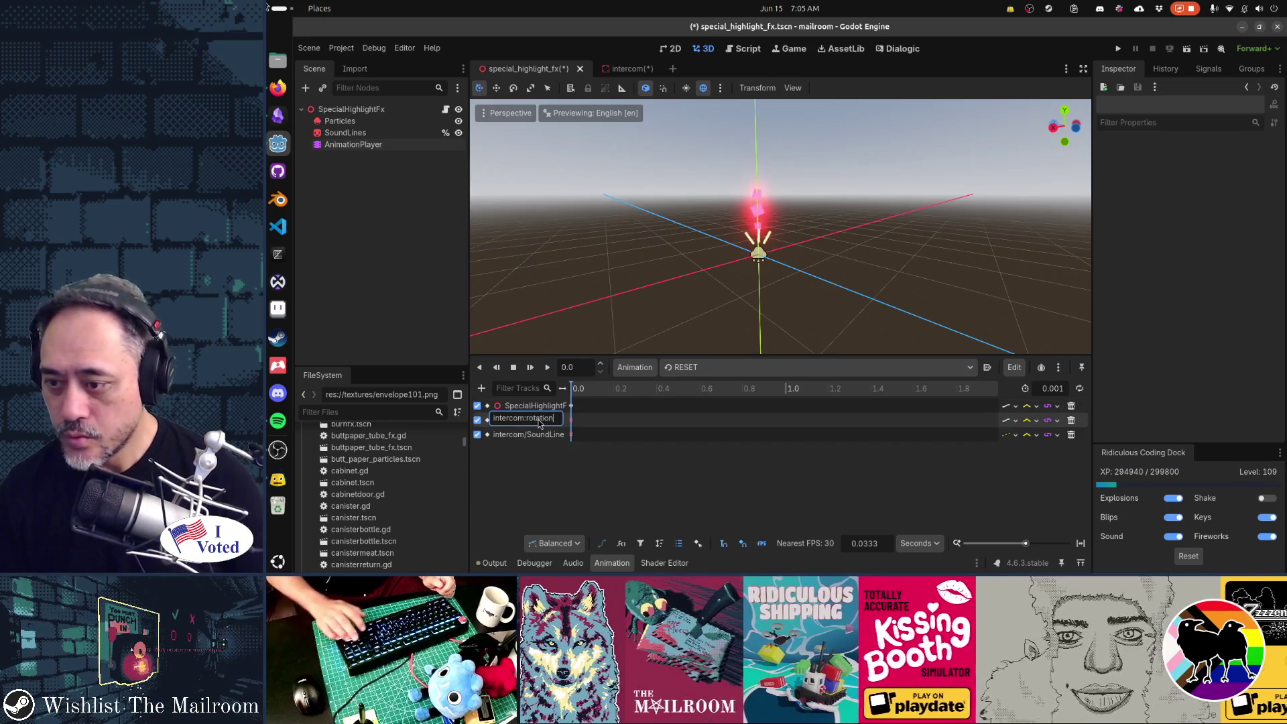
{"action": "key", "text": "Home"}
{"action": "key", "text": "Delete"}
{"action": "key", "text": "Delete"}
{"action": "key", "text": "Delete"}
{"action": "key", "text": "Delete"}
{"action": "key", "text": "Delete"}
{"action": "key", "text": "Delete"}
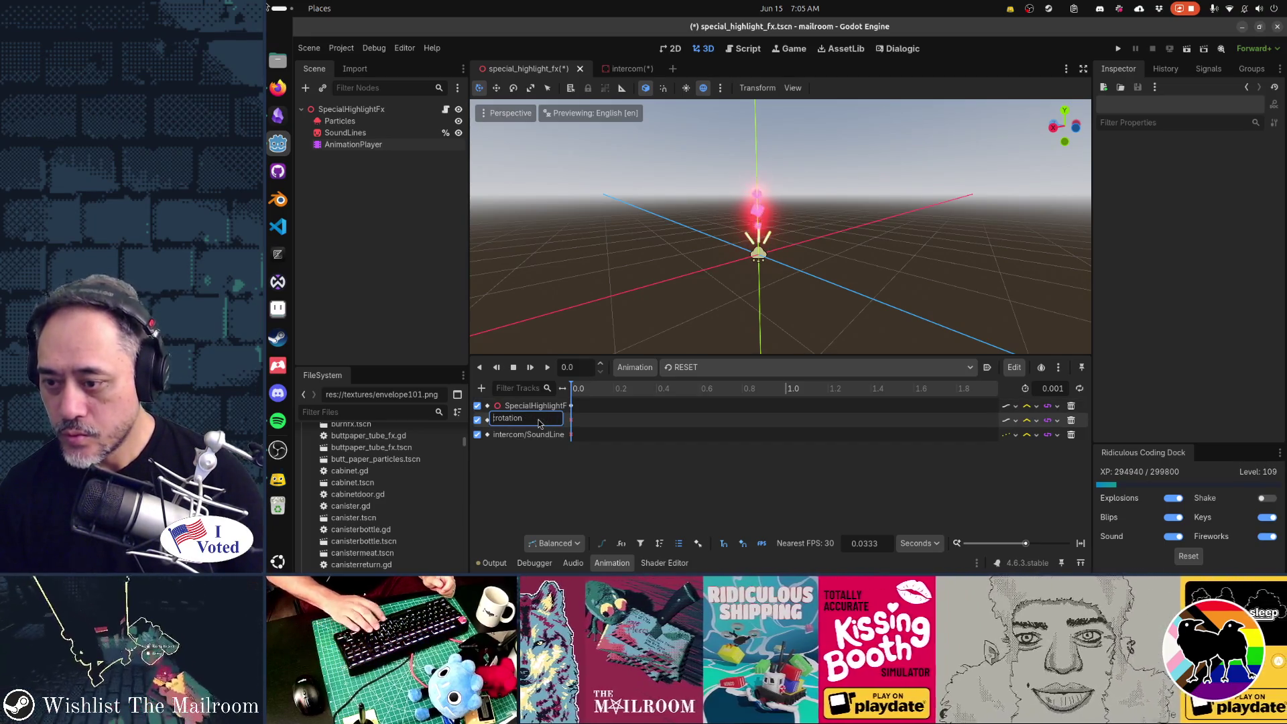
{"action": "key", "text": "Return"}
{"action": "left_click", "coordinate": [544, 434]}
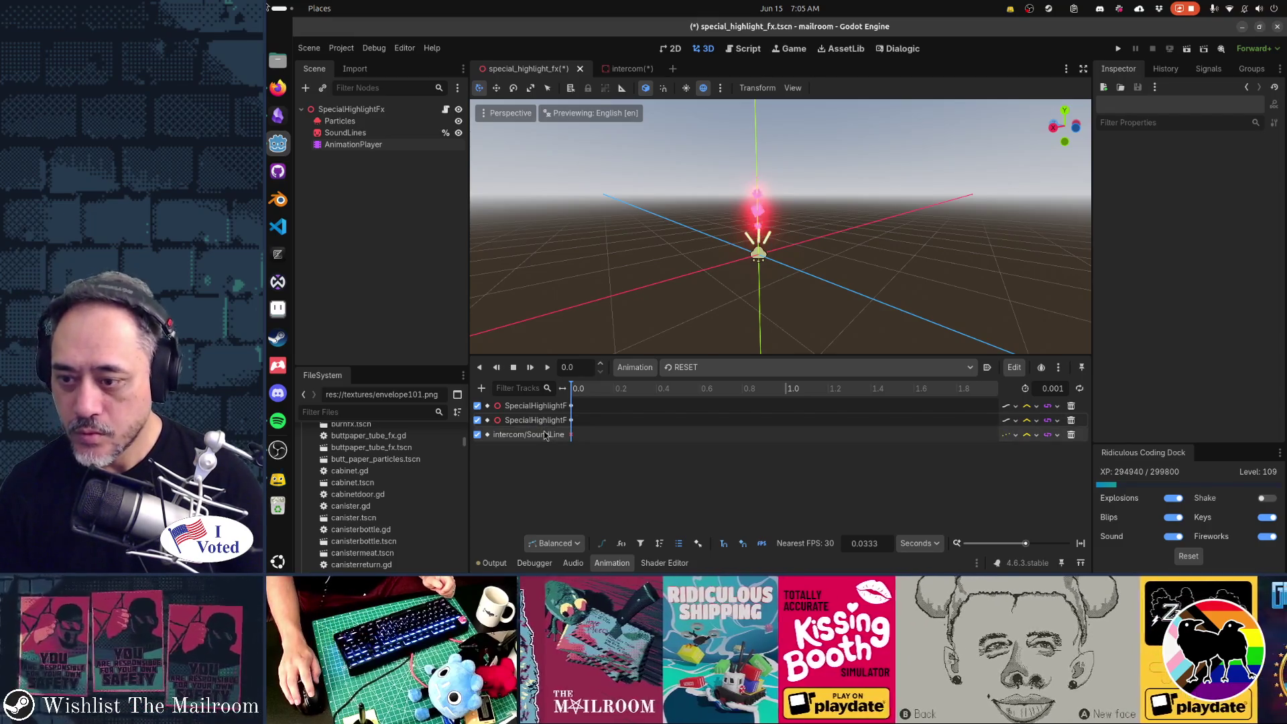
{"action": "double_click", "coordinate": [546, 434]}
{"action": "type", "text": "s:visibl"}
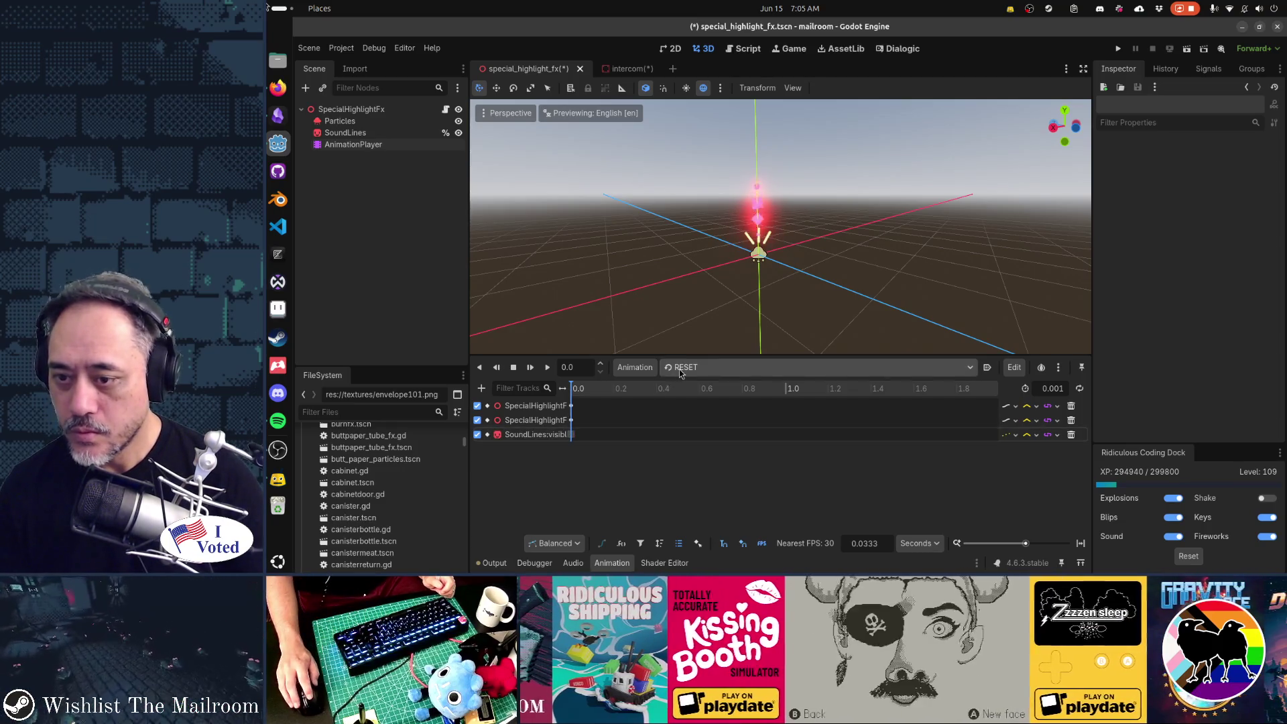
Switch to the blink animation and delete its BuzzerSound track.
{"action": "left_click", "coordinate": [684, 366]}
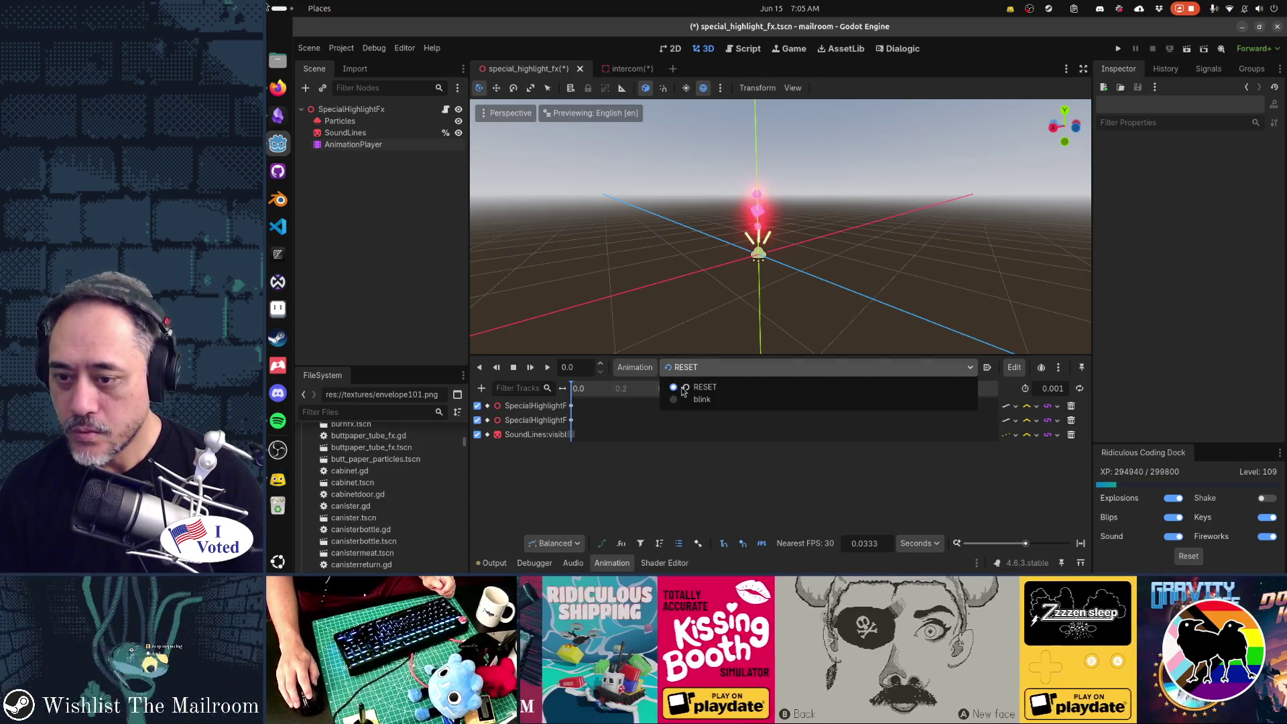
{"action": "left_click", "coordinate": [686, 396]}
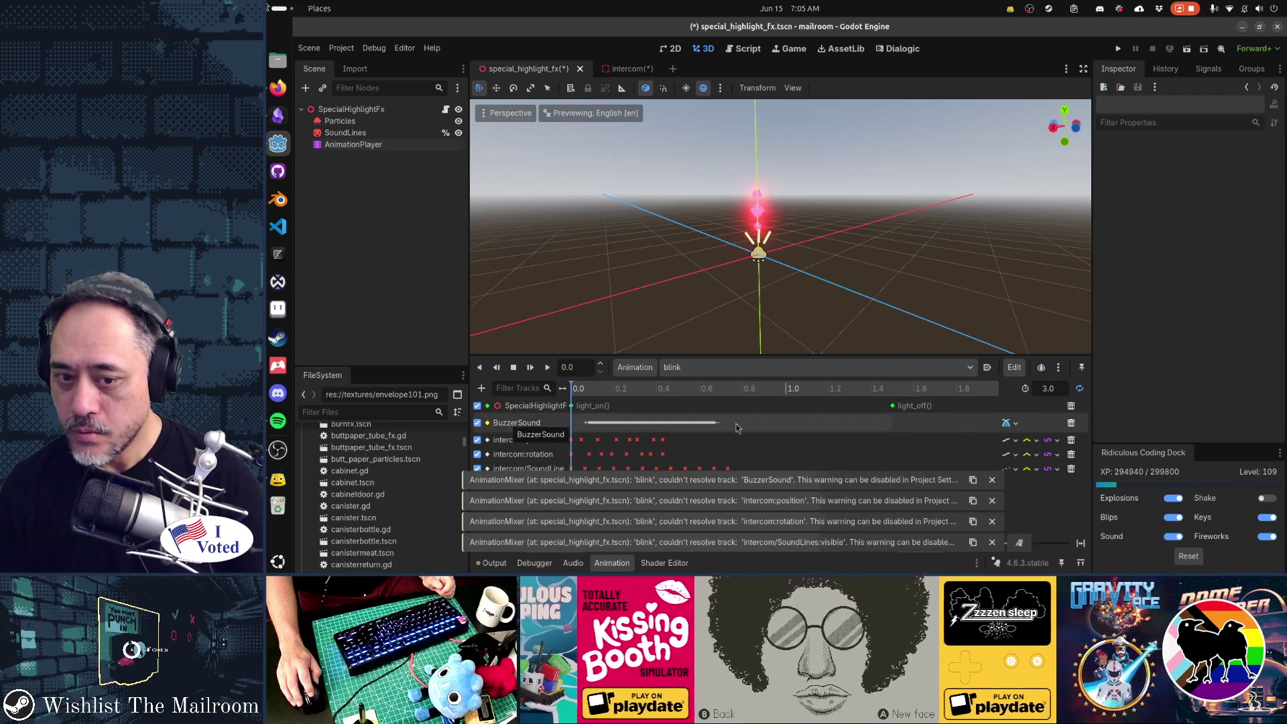
{"action": "left_click", "coordinate": [1071, 425]}
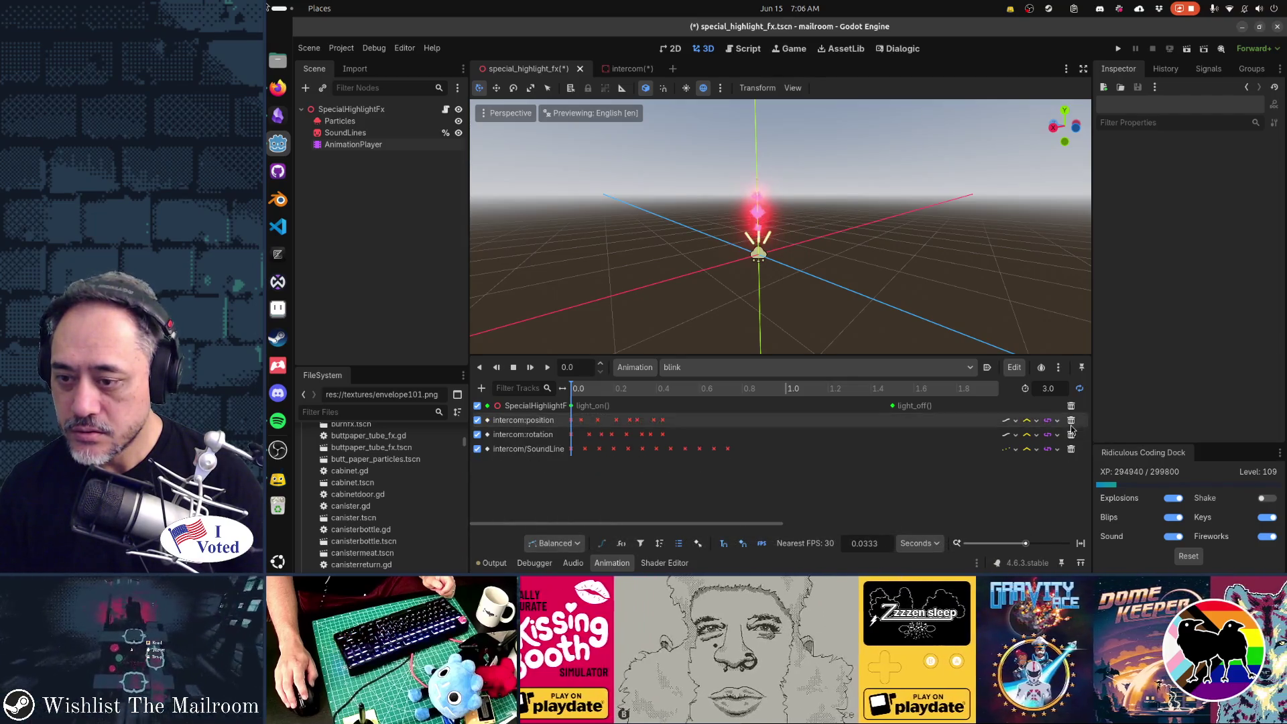
Point blink's position and rotation tracks at '.' and adjust the SoundLines track path.
{"action": "double_click", "coordinate": [504, 418]}
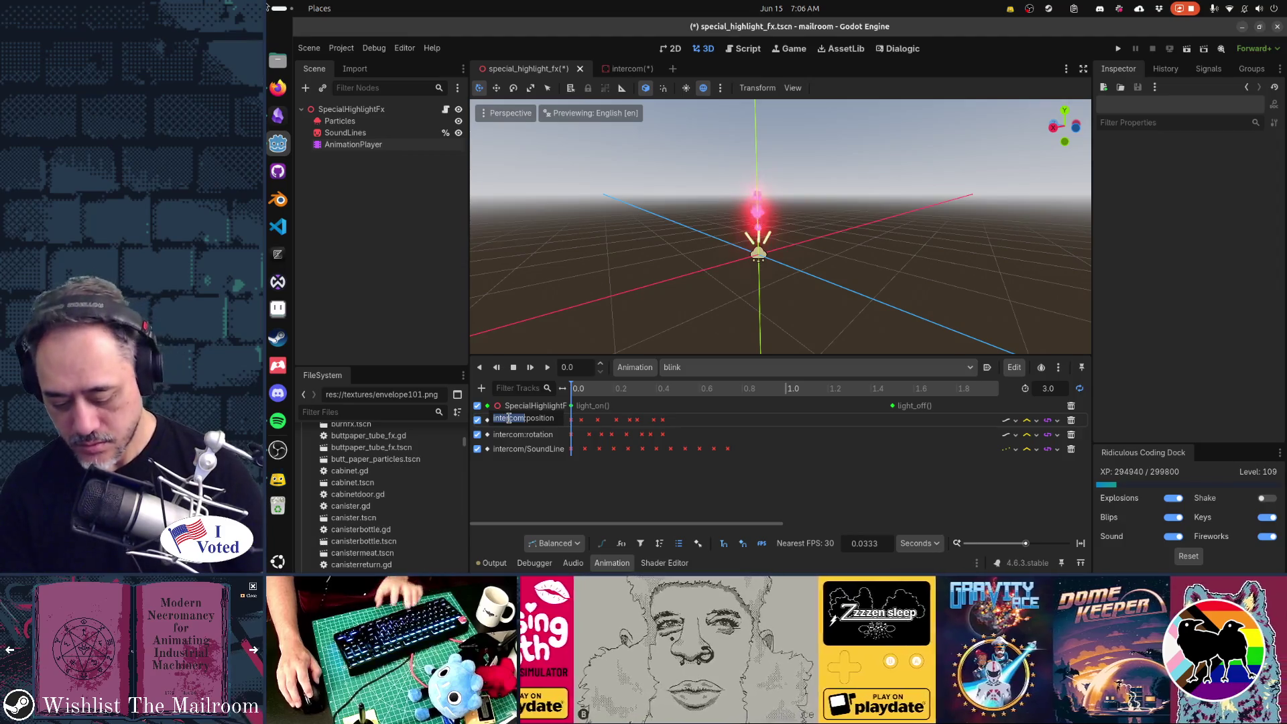
{"action": "type", "text": "."}
{"action": "key", "text": "Return"}
{"action": "double_click", "coordinate": [510, 433]}
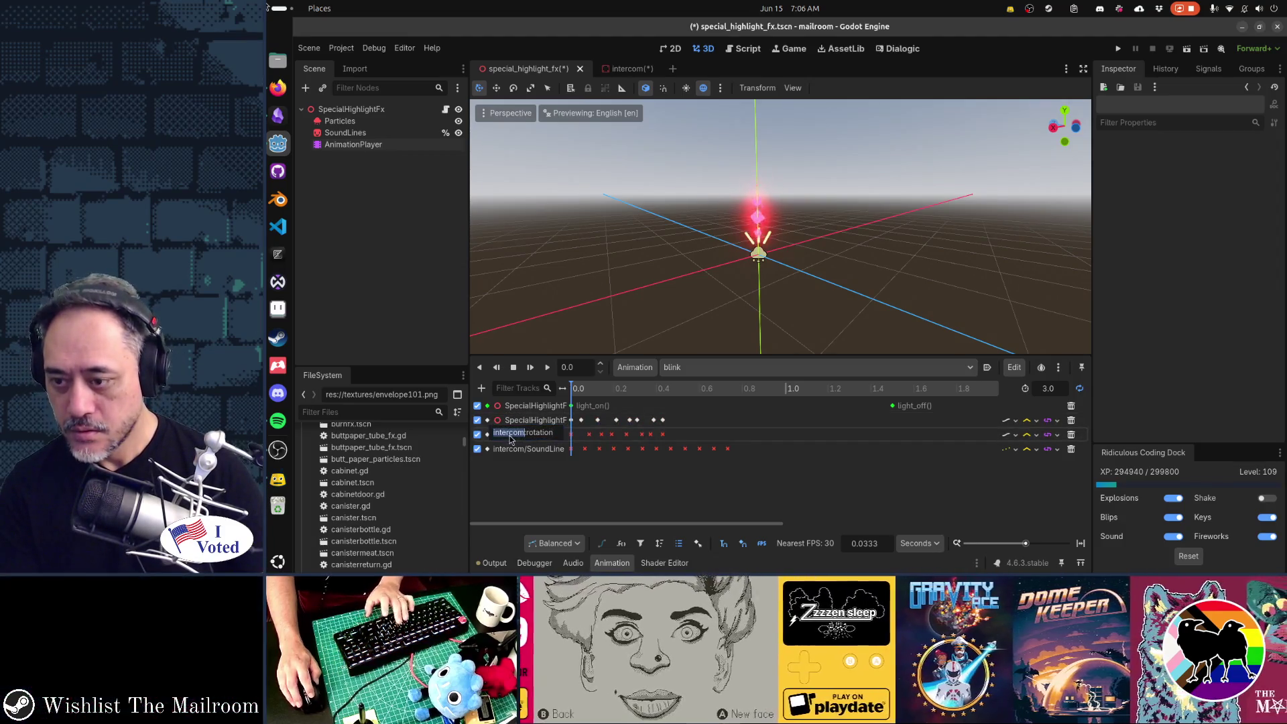
{"action": "type", "text": "."}
{"action": "double_click", "coordinate": [498, 447]}
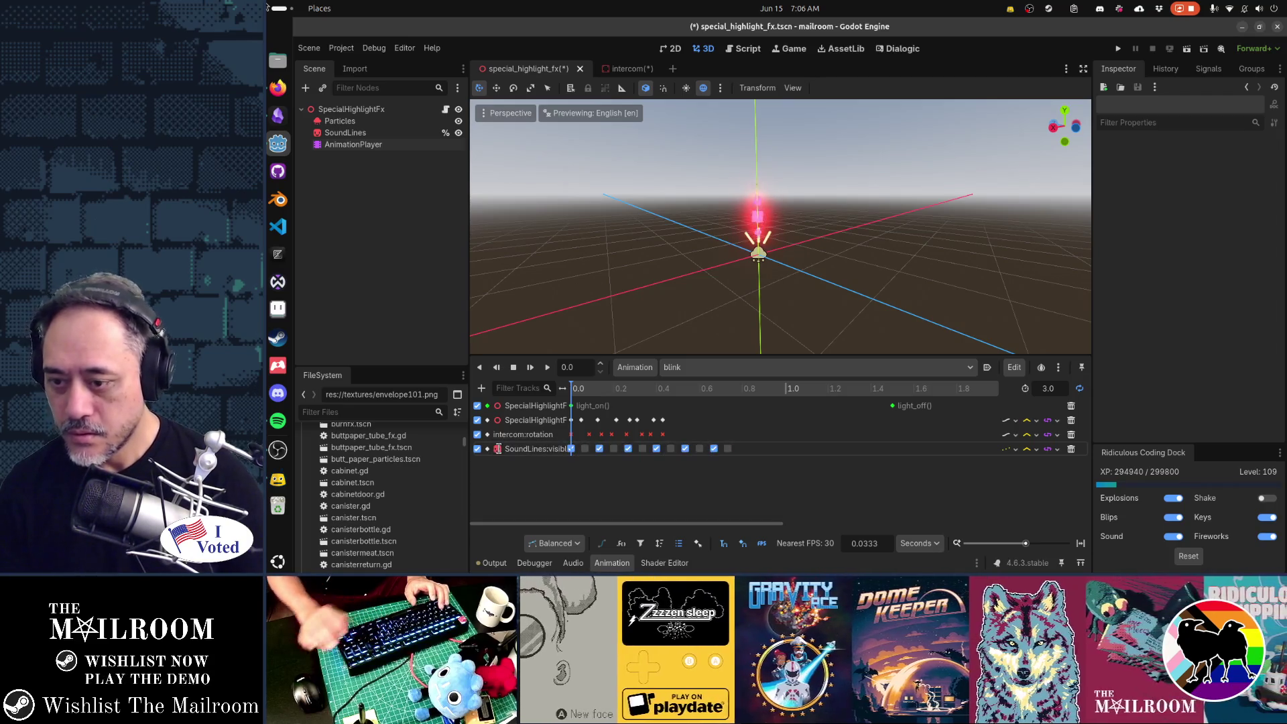
{"action": "double_click", "coordinate": [523, 433]}
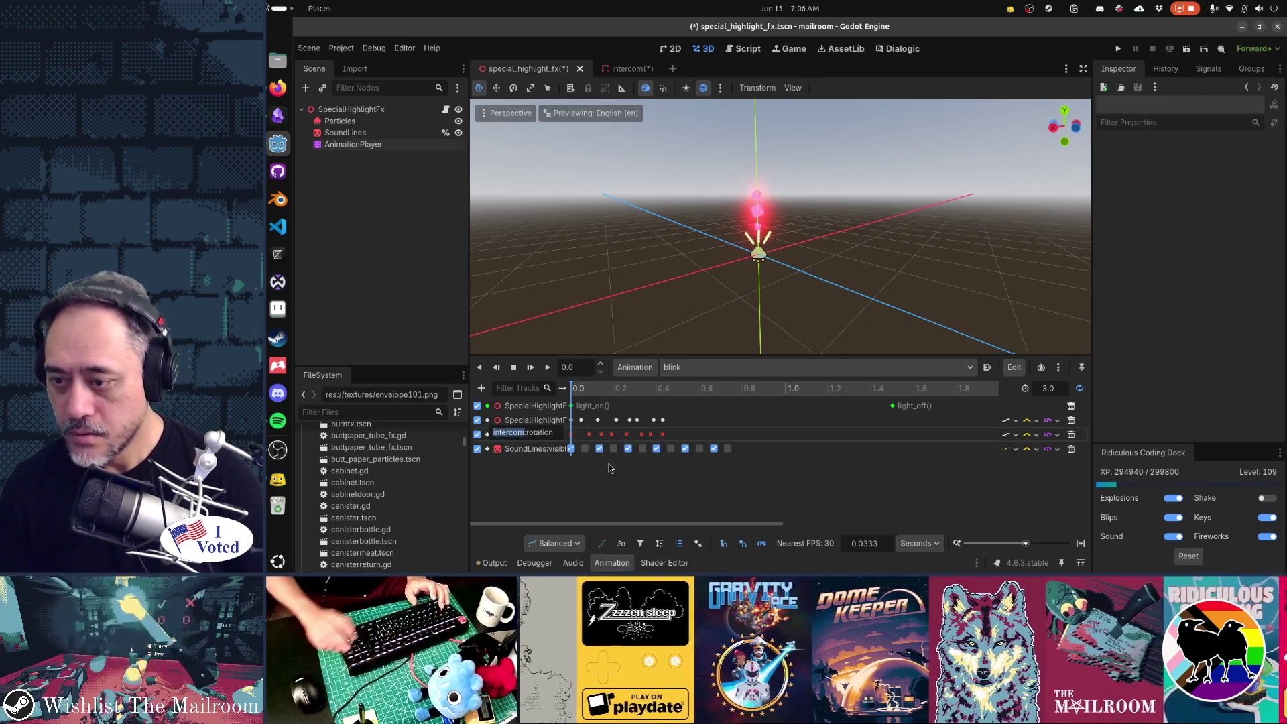
{"action": "type", "text": "."}
{"action": "key", "text": "Return"}
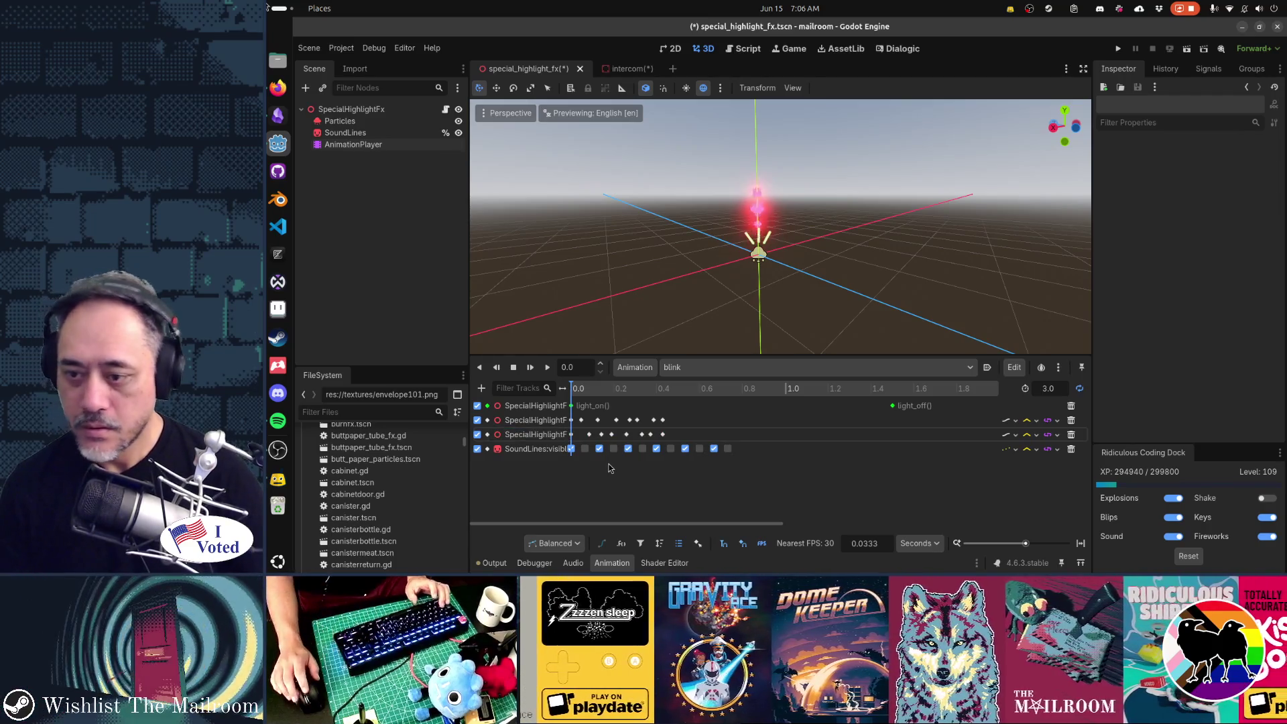
{"action": "left_click", "coordinate": [533, 371]}
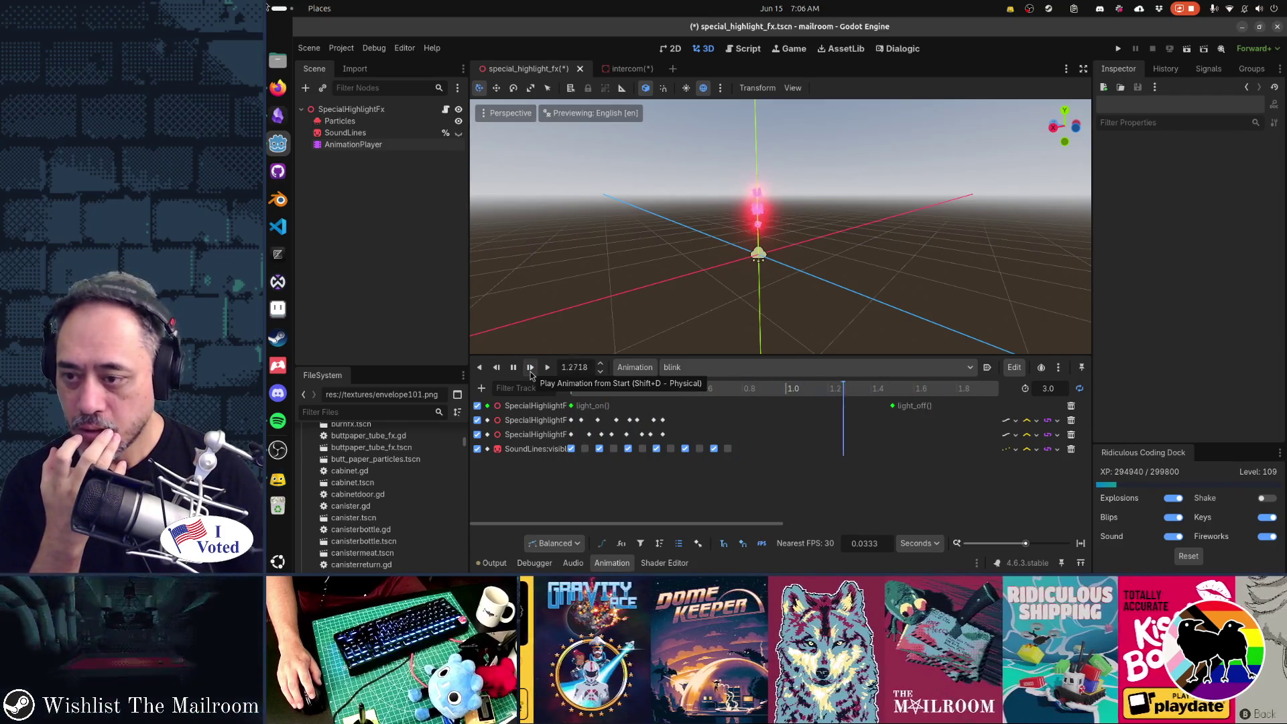
Replay blink from the start, widen the track-name column, and open special_highlight_fx.gd.
{"action": "left_click", "coordinate": [530, 368]}
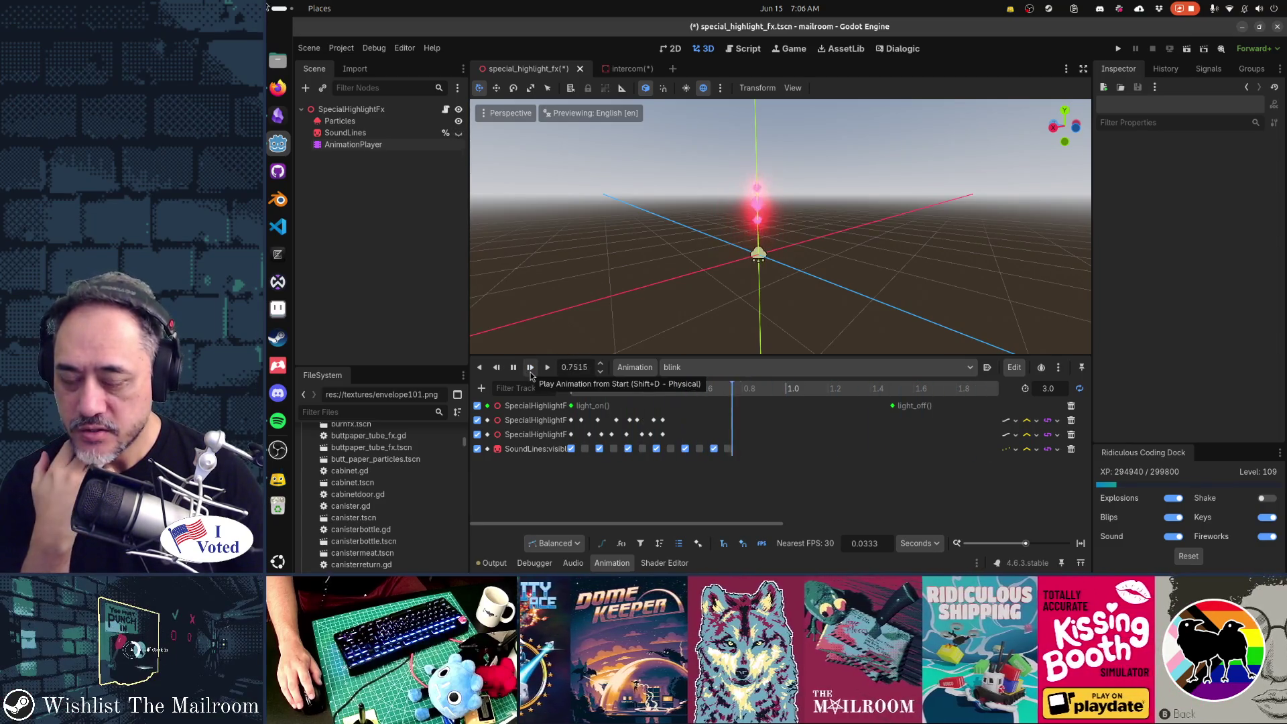
{"action": "left_click", "coordinate": [530, 368]}
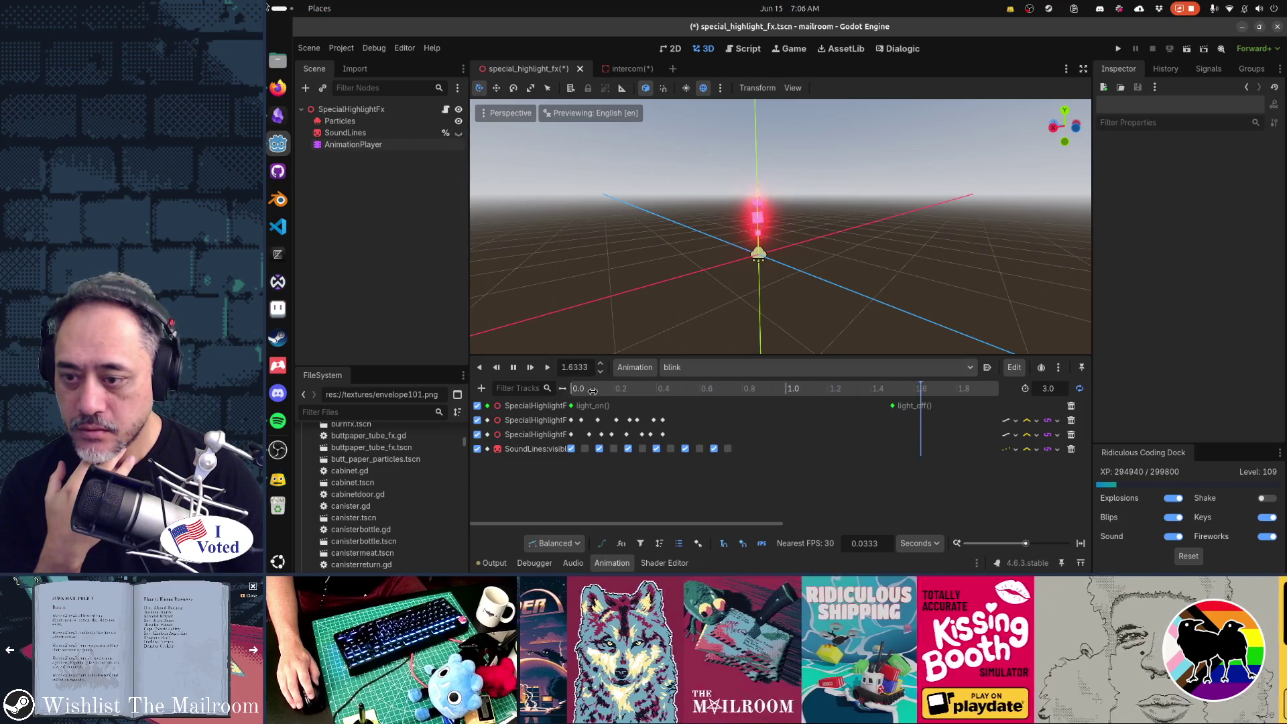
{"action": "left_click_drag", "start_coordinate": [559, 392], "coordinate": [620, 390]}
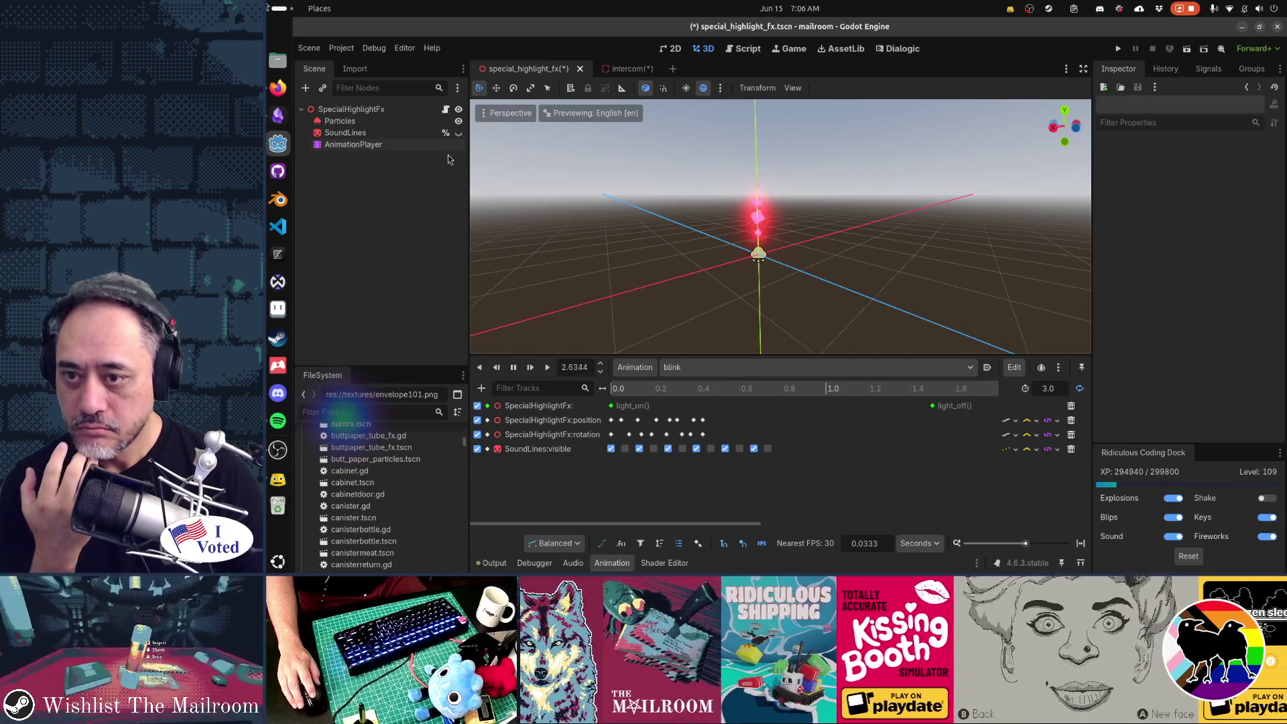
{"action": "left_click", "coordinate": [446, 110]}
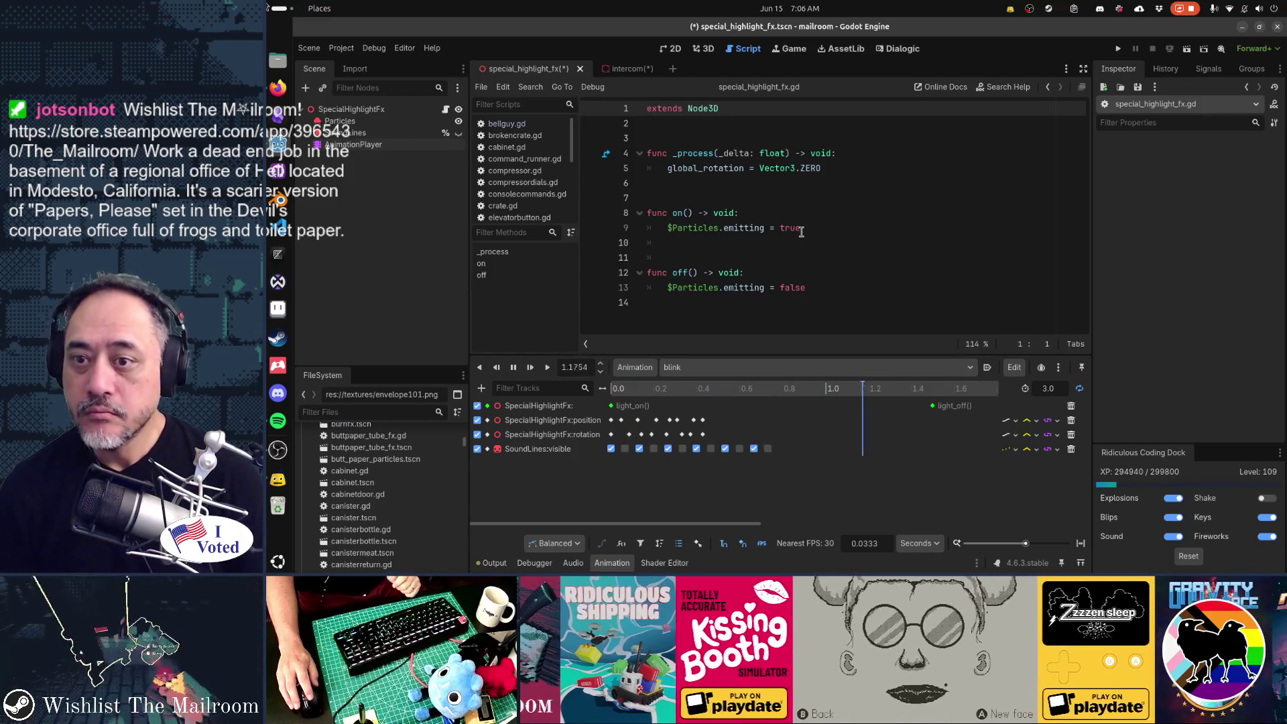
Make on() call $AnimationPlayer.play("blink") and off() call $AnimationPlayer.stop(), then save.
{"action": "left_click", "coordinate": [817, 228]}
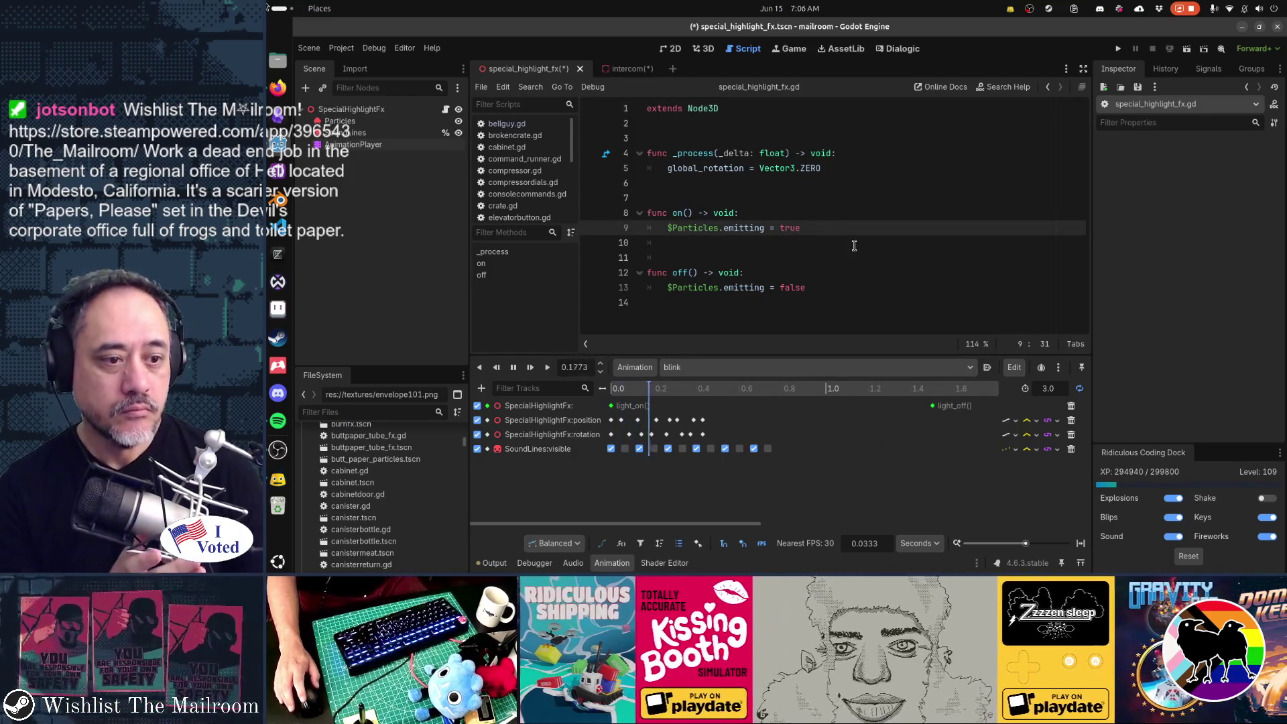
{"action": "key", "text": "ctrl+BackSpace"}
{"action": "key", "text": "ctrl+BackSpace"}
{"action": "key", "text": "ctrl+BackSpace"}
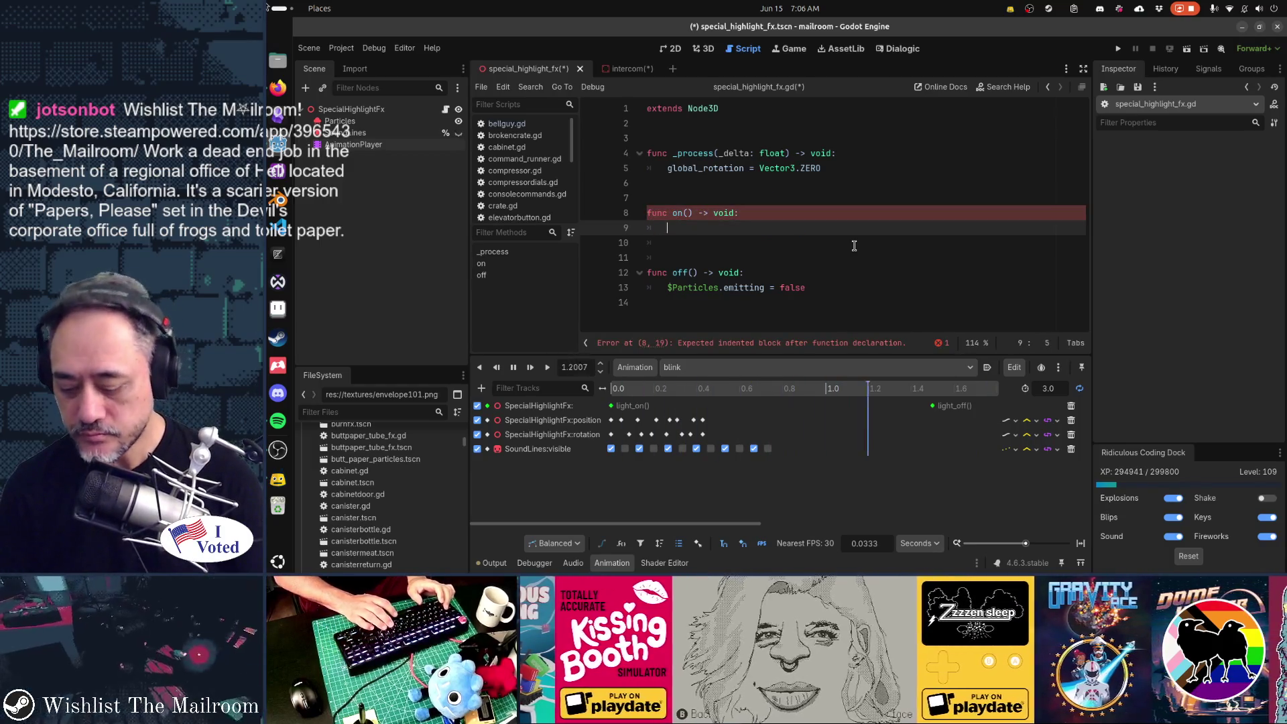
{"action": "type", "text": "ima"}
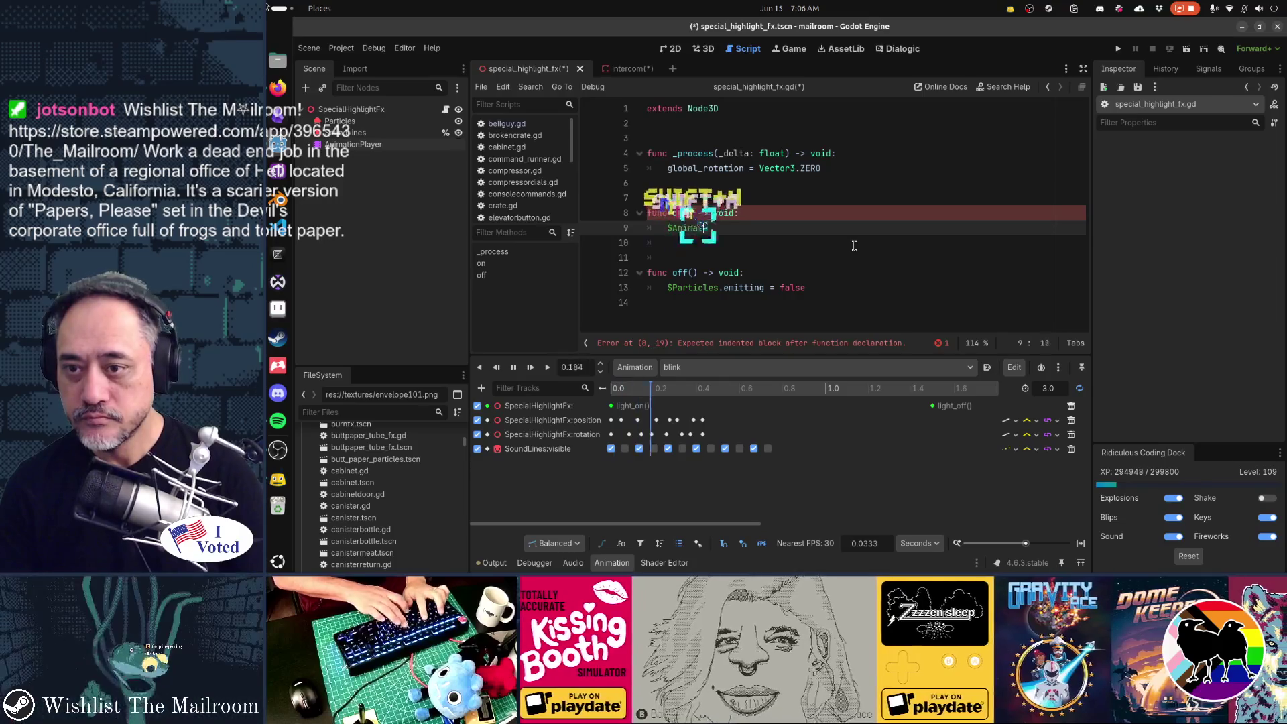
{"action": "type", "text": "tionPlayer.play(\"blink"}
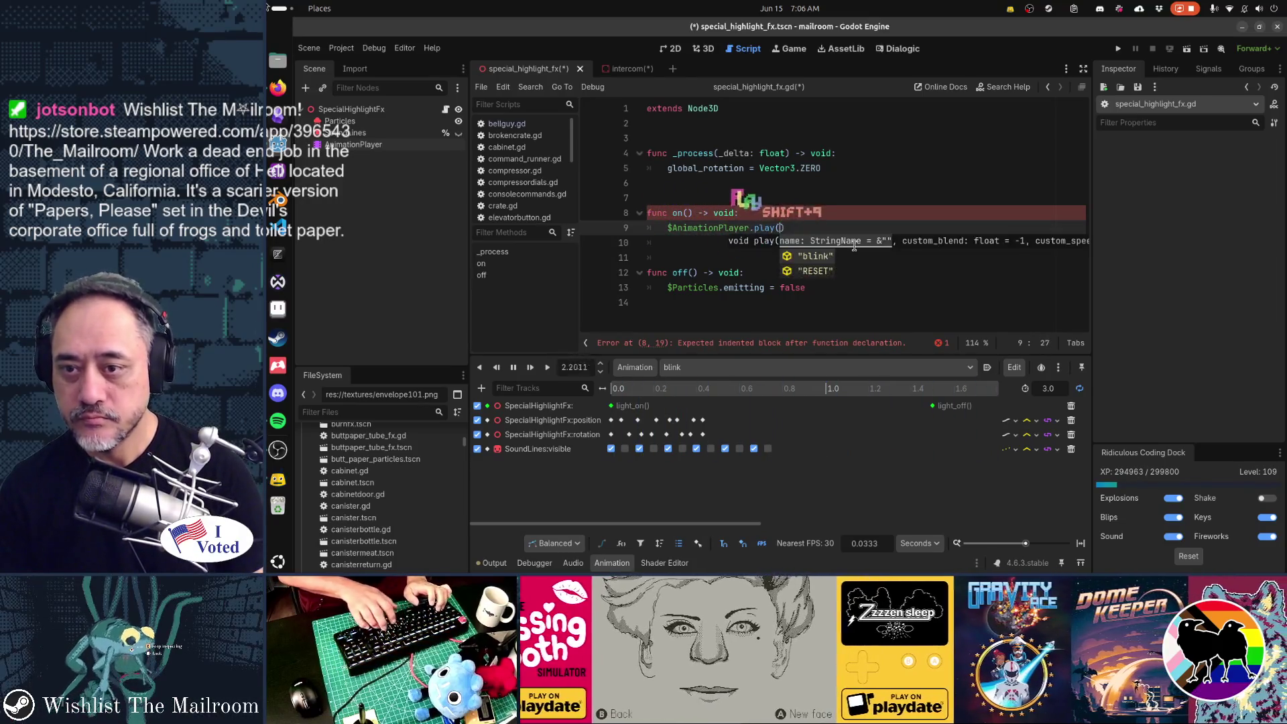
{"action": "key", "text": "Tab"}
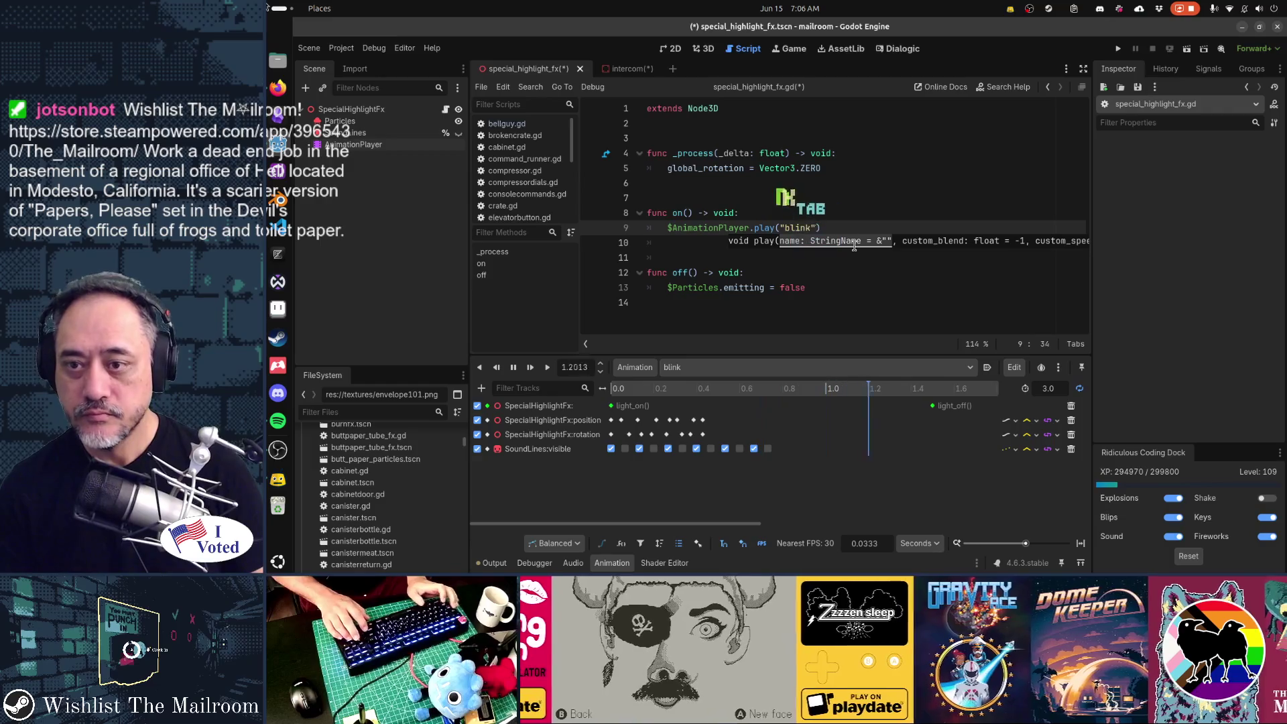
{"action": "key", "text": "Down"}
{"action": "key", "text": "Down"}
{"action": "key", "text": "Down"}
{"action": "key", "text": "shift+Home"}
{"action": "type", "text": "$"}
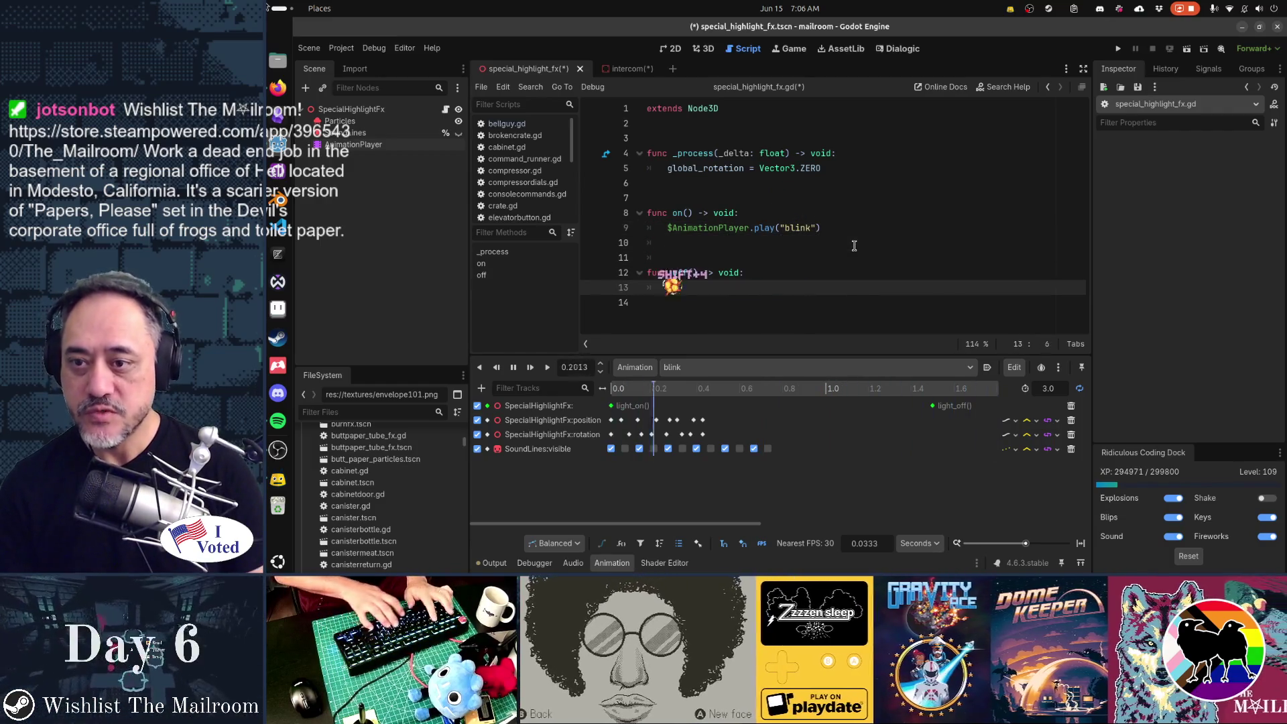
{"action": "type", "text": "AnimationPlayer.stop()-"}
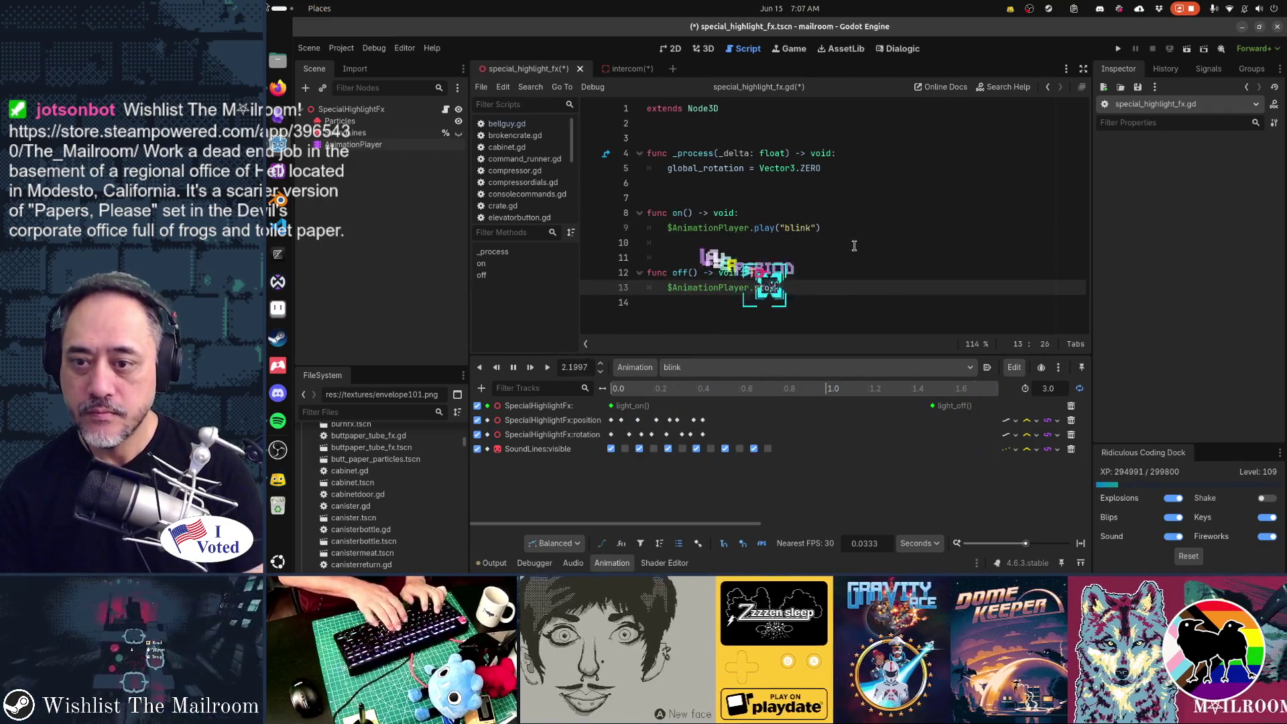
{"action": "key", "text": "BackSpace"}
{"action": "key", "text": "ctrl+s"}
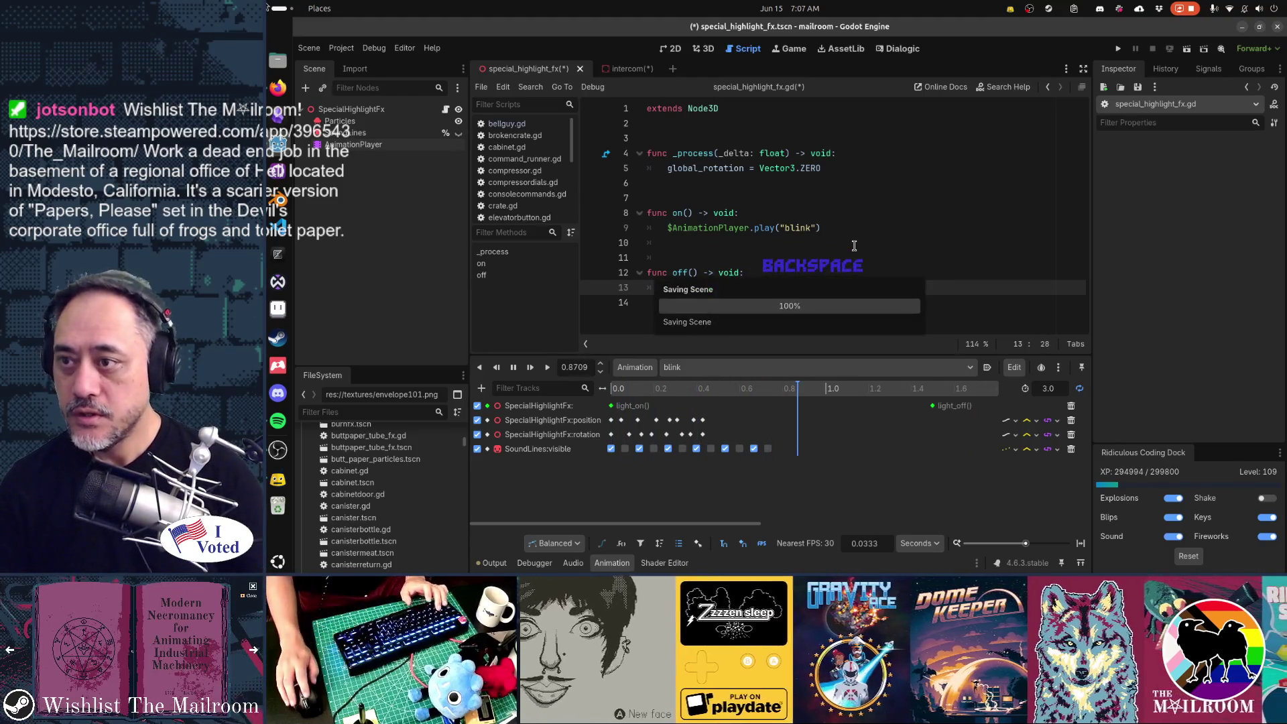
Delete the Particles node, set the player back to RESET, and save the scene.
{"action": "left_click", "coordinate": [426, 130]}
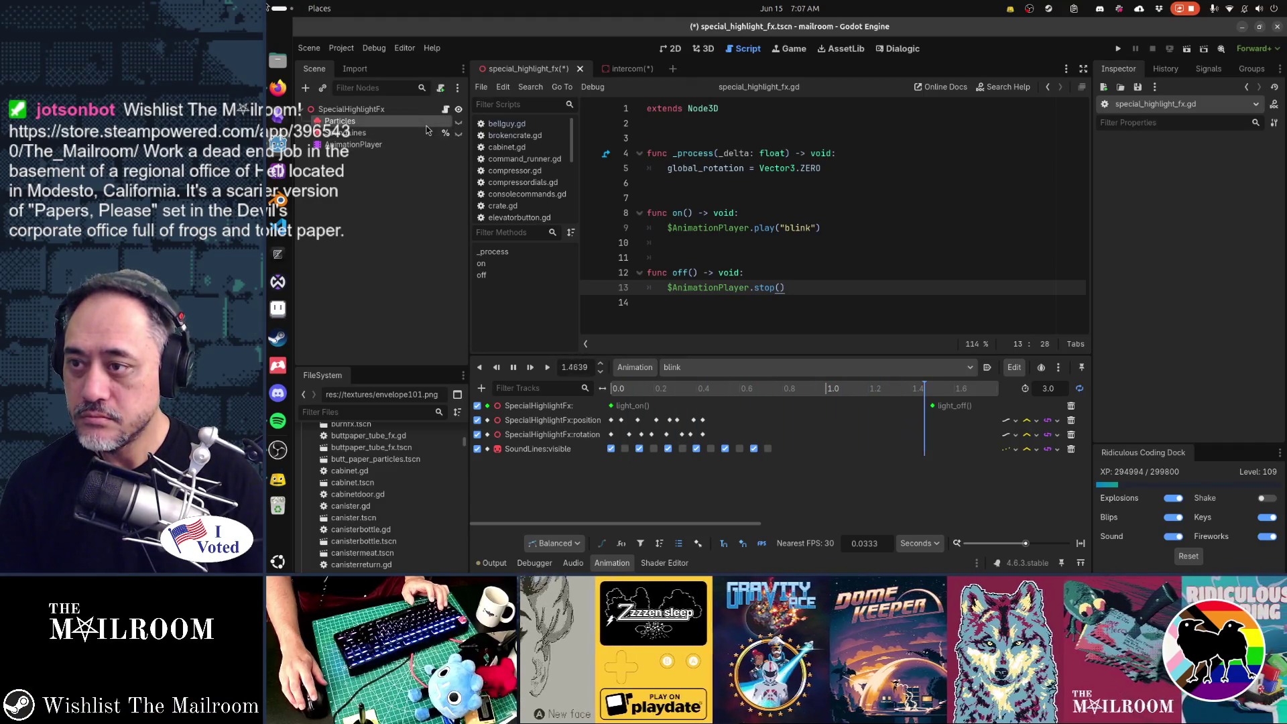
{"action": "key", "text": "Delete"}
{"action": "key", "text": "Return"}
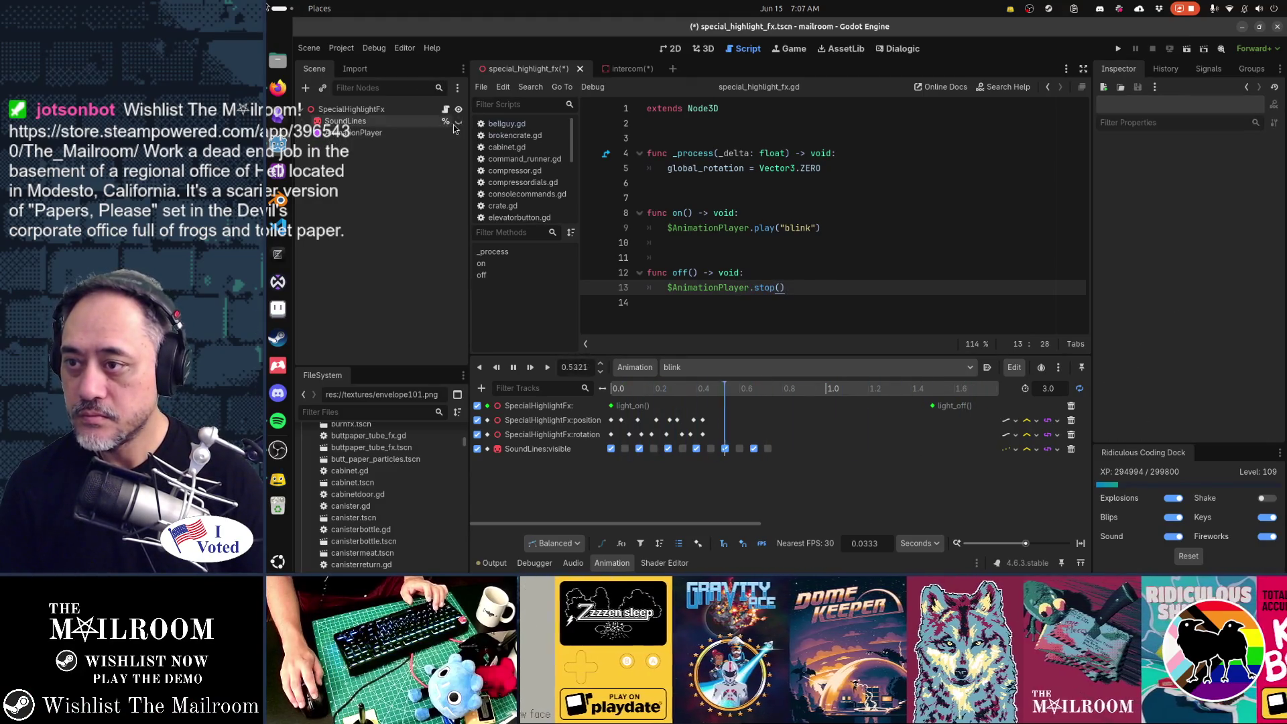
{"action": "left_click", "coordinate": [684, 367]}
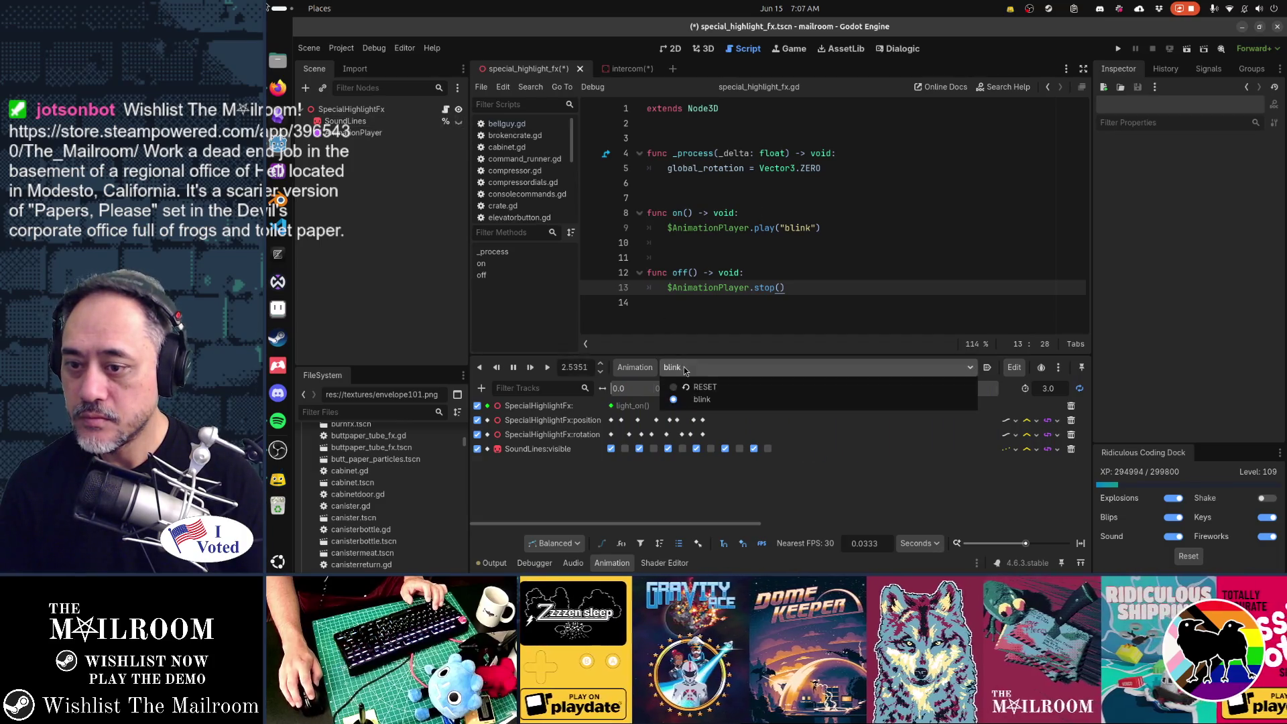
{"action": "left_click", "coordinate": [693, 392]}
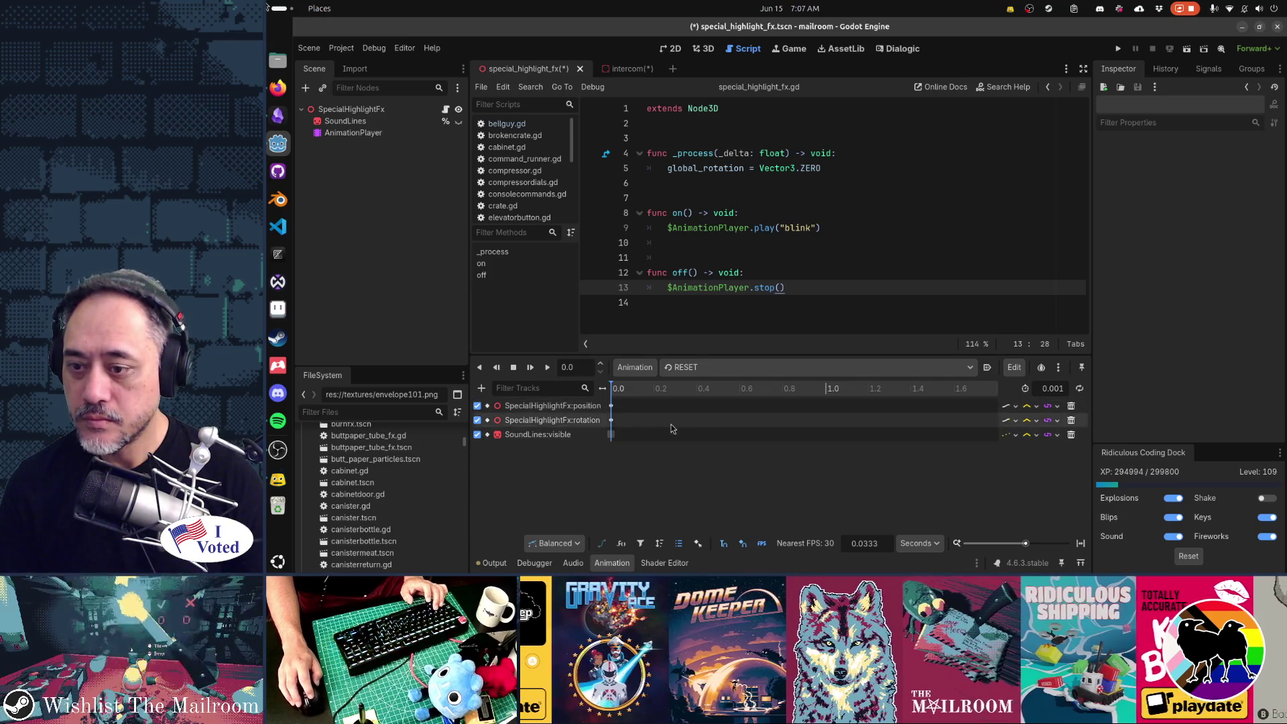
{"action": "key", "text": "ctrl+s"}
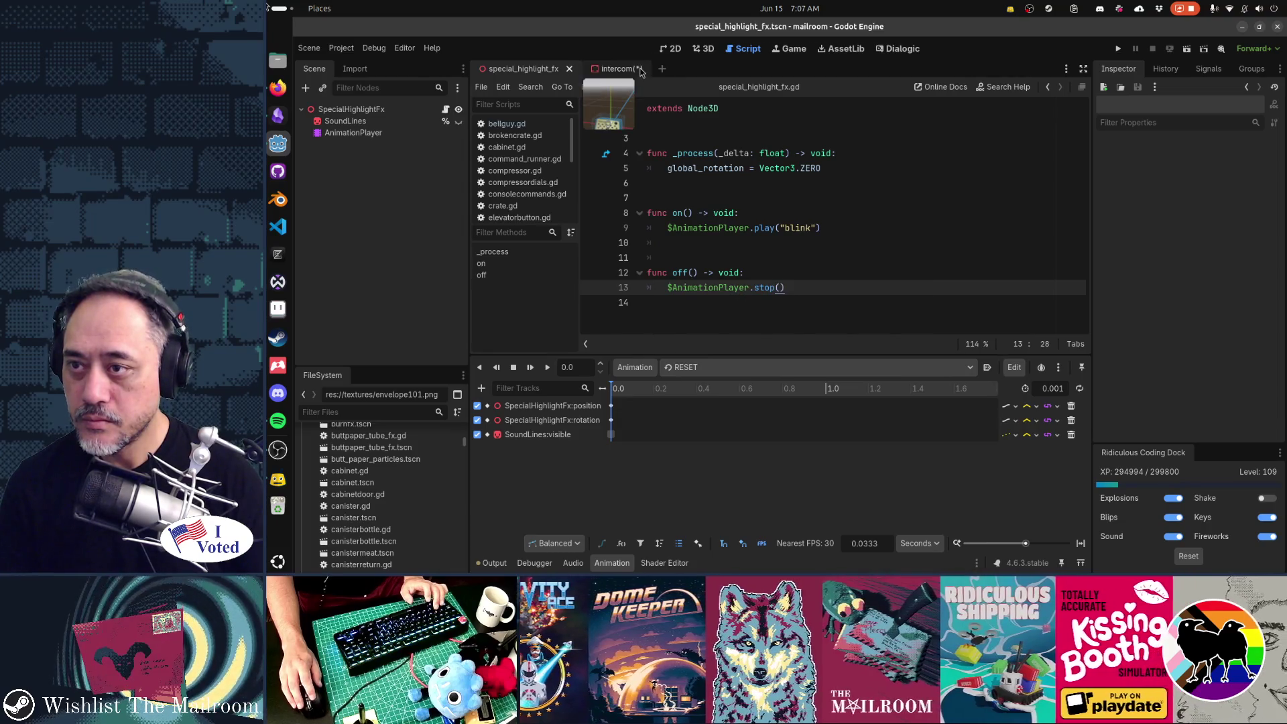
Close the intercom scene without saving its changes.
{"action": "left_click", "coordinate": [611, 68]}
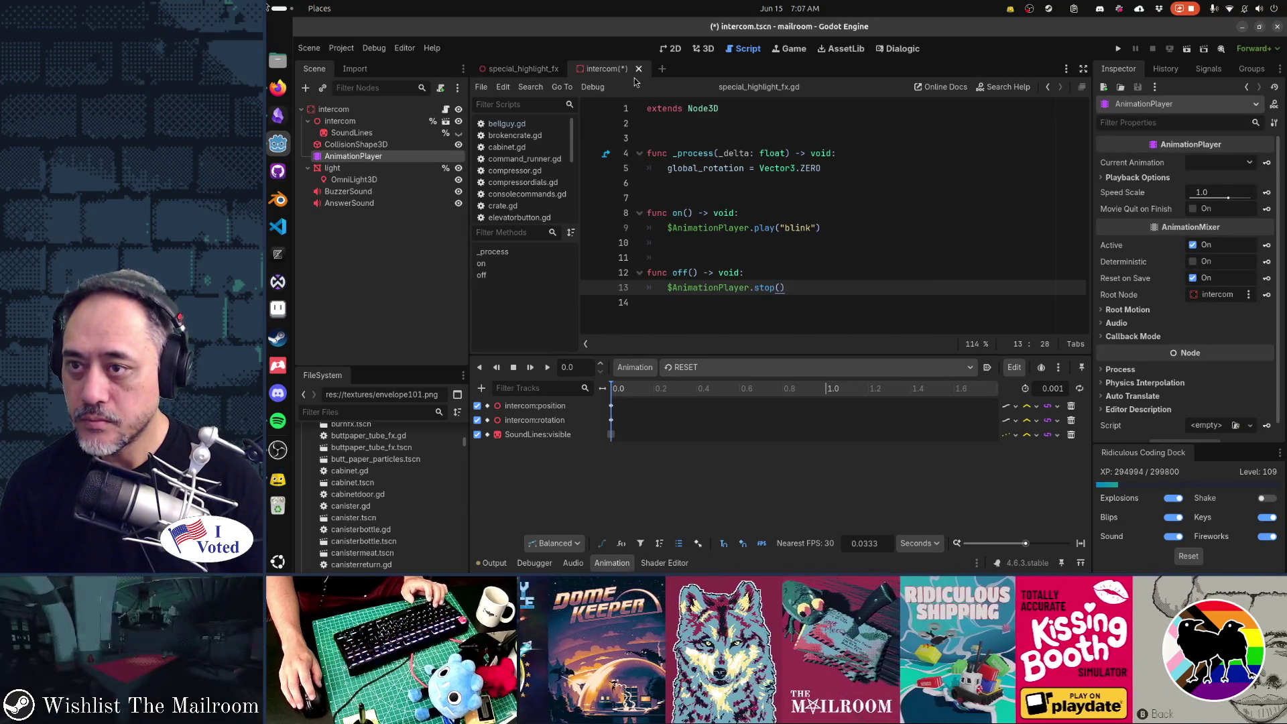
{"action": "left_click", "coordinate": [639, 69]}
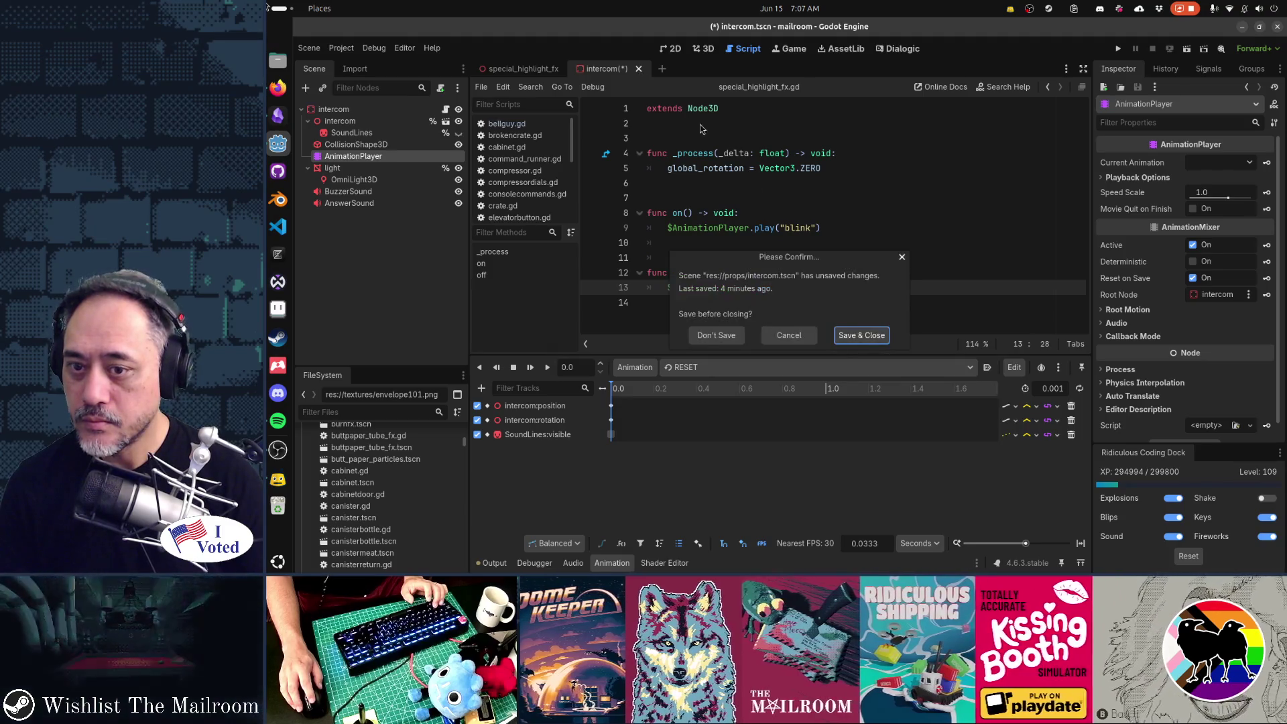
{"action": "left_click", "coordinate": [716, 335]}
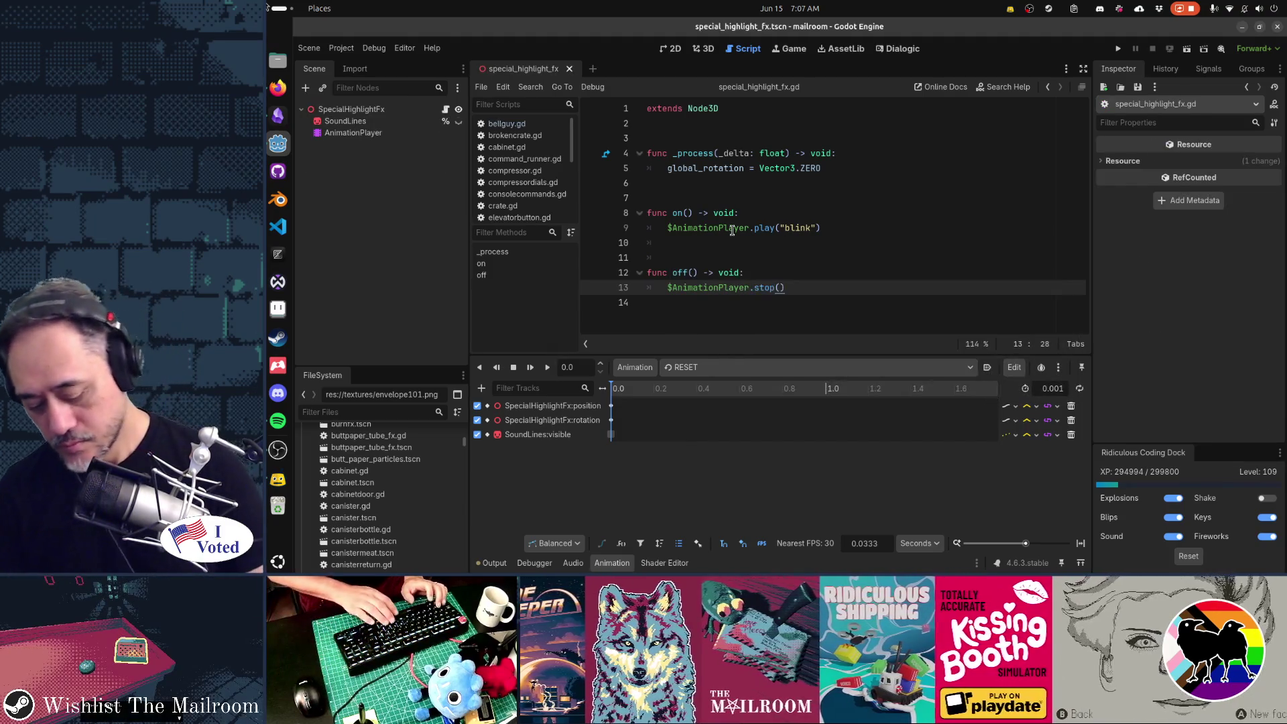
Quick-open knife.tscn in the 3D view, then return to the special_highlight_fx tab.
{"action": "key", "text": "ctrl+shift+o"}
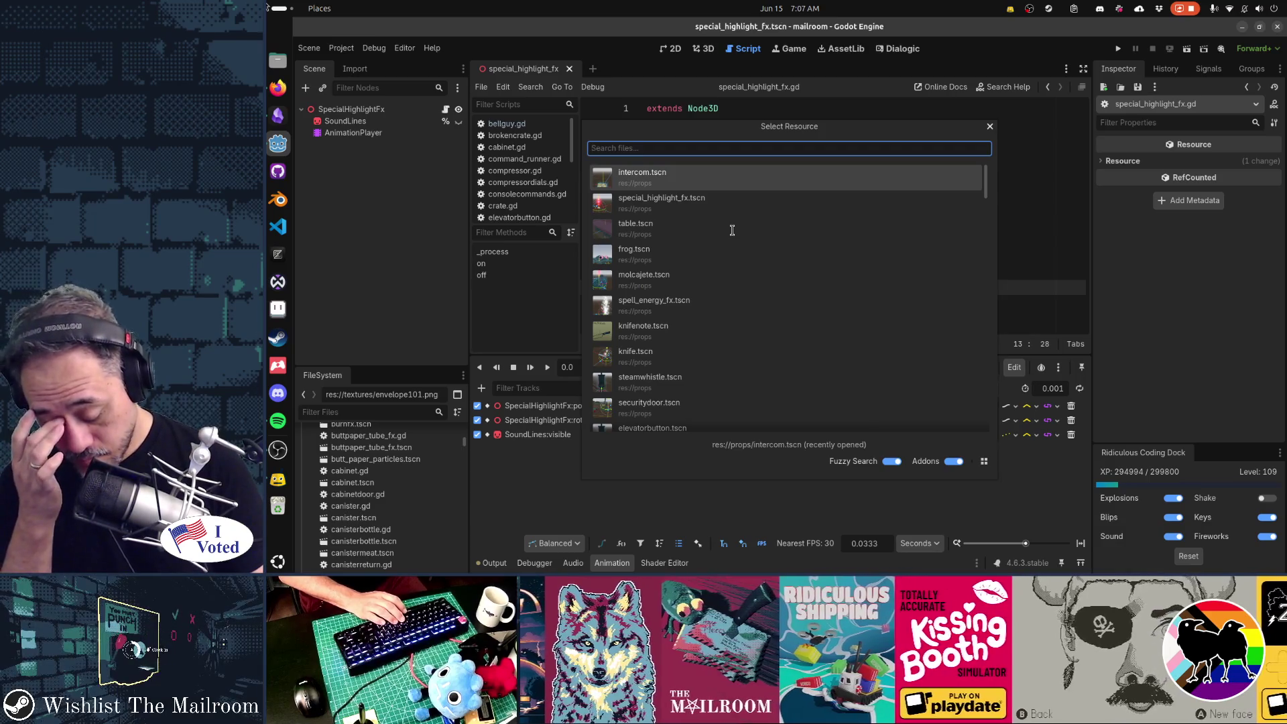
{"action": "type", "text": "knife"}
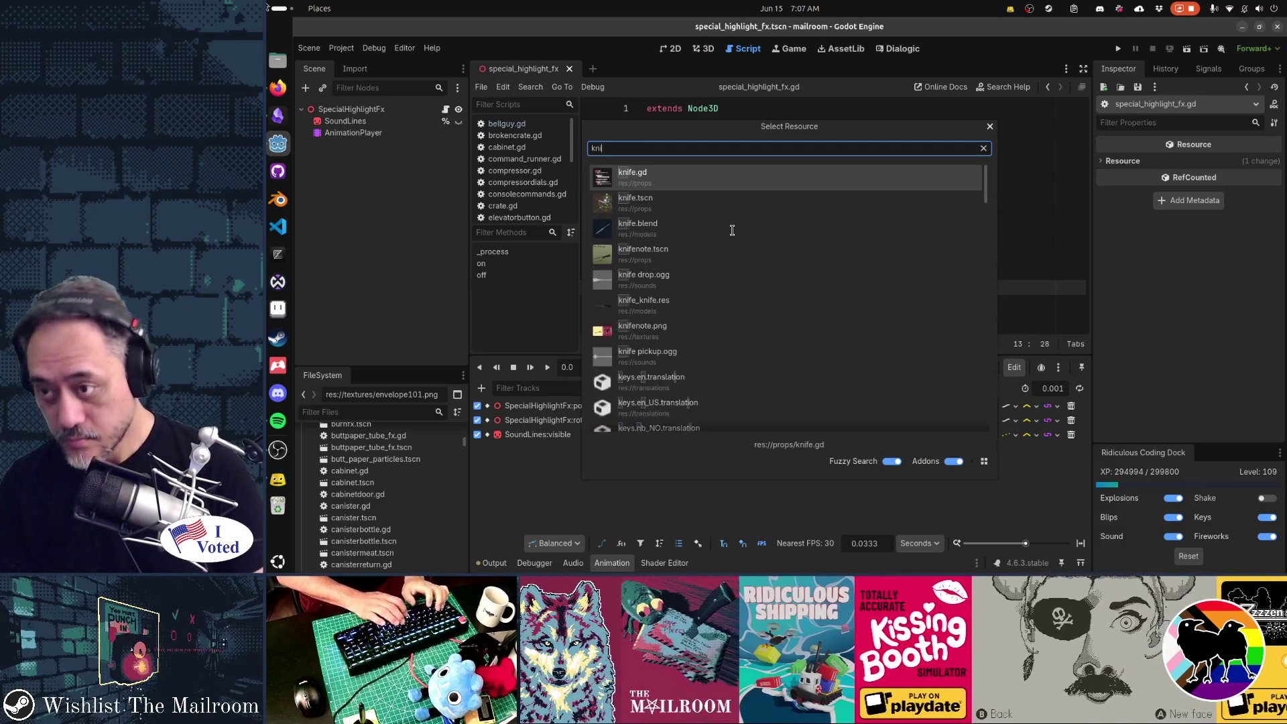
{"action": "key", "text": "Down"}
{"action": "key", "text": "Return"}
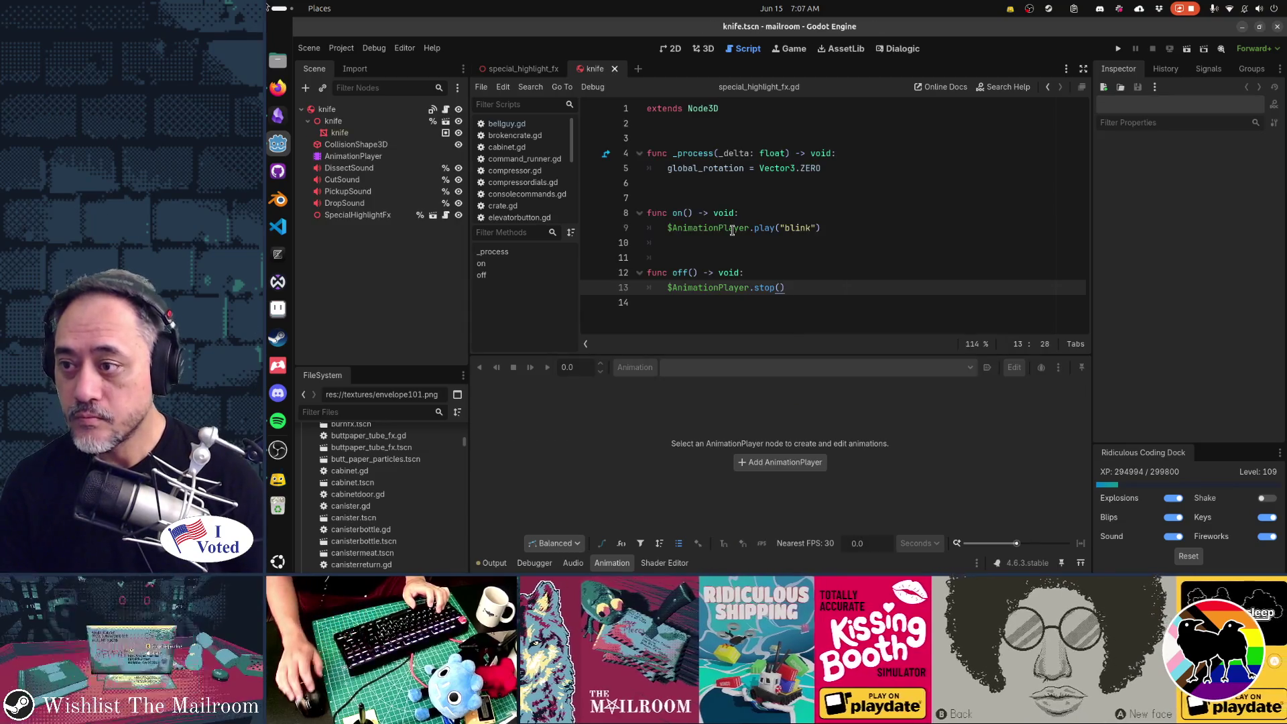
{"action": "key", "text": "ctrl+F2"}
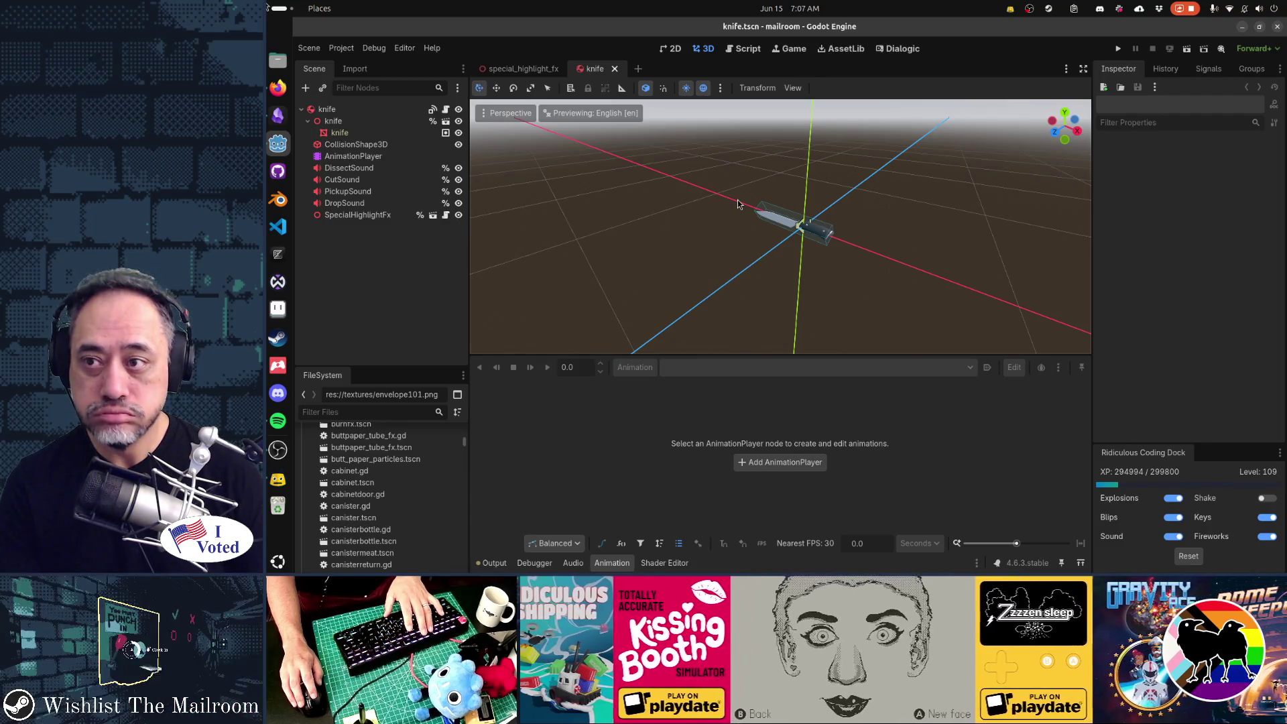
{"action": "left_click", "coordinate": [530, 69]}
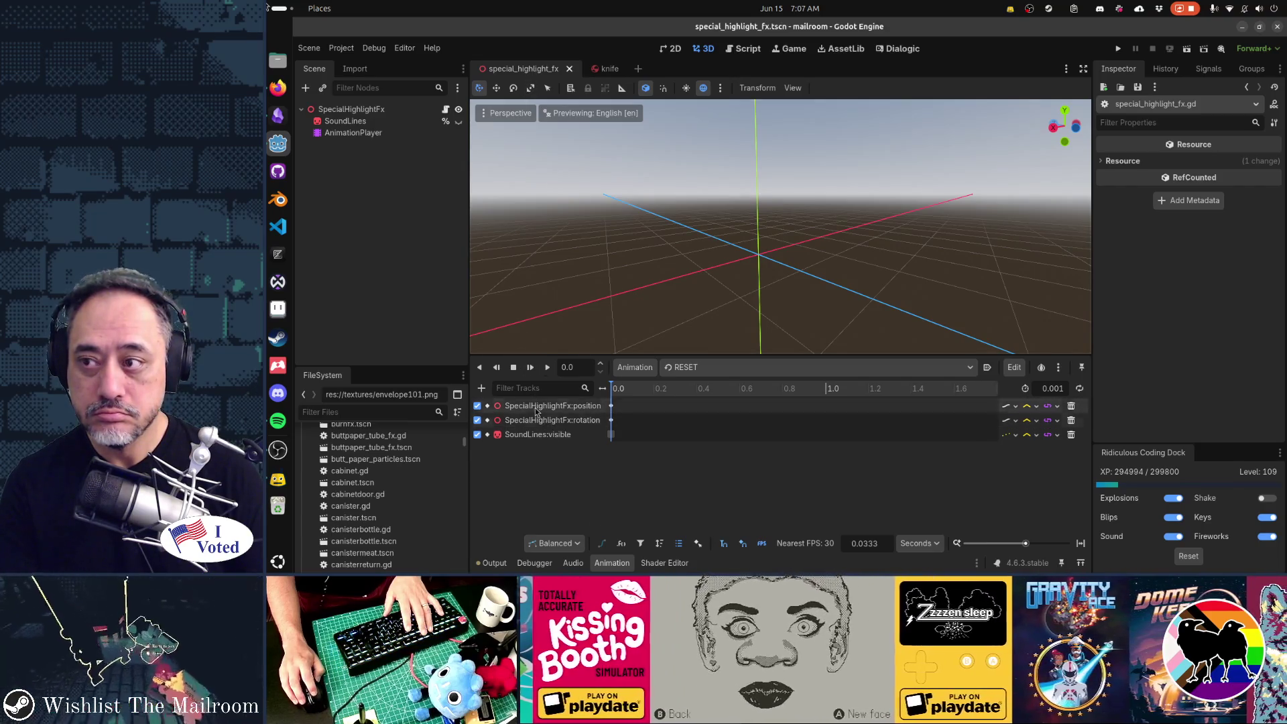
Select SoundLines, load the blink animation, and view the effect from the front.
{"action": "left_click", "coordinate": [401, 126]}
{"action": "left_click", "coordinate": [680, 367]}
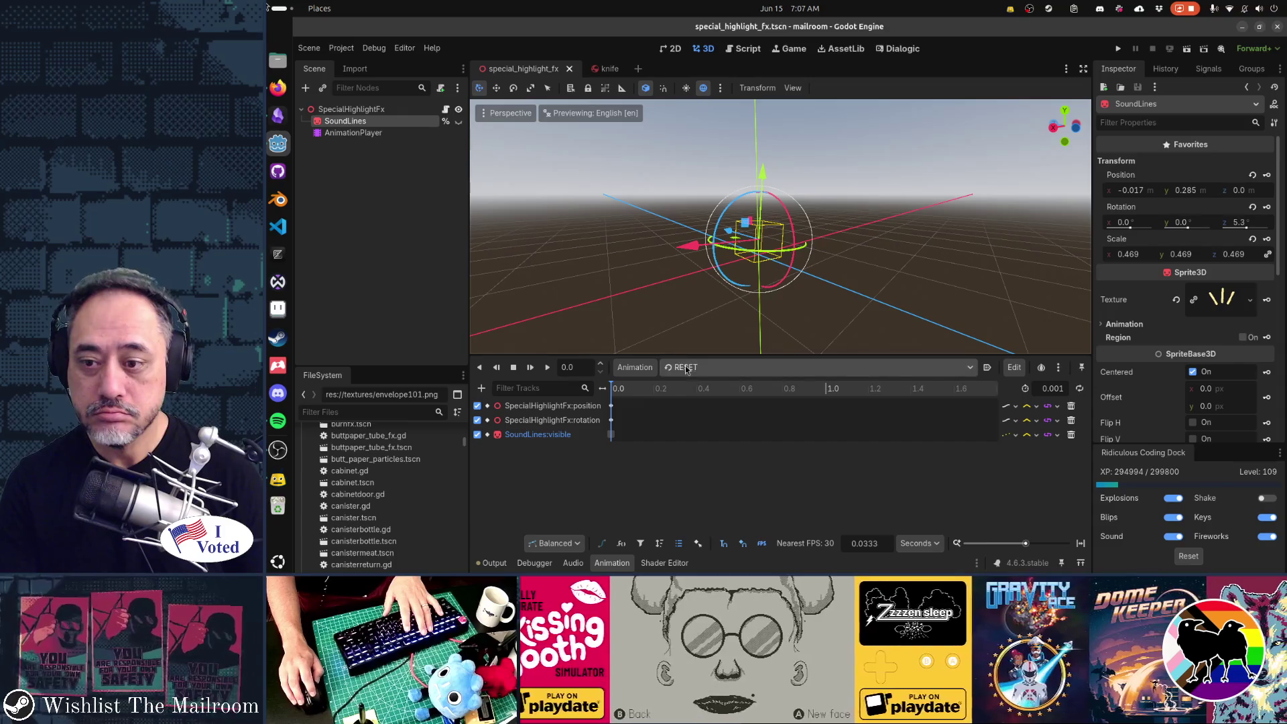
{"action": "left_click", "coordinate": [698, 400]}
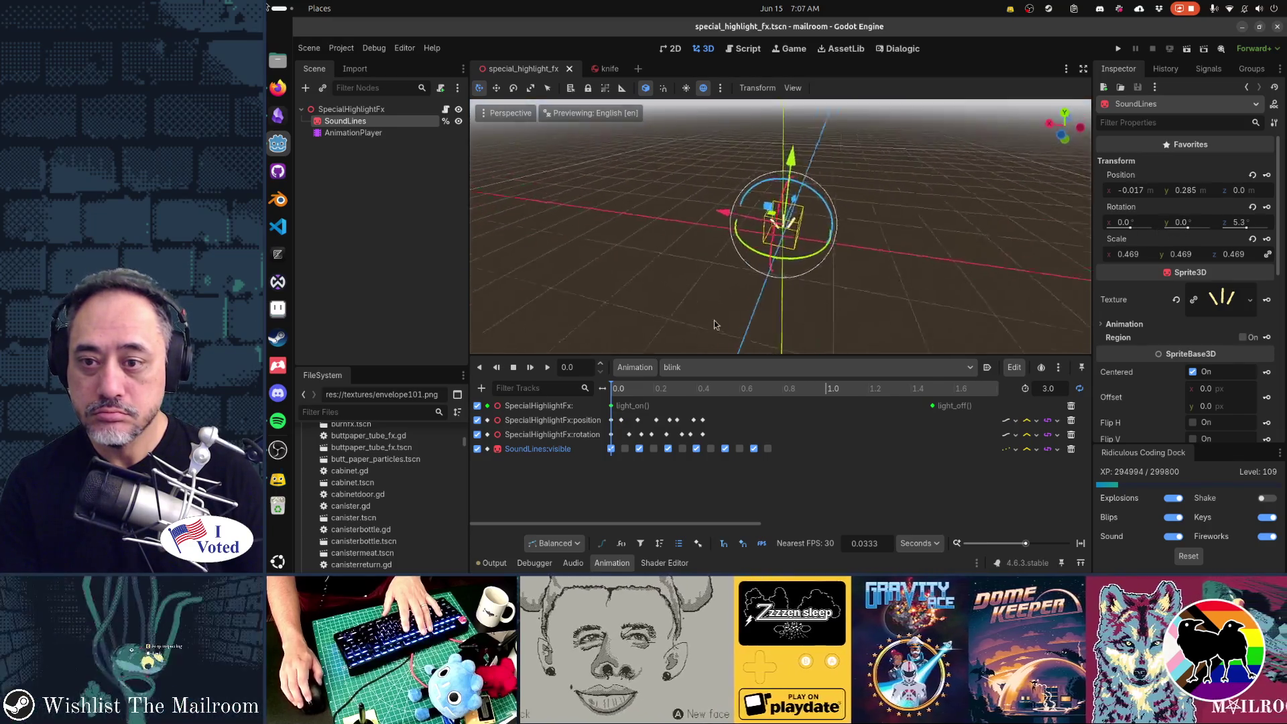
{"action": "key", "text": "KP_7"}
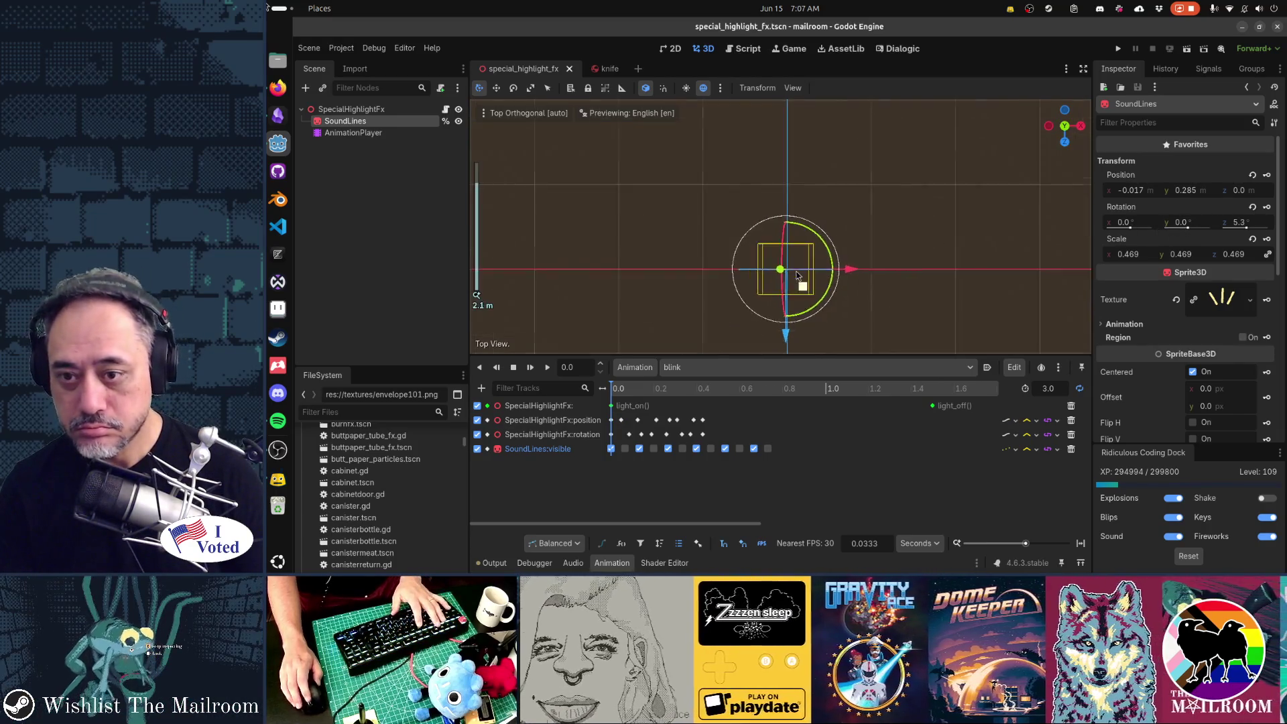
{"action": "key", "text": "KP_1"}
{"action": "scroll", "coordinate": [831, 305], "scroll_direction": "down", "scroll_amount": 2}
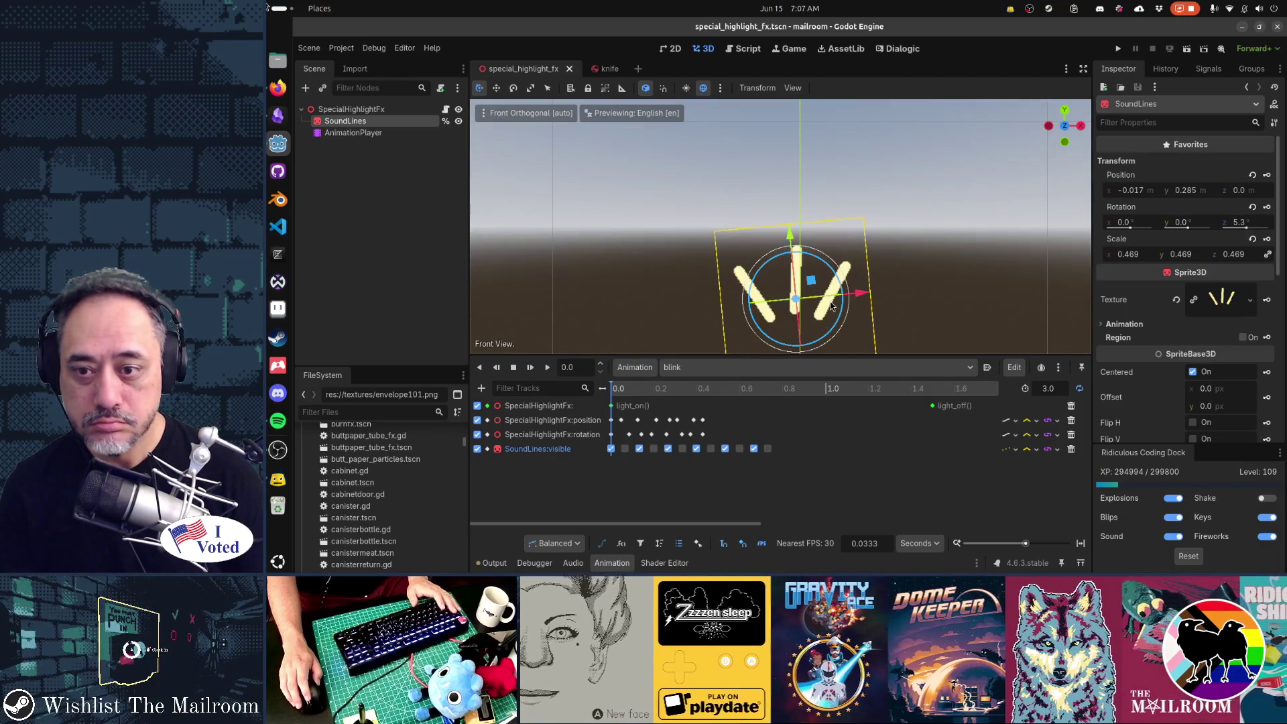
{"action": "scroll", "coordinate": [885, 323], "scroll_direction": "down", "scroll_amount": 2}
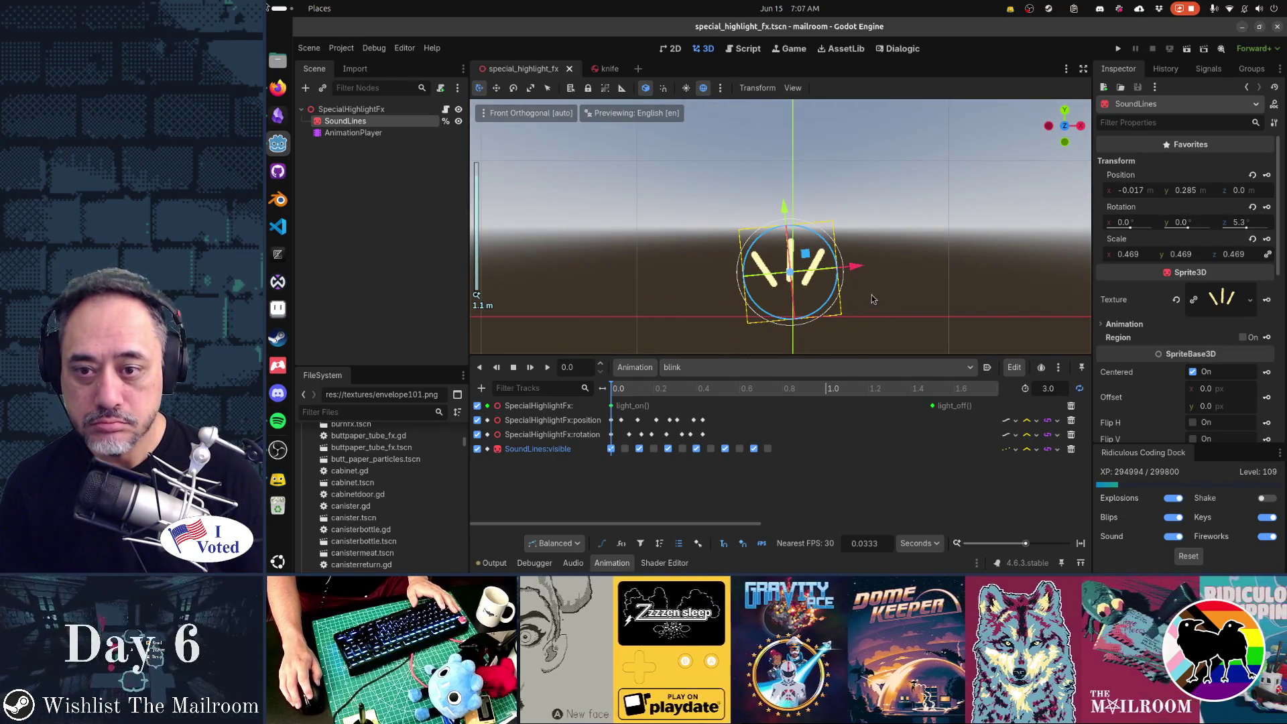
Set SoundLines' Position x to 0, save the scene, and run the game with F5.
{"action": "left_click", "coordinate": [1130, 191]}
{"action": "type", "text": "0"}
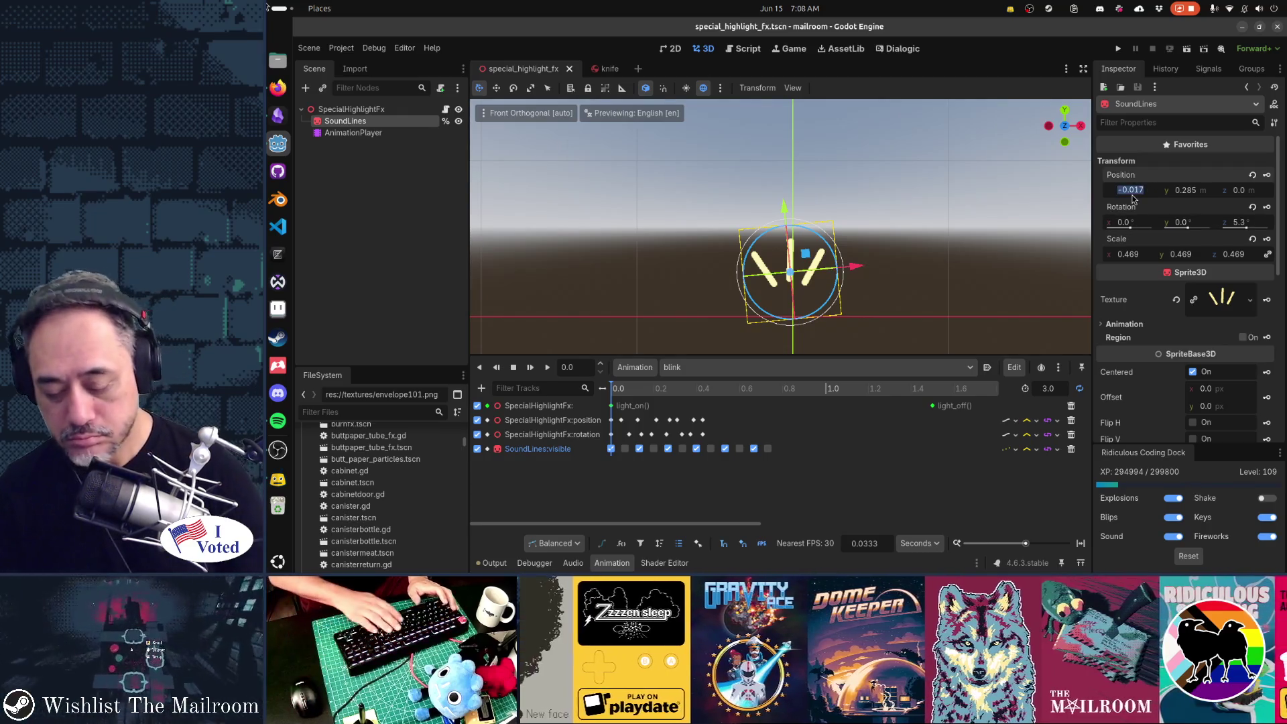
{"action": "key", "text": "Return"}
{"action": "key", "text": "Tab"}
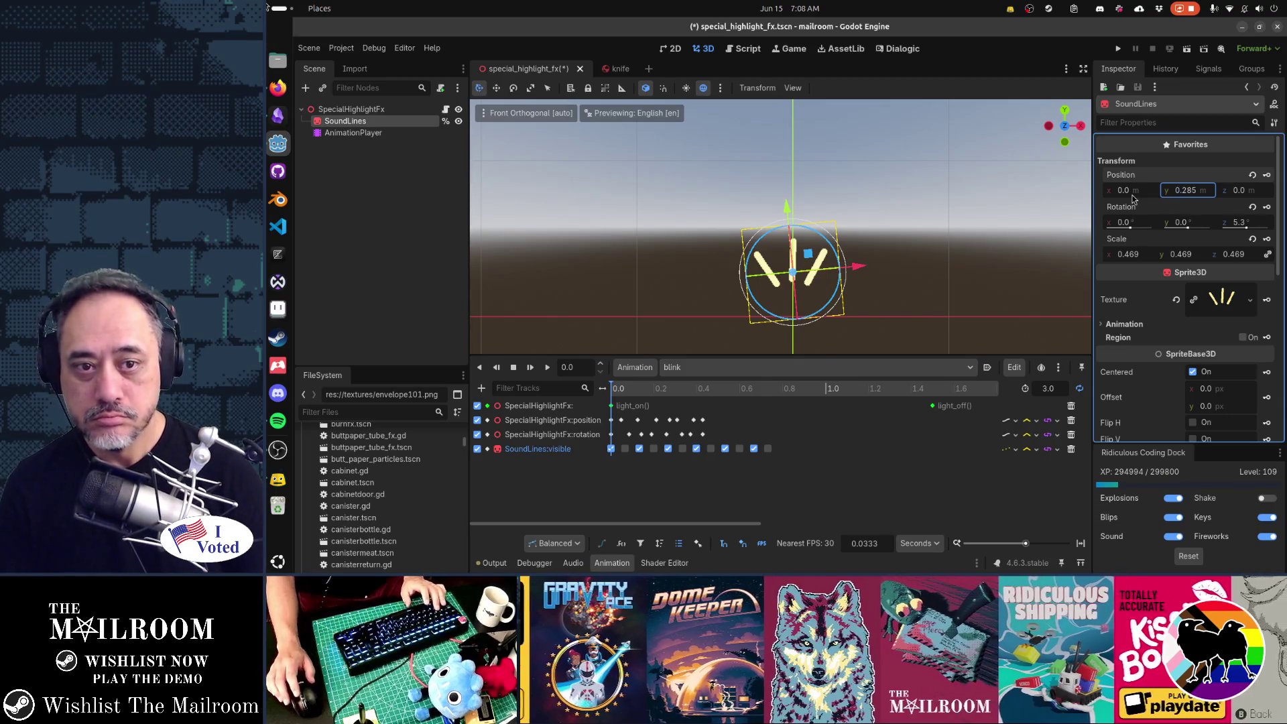
{"action": "key", "text": "ctrl+s"}
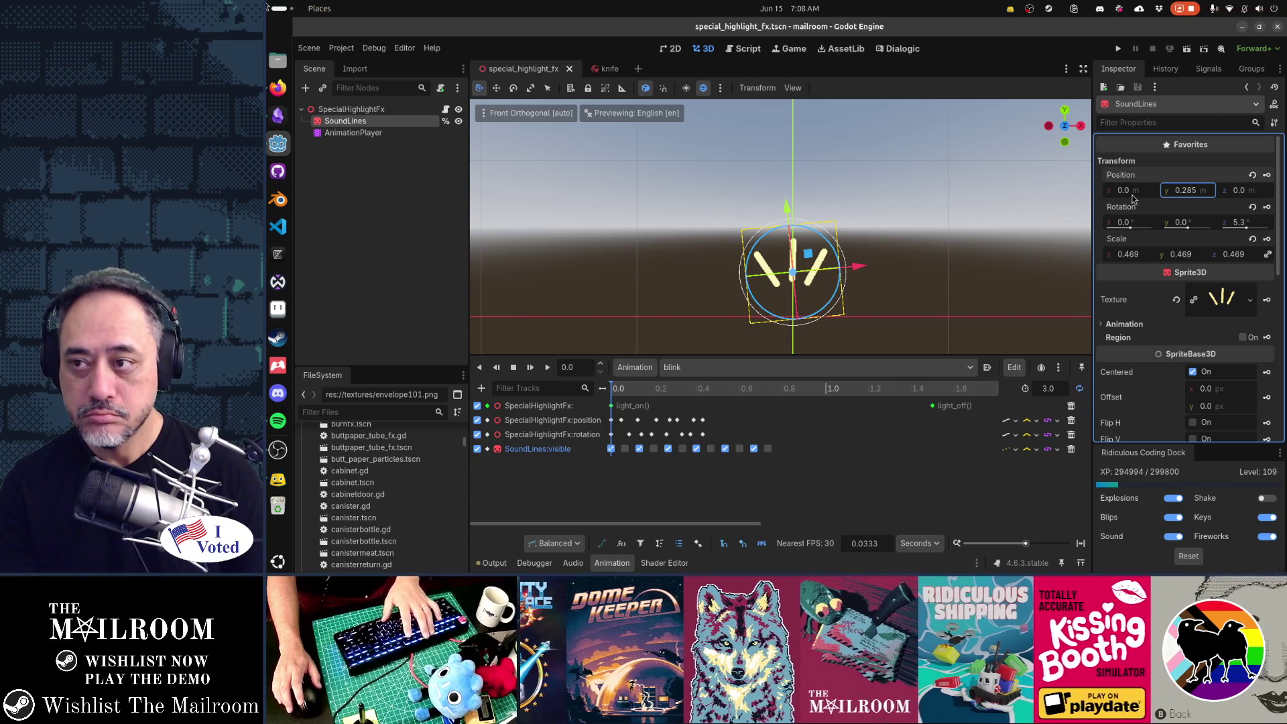
{"action": "key", "text": "F5"}
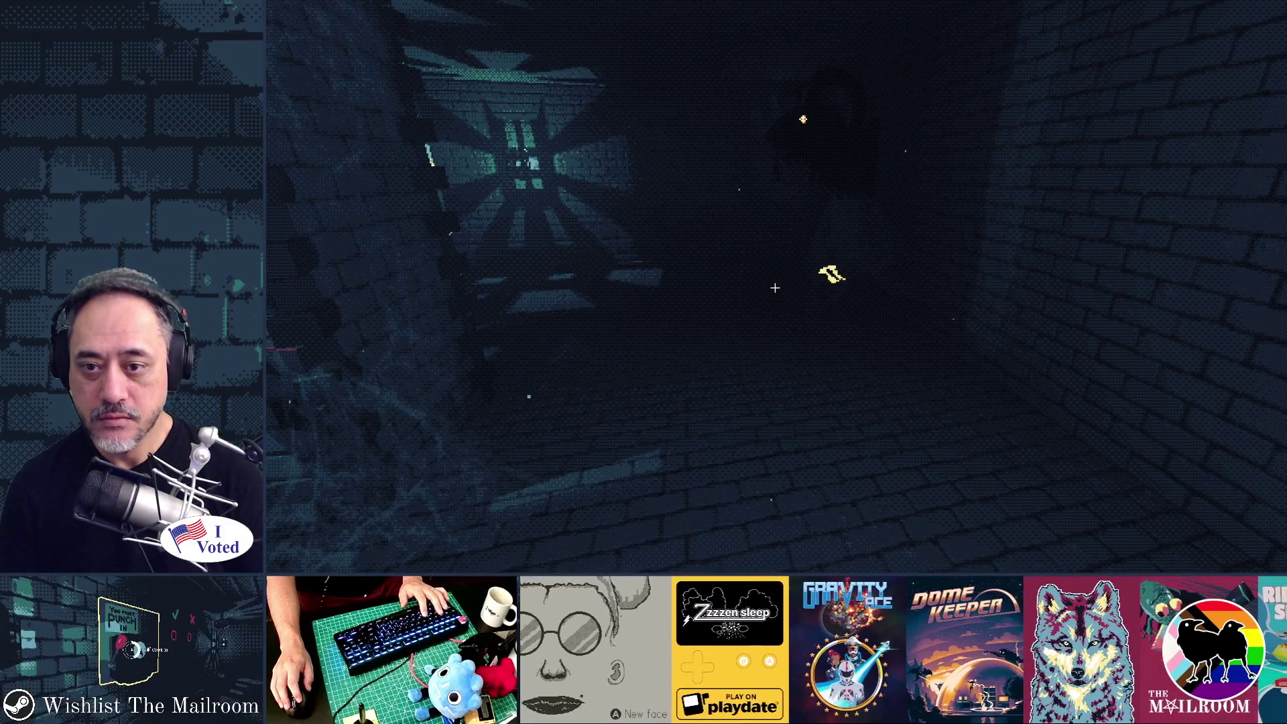
Walk through the corridor to the glowing knife and pick it up.
{"action": "key", "text": "w"}
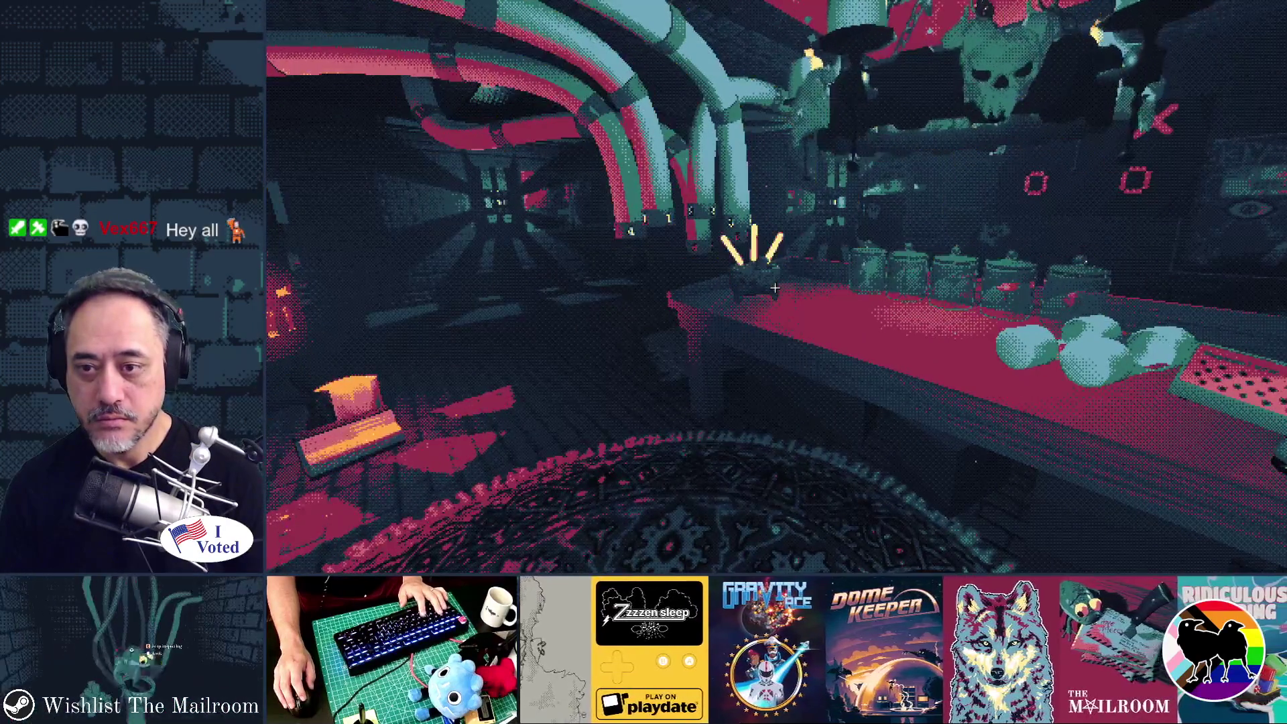
{"action": "key", "text": "w"}
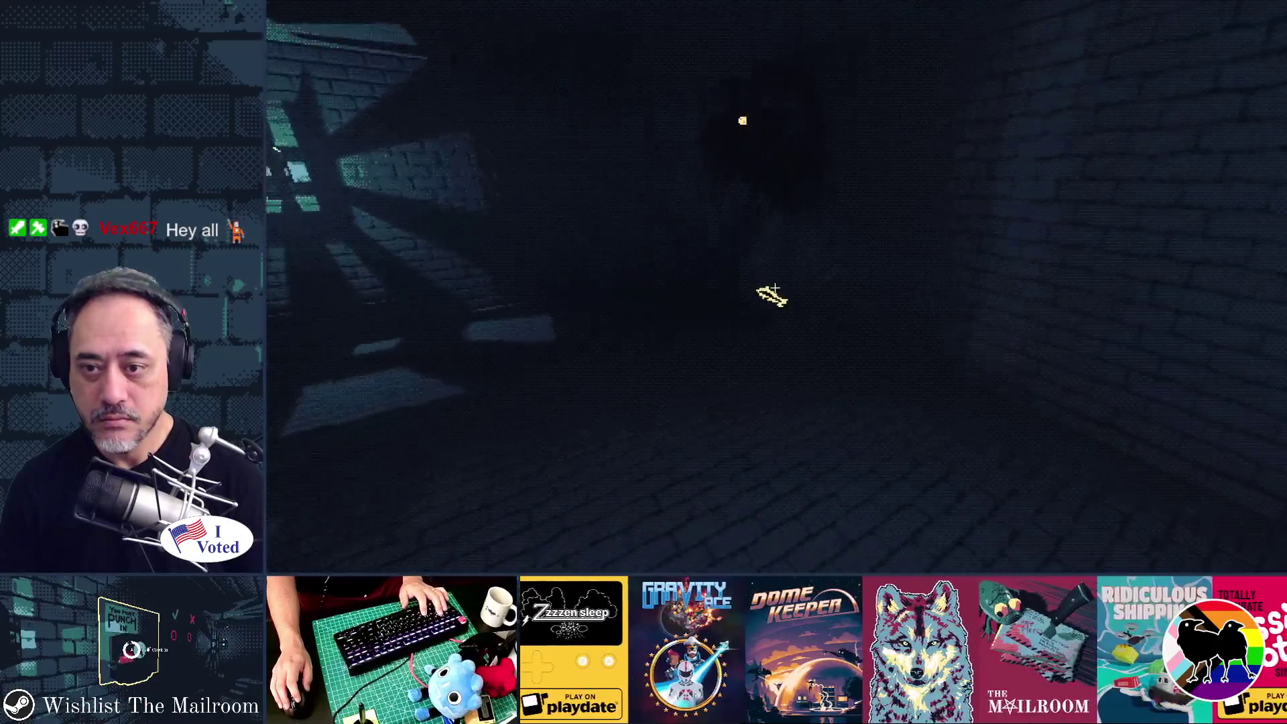
{"action": "key", "text": "w"}
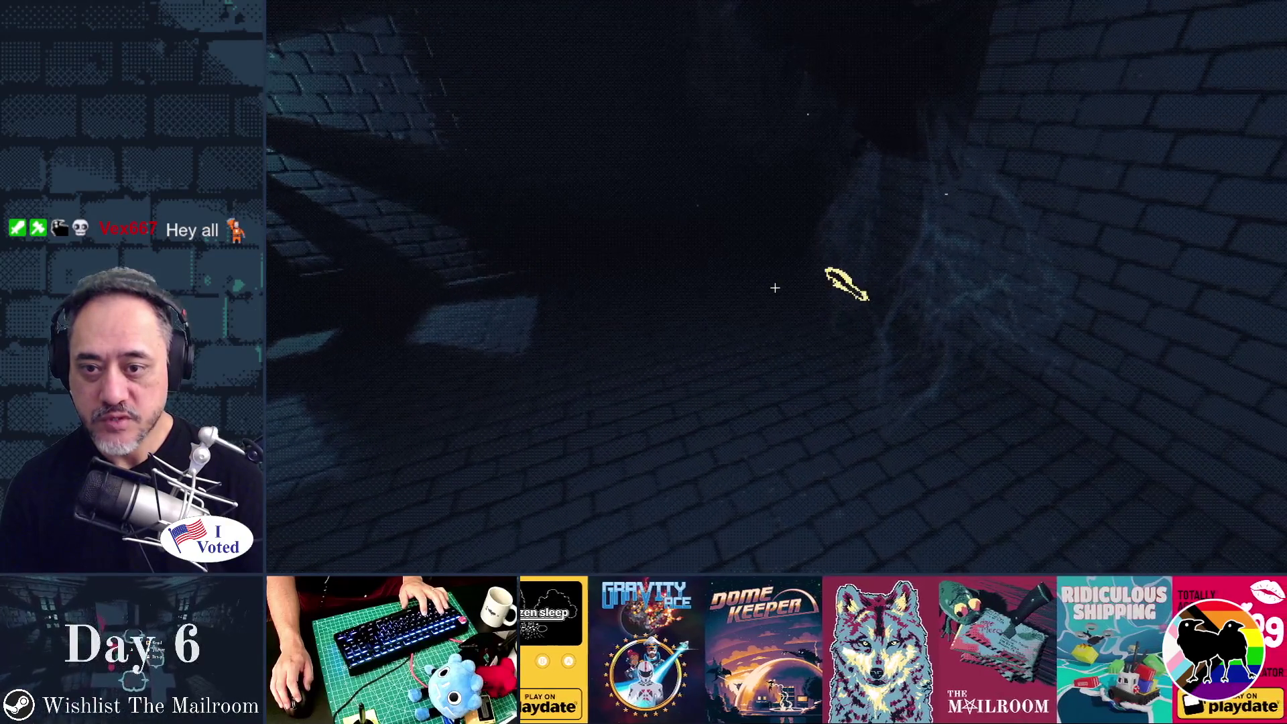
{"action": "left_click", "coordinate": [774, 287]}
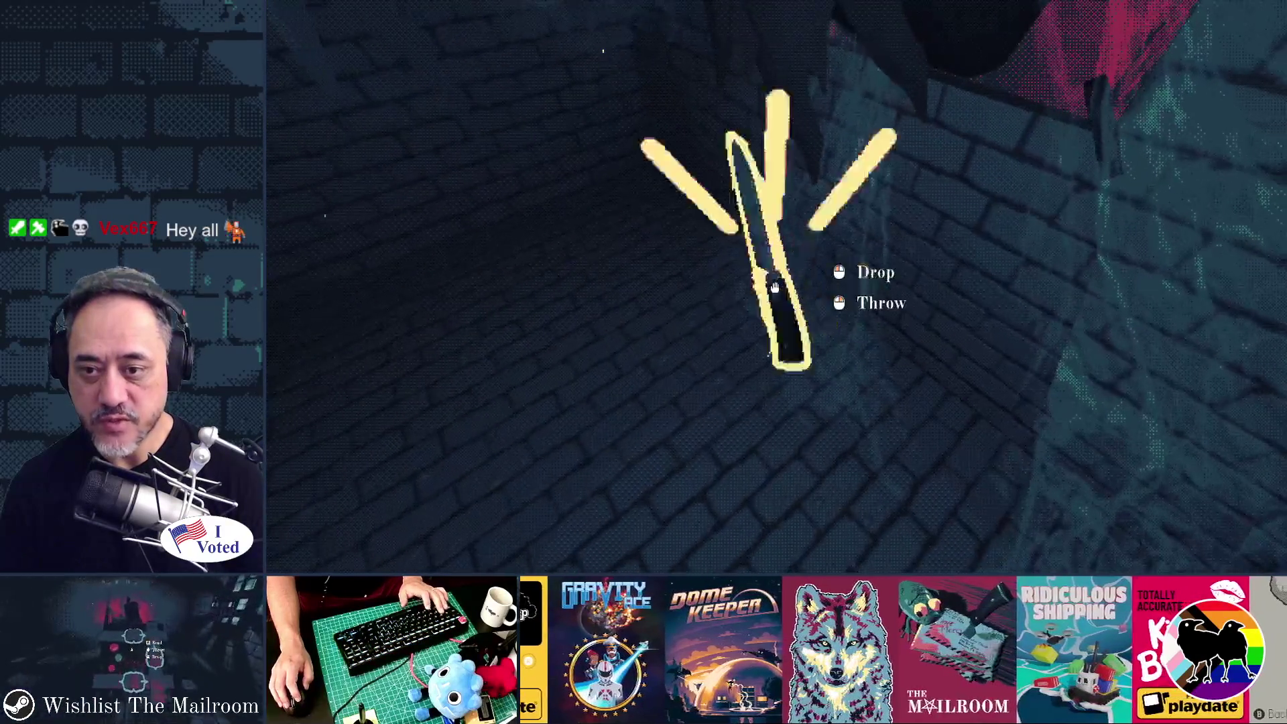
Carry the knife to the red counter, drop it, check its highlight, and return to Godot.
{"action": "key", "text": "w"}
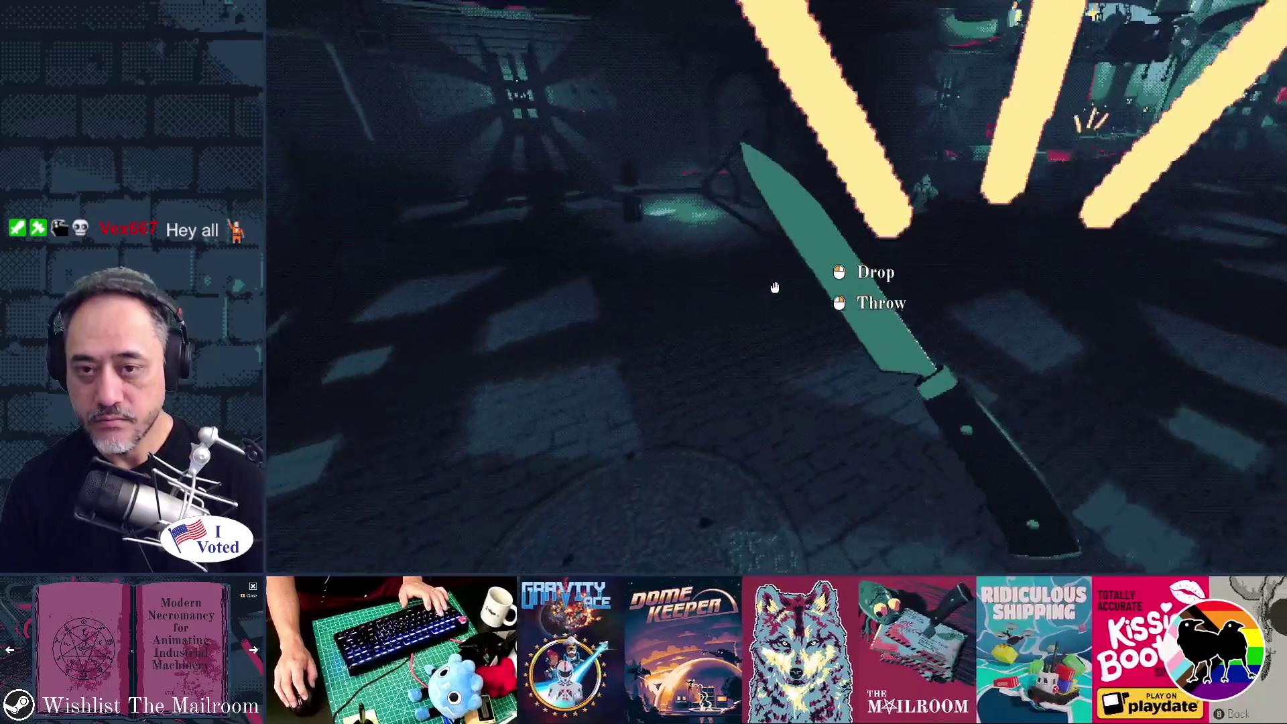
{"action": "key", "text": "w"}
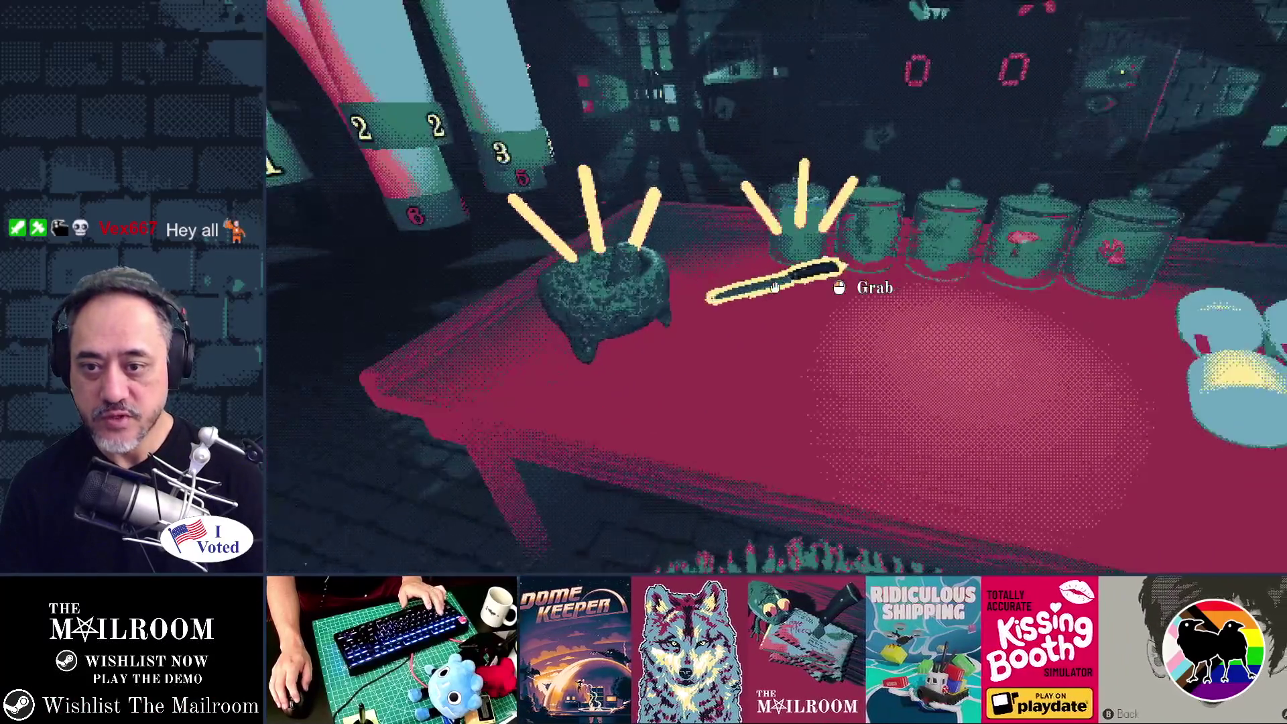
{"action": "left_click", "coordinate": [775, 287]}
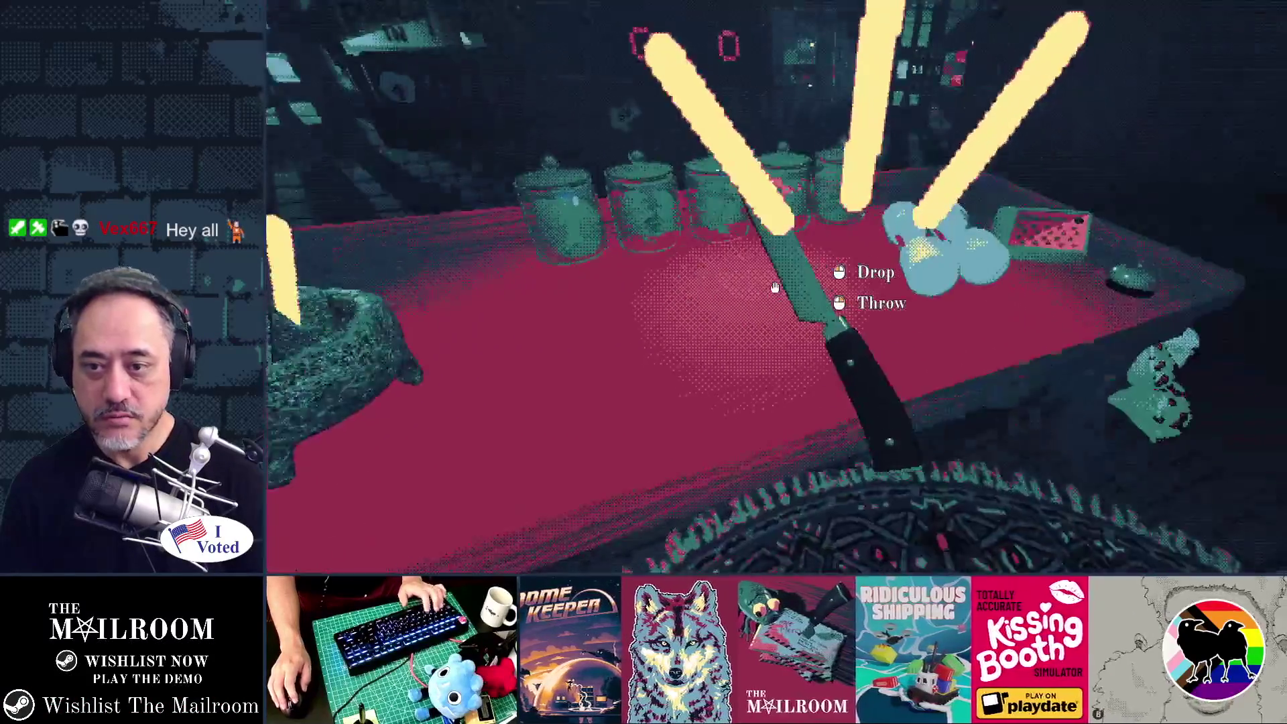
{"action": "left_click", "coordinate": [774, 288]}
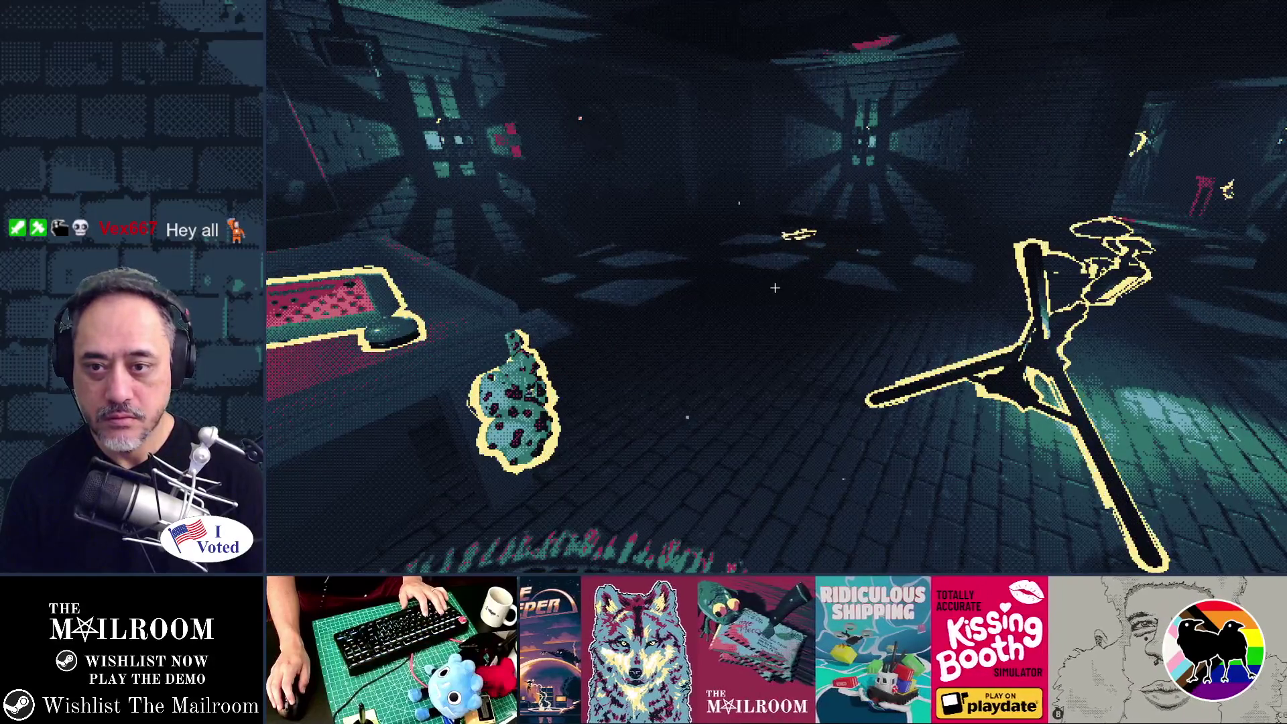
{"action": "key", "text": "w"}
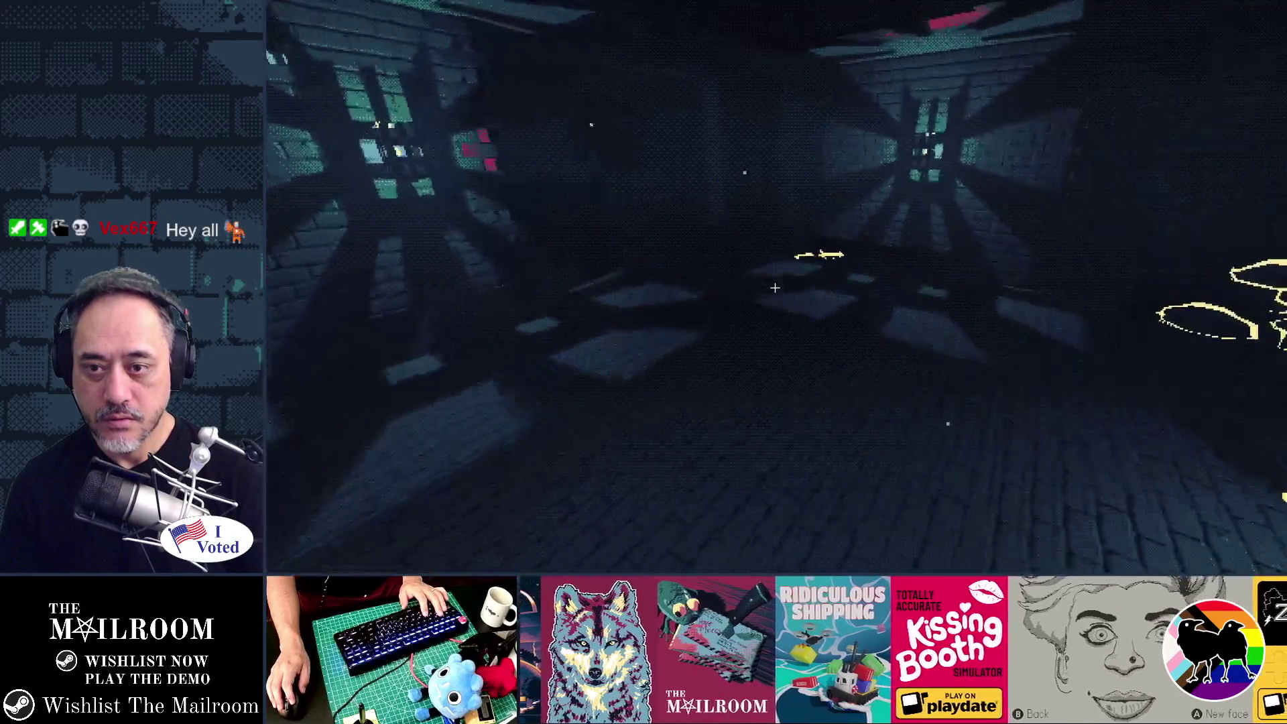
{"action": "key", "text": "w"}
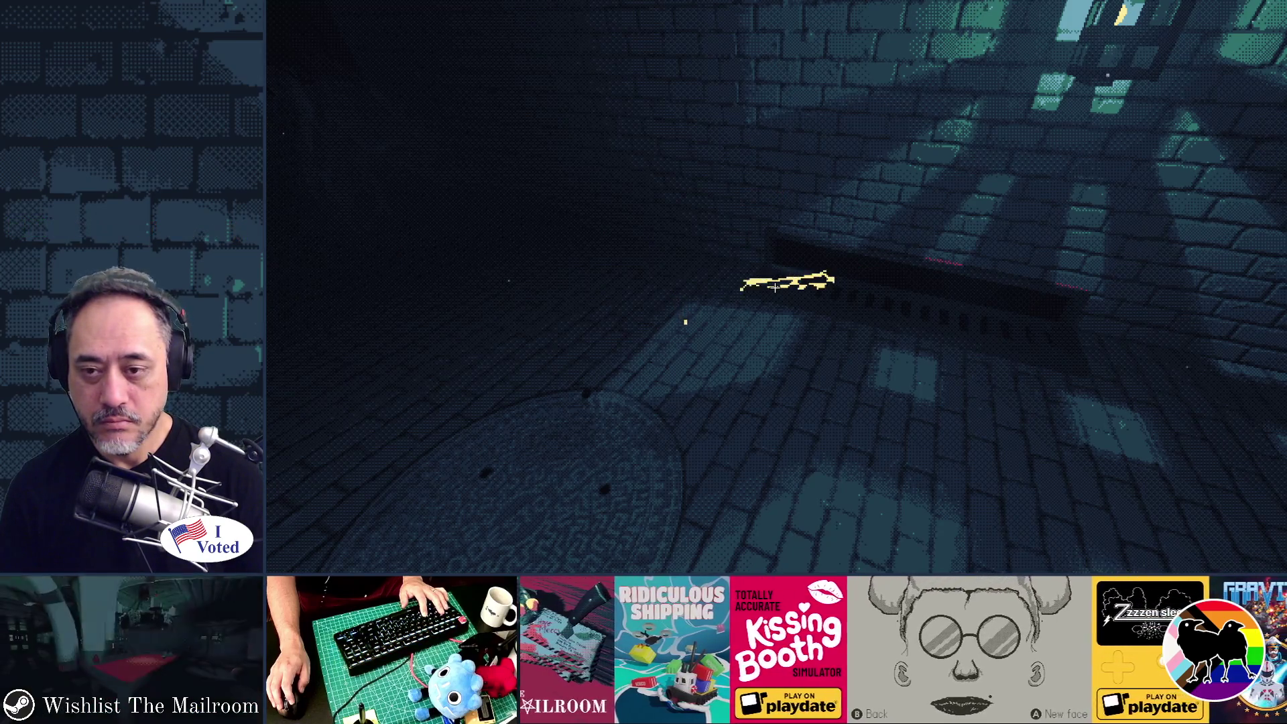
{"action": "left_click", "coordinate": [774, 287]}
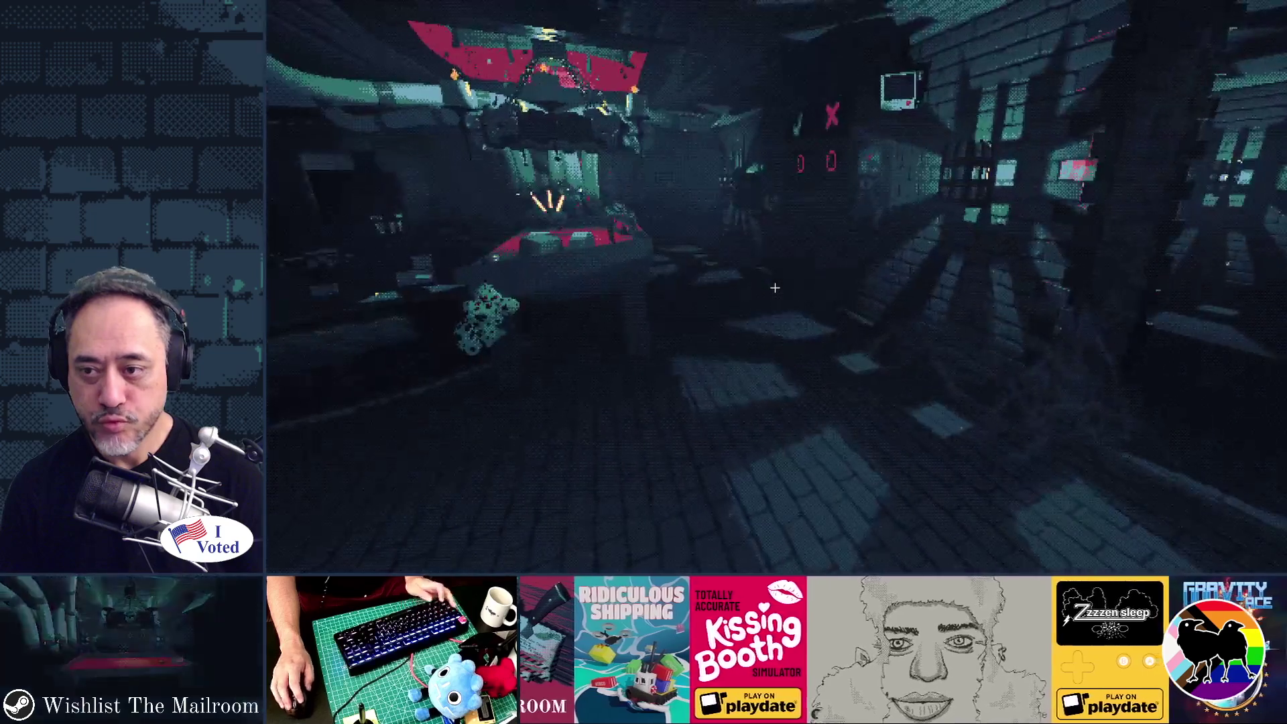
{"action": "key", "text": "alt+Tab"}
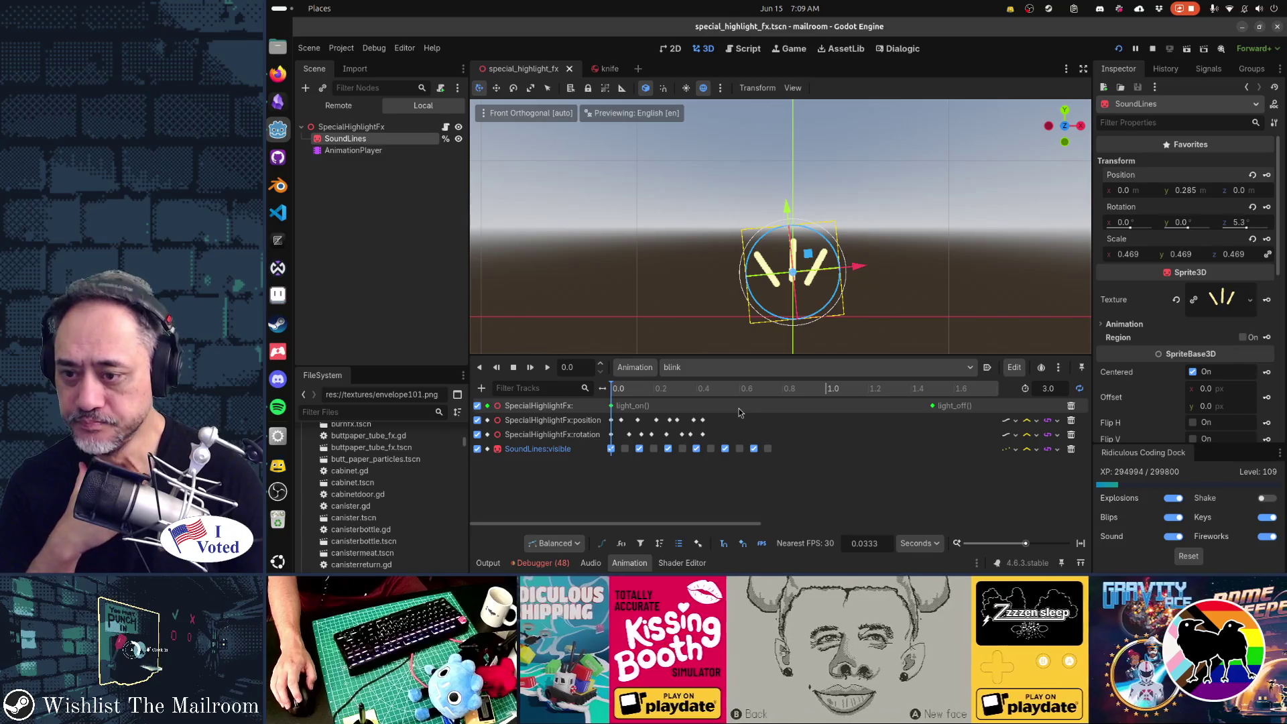
Delete blink's light on/off method track, save, and set the animation length to 1 second.
{"action": "left_click", "coordinate": [1071, 407]}
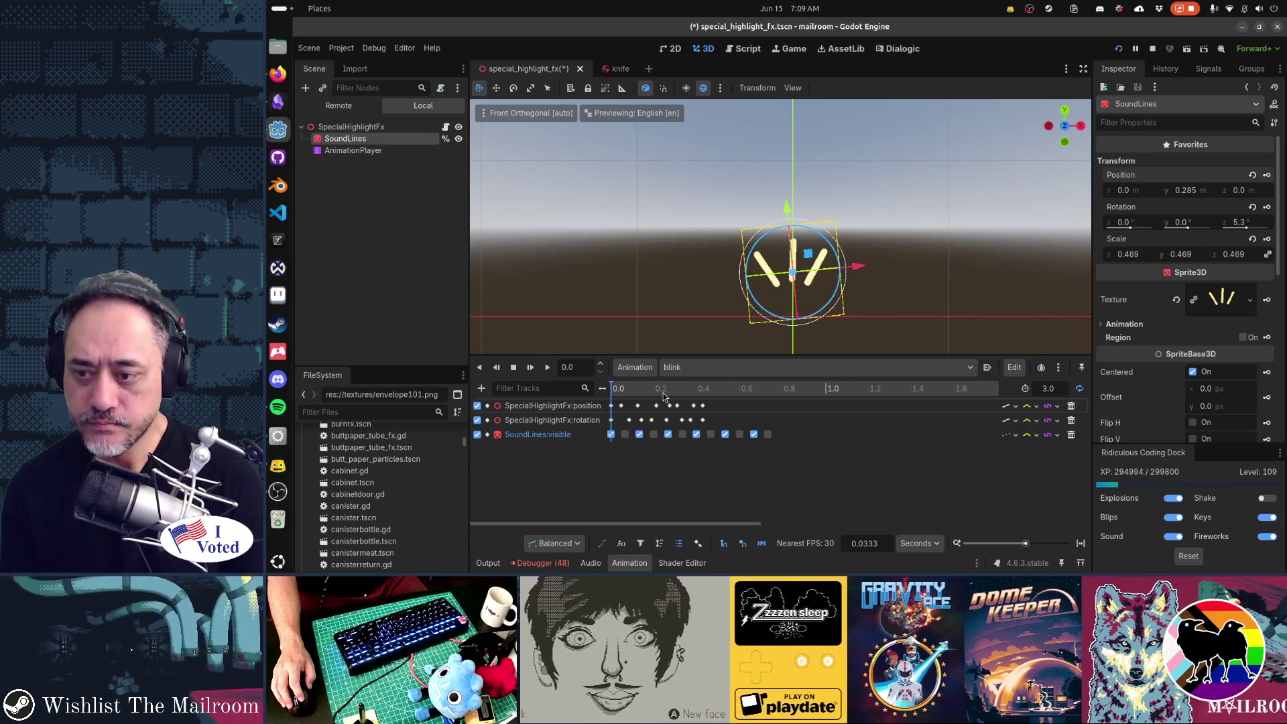
{"action": "key", "text": "ctrl+s"}
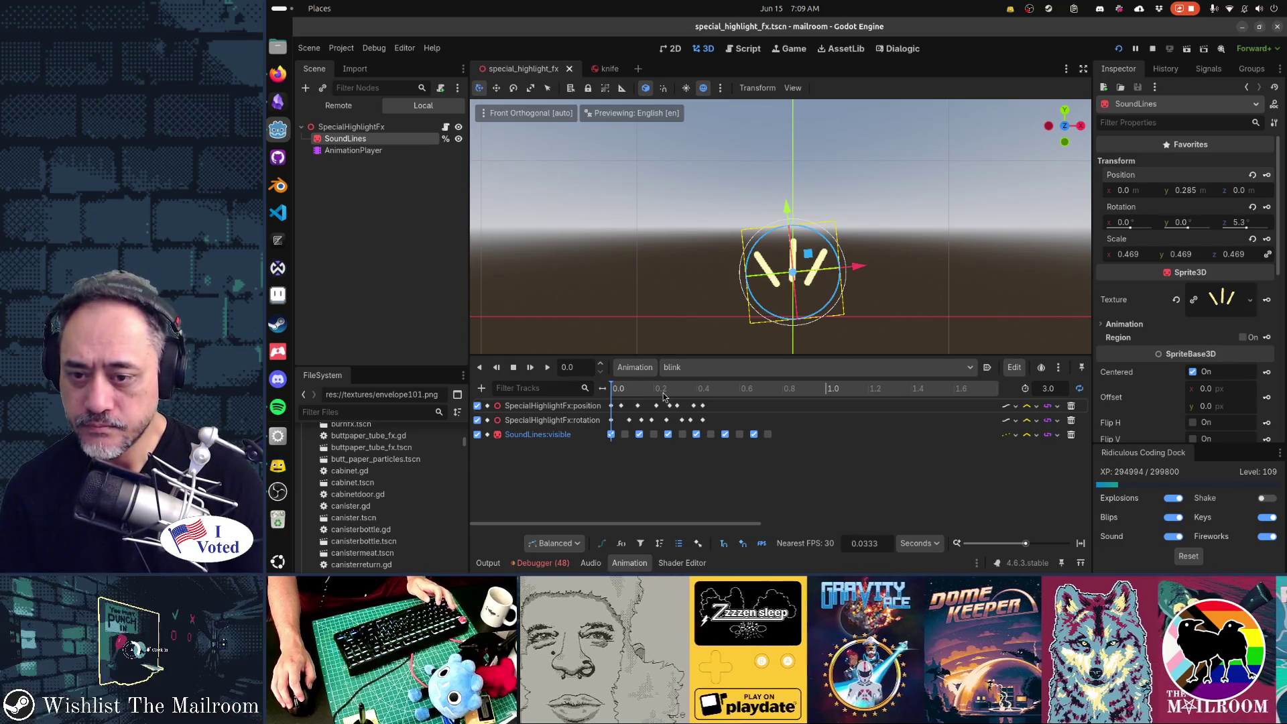
{"action": "left_click", "coordinate": [1057, 392]}
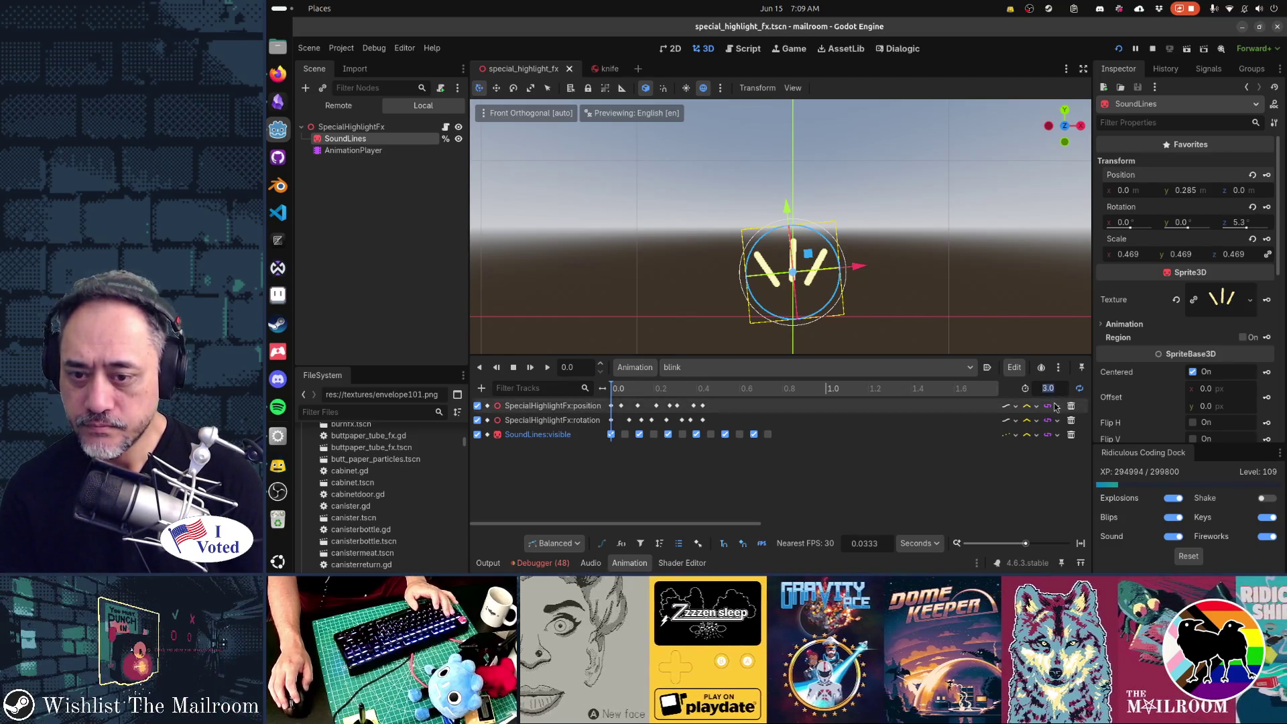
{"action": "type", "text": "1"}
{"action": "key", "text": "Return"}
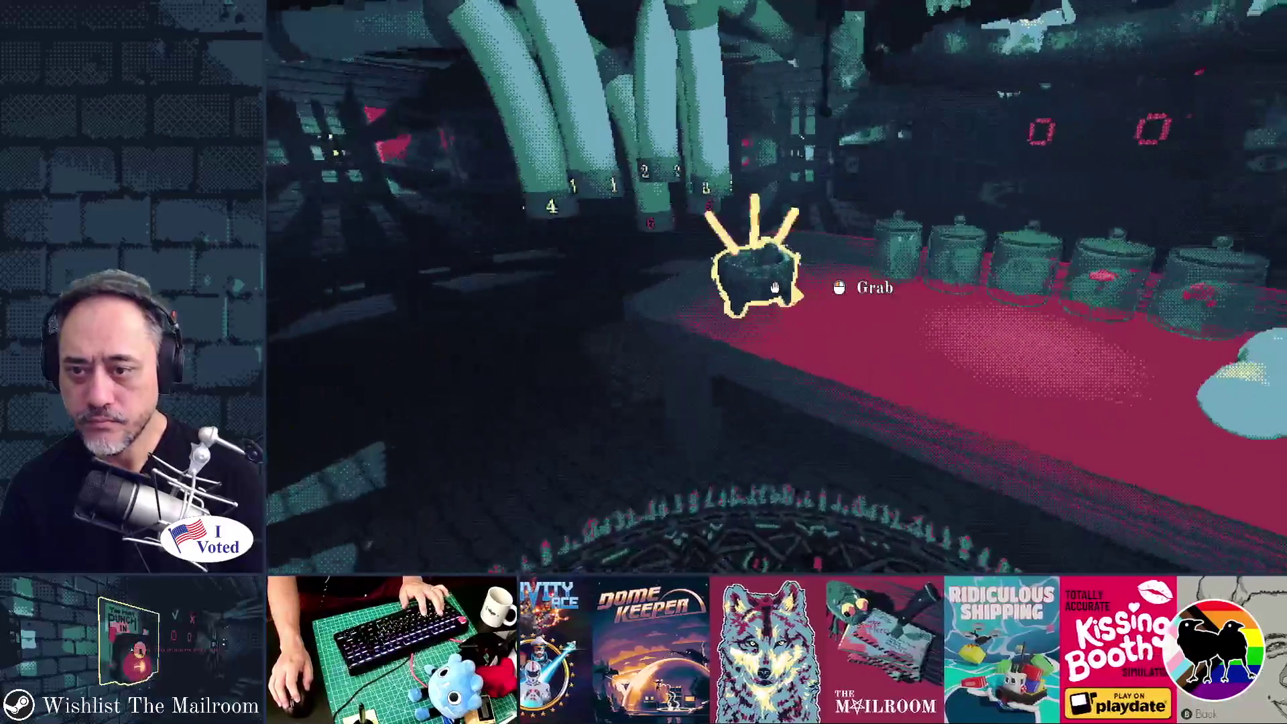
Grab and drop the mortar in the running game to check its highlight, then close the game.
{"action": "left_click", "coordinate": [775, 287]}
{"action": "left_click", "coordinate": [775, 286]}
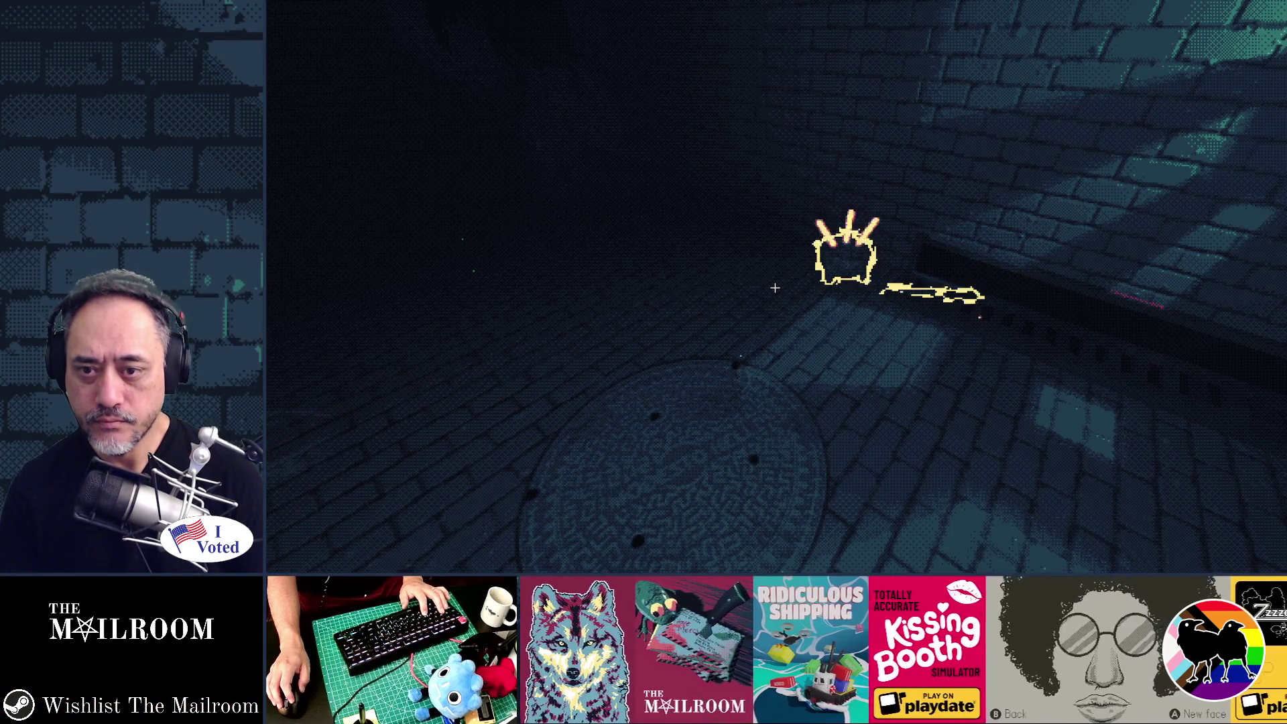
{"action": "key", "text": "F8"}
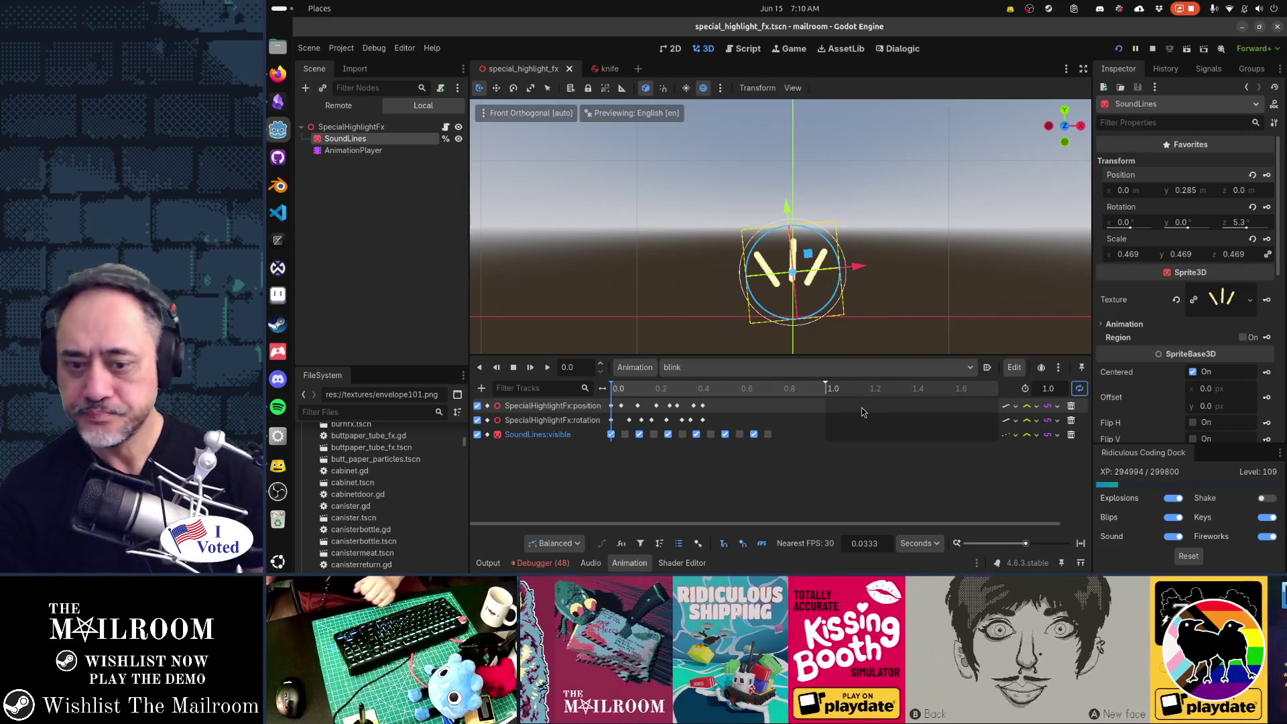
Clear the debugger's error list and switch the bottom panel to the Output log.
{"action": "left_click", "coordinate": [542, 563]}
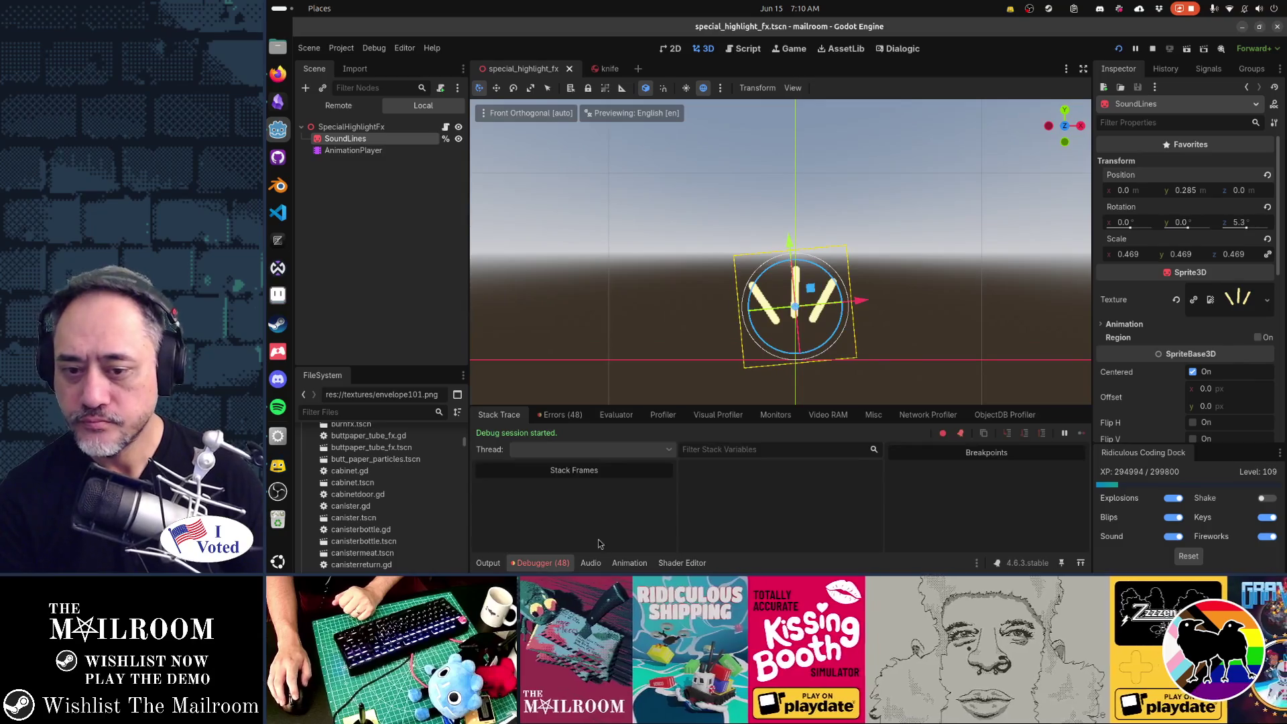
{"action": "left_click", "coordinate": [573, 415]}
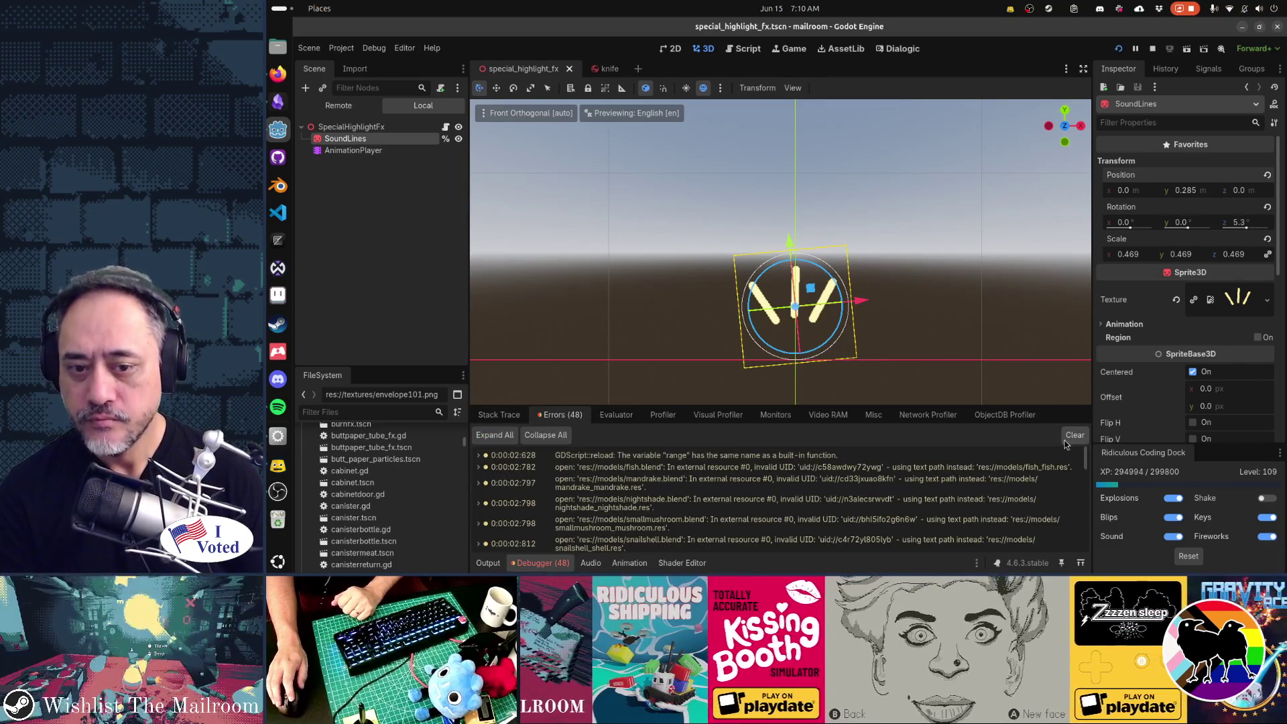
{"action": "left_click", "coordinate": [1074, 435]}
{"action": "left_click", "coordinate": [477, 564]}
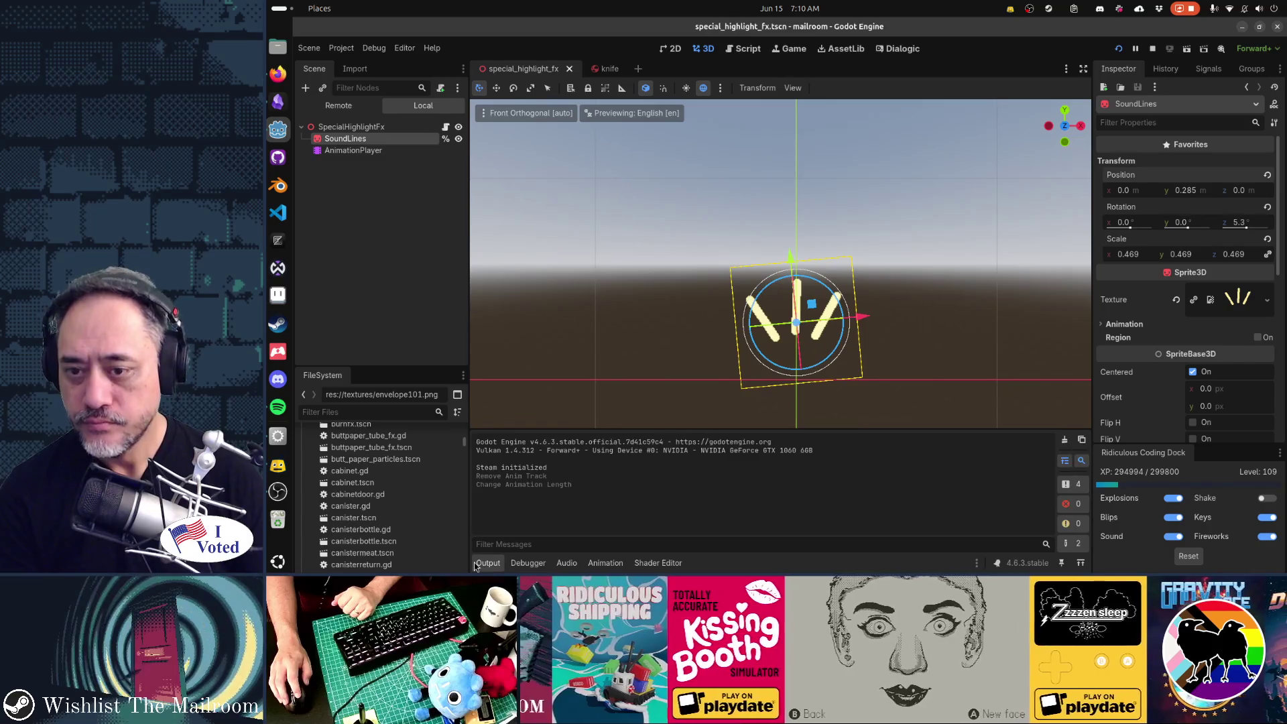
Raise SoundLines to Position y 0.4, turn on Fixed Size, then save and run the game.
{"action": "left_click", "coordinate": [1192, 191]}
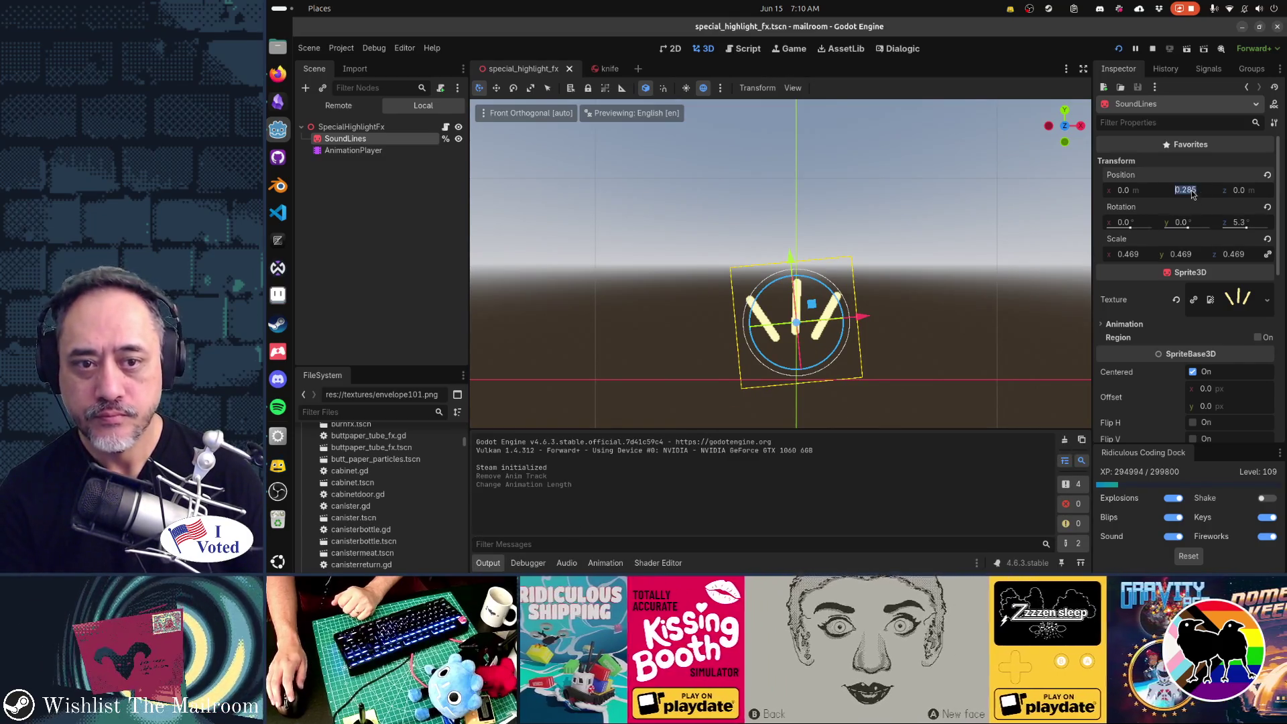
{"action": "type", "text": "0.4"}
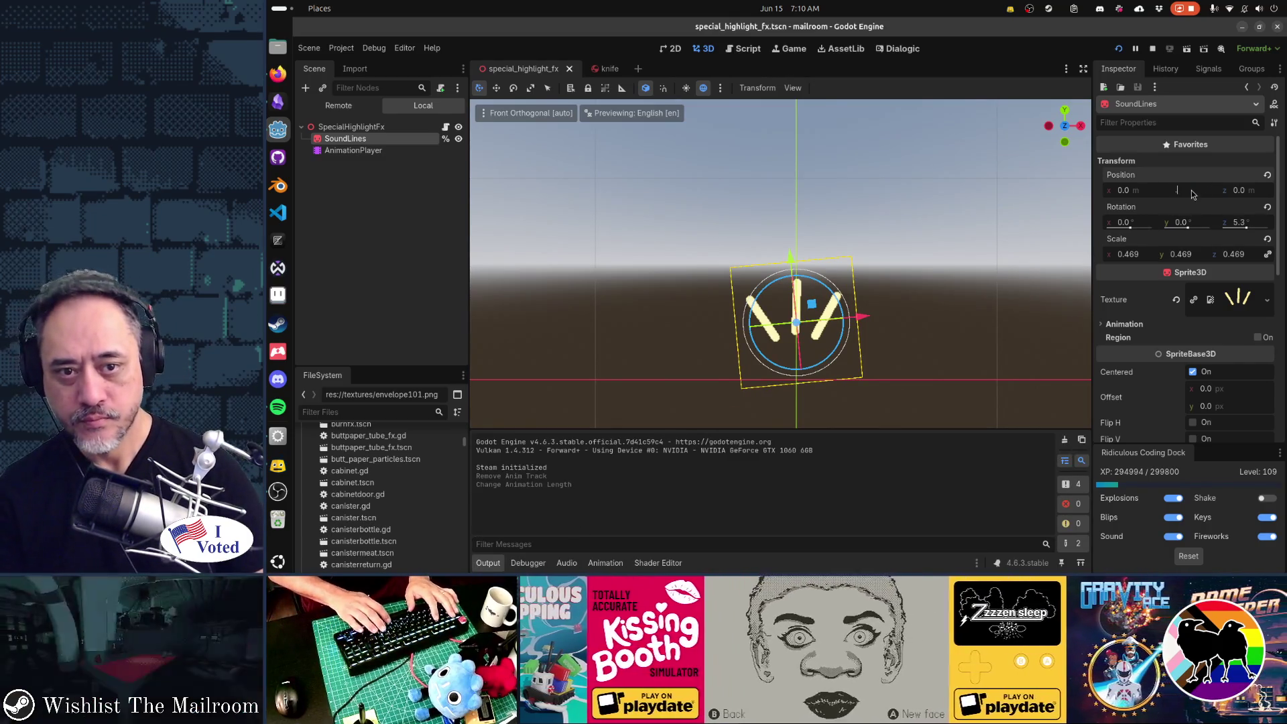
{"action": "key", "text": "Return"}
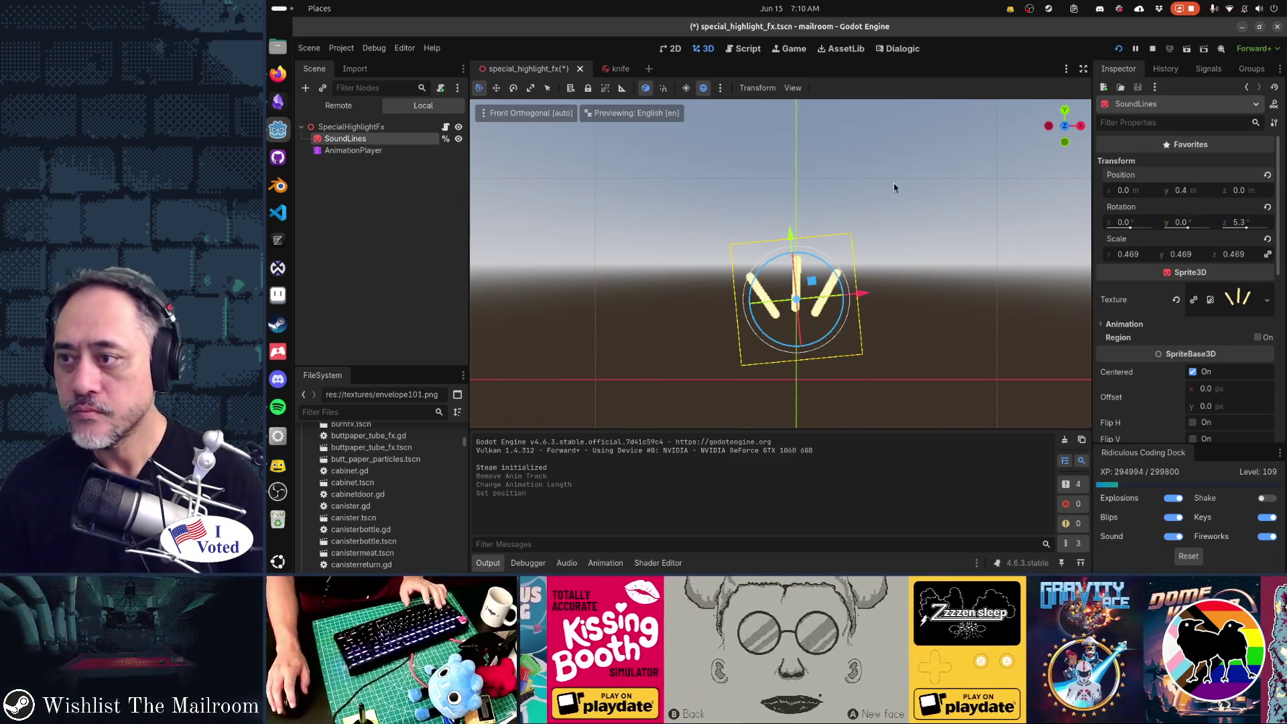
{"action": "scroll", "coordinate": [1124, 324], "scroll_direction": "down", "scroll_amount": 5}
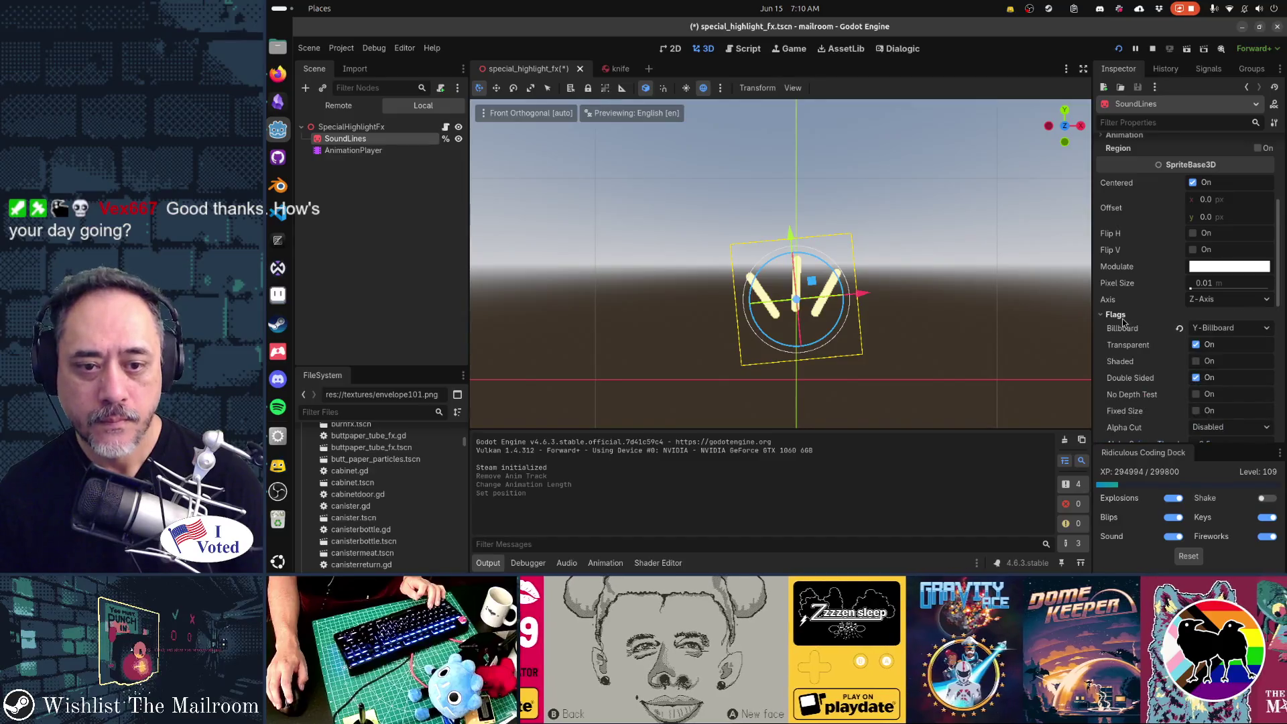
{"action": "scroll", "coordinate": [1124, 323], "scroll_direction": "down", "scroll_amount": 1}
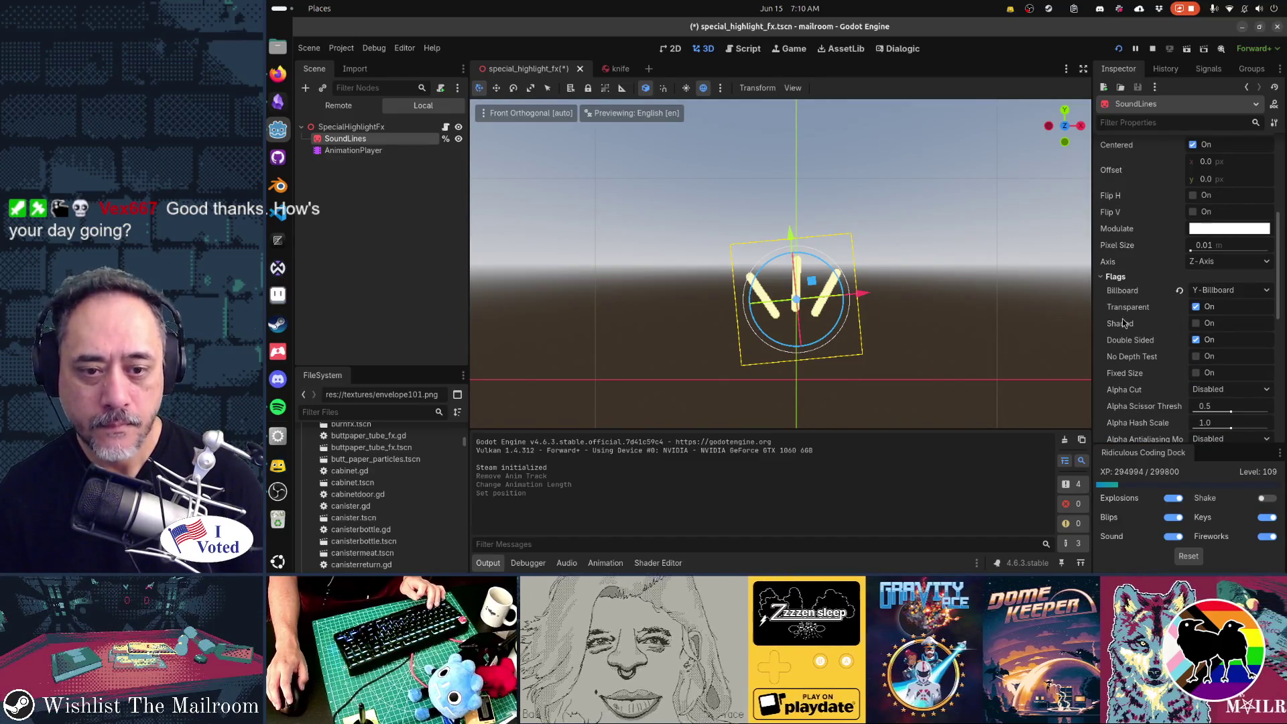
{"action": "left_click", "coordinate": [1197, 373]}
{"action": "key", "text": "F5"}
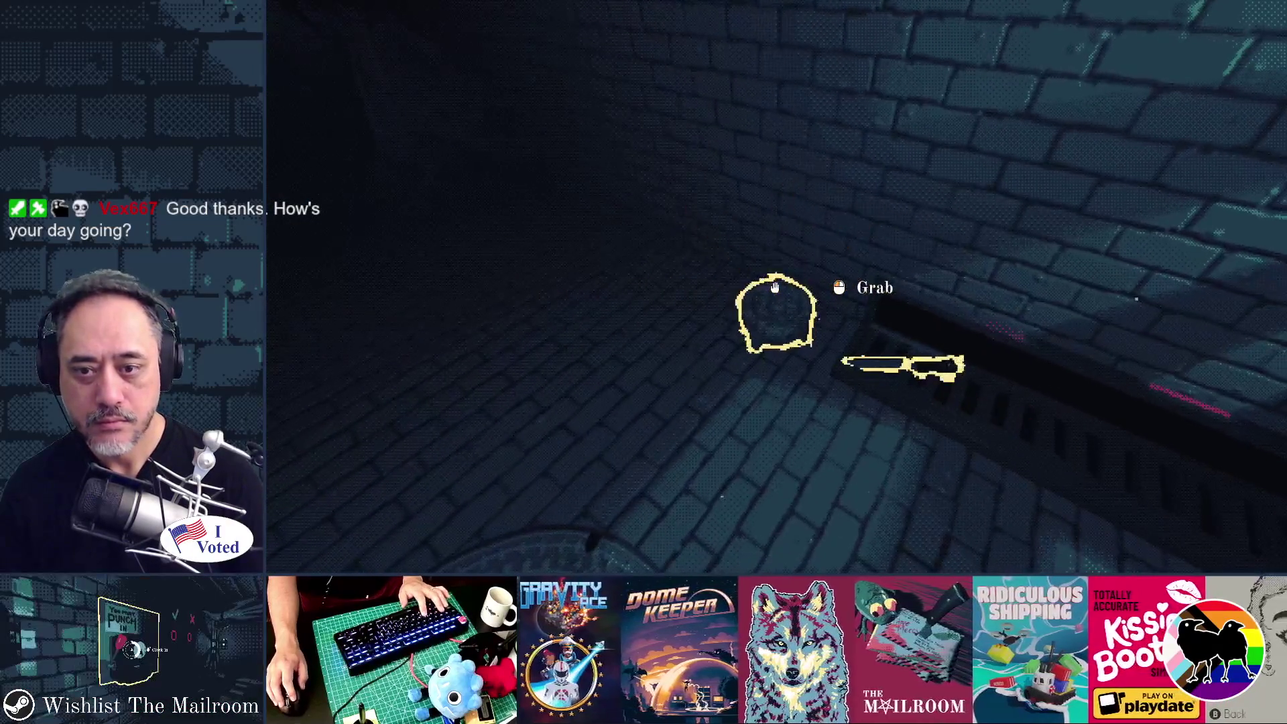
Pick up and drop the knife twice to check its blinking highlight, then quit the game.
{"action": "left_click", "coordinate": [775, 286]}
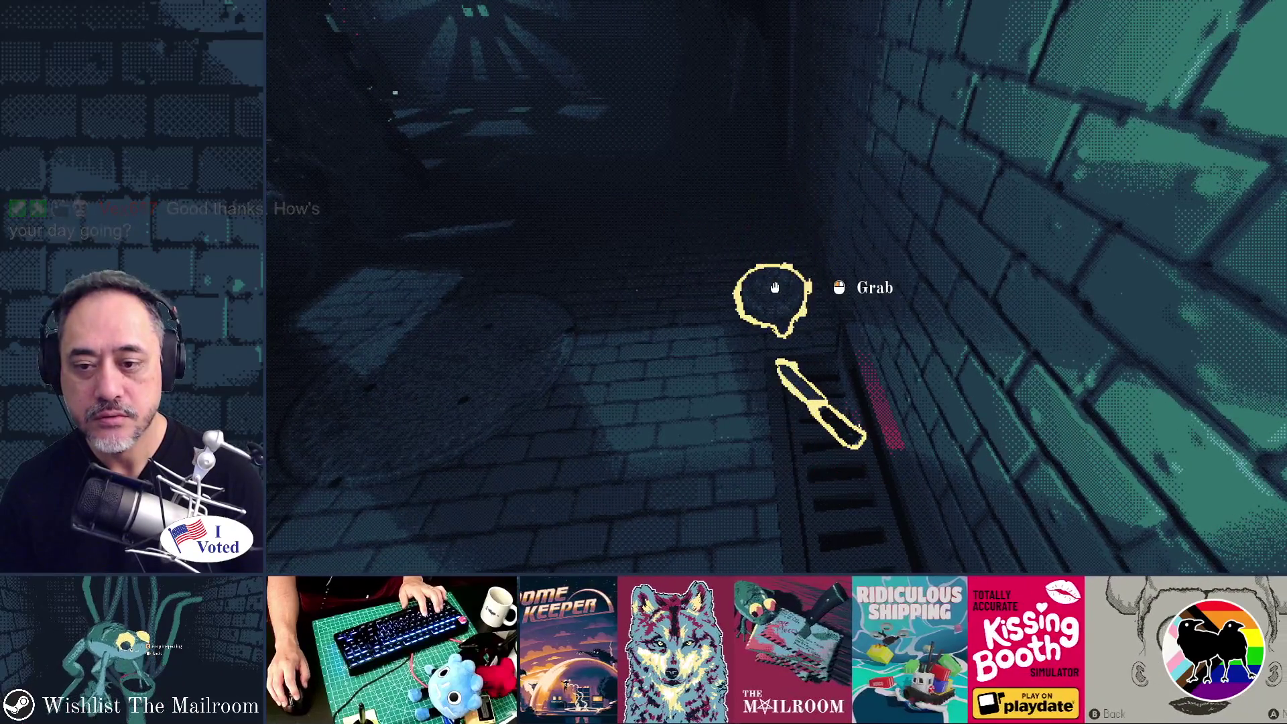
{"action": "left_click", "coordinate": [775, 287]}
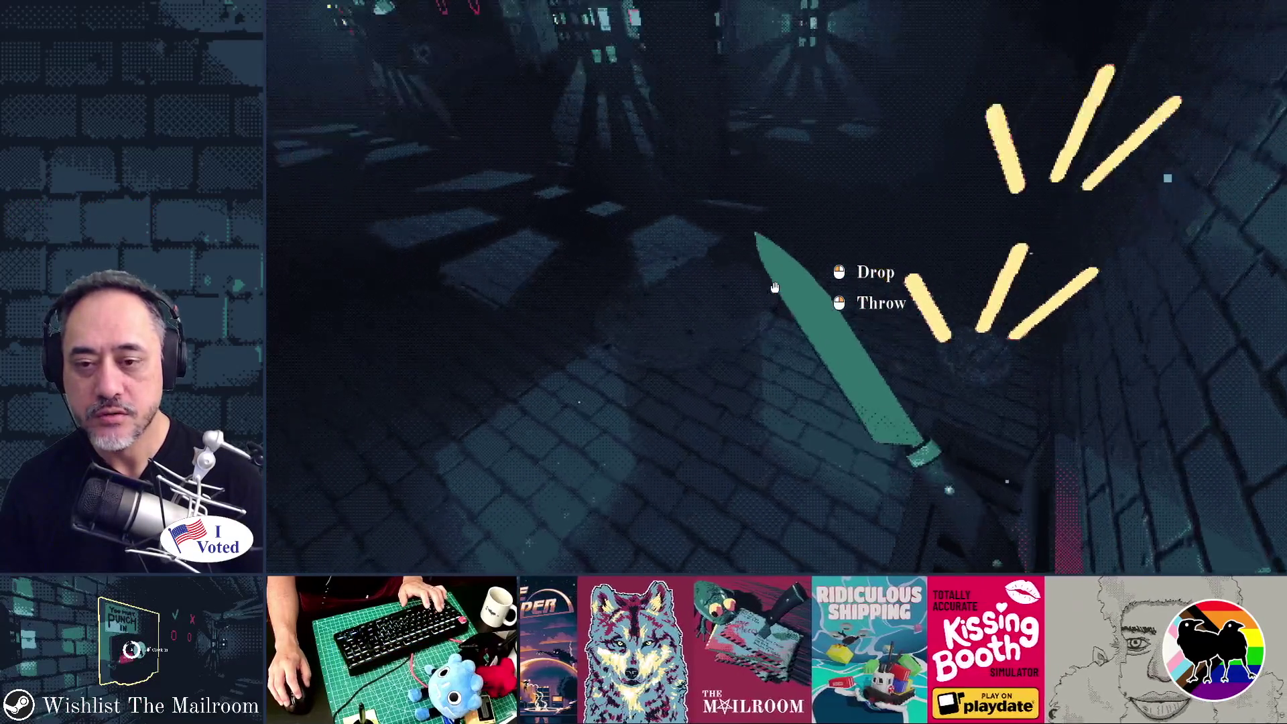
{"action": "left_click", "coordinate": [775, 286]}
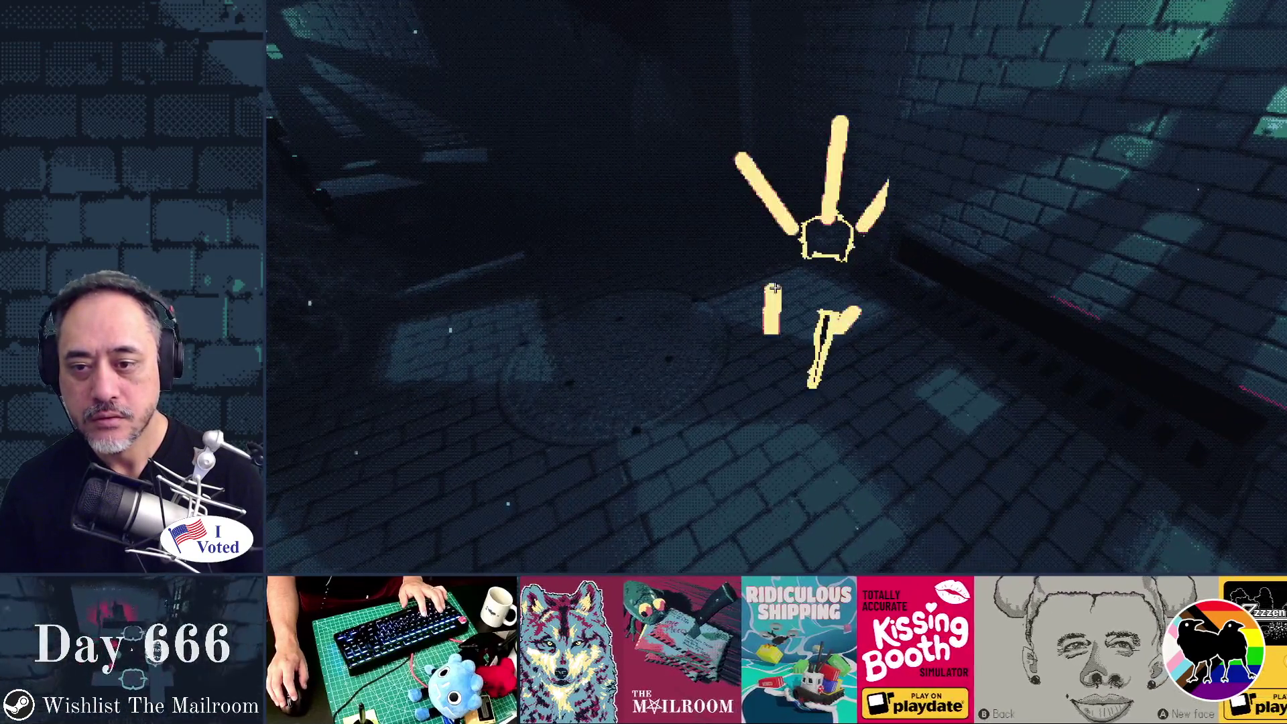
{"action": "left_click", "coordinate": [775, 287]}
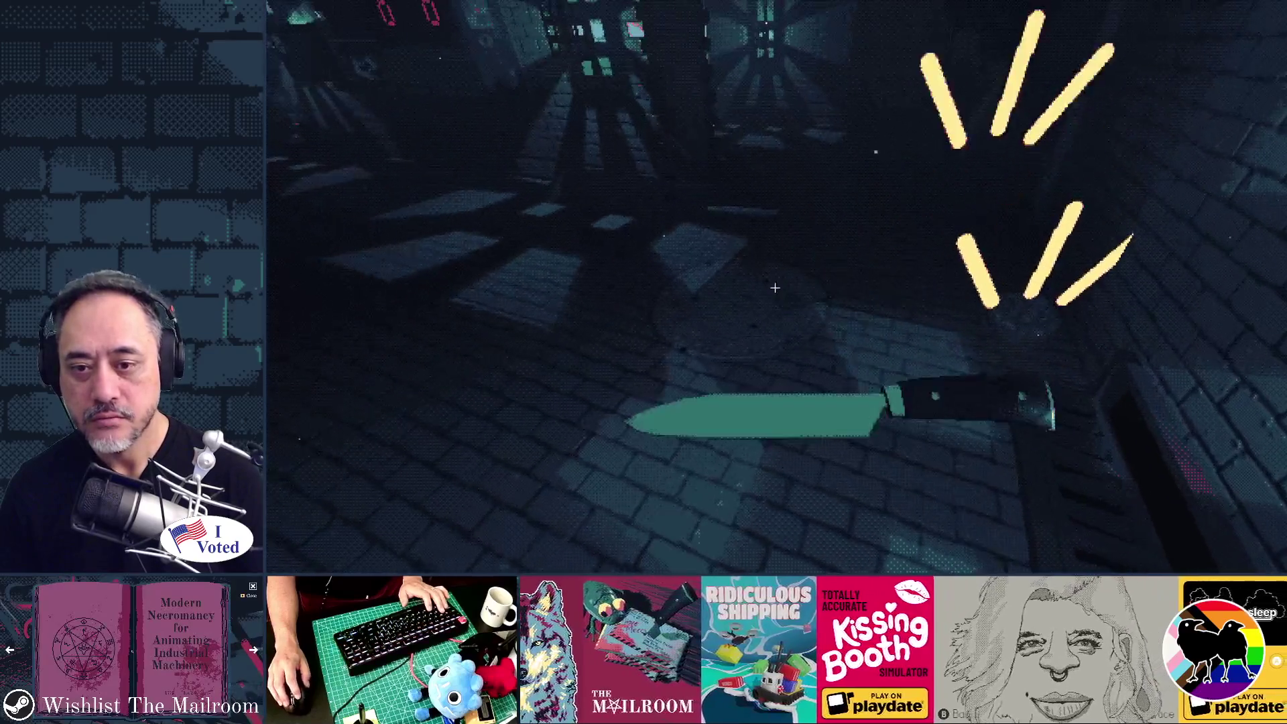
{"action": "left_click", "coordinate": [774, 287]}
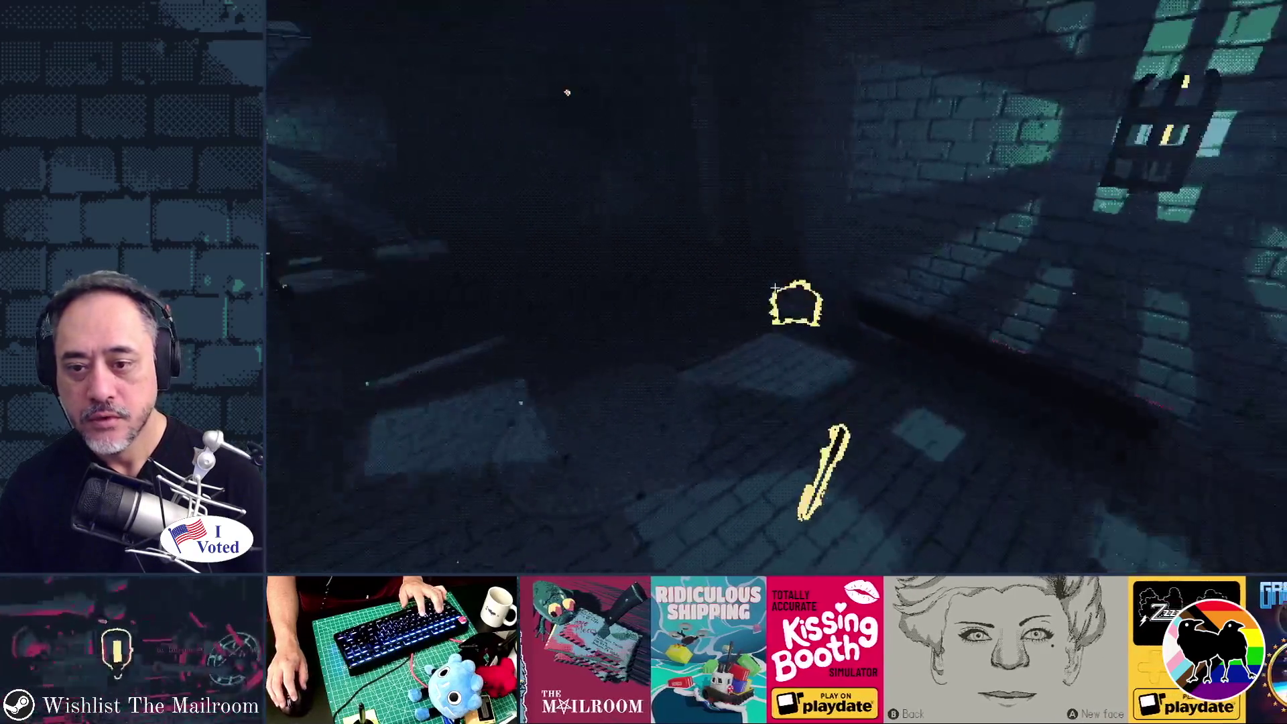
{"action": "key", "text": "F8"}
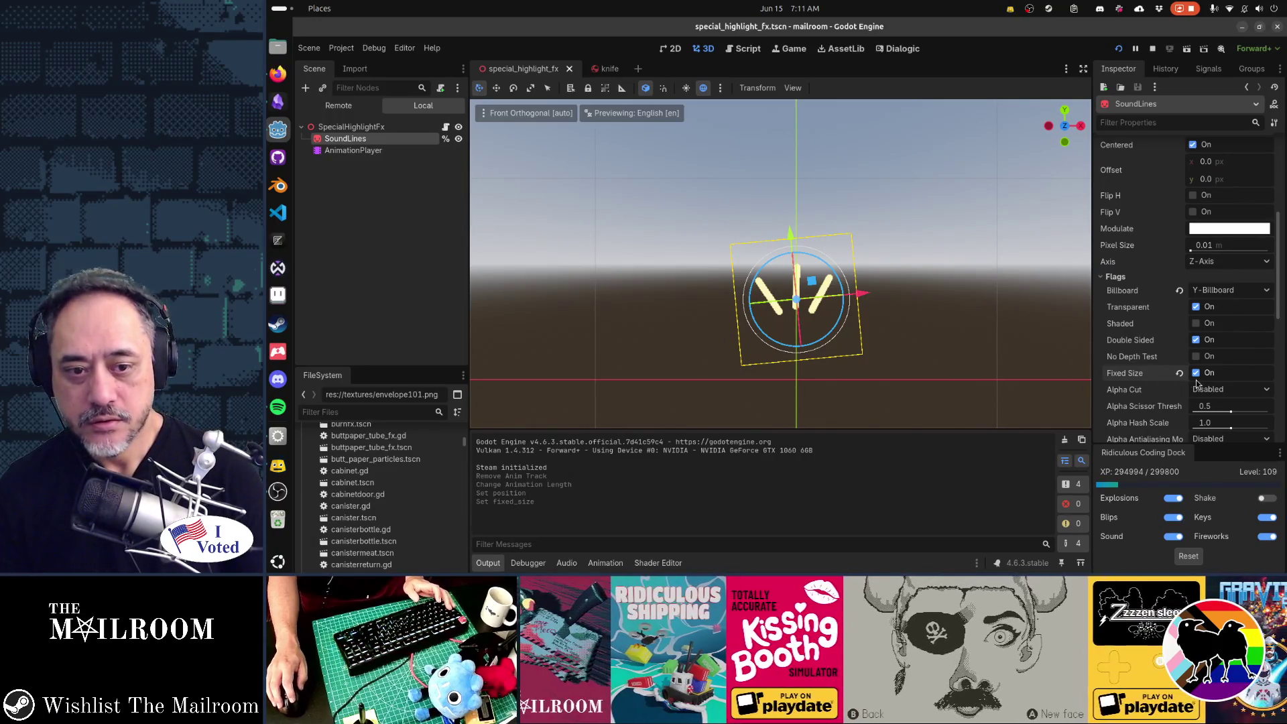
Turn off Fixed Size on SoundLines, close the test run, and bring up special_highlight_fx.gd.
{"action": "left_click", "coordinate": [1195, 374]}
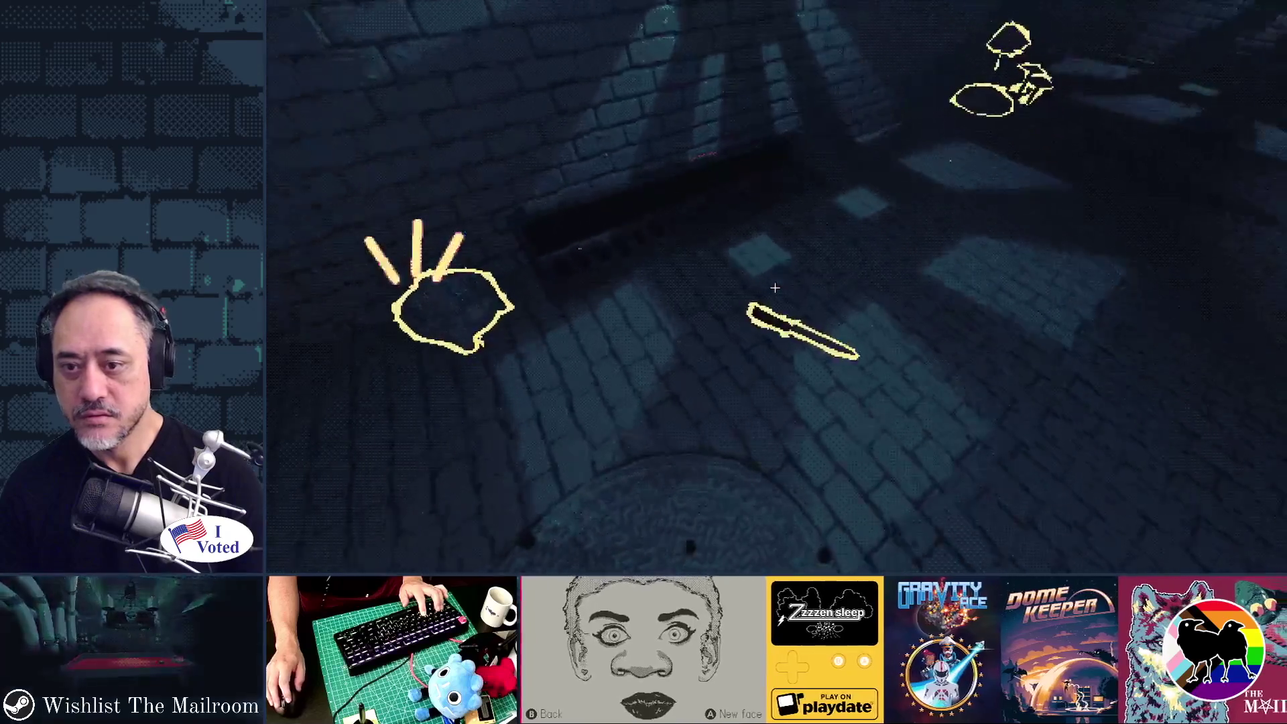
{"action": "key", "text": "F8"}
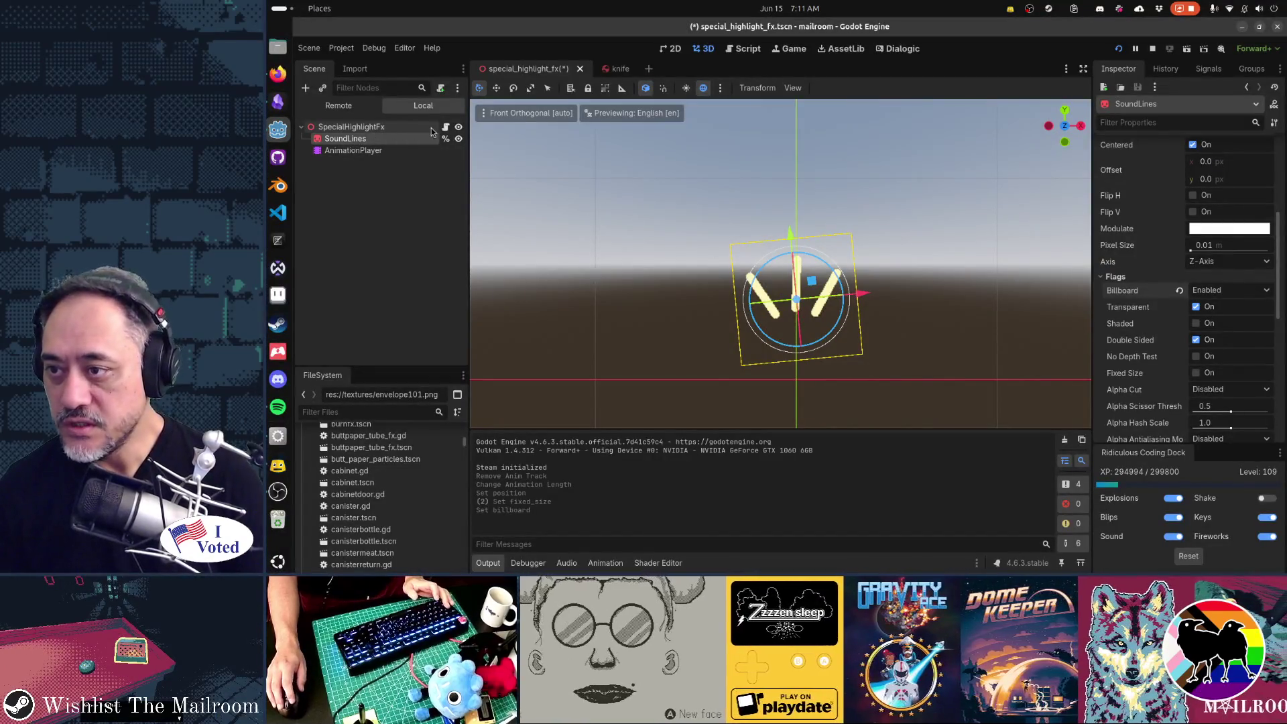
{"action": "left_click", "coordinate": [445, 127]}
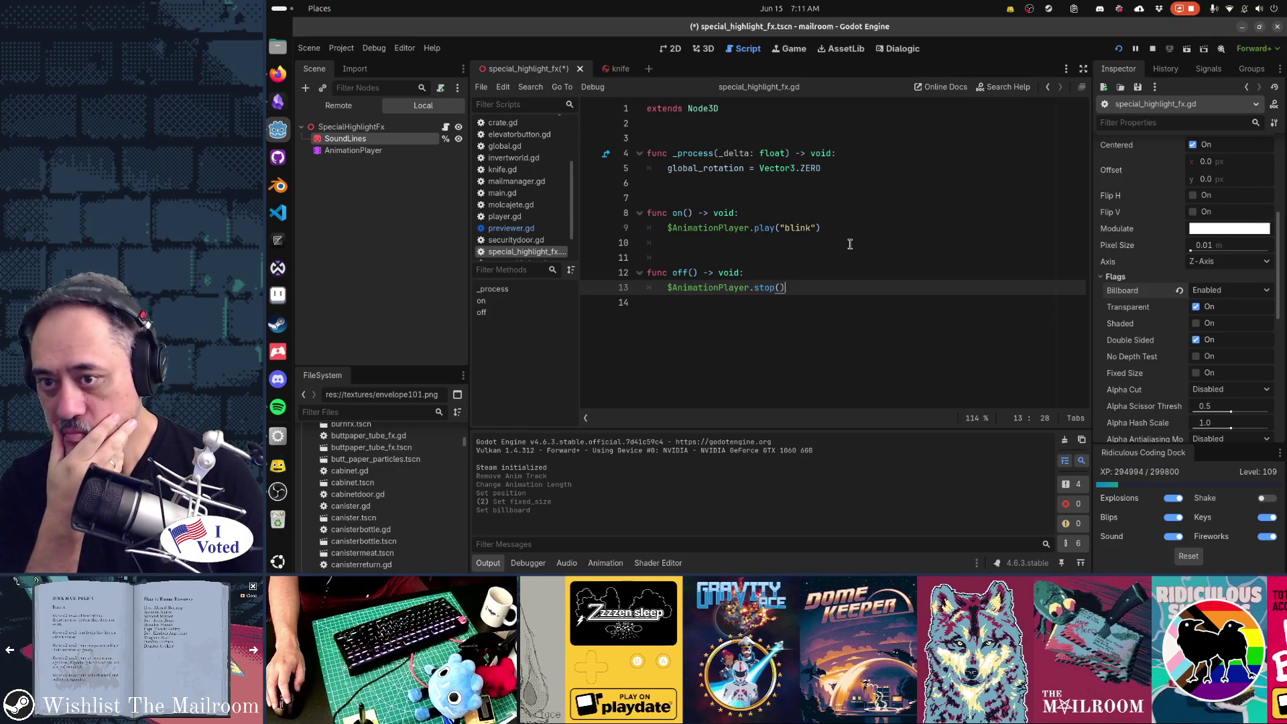
{"action": "mouse_move", "coordinate": [777, 169]}
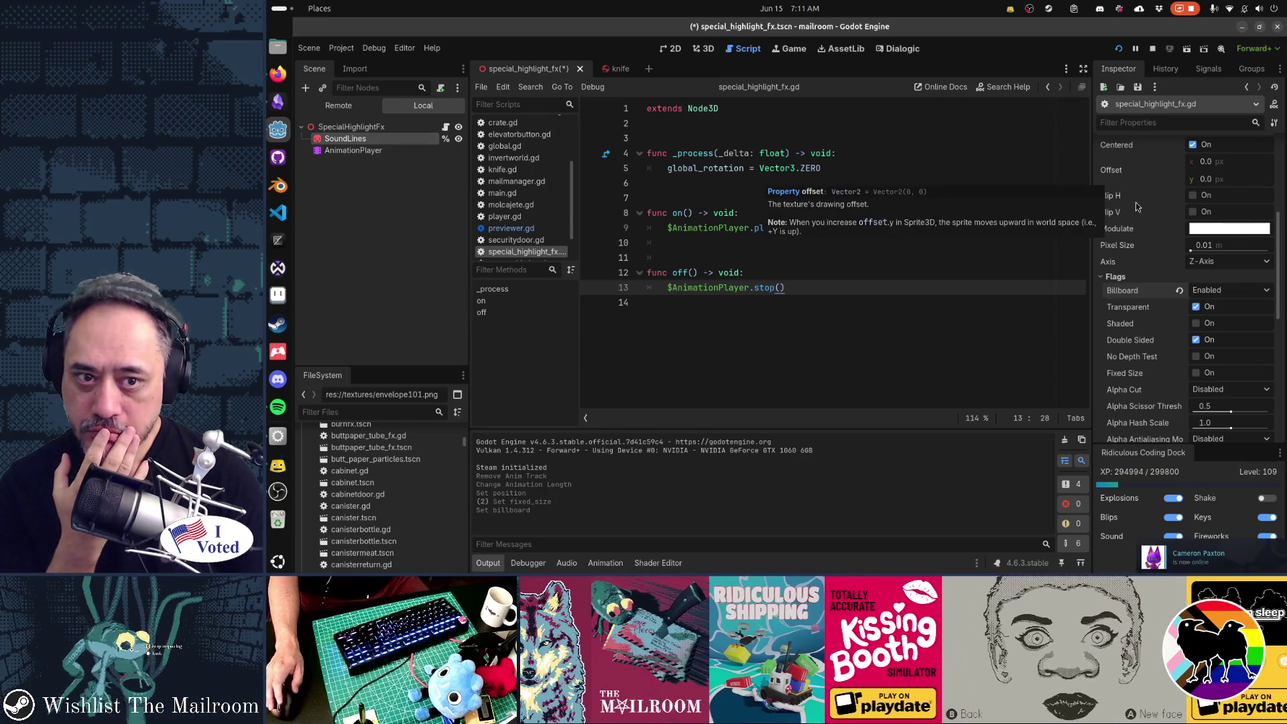
{"action": "scroll", "coordinate": [1135, 202], "scroll_direction": "up", "scroll_amount": 4}
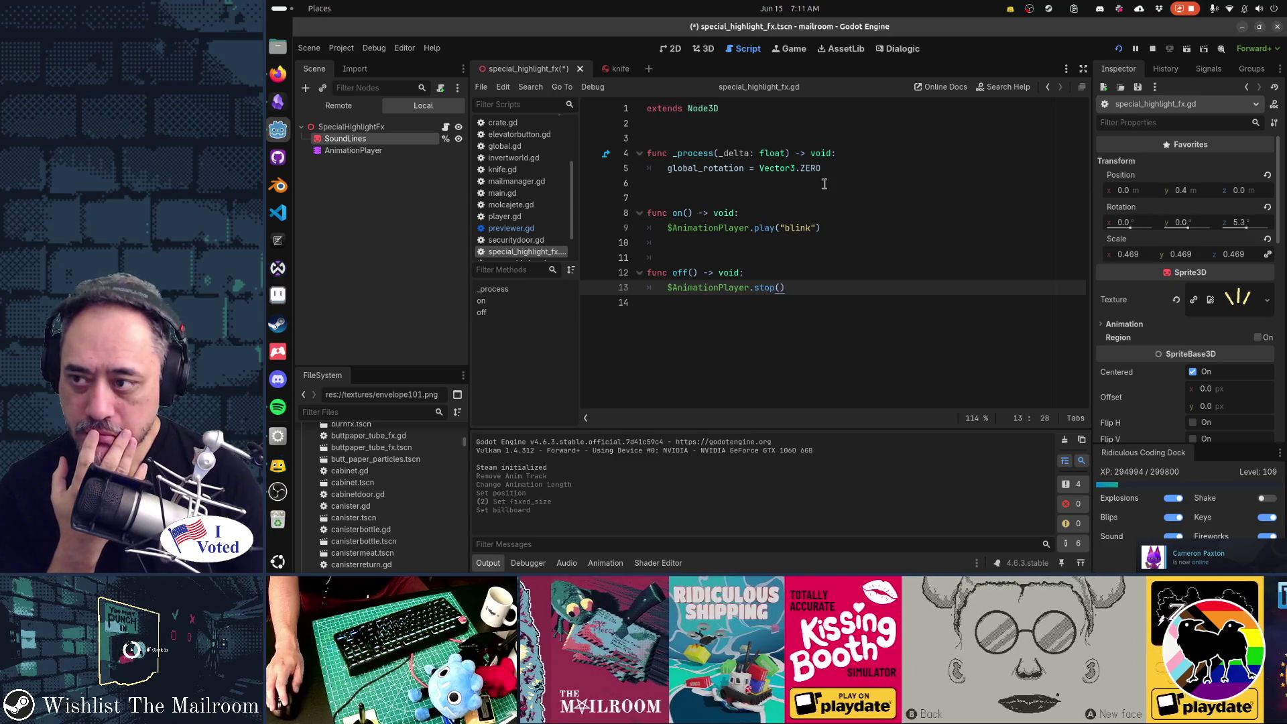
{"action": "left_click", "coordinate": [365, 127]}
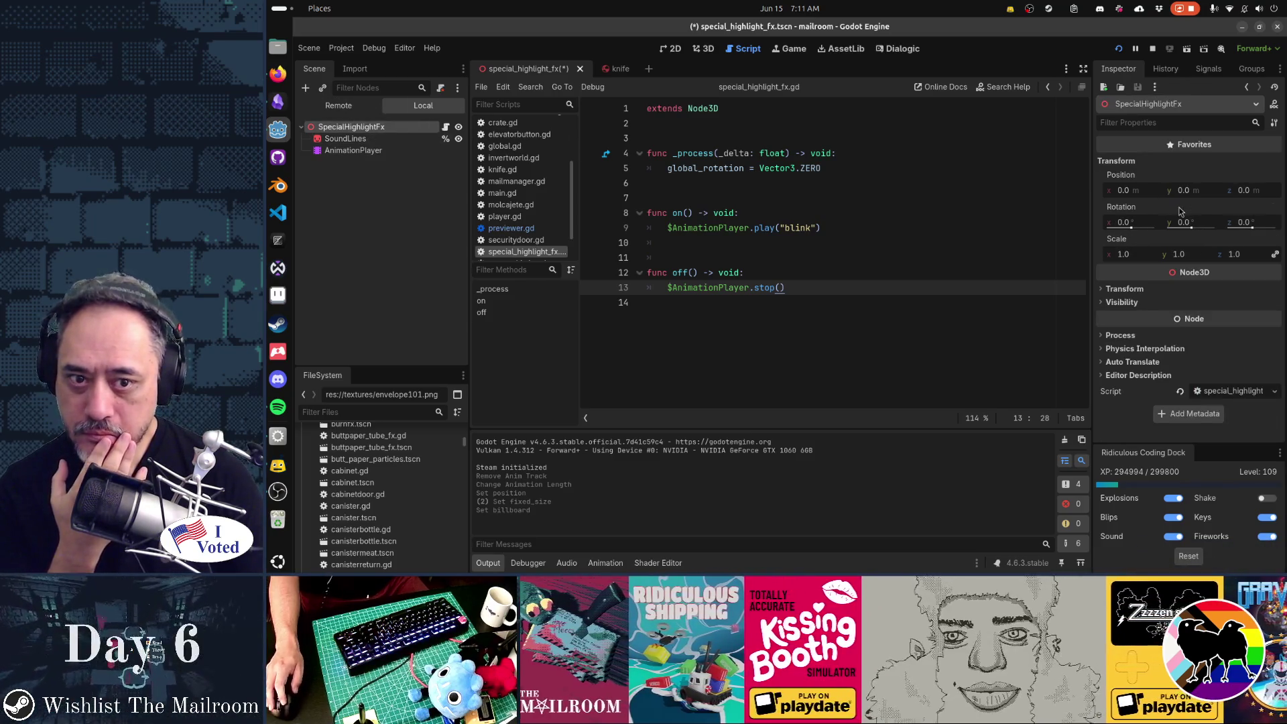
{"action": "left_click", "coordinate": [352, 151]}
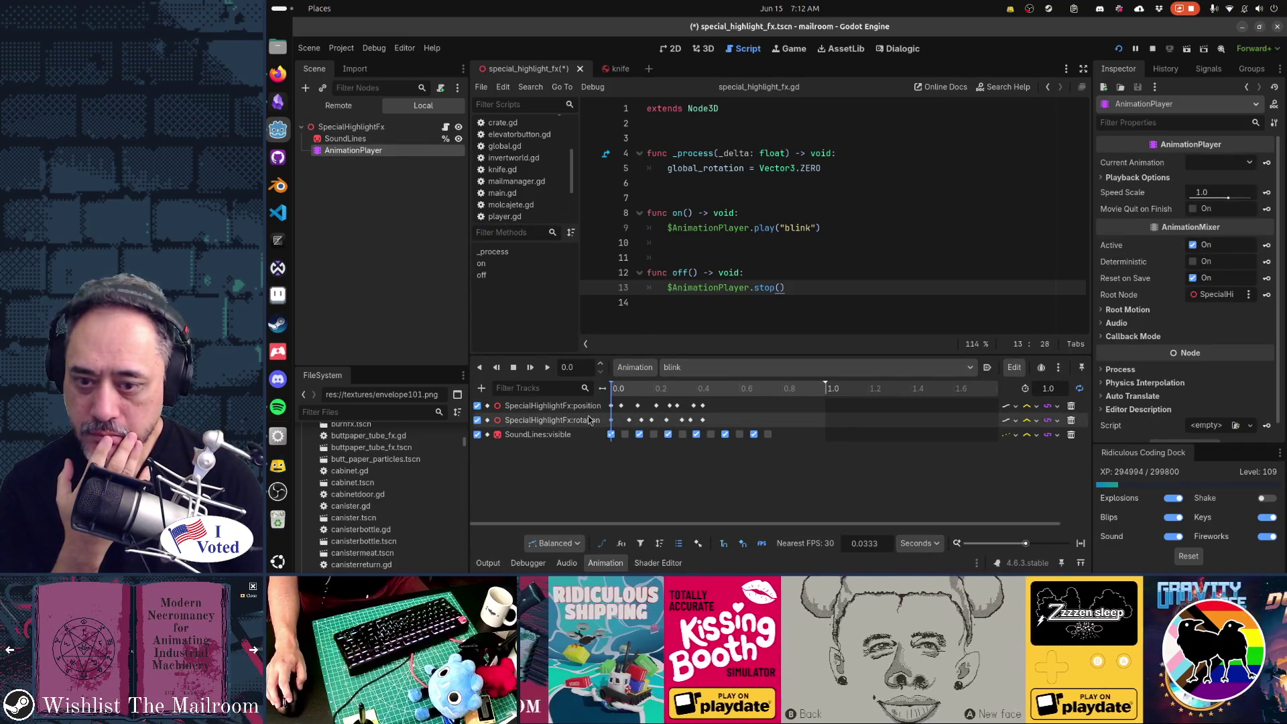
Inspect the values of two rotation keyframes in the blink animation.
{"action": "mouse_move", "coordinate": [628, 422]}
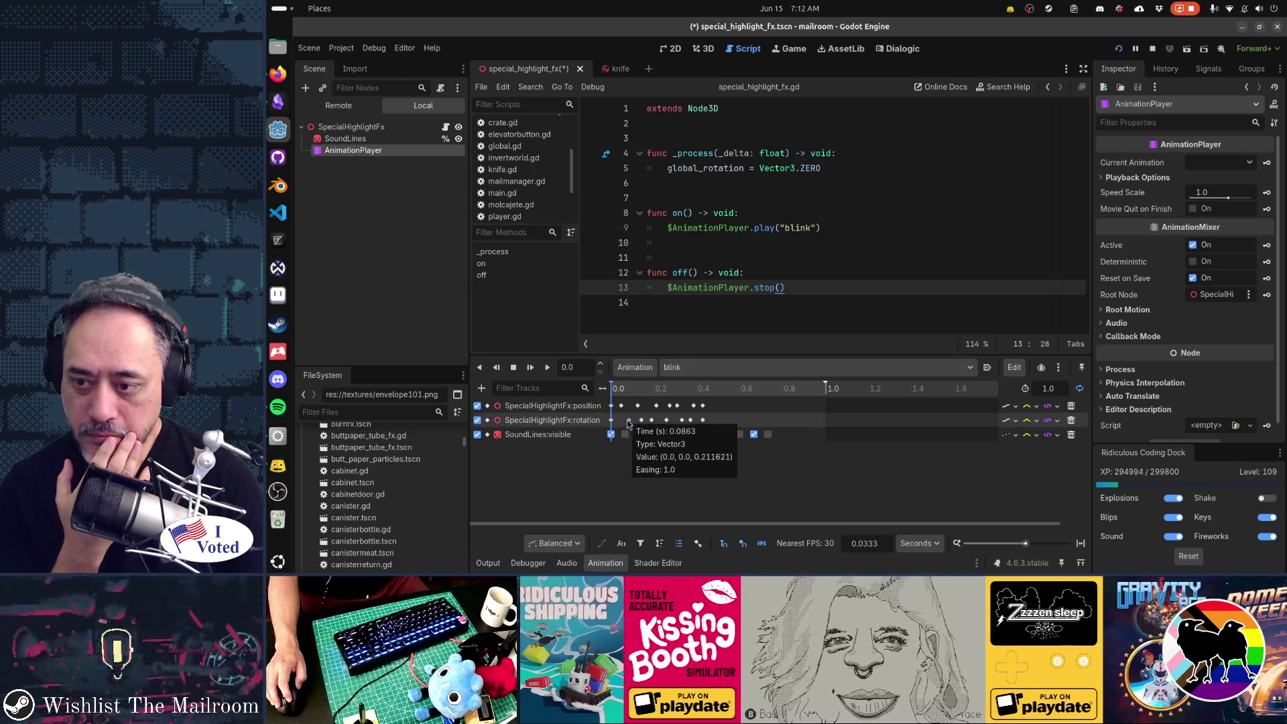
{"action": "left_click", "coordinate": [628, 421]}
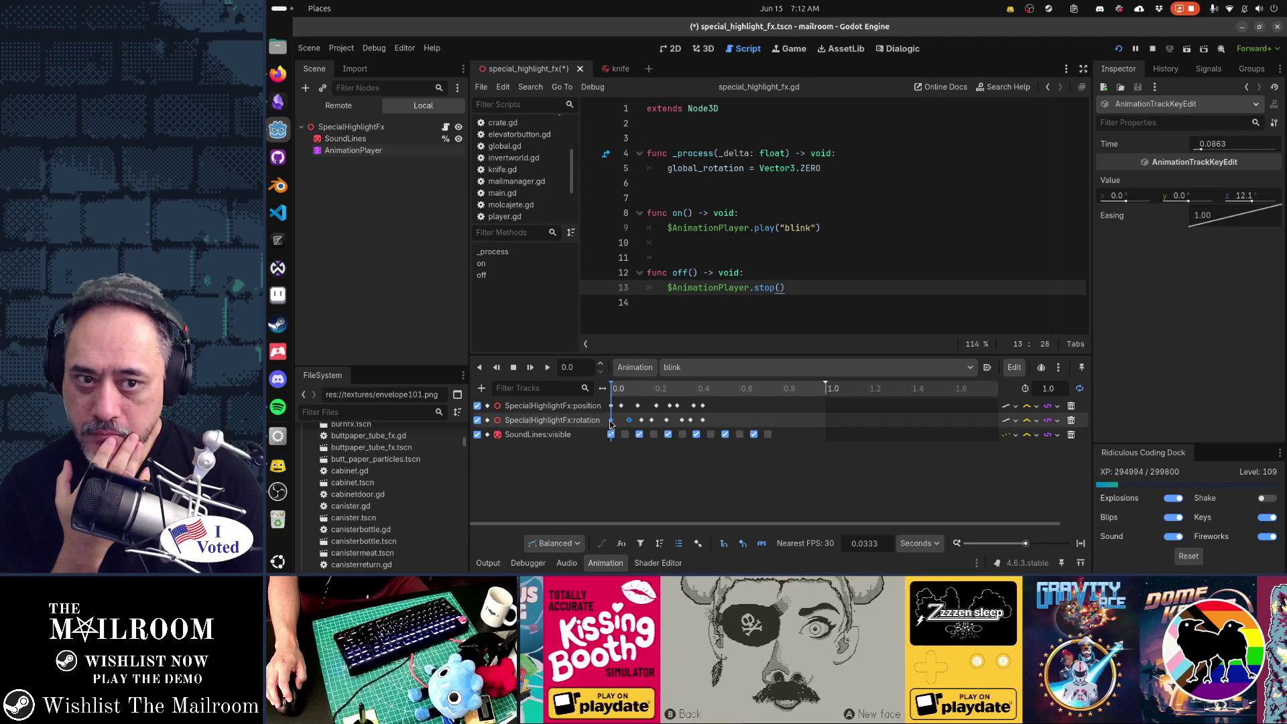
{"action": "left_click", "coordinate": [644, 423]}
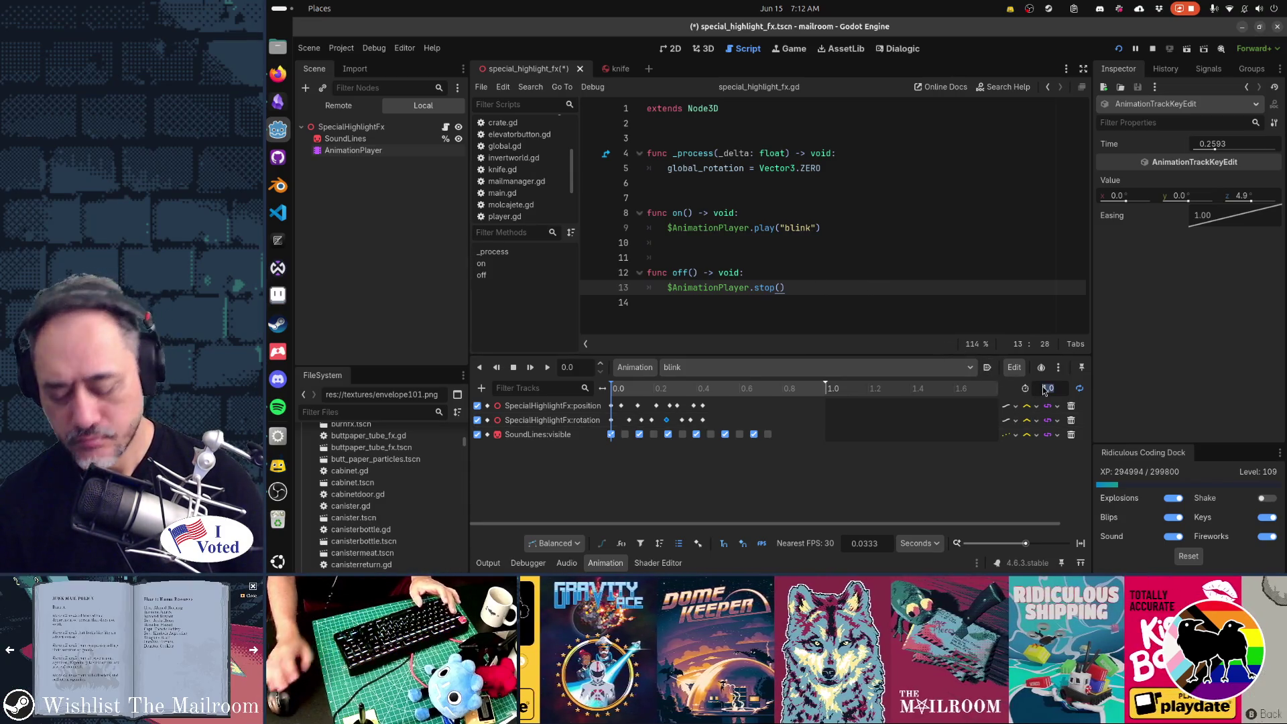
Set the blink animation length to 1.5 seconds and preview it in the 3D view.
{"action": "type", "text": "1.5"}
{"action": "key", "text": "Return"}
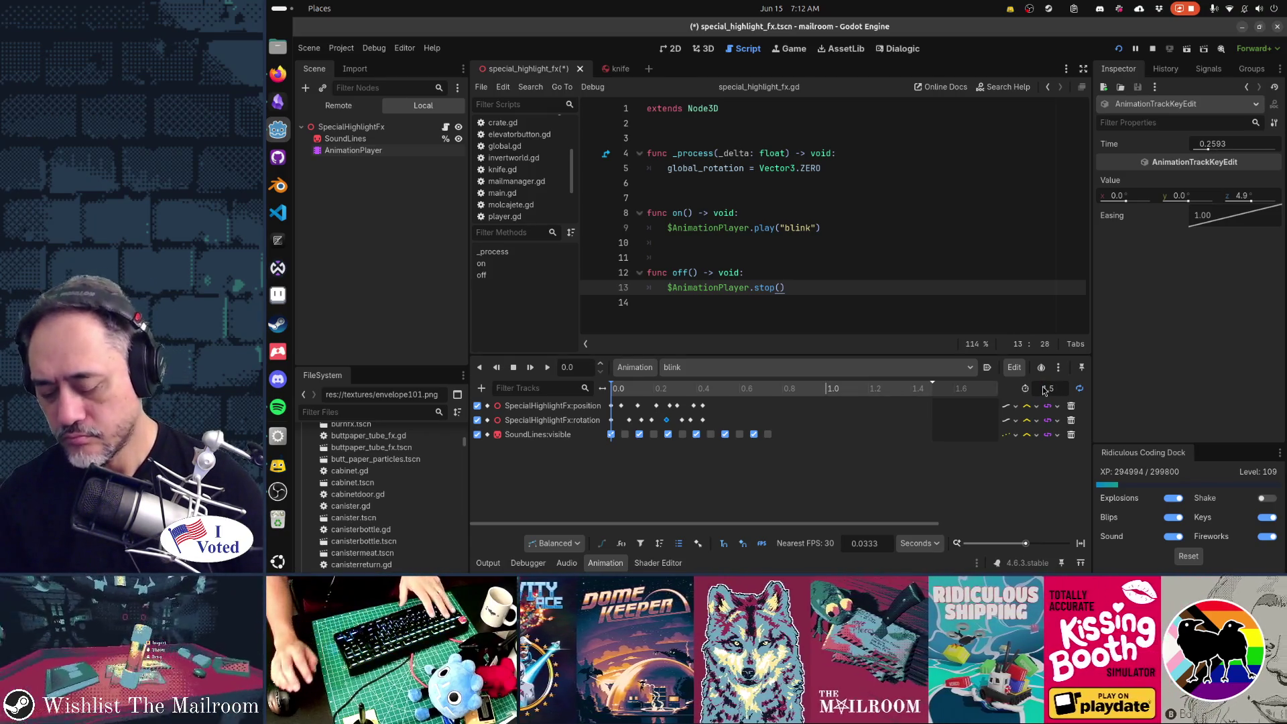
{"action": "key", "text": "ctrl+F2"}
{"action": "key", "text": "shift+d"}
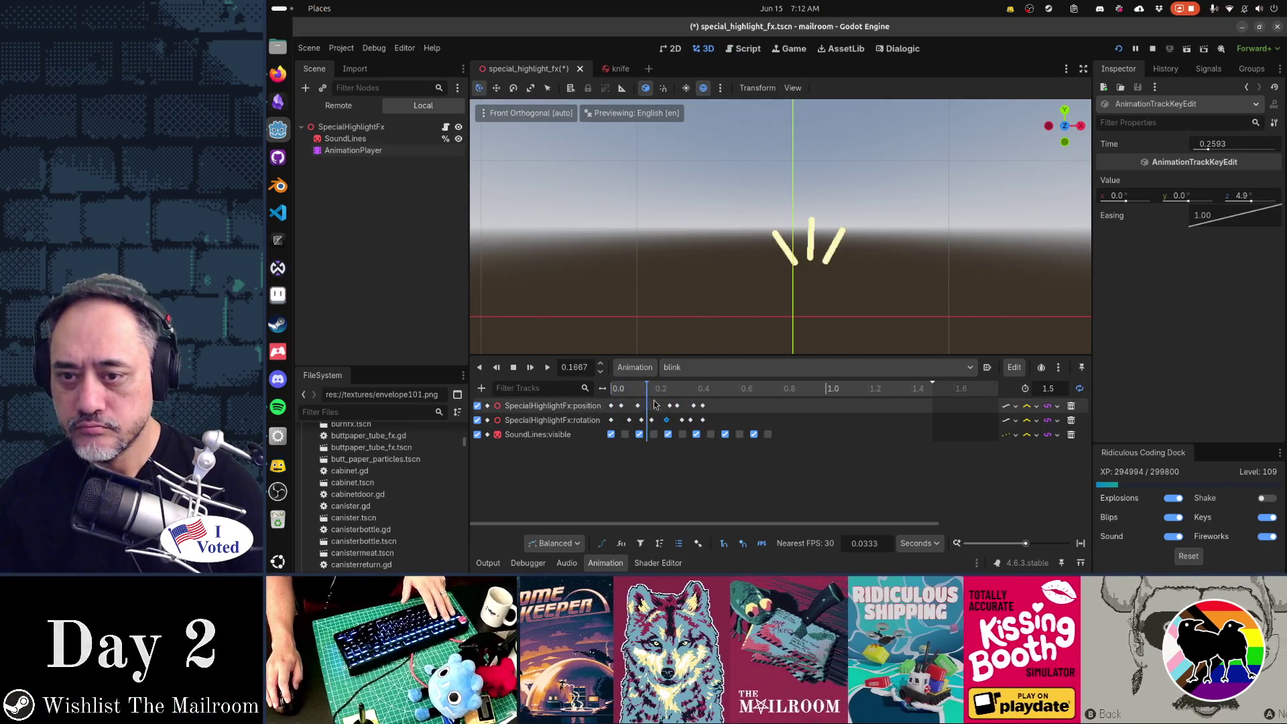
Scrub the blink animation, then delete its rotation track and preview the result.
{"action": "left_click", "coordinate": [694, 407]}
{"action": "mouse_move", "coordinate": [694, 407]}
{"action": "left_mouse_down"}
{"action": "mouse_move", "coordinate": [678, 394]}
{"action": "mouse_move", "coordinate": [629, 399]}
{"action": "mouse_move", "coordinate": [761, 403]}
{"action": "left_mouse_up"}
{"action": "left_click", "coordinate": [476, 421]}
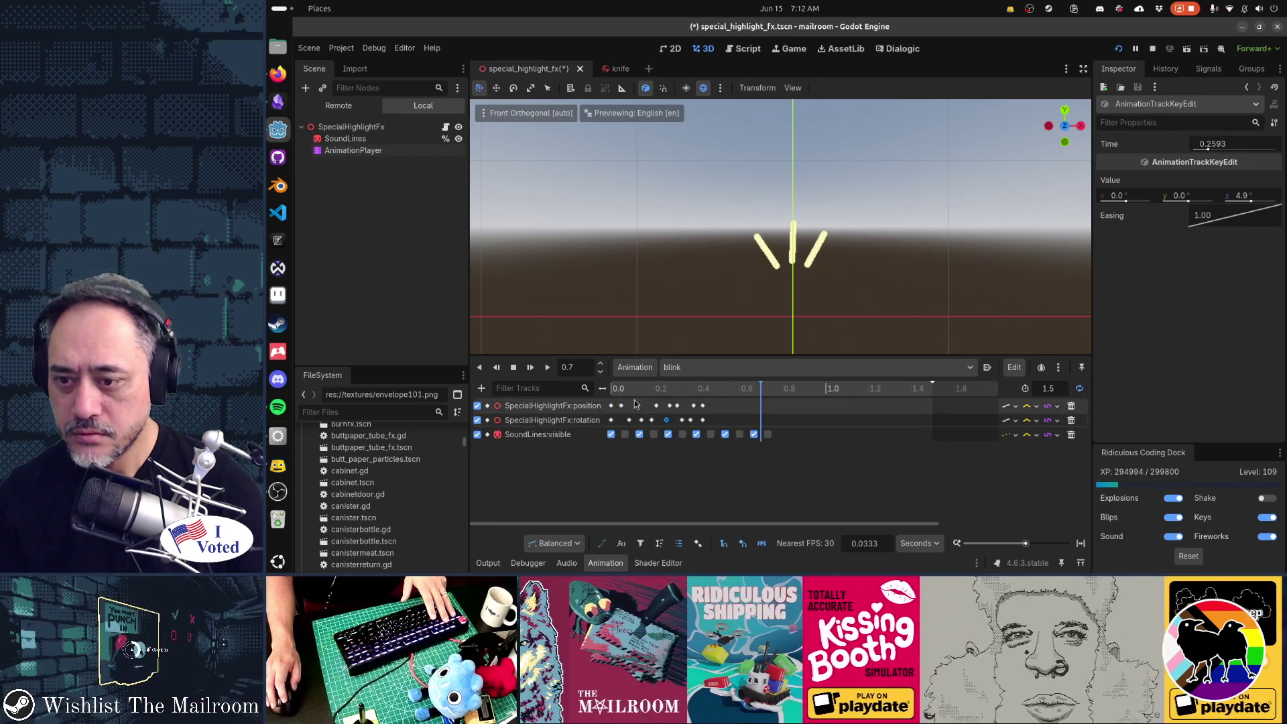
{"action": "mouse_move", "coordinate": [619, 390]}
{"action": "left_mouse_down"}
{"action": "mouse_move", "coordinate": [670, 389]}
{"action": "mouse_move", "coordinate": [609, 390]}
{"action": "left_mouse_up"}
{"action": "left_click", "coordinate": [477, 420]}
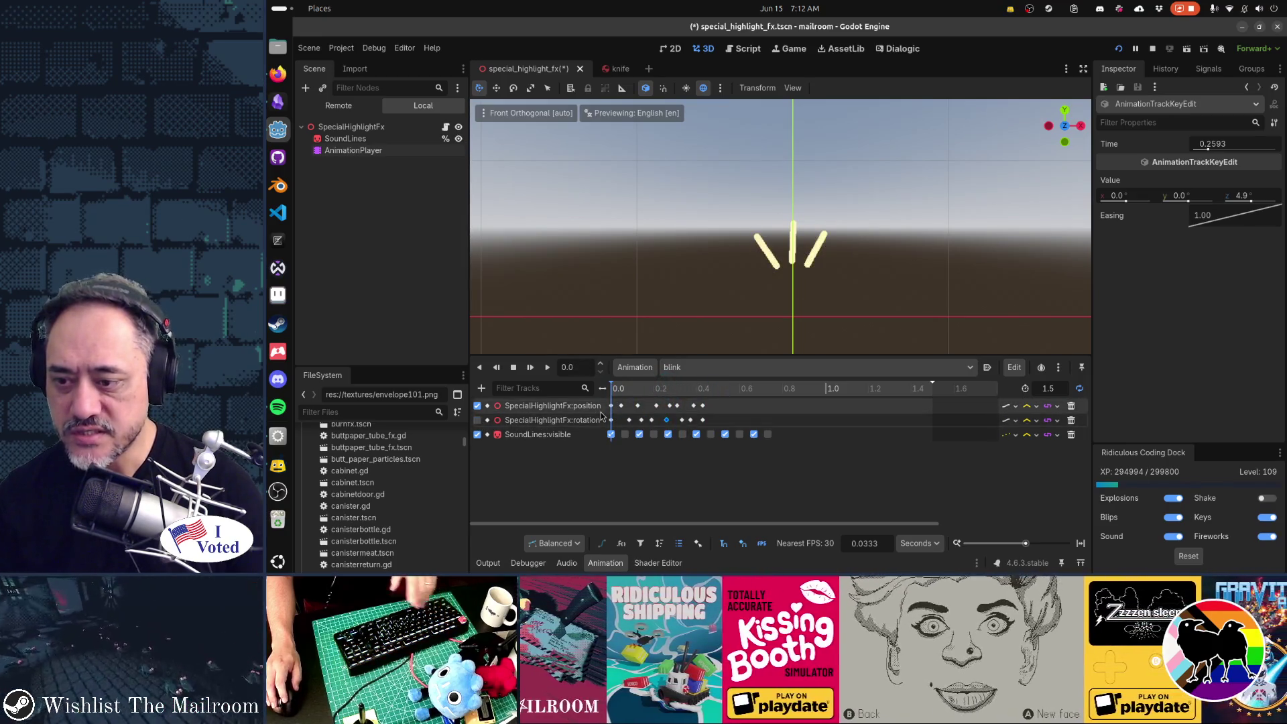
{"action": "left_click", "coordinate": [1071, 420]}
{"action": "left_click", "coordinate": [654, 391]}
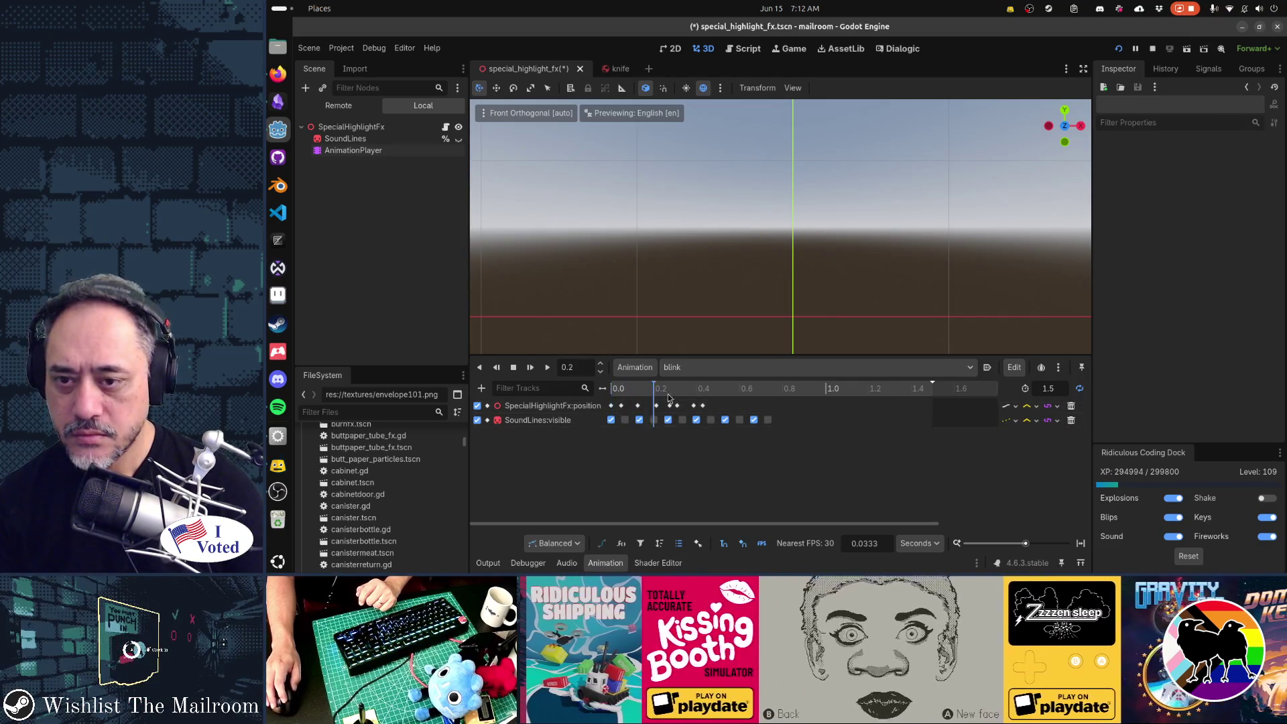
{"action": "mouse_move", "coordinate": [733, 401]}
{"action": "left_mouse_down"}
{"action": "mouse_move", "coordinate": [802, 410]}
{"action": "mouse_move", "coordinate": [730, 419]}
{"action": "mouse_move", "coordinate": [775, 422]}
{"action": "left_mouse_up"}
Save the scene and select the global_rotation-zeroing line in the effect's script.
{"action": "key", "text": "ctrl+s"}
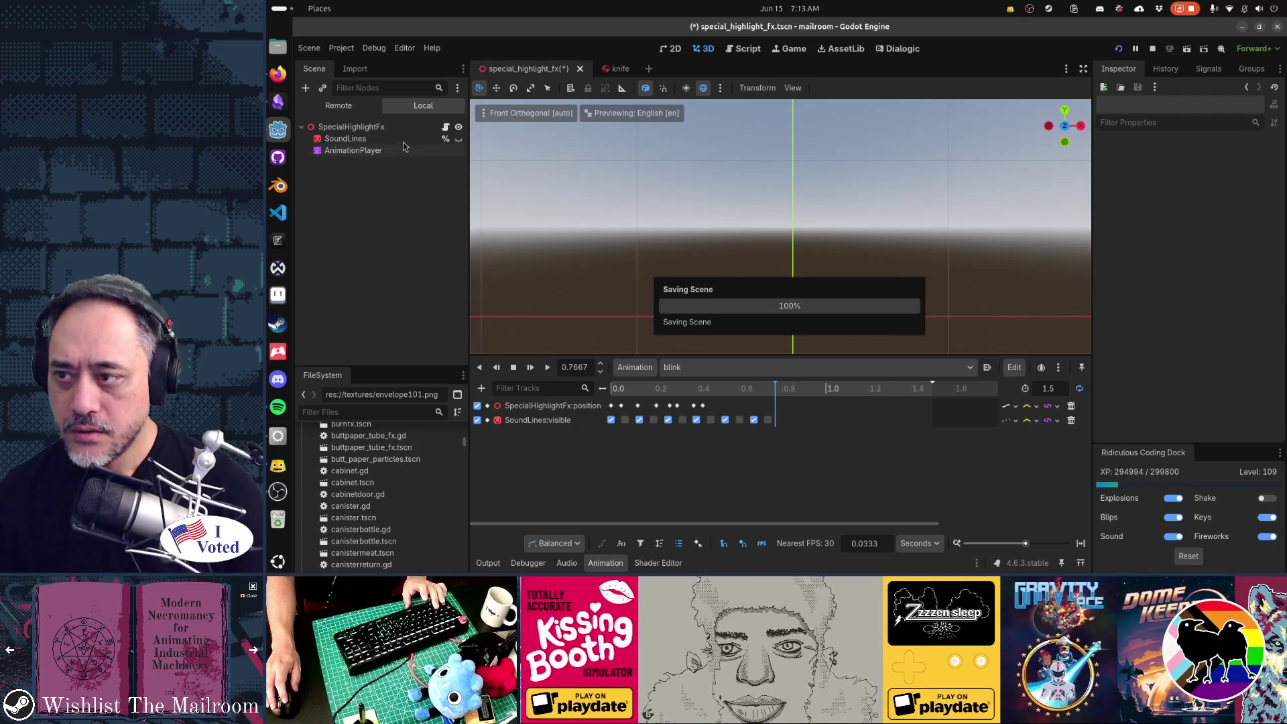
{"action": "left_click", "coordinate": [445, 127]}
{"action": "left_click_drag", "start_coordinate": [668, 168], "coordinate": [821, 168]}
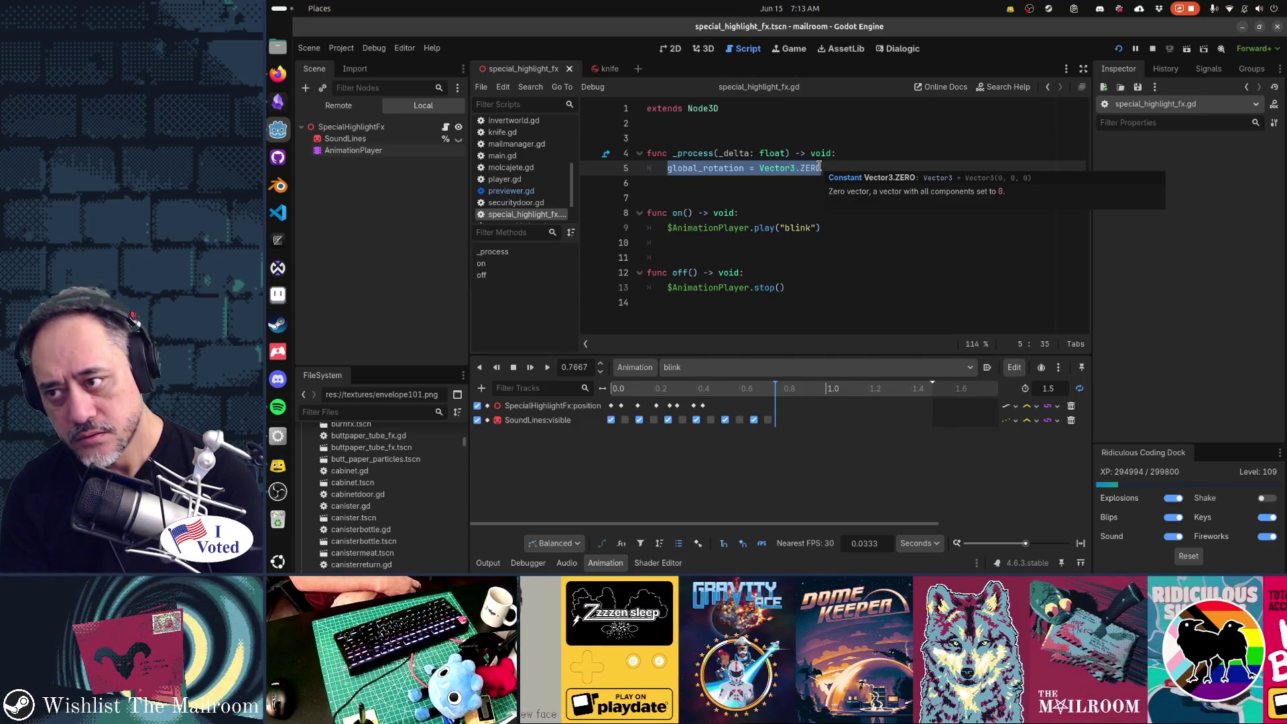
Launch the game again to test the highlight changes.
{"action": "key", "text": "F6"}
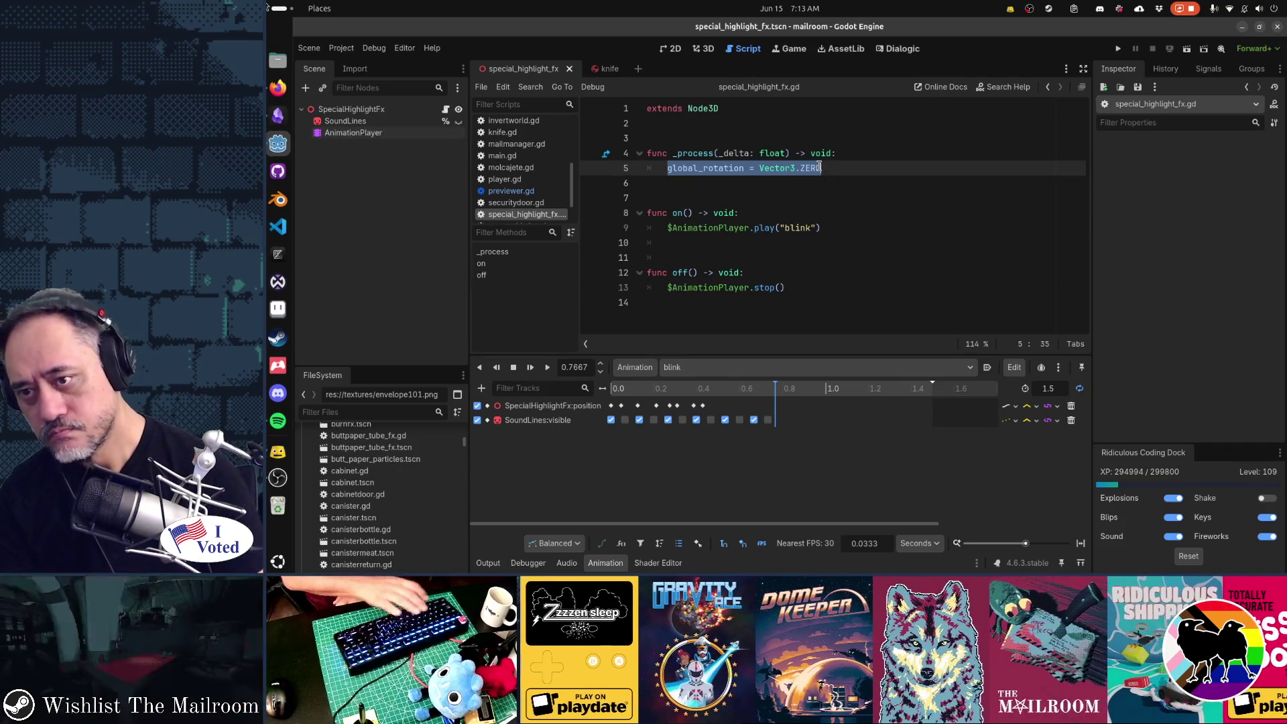
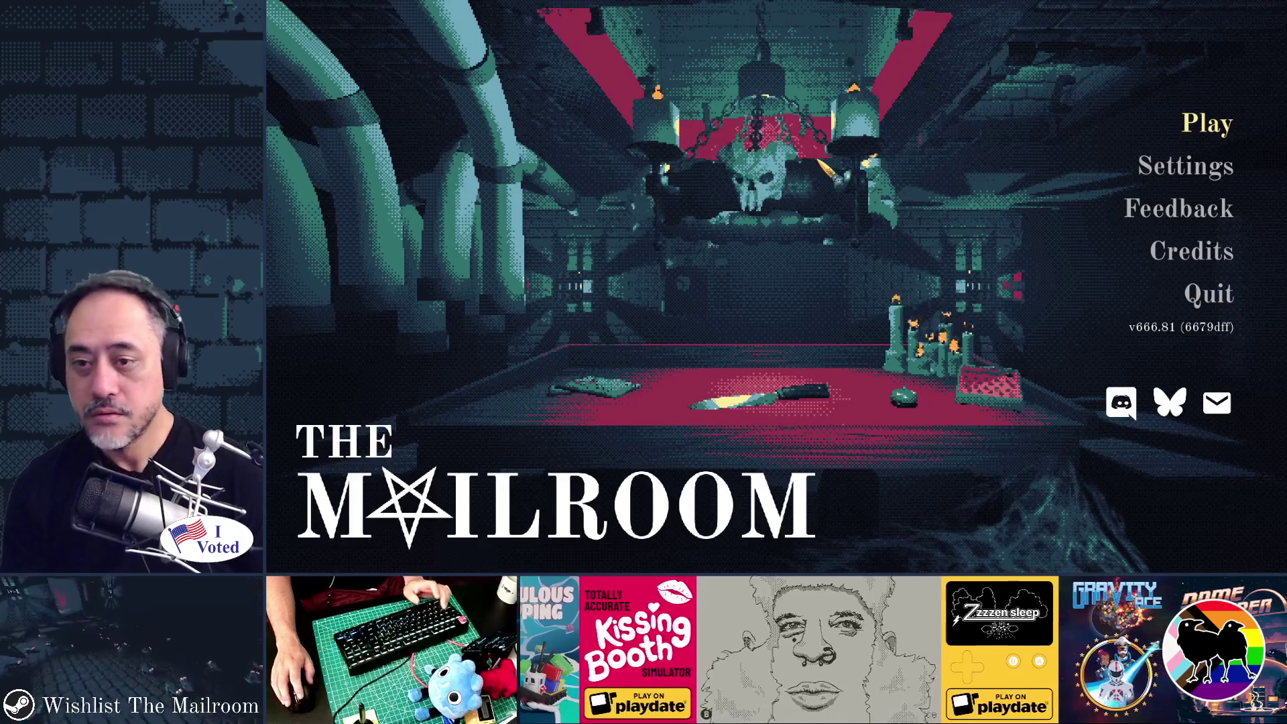
Start the game, pick up the knife from the table and throw it.
{"action": "key", "text": "Return"}
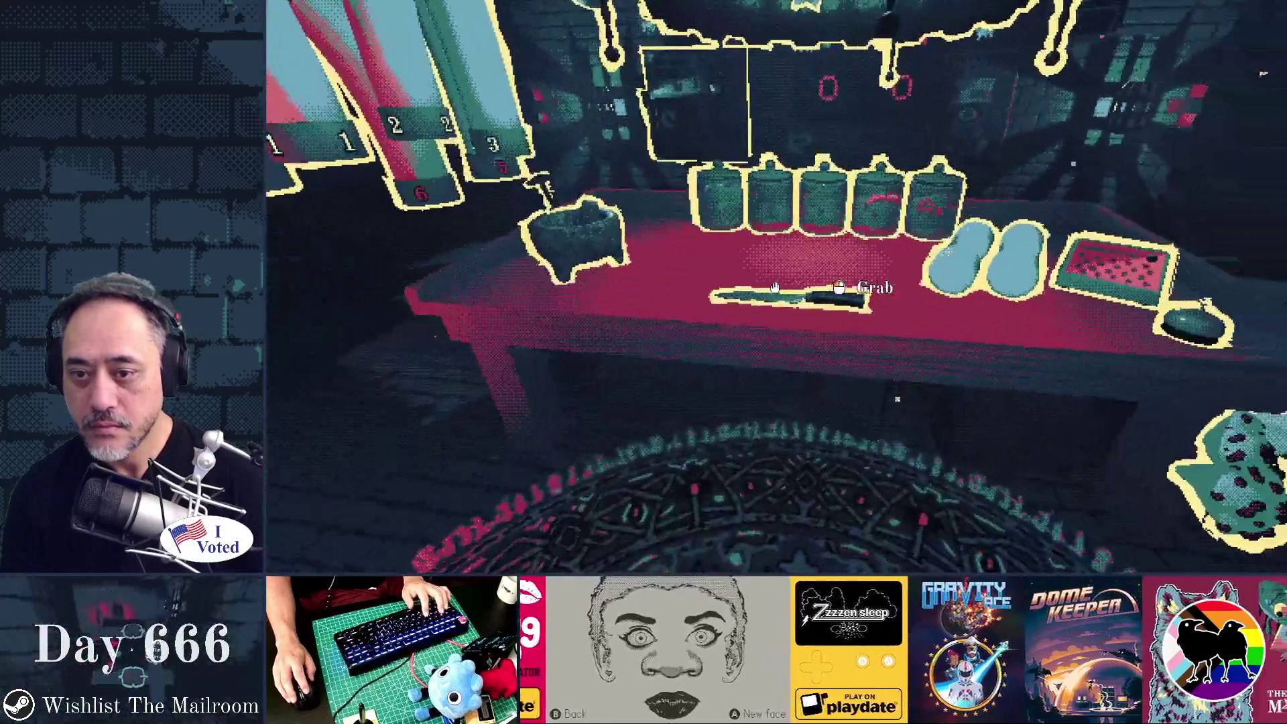
{"action": "left_click", "coordinate": [775, 287]}
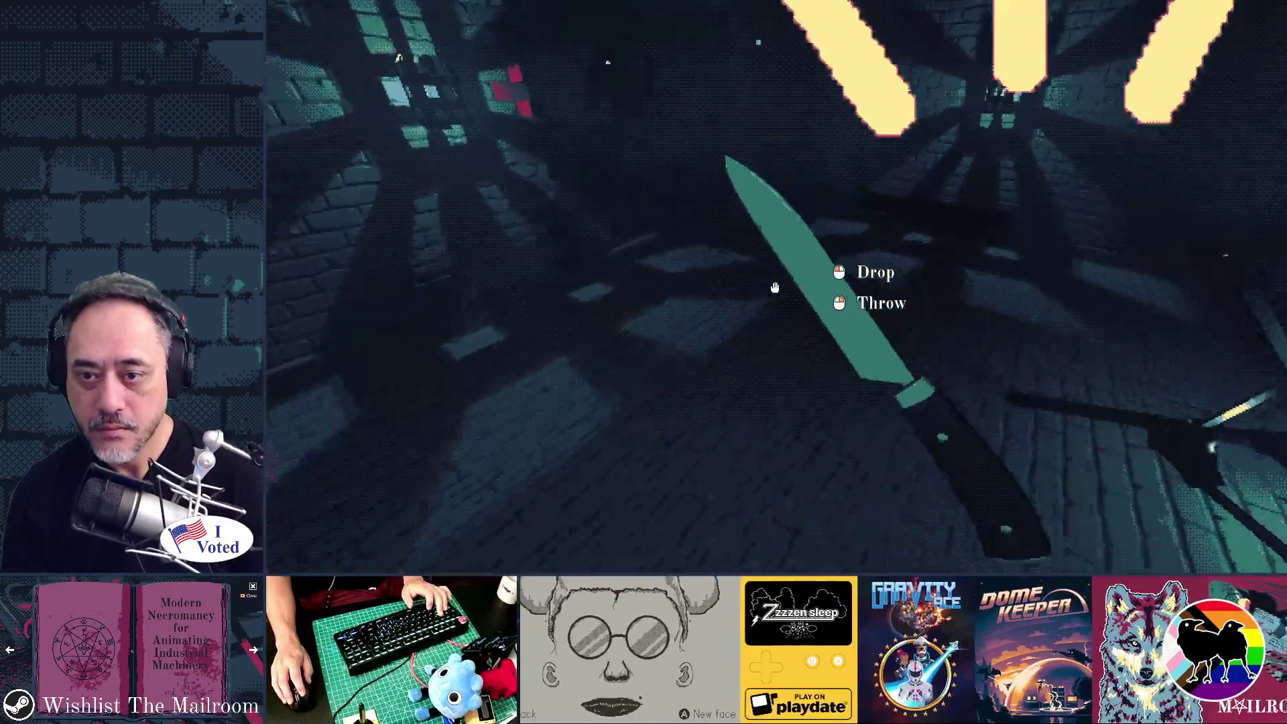
{"action": "right_click", "coordinate": [775, 286]}
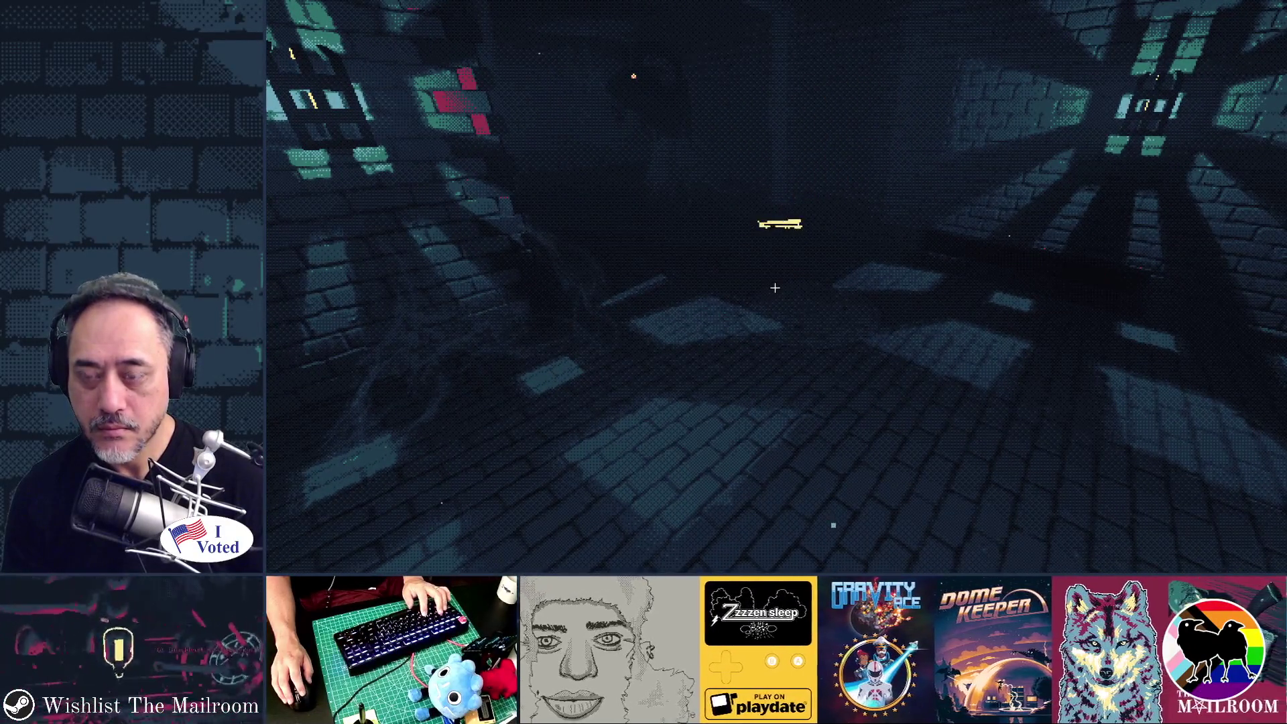
Retrieve the knife, throw it again, then stop the game and return to special_highlight_fx.gd.
{"action": "key", "text": "w"}
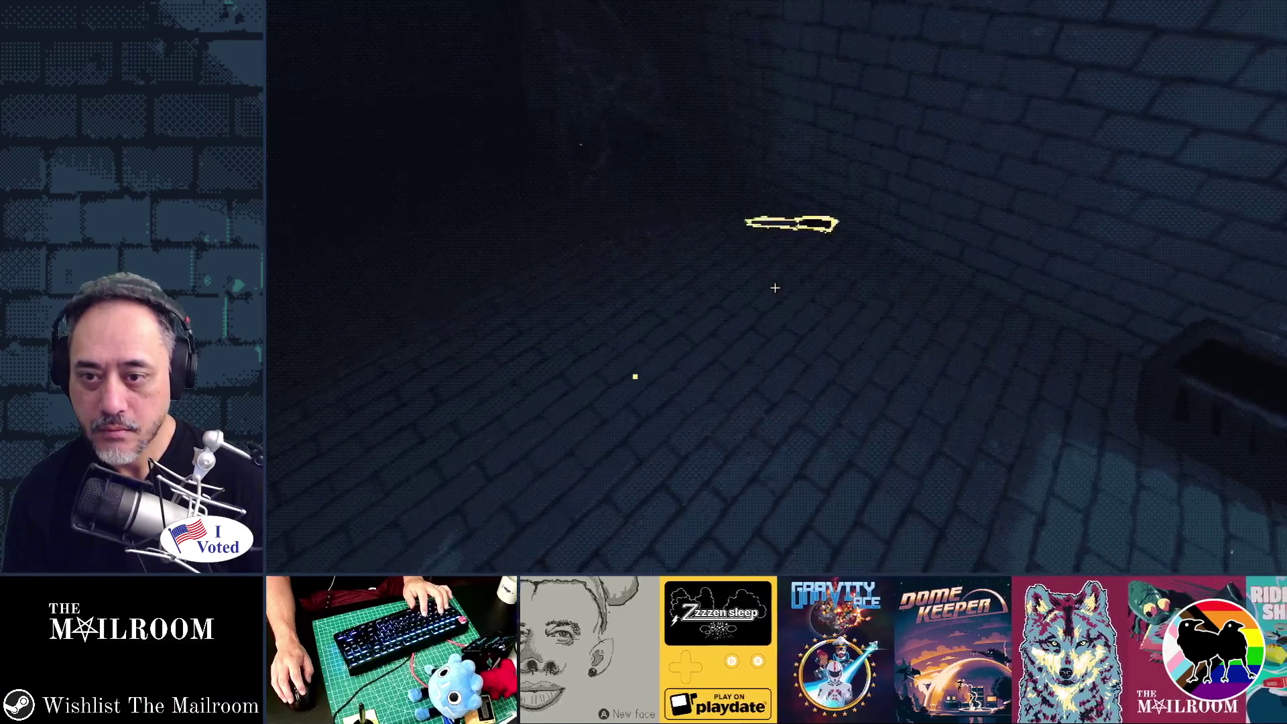
{"action": "left_click", "coordinate": [774, 287]}
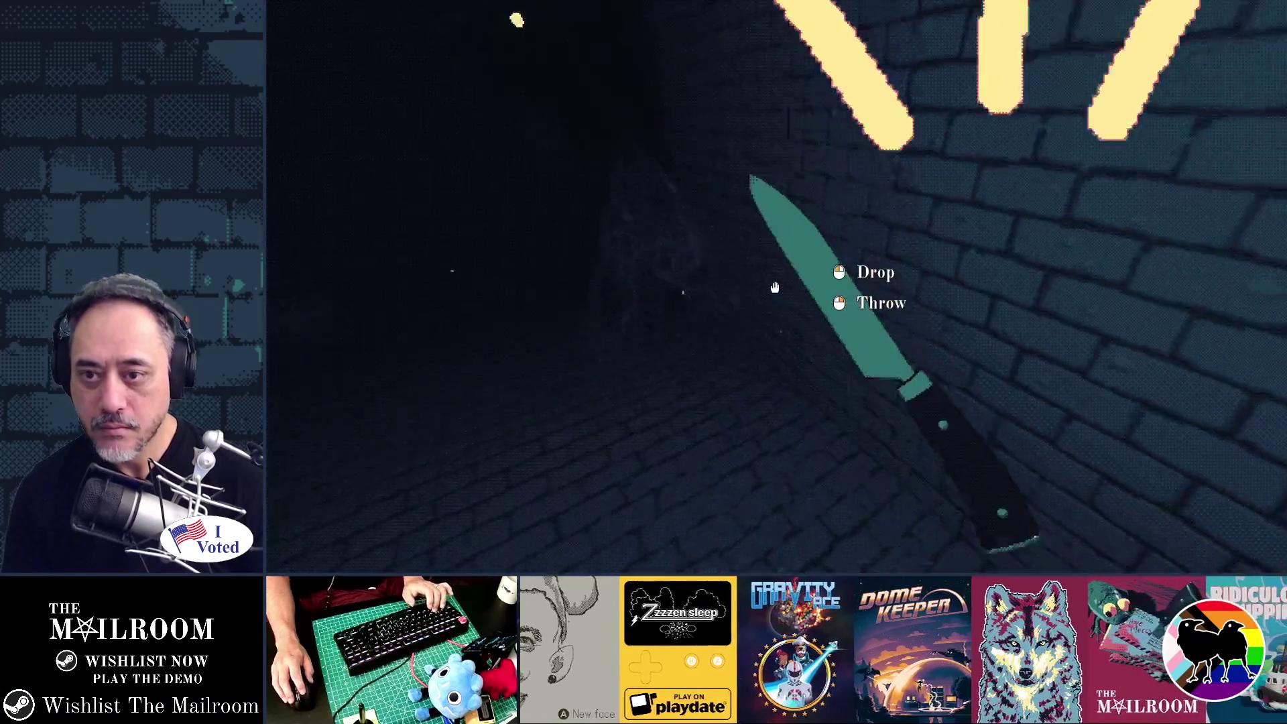
{"action": "right_click", "coordinate": [775, 287]}
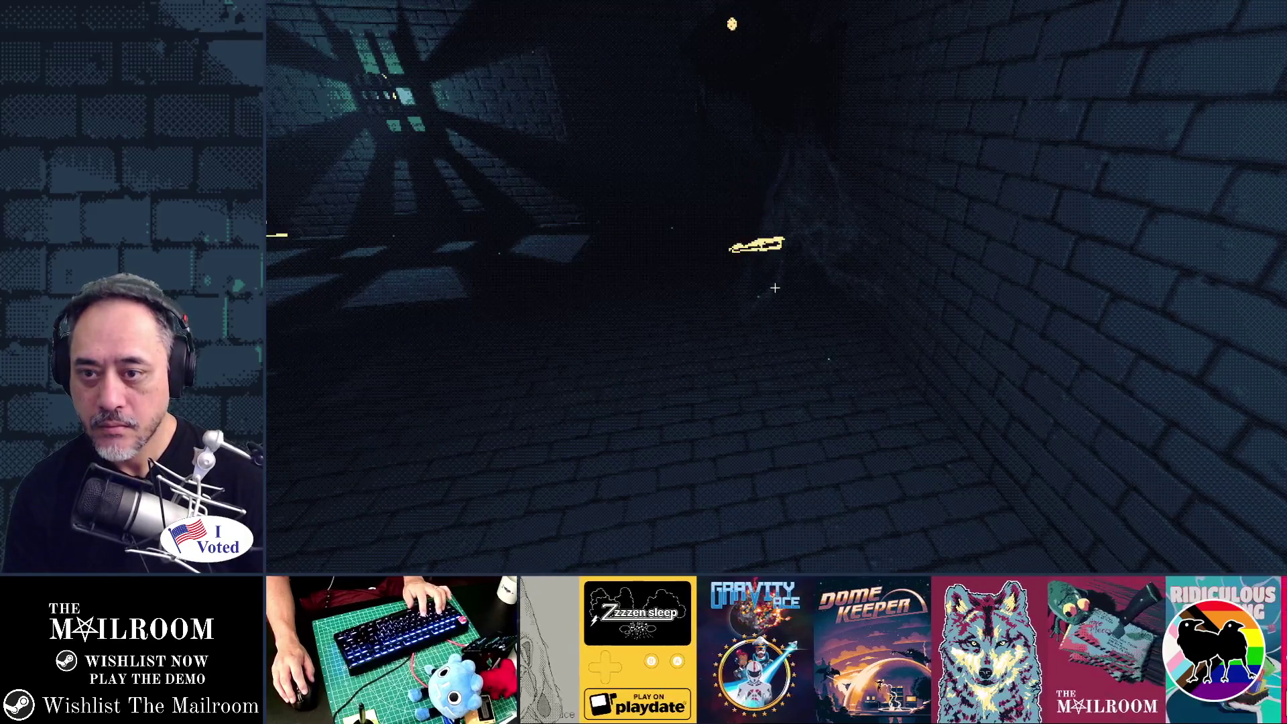
{"action": "key", "text": "a"}
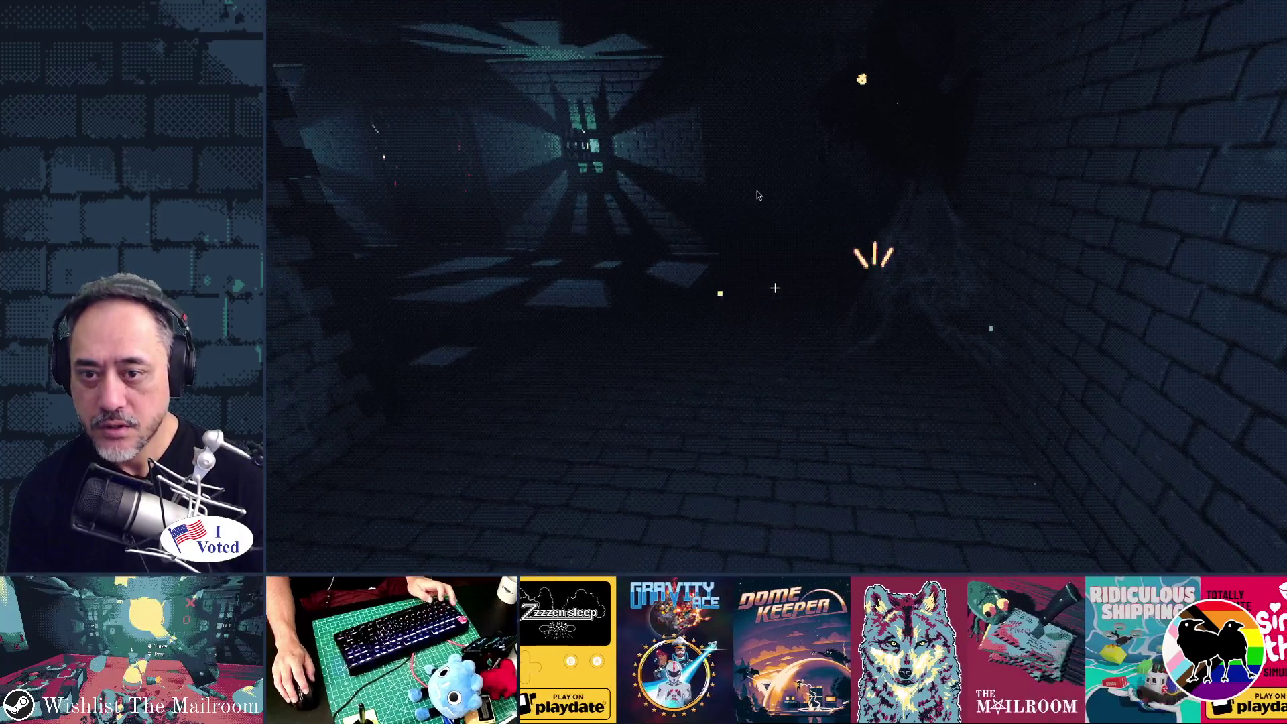
{"action": "key", "text": "F8"}
{"action": "left_click", "coordinate": [809, 285]}
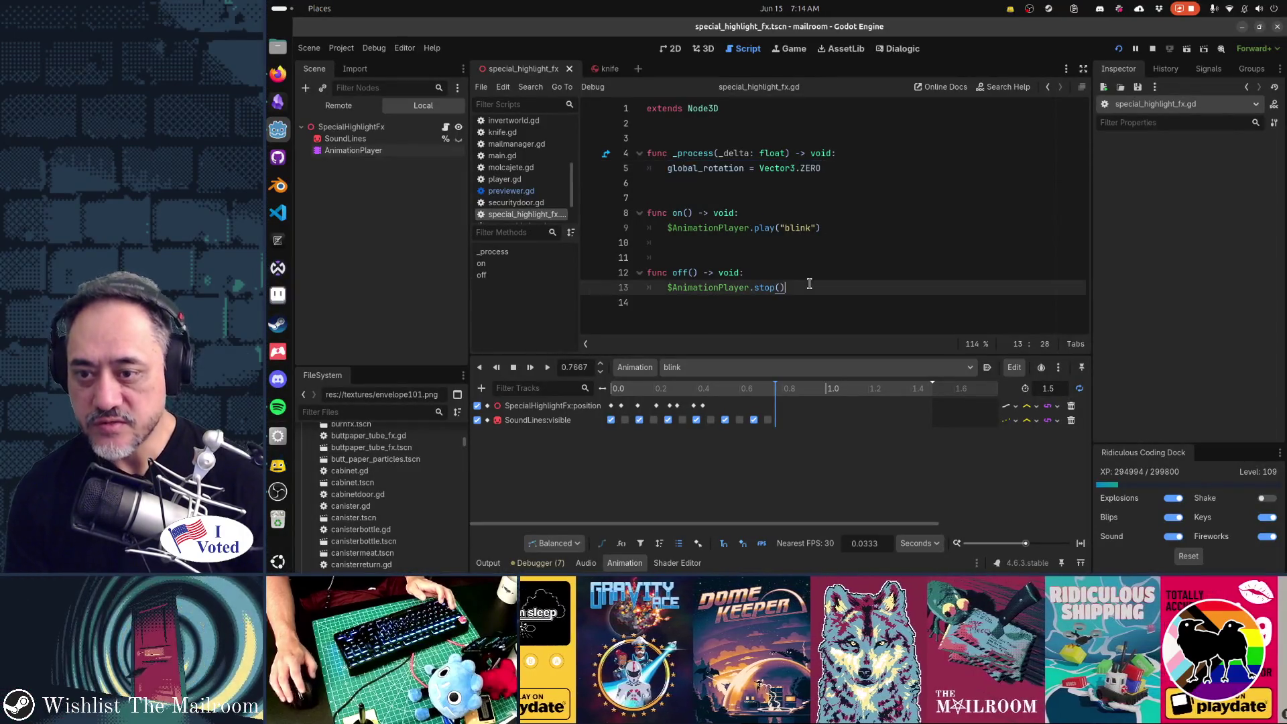
Duplicate line 13 in off() and replace the copy with %SoundLines.hide().
{"action": "key", "text": "ctrl+c"}
{"action": "key", "text": "Return"}
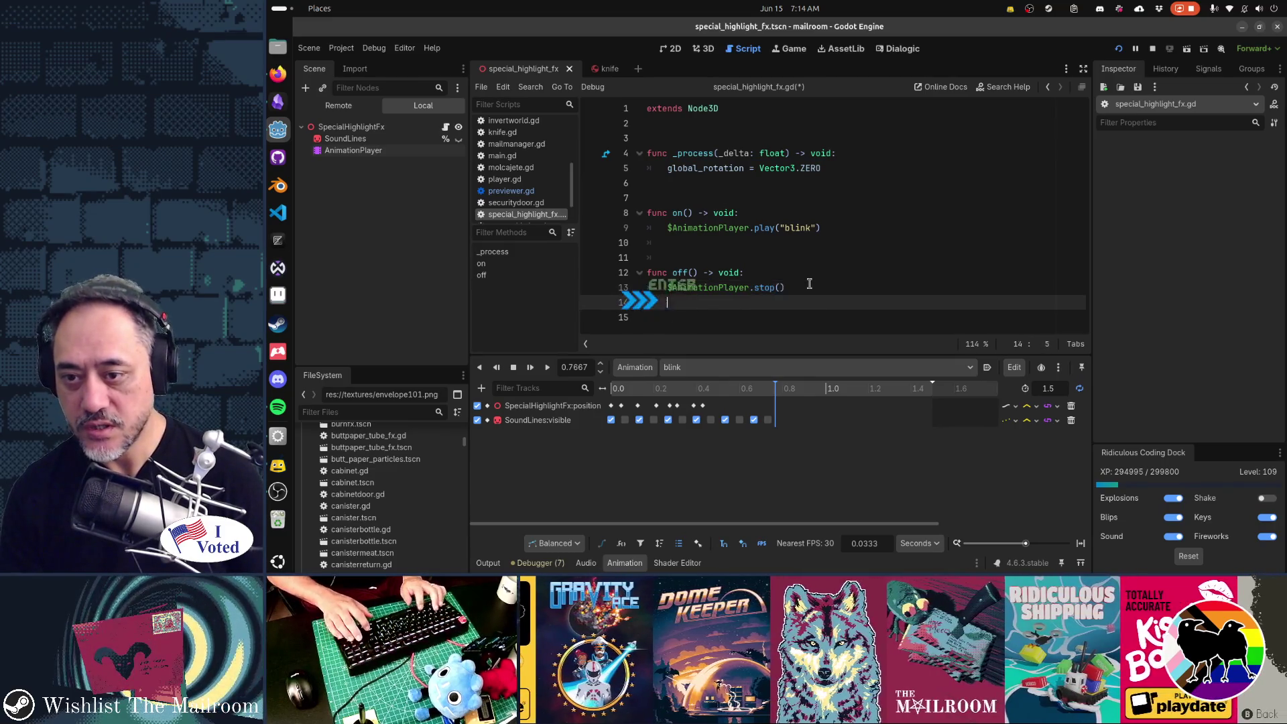
{"action": "key", "text": "ctrl+v"}
{"action": "key", "text": "shift+Home"}
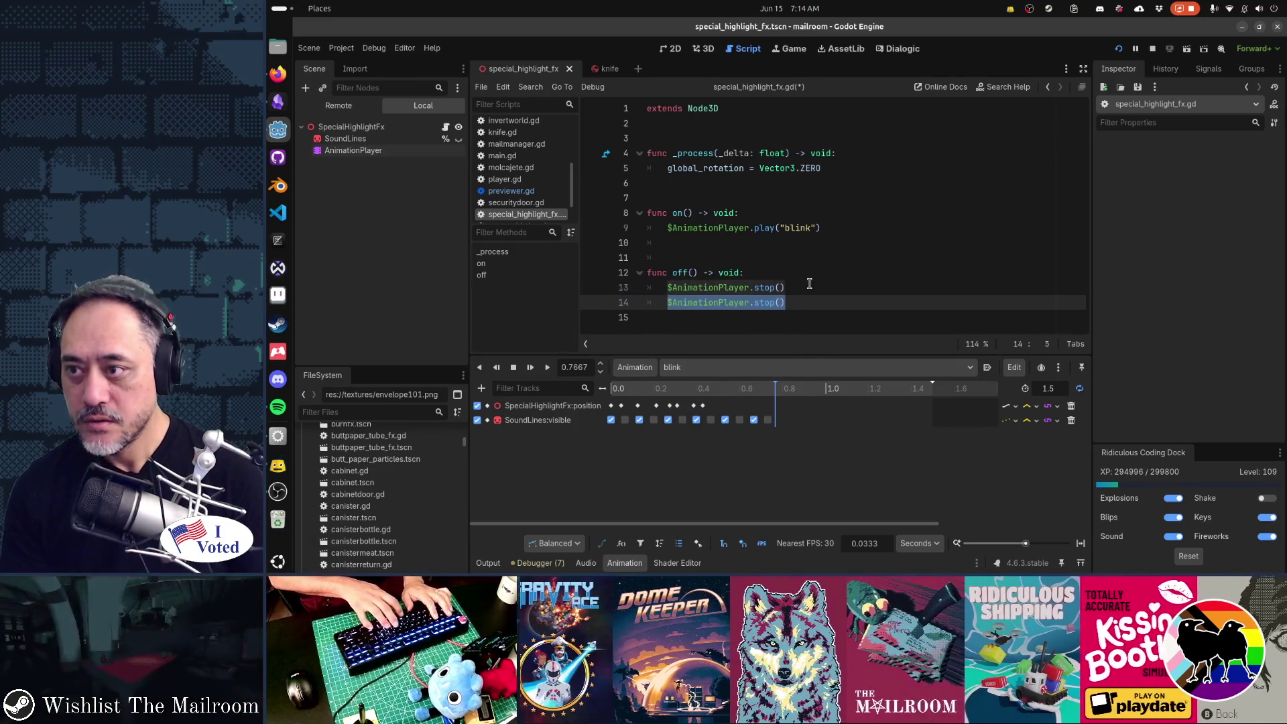
{"action": "type", "text": "%Sopuin"}
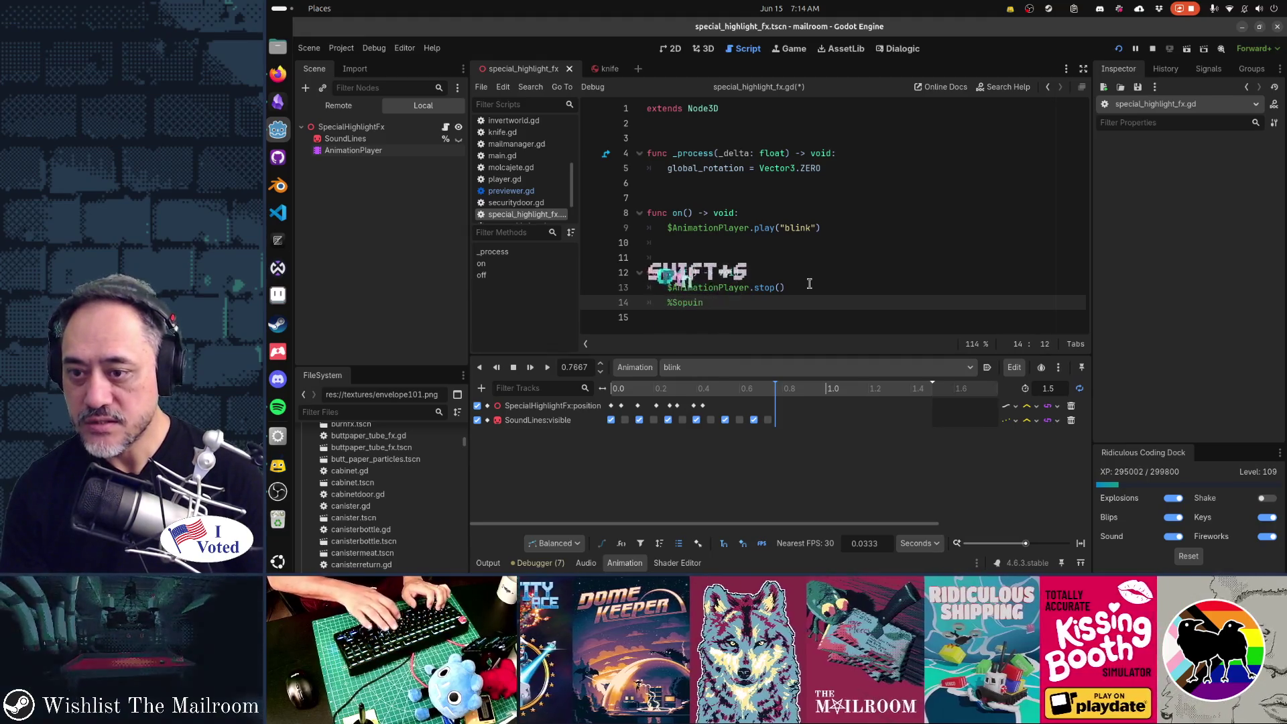
{"action": "type", "text": "SoundLines.vi"}
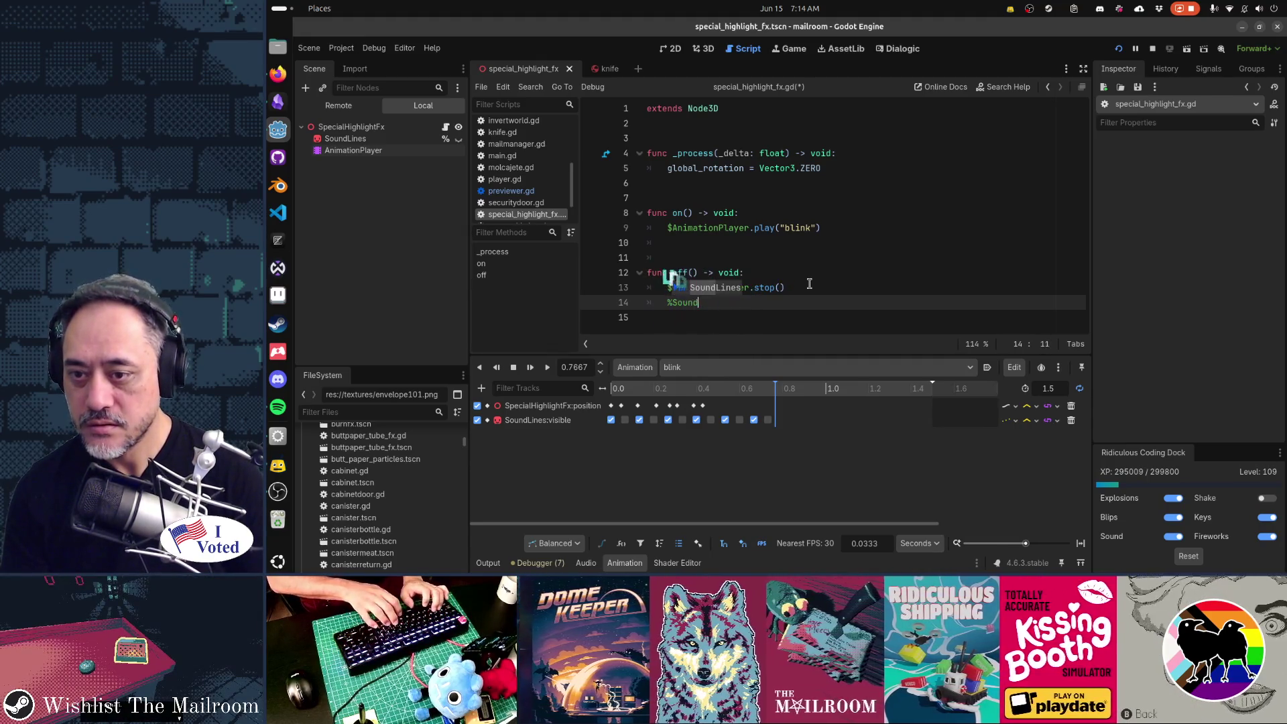
{"action": "type", "text": "sibl"}
Save special_highlight_fx.gd and run the game again.
{"action": "key", "text": "ctrl+s"}
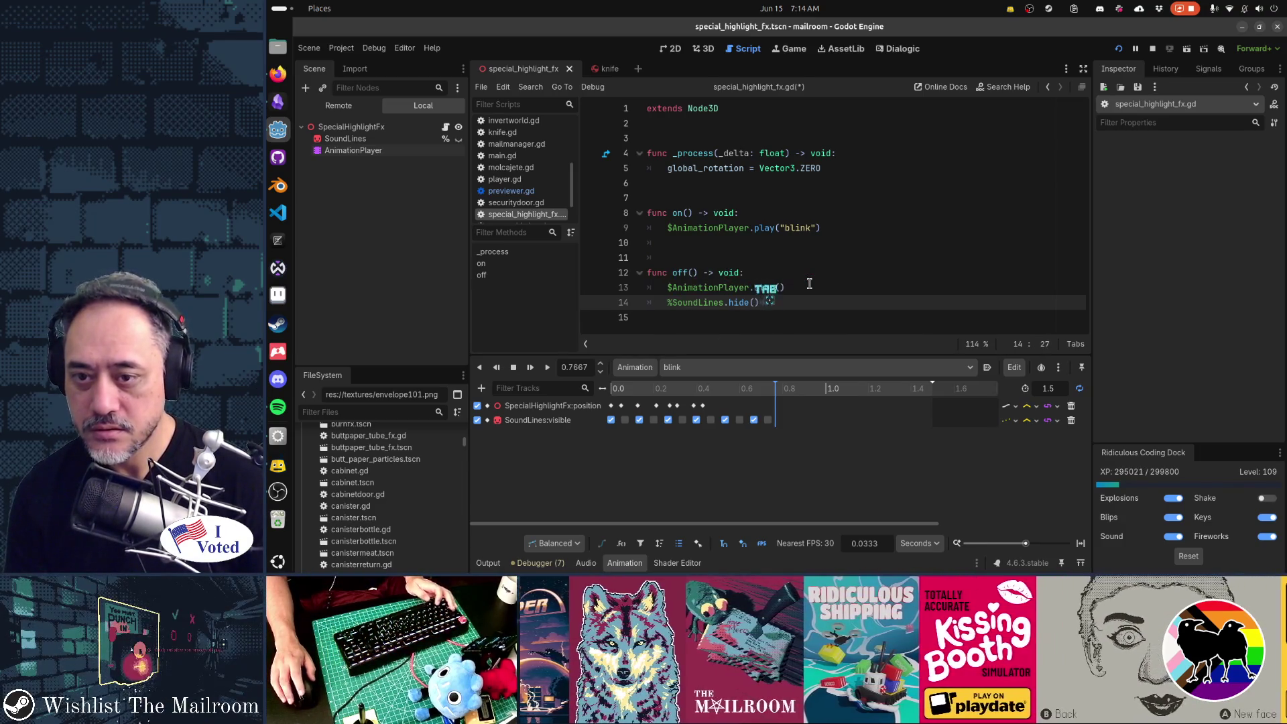
{"action": "key", "text": "ctrl+s"}
{"action": "key", "text": "alt+Tab"}
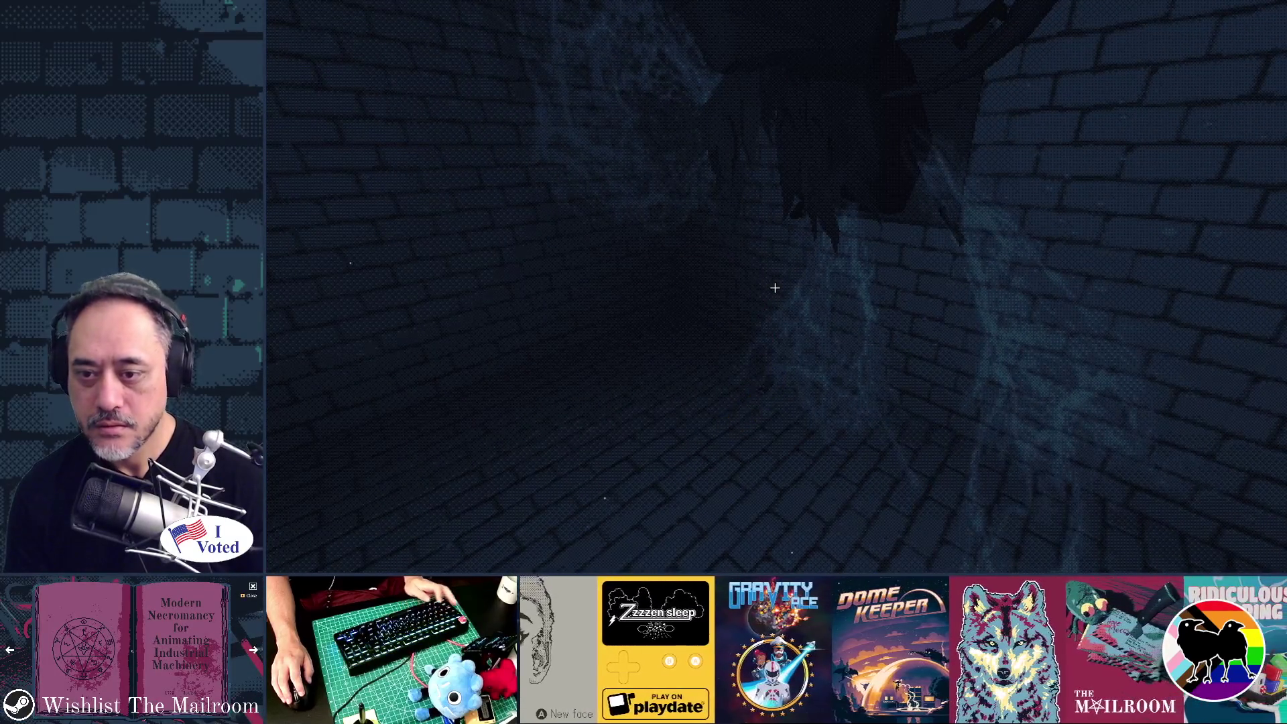
Stop the playtest from the dark brick corridor with F8, back to special_highlight_fx.gd.
{"action": "key", "text": "F8"}
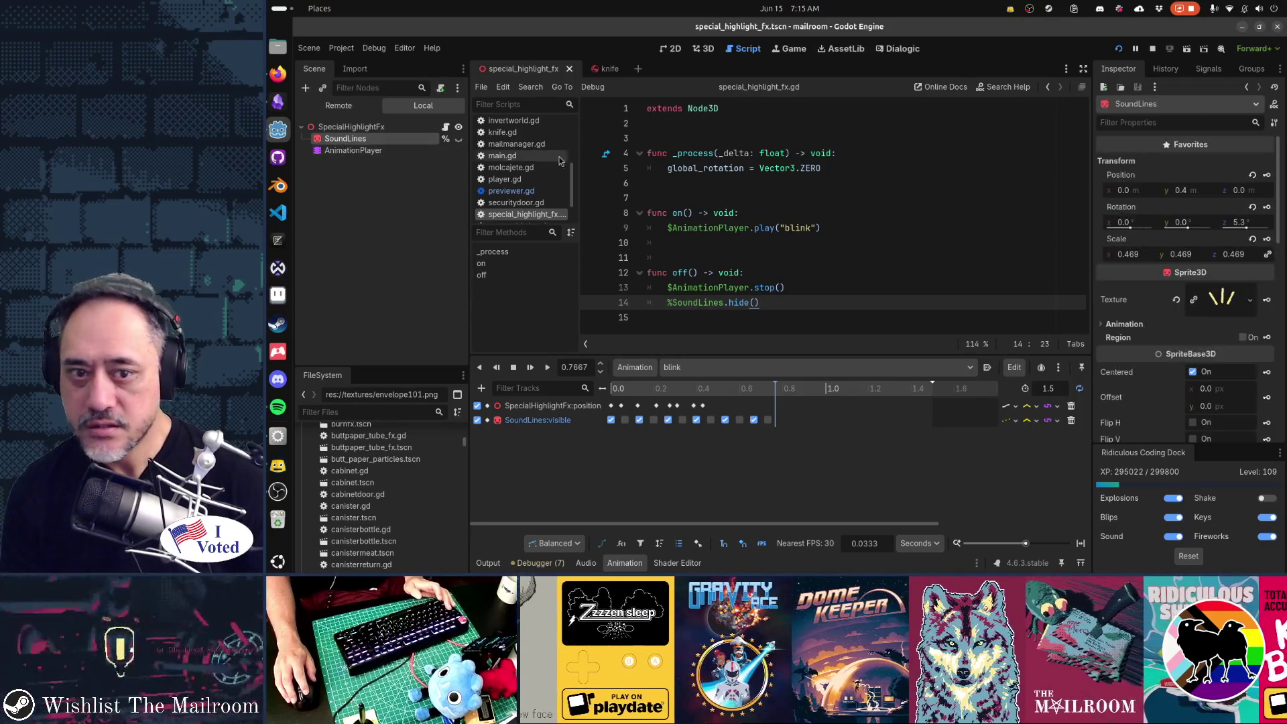
Tick No Depth Test under SoundLines' Flags in the Inspector and run the game.
{"action": "scroll", "coordinate": [1166, 346], "scroll_direction": "down", "scroll_amount": 2}
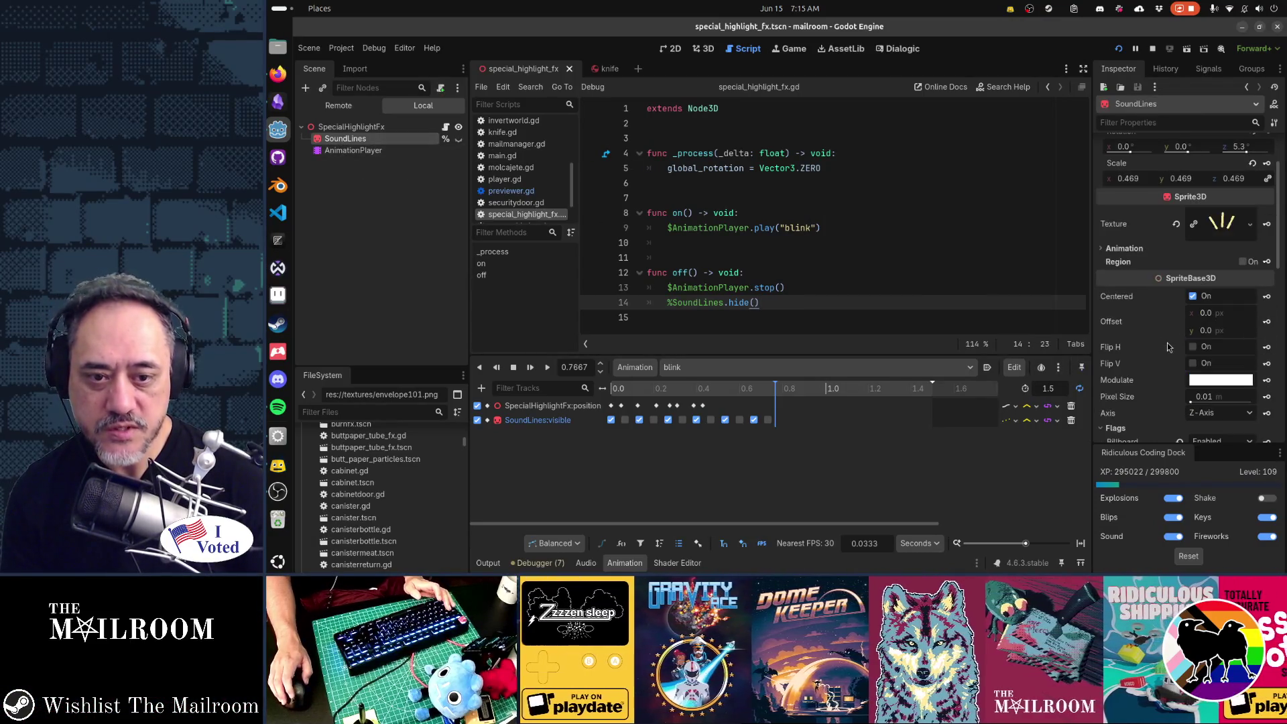
{"action": "scroll", "coordinate": [1167, 347], "scroll_direction": "down", "scroll_amount": 5}
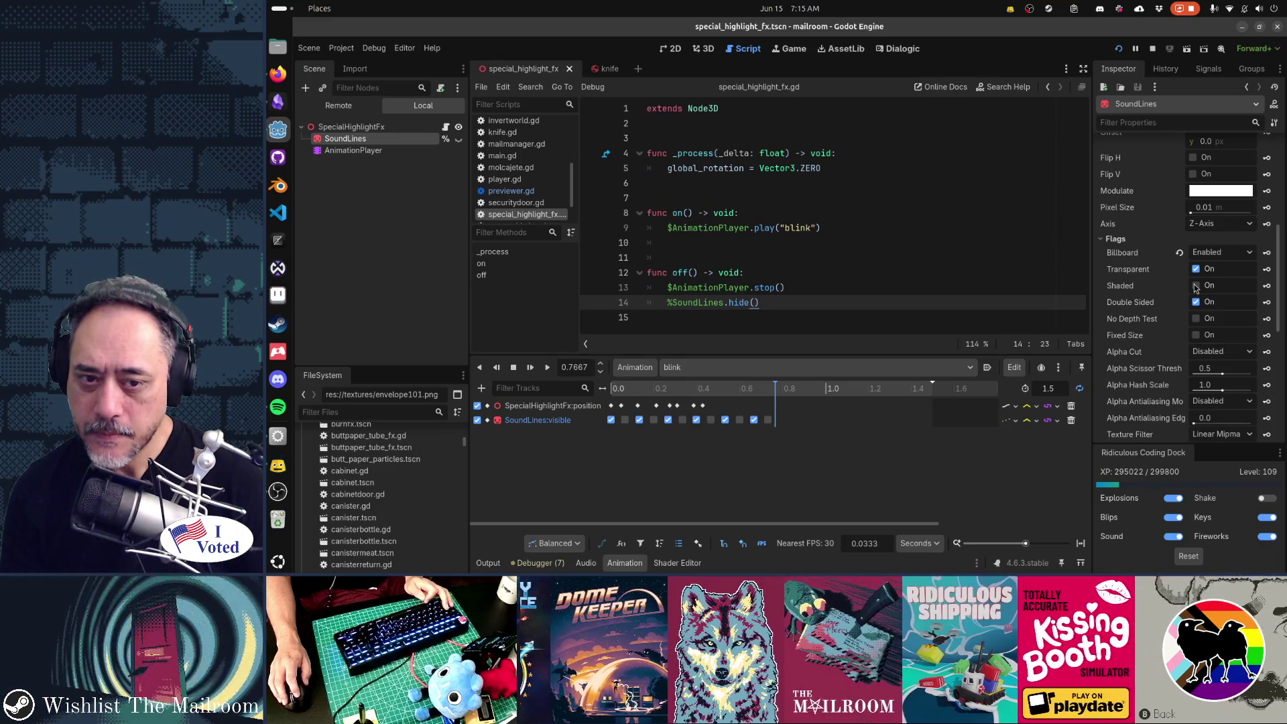
{"action": "left_click", "coordinate": [1195, 319]}
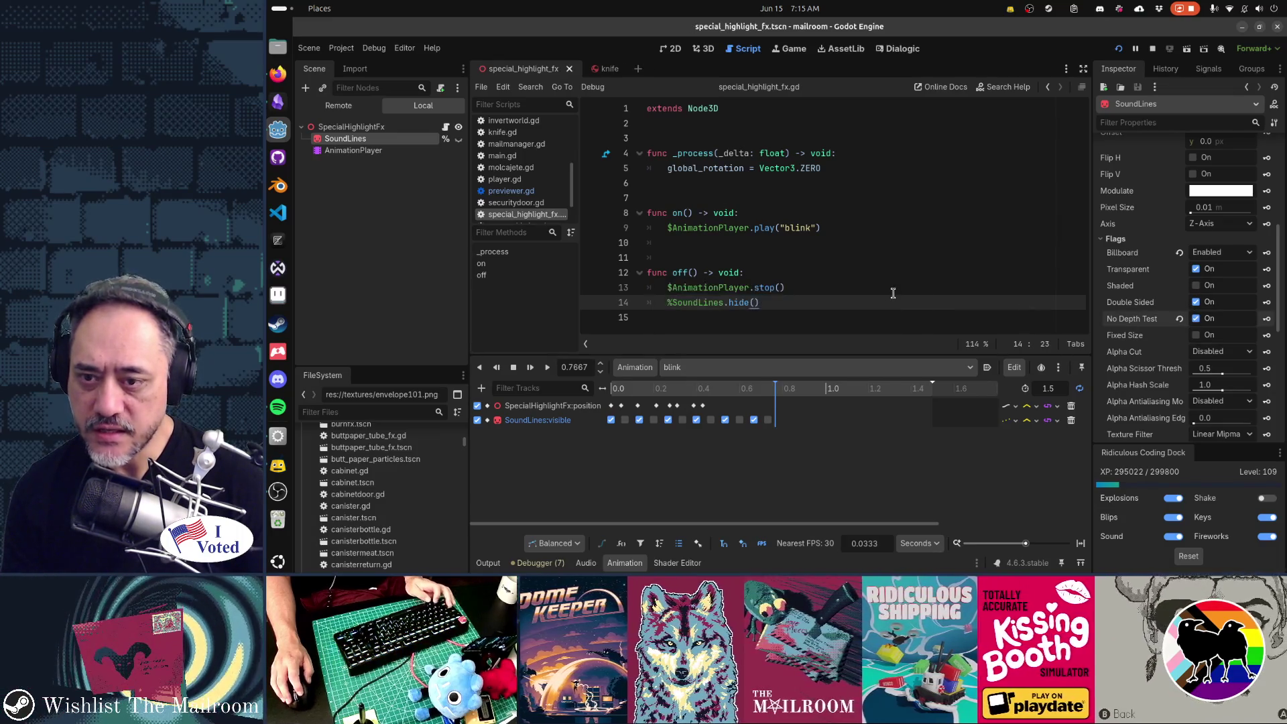
{"action": "key", "text": "F5"}
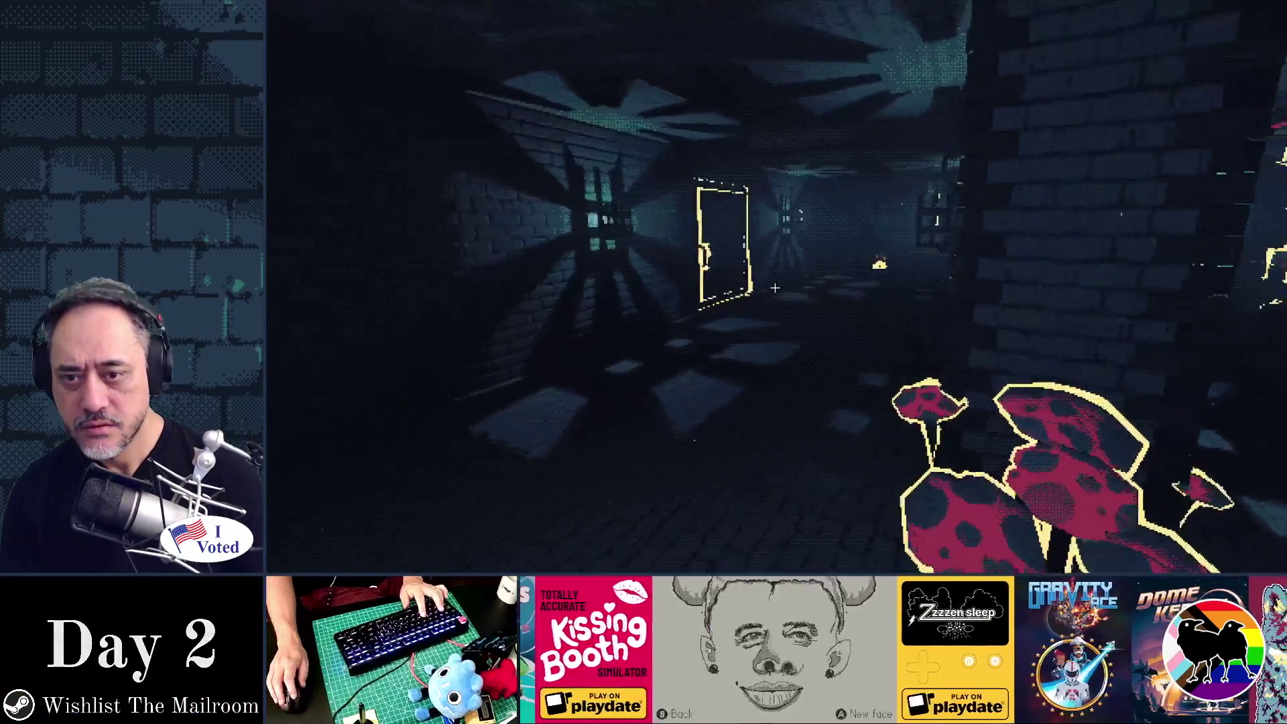
Stop the test run with F8, returning to special_highlight_fx.gd in the editor.
{"action": "key", "text": "F8"}
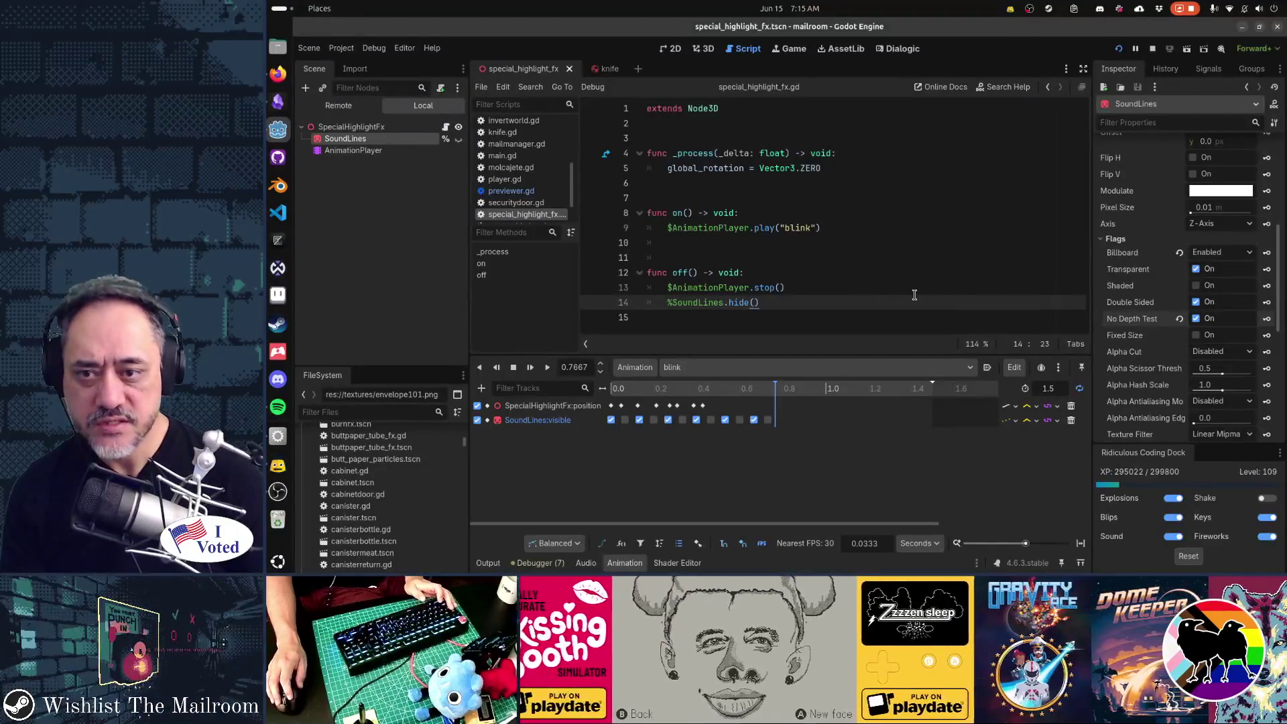
Toggle Double Sided, turn No Depth Test off, and check SoundLines' Texture Filter options unchanged.
{"action": "left_click", "coordinate": [1196, 303]}
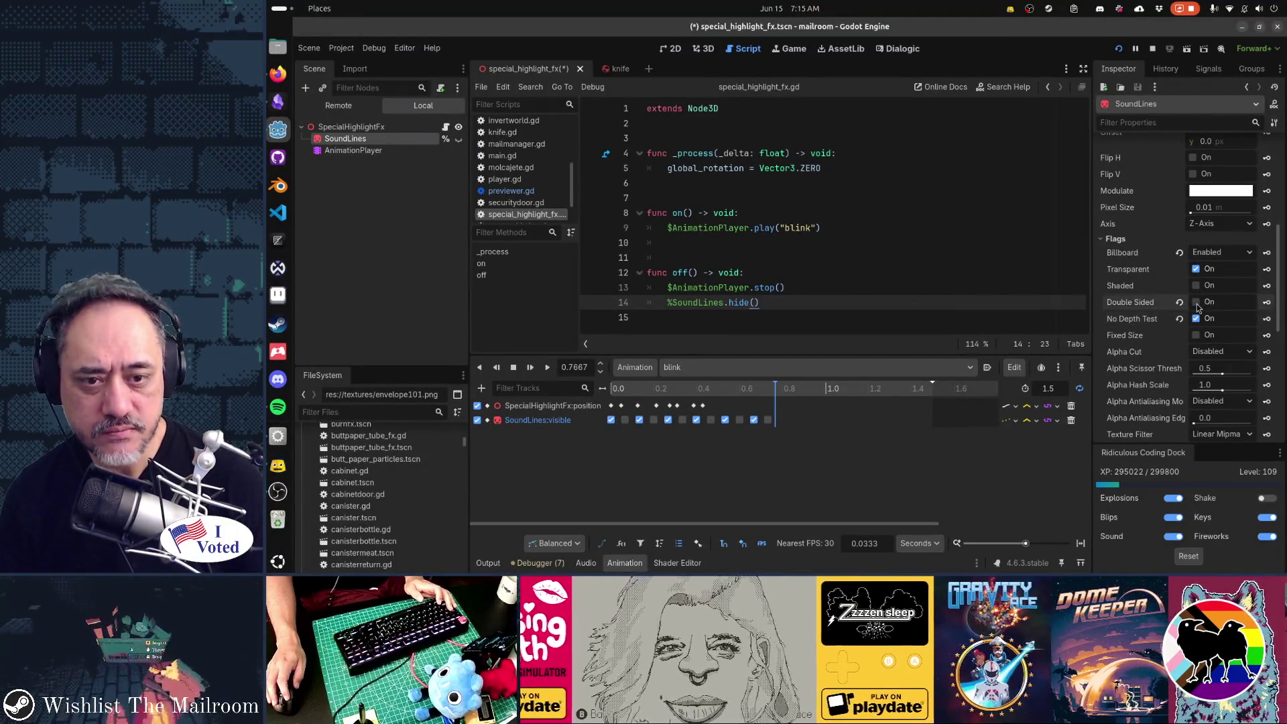
{"action": "left_click", "coordinate": [1197, 319]}
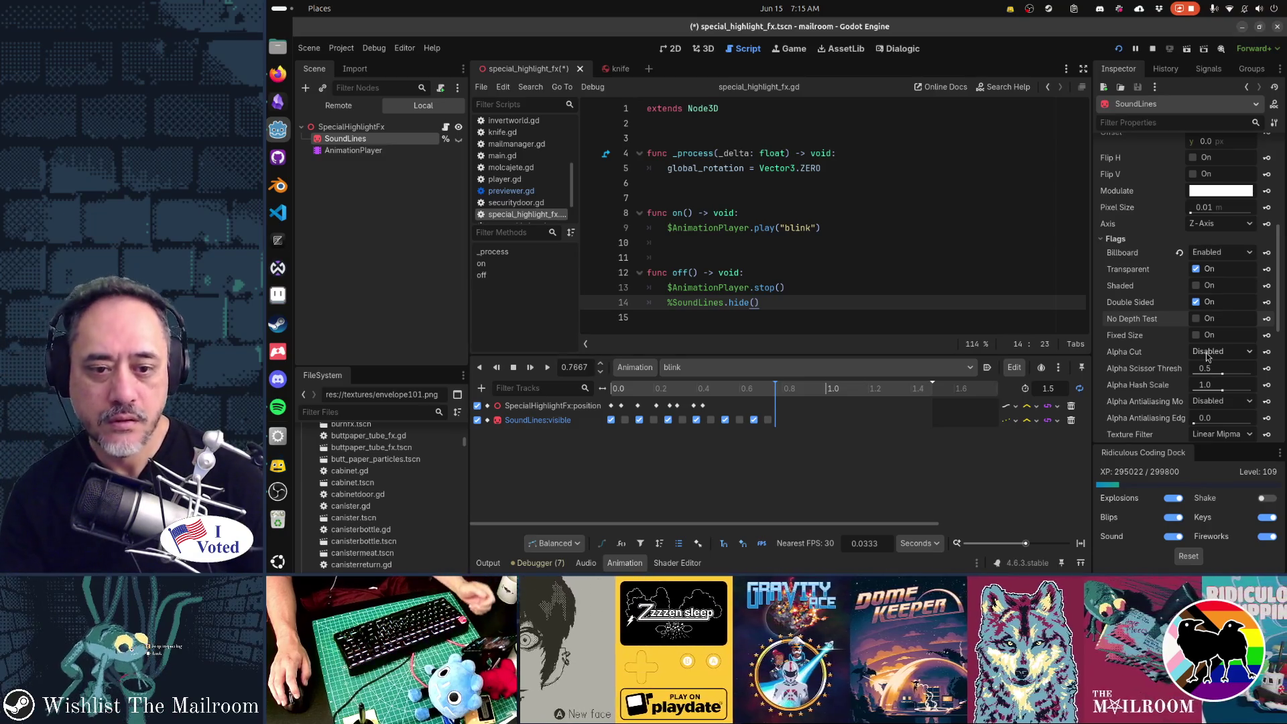
{"action": "scroll", "coordinate": [1207, 356], "scroll_direction": "down", "scroll_amount": 3}
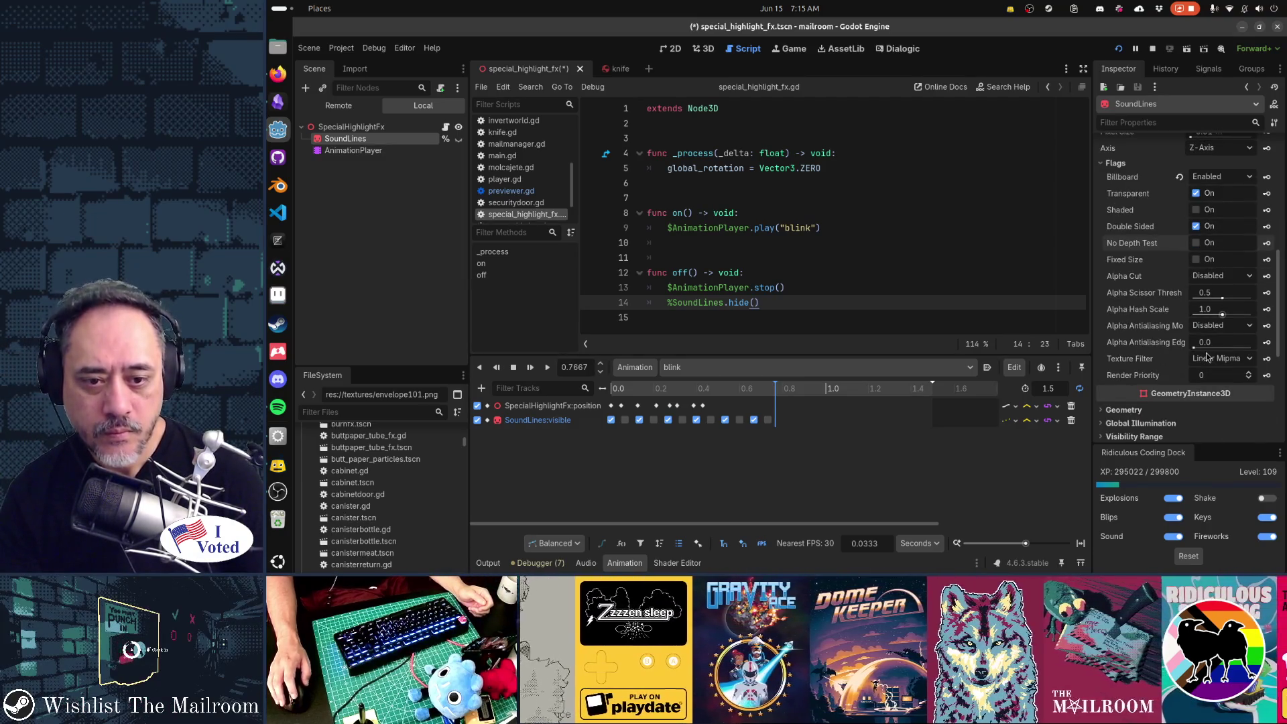
{"action": "left_click", "coordinate": [1213, 360]}
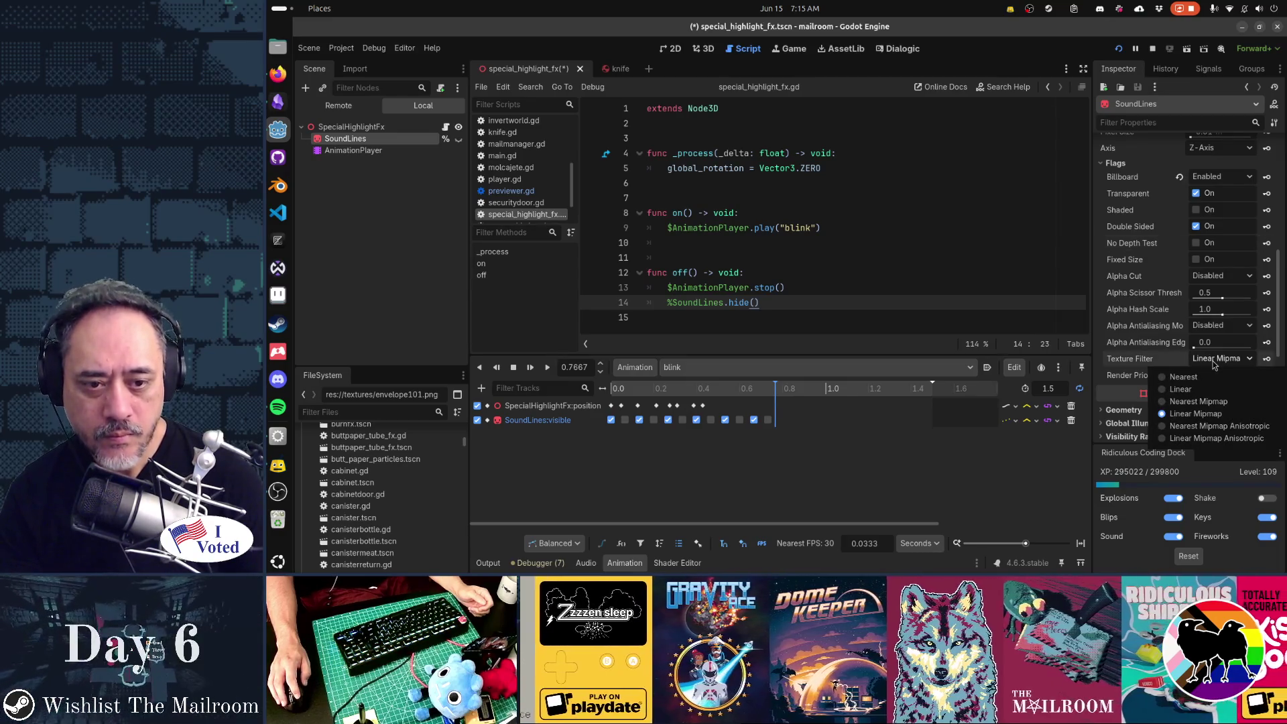
{"action": "left_click", "coordinate": [1212, 360]}
{"action": "left_click", "coordinate": [1213, 361]}
{"action": "left_click", "coordinate": [1212, 360]}
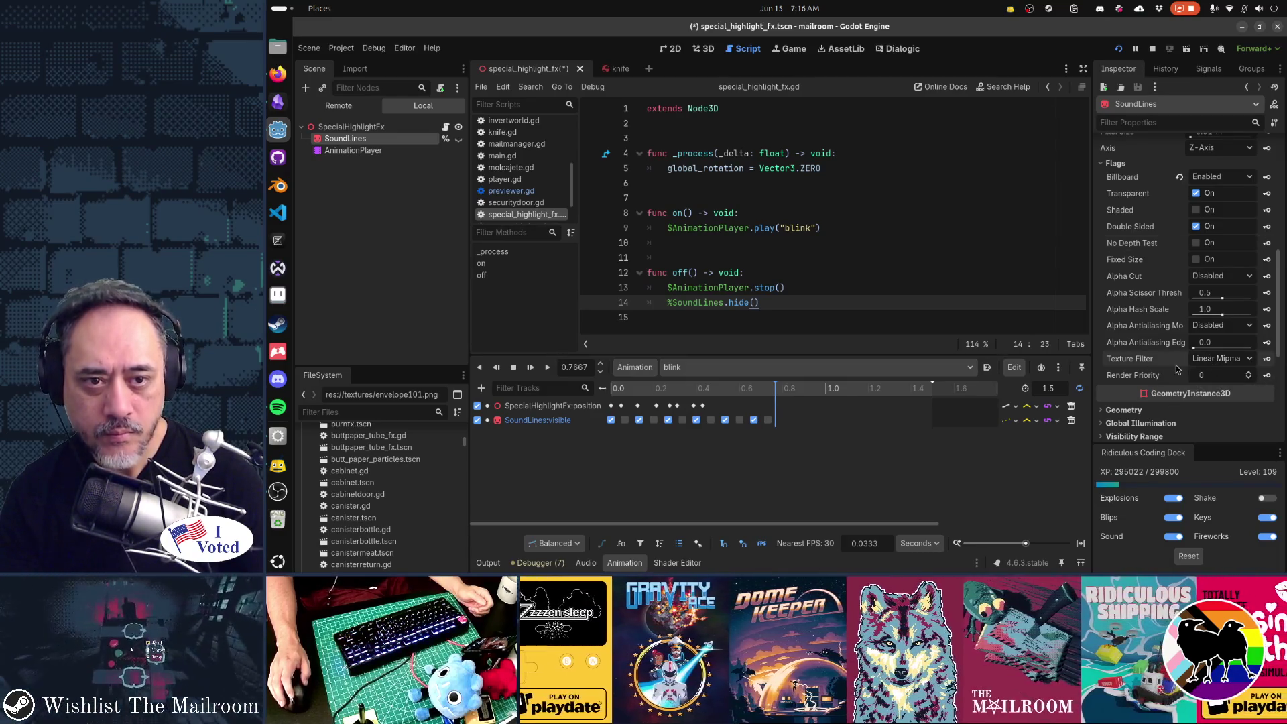
Review the SoundLines Inspector settings, then save the scene and run the game.
{"action": "scroll", "coordinate": [1176, 369], "scroll_direction": "up", "scroll_amount": 8}
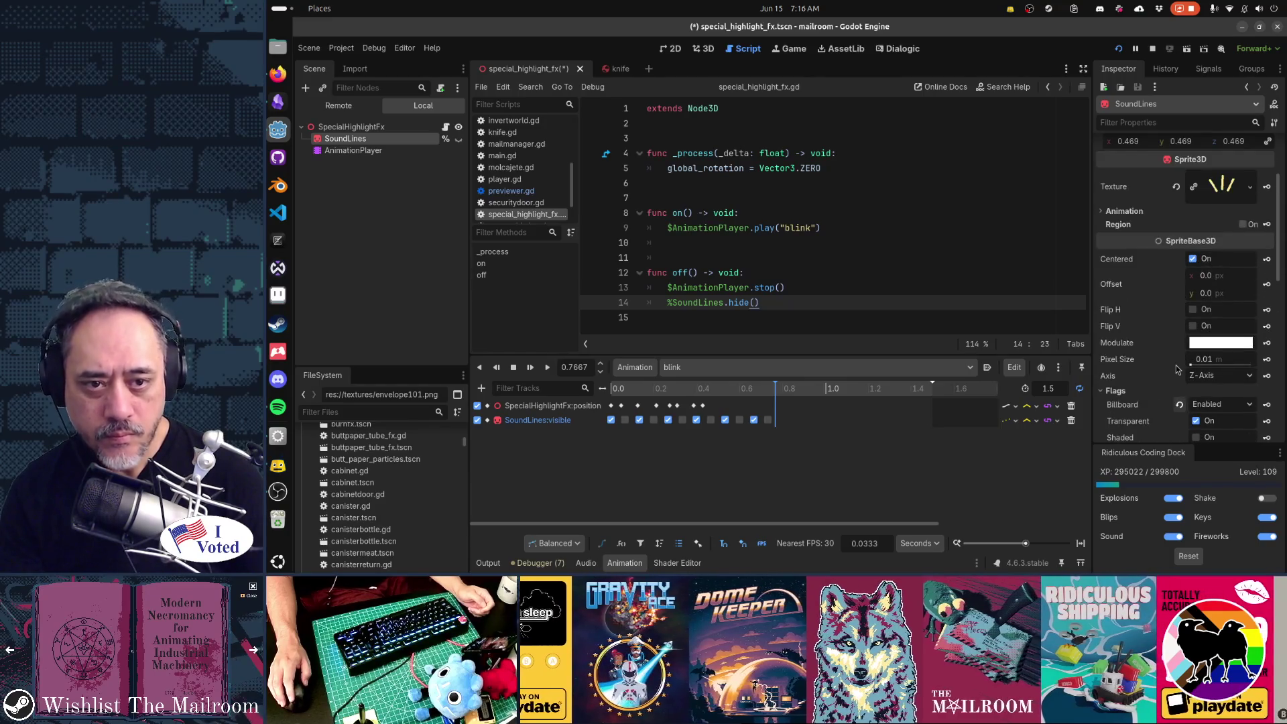
{"action": "scroll", "coordinate": [1179, 362], "scroll_direction": "up", "scroll_amount": 4}
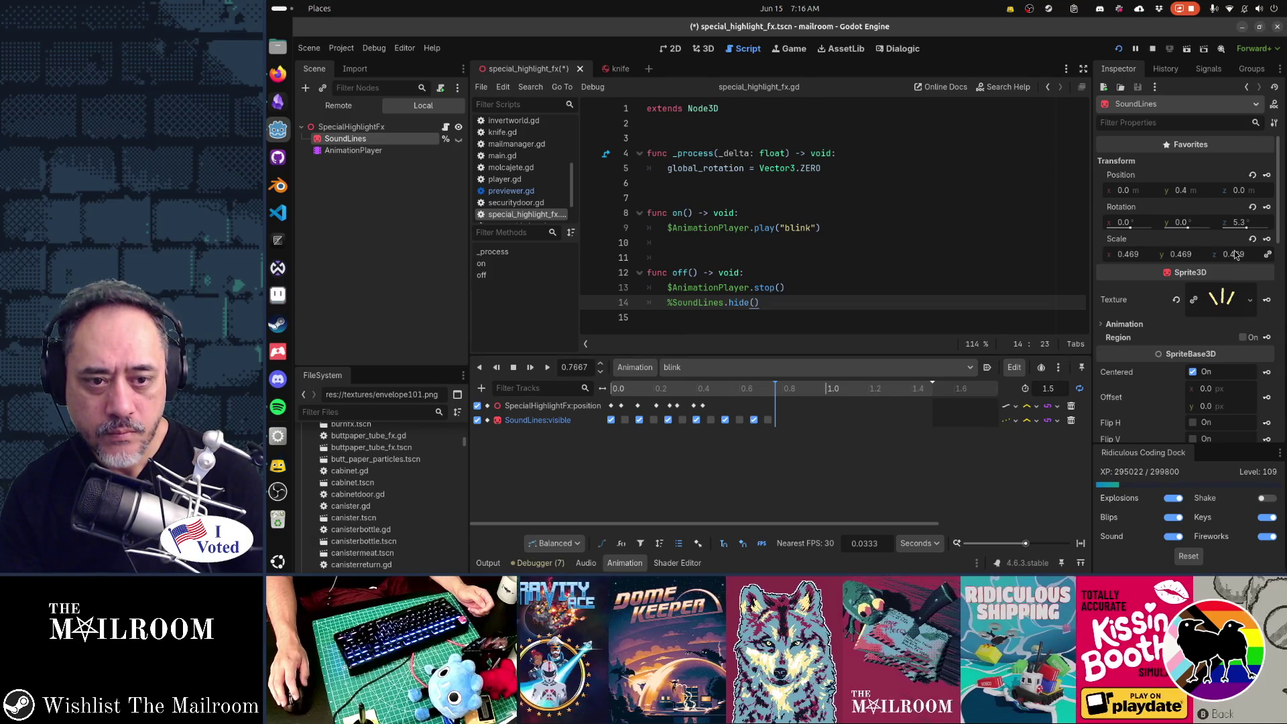
{"action": "scroll", "coordinate": [1235, 317], "scroll_direction": "down", "scroll_amount": 8}
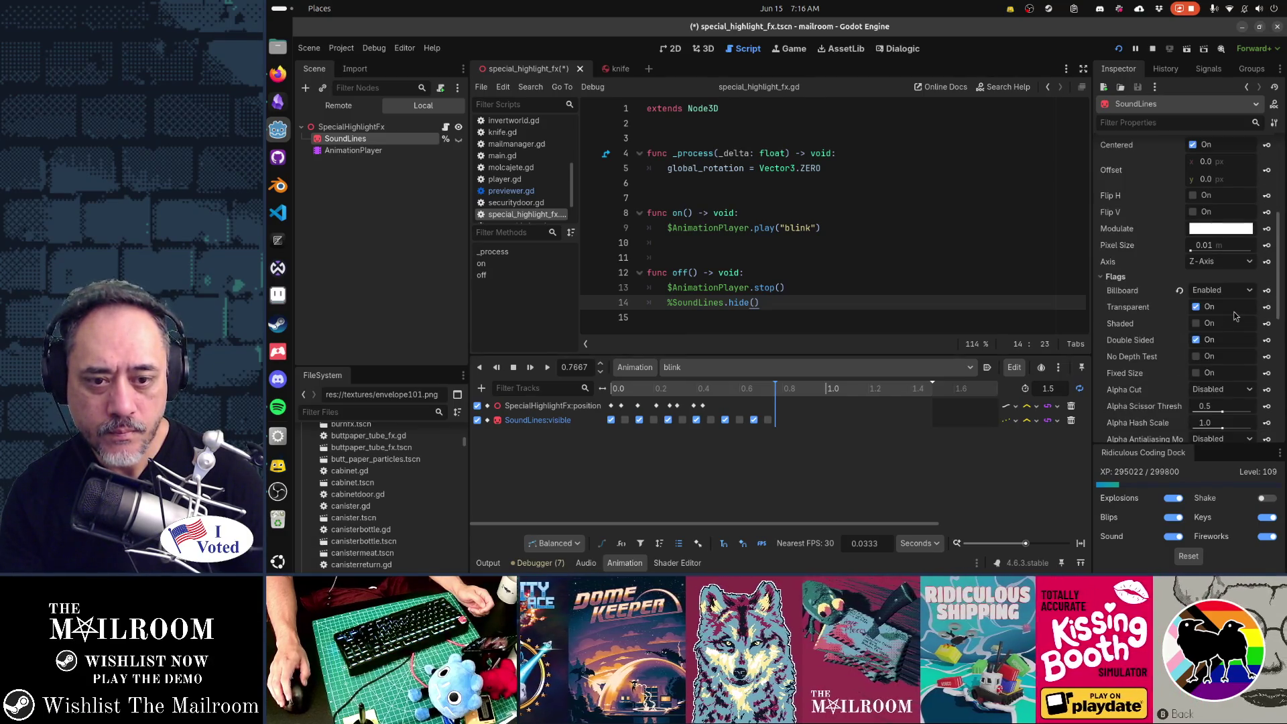
{"action": "scroll", "coordinate": [1193, 367], "scroll_direction": "up", "scroll_amount": 8}
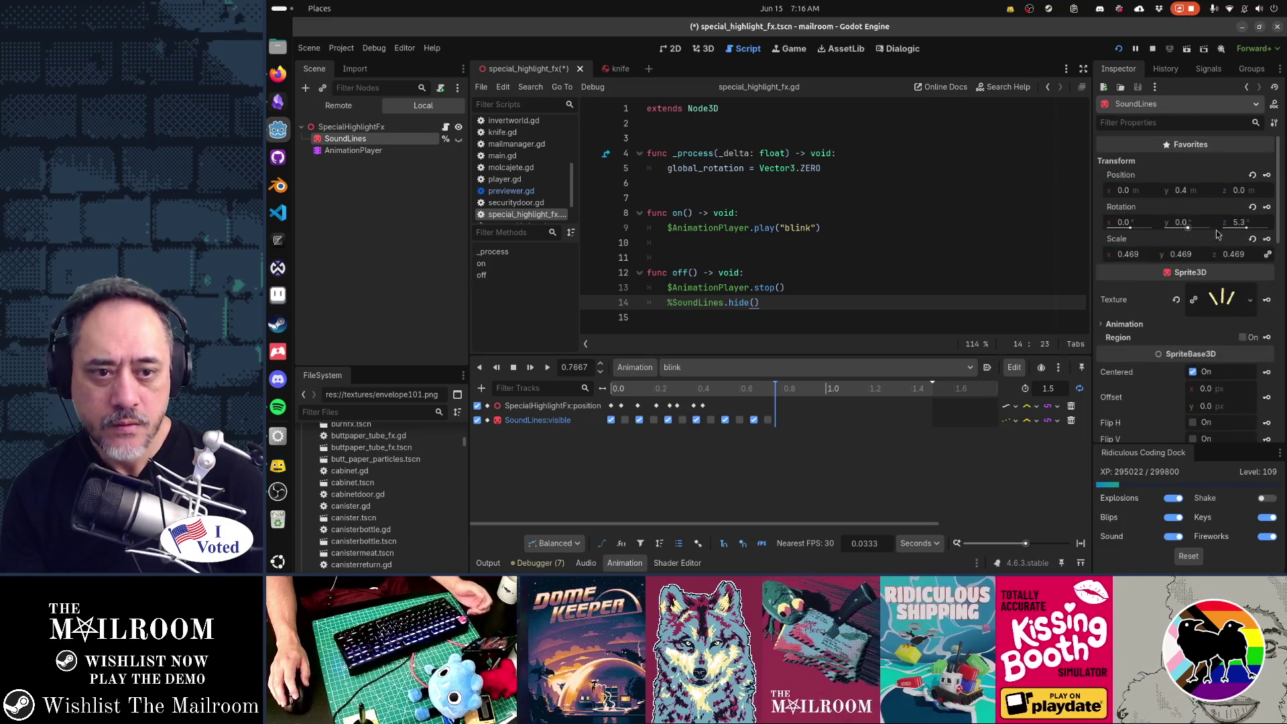
{"action": "key", "text": "F5"}
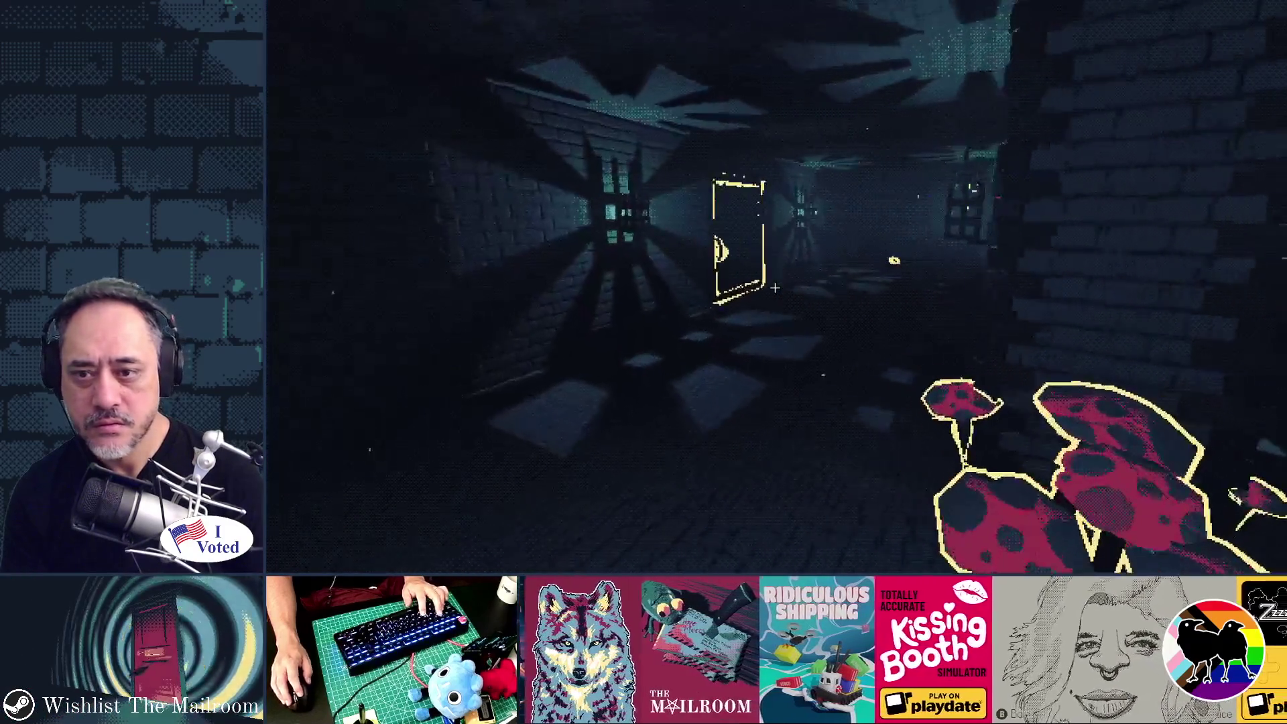
Walk down the corridor to the red table with the mortar.
{"action": "key", "text": "w"}
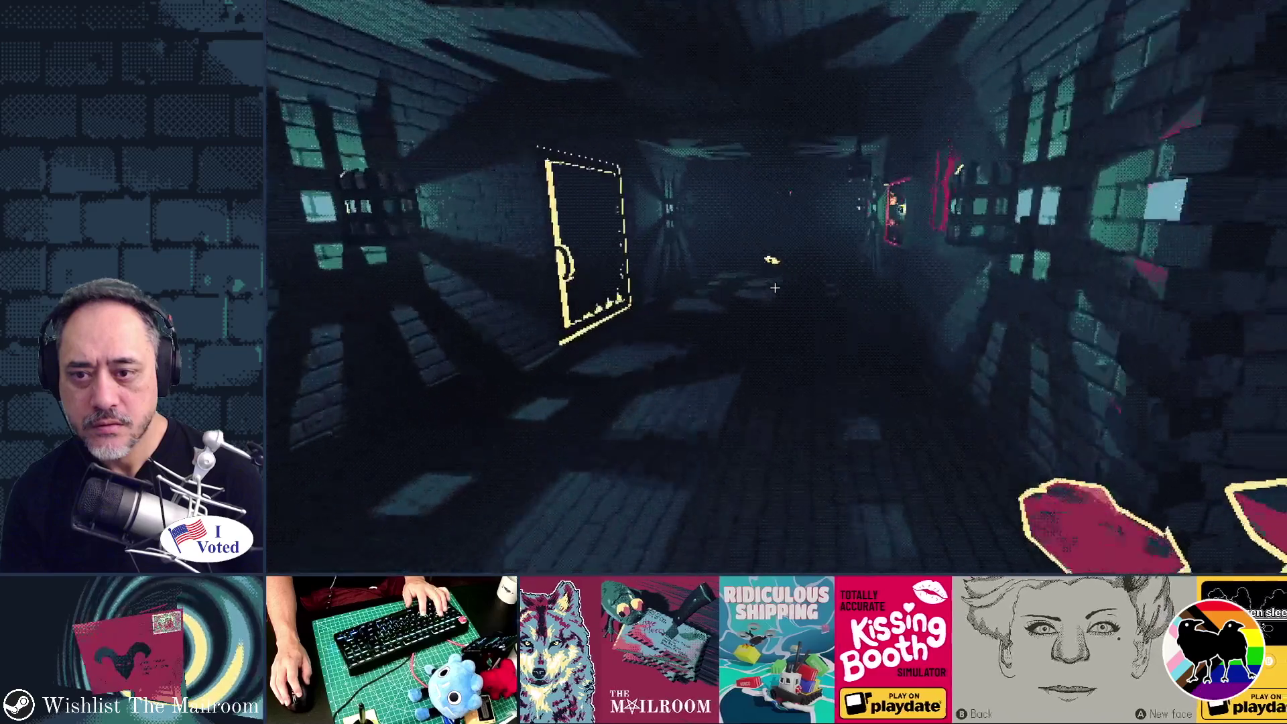
{"action": "key", "text": "w"}
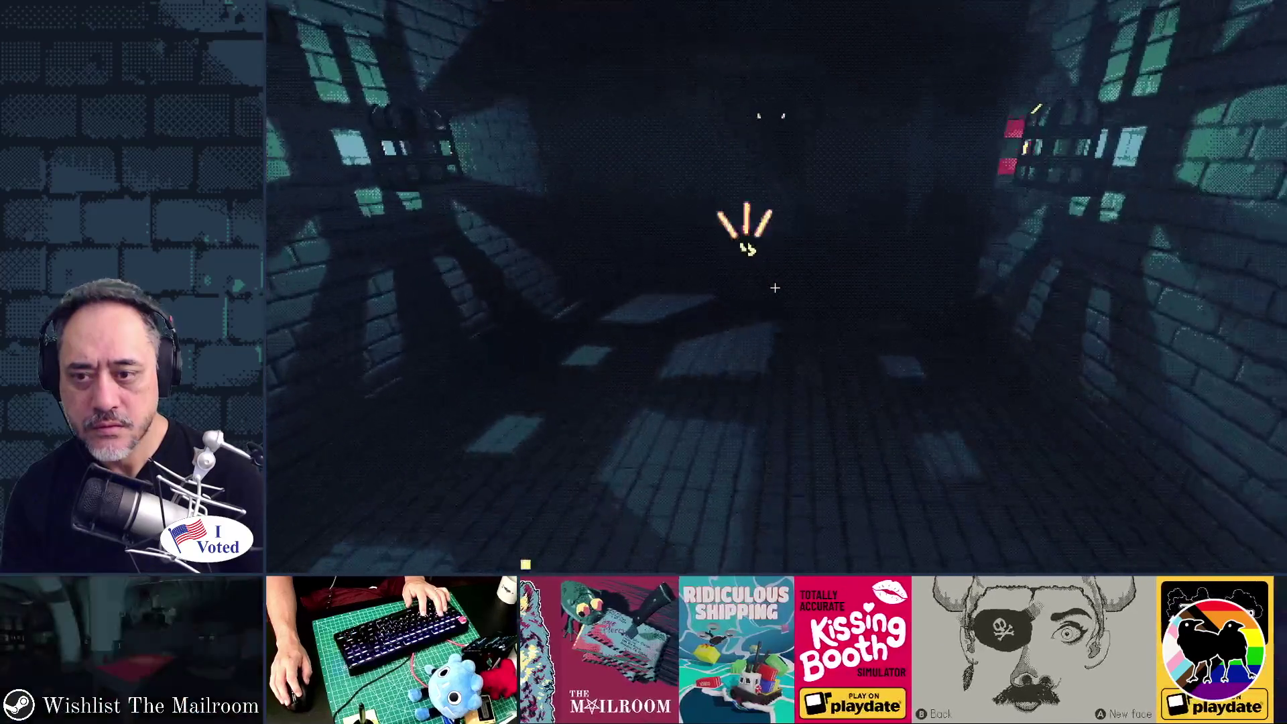
{"action": "key", "text": "w"}
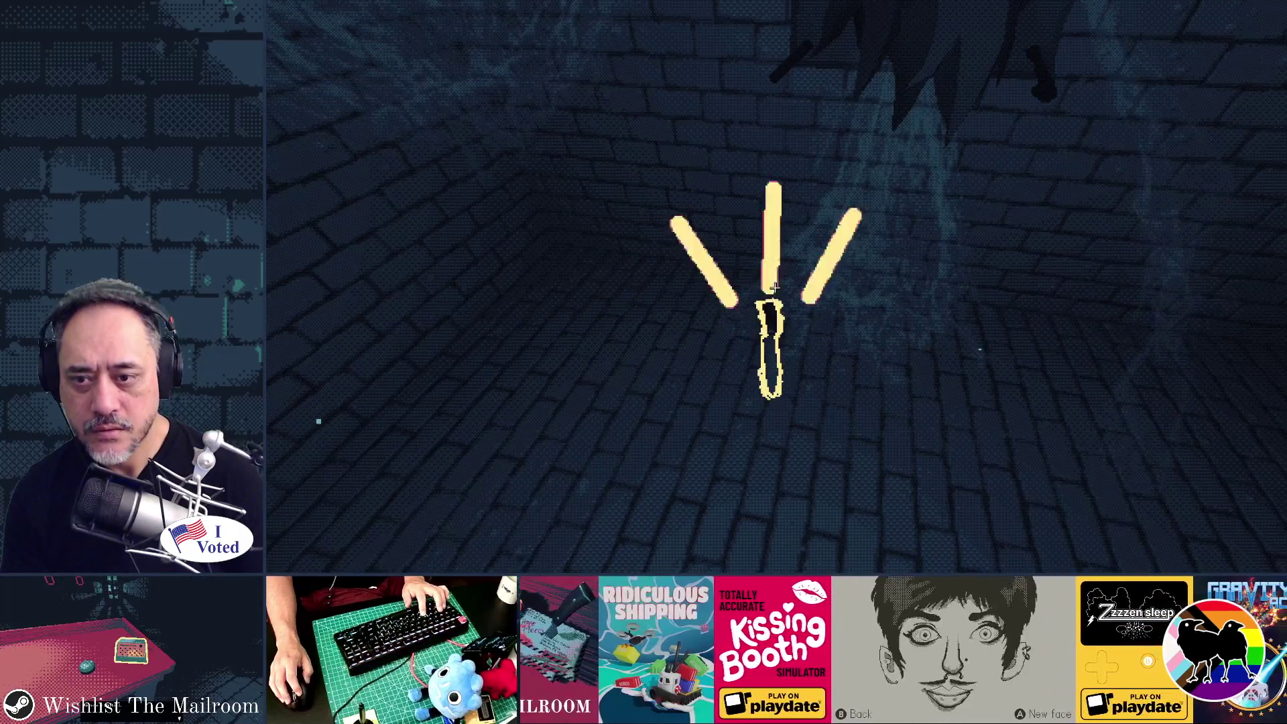
{"action": "key", "text": "w"}
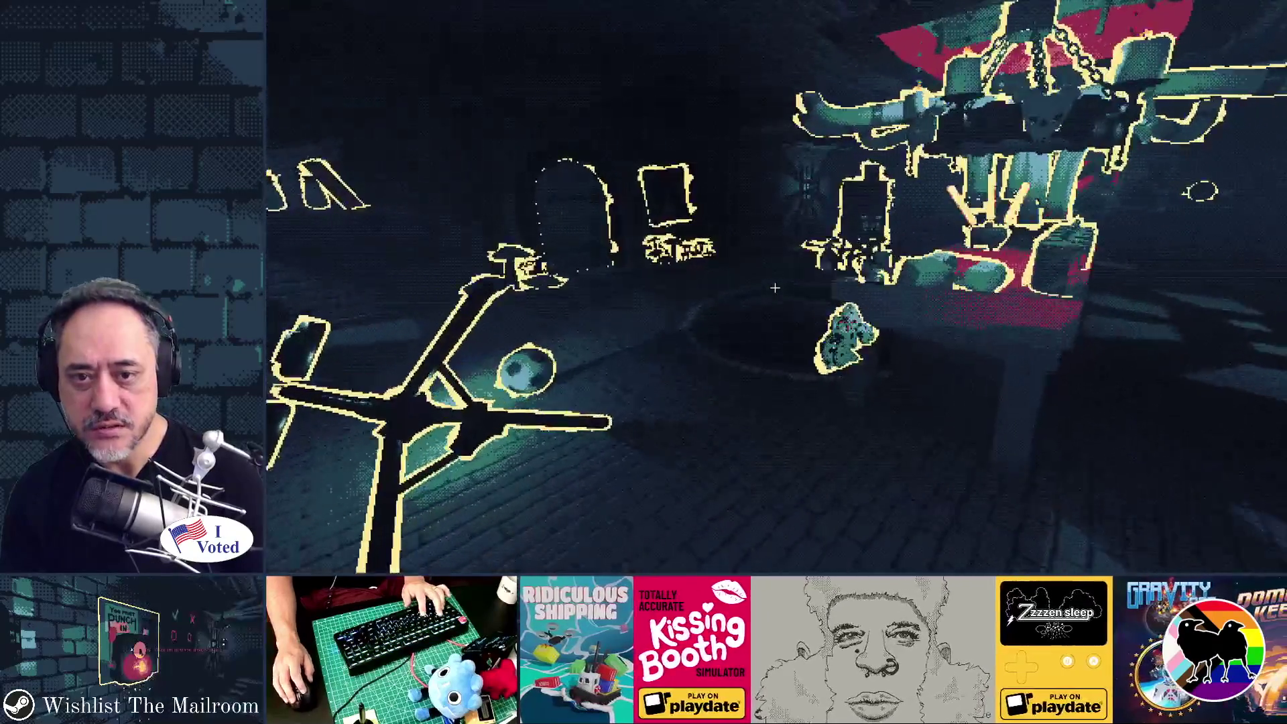
{"action": "key", "text": "w"}
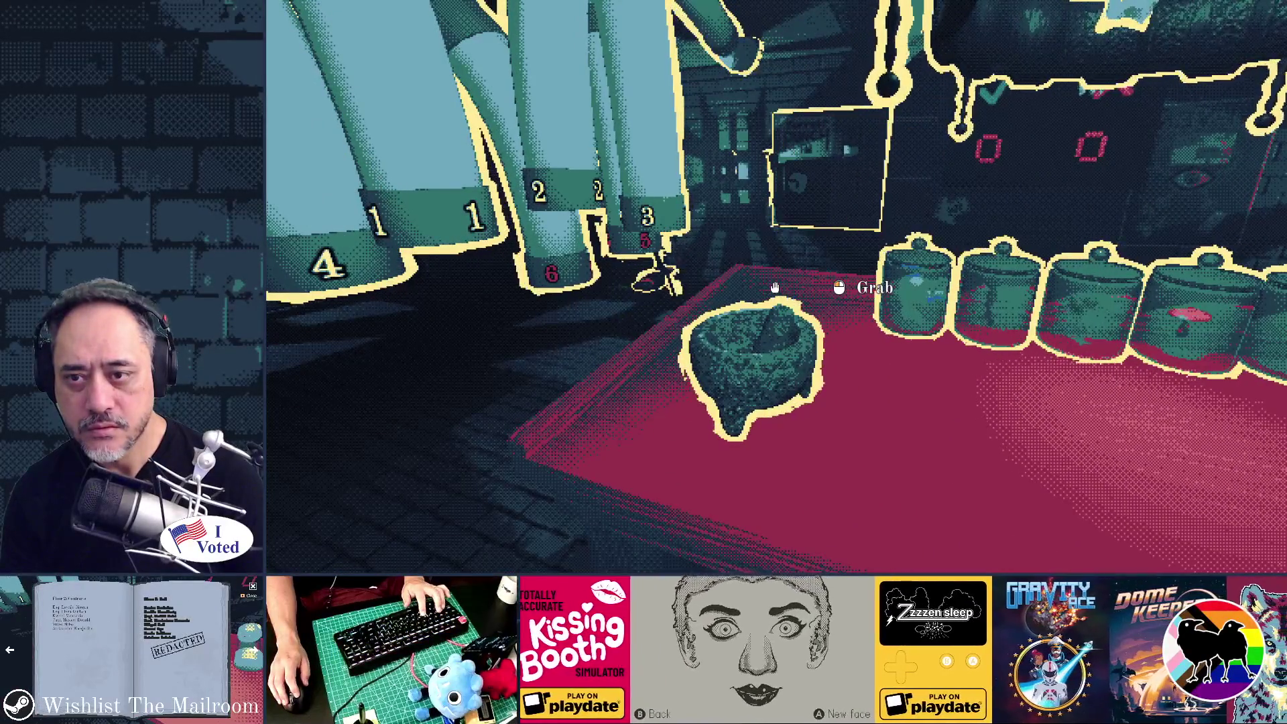
{"action": "key", "text": "w"}
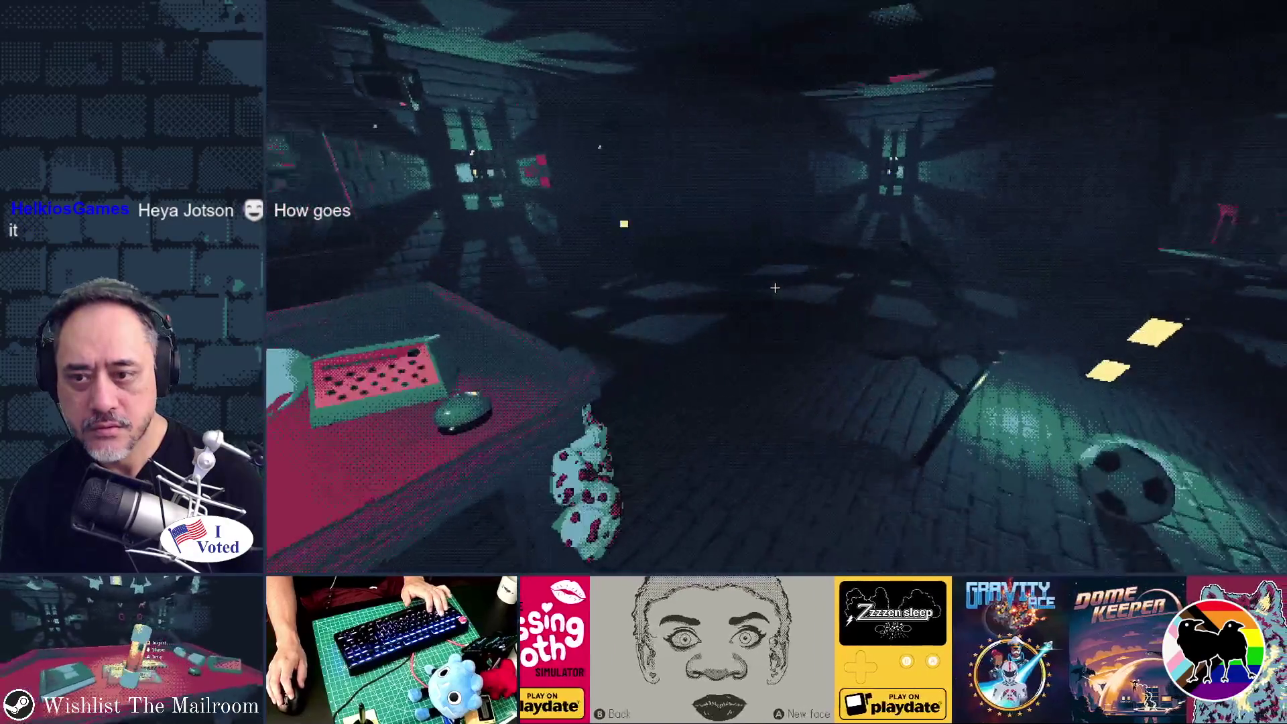
{"action": "key", "text": "w"}
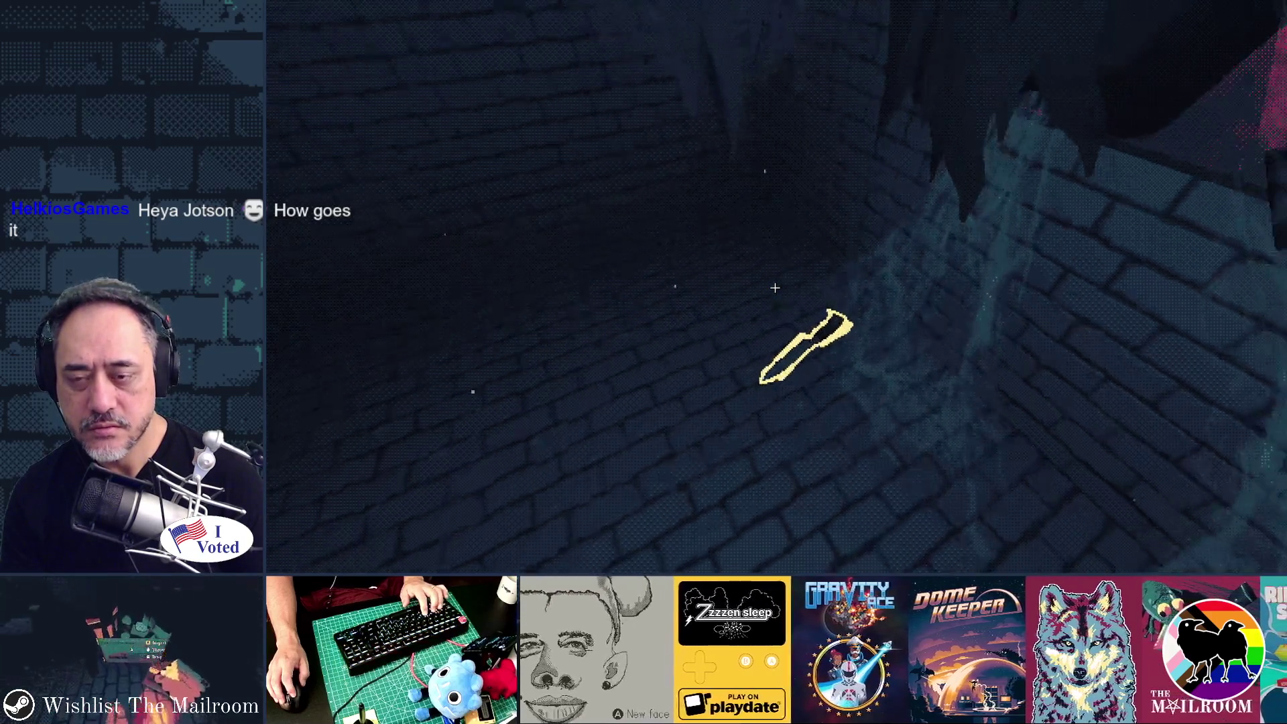
{"action": "key", "text": "w"}
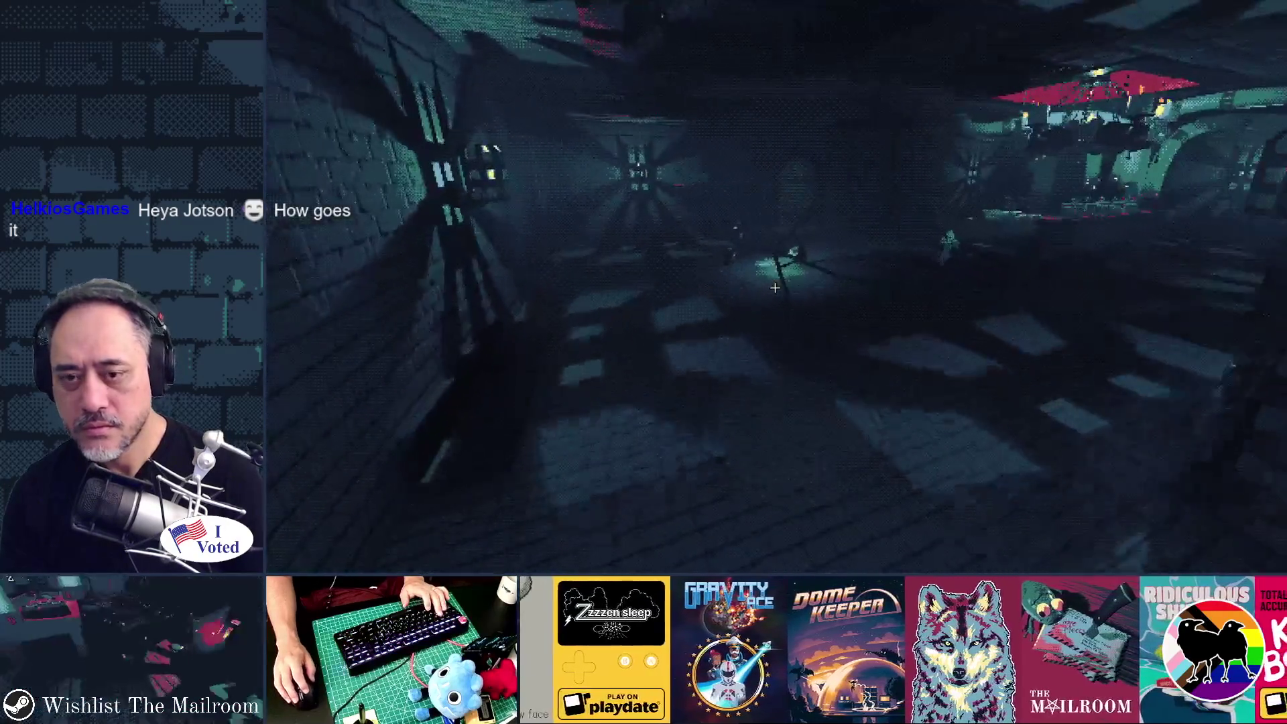
{"action": "key", "text": "w"}
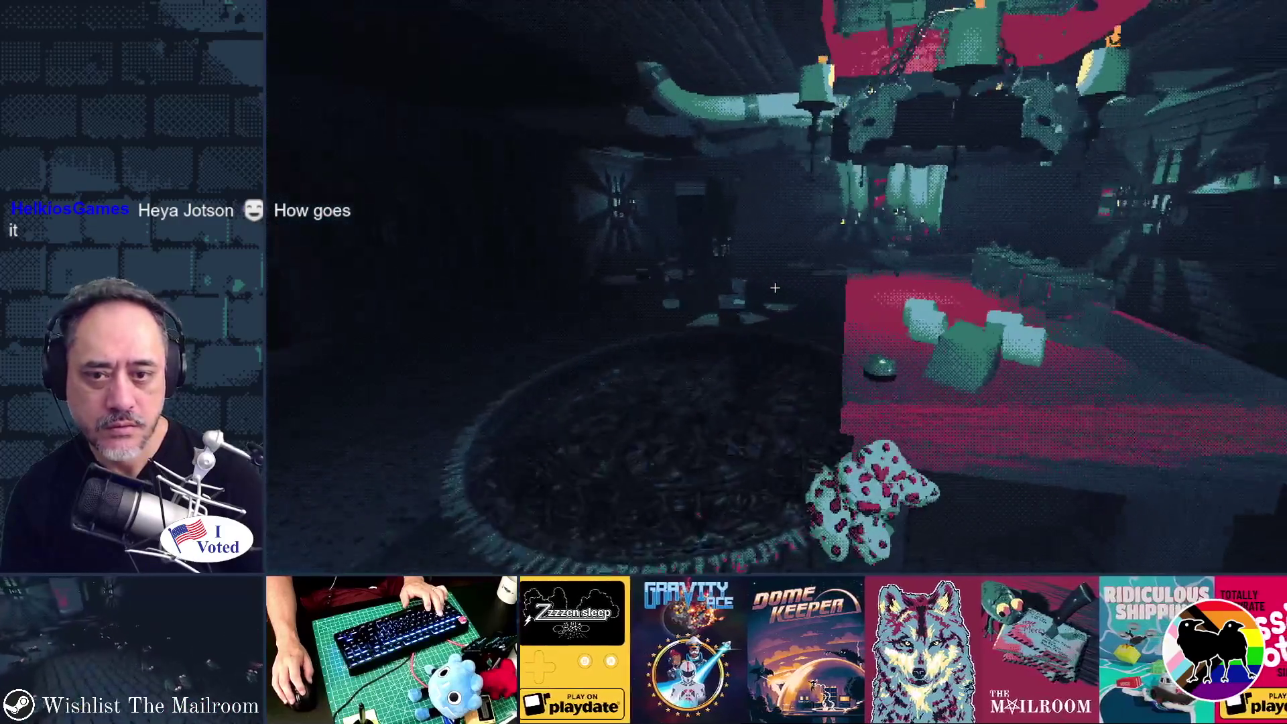
{"action": "key", "text": "w"}
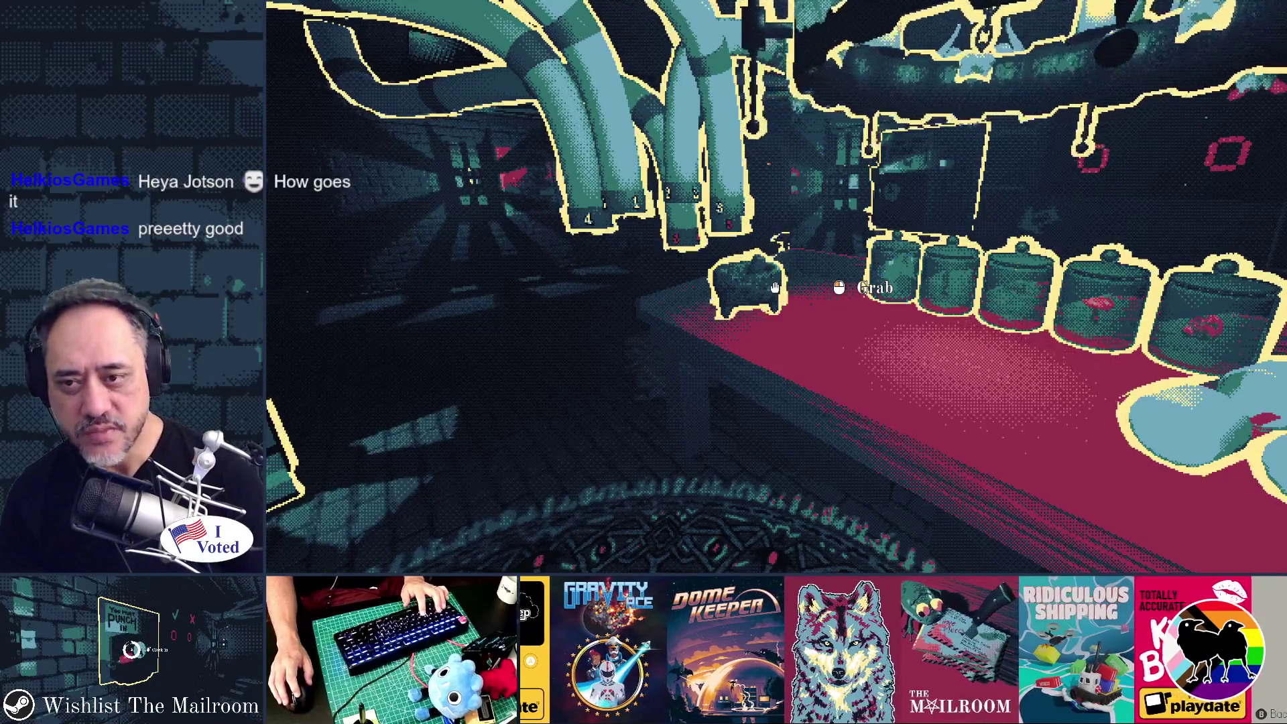
Pick up and drop the mortar twice, then the knife, and return to the editor.
{"action": "left_click", "coordinate": [774, 287]}
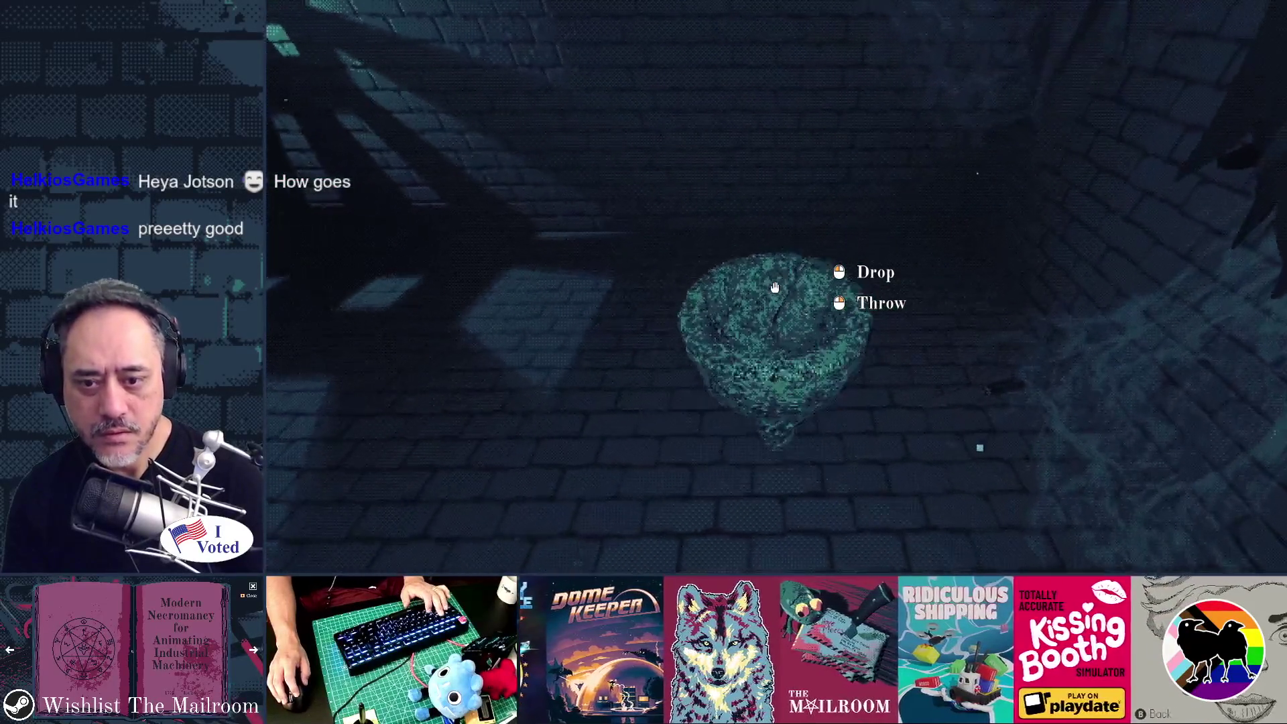
{"action": "left_click", "coordinate": [774, 287]}
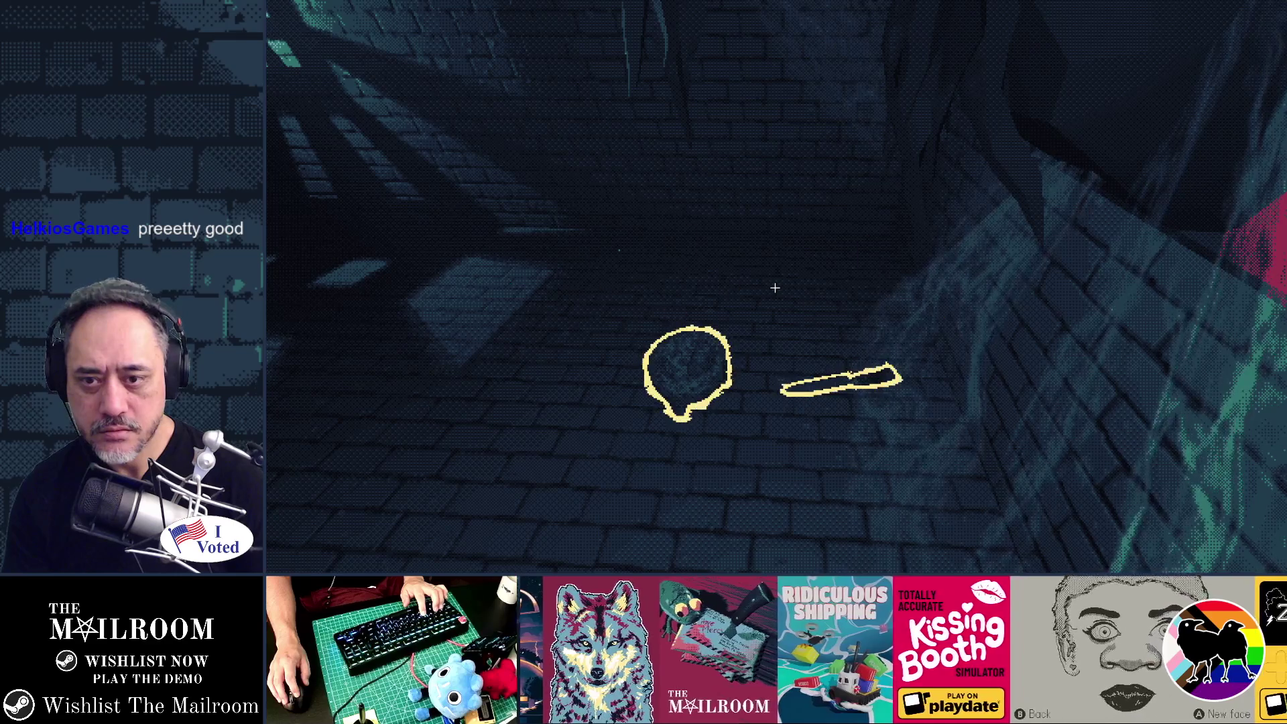
{"action": "left_click", "coordinate": [774, 288]}
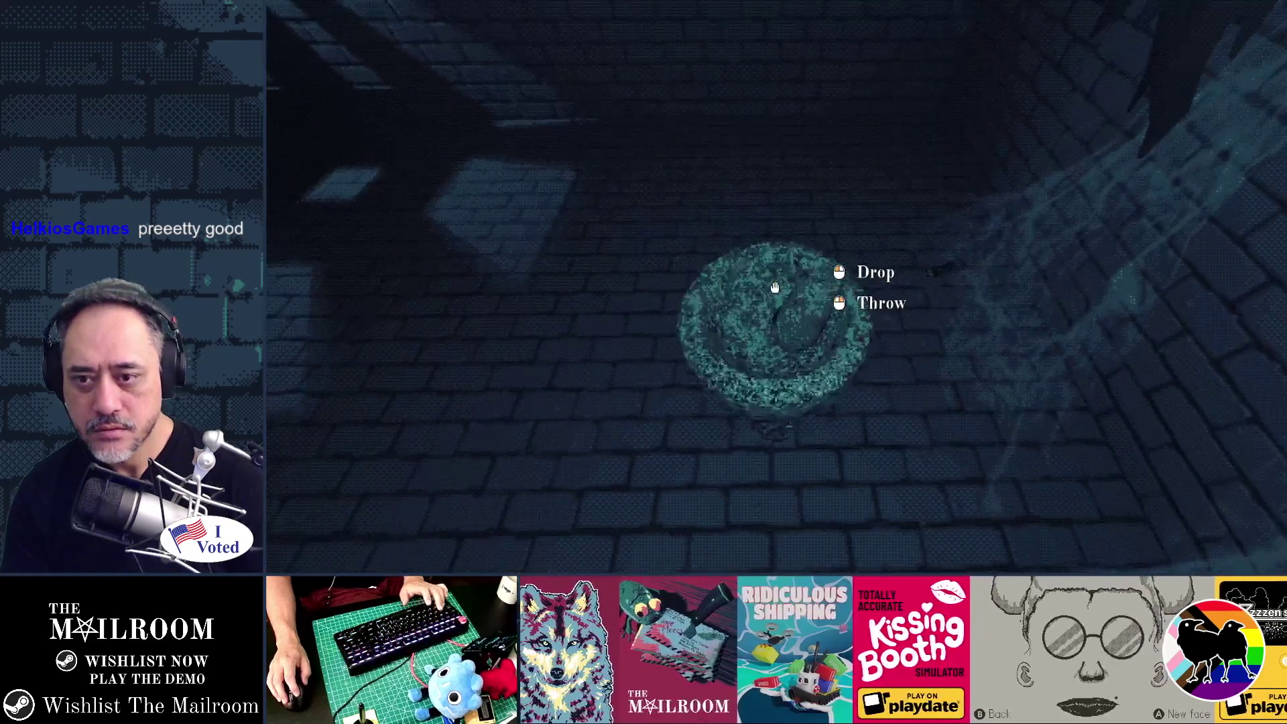
{"action": "left_click", "coordinate": [774, 287]}
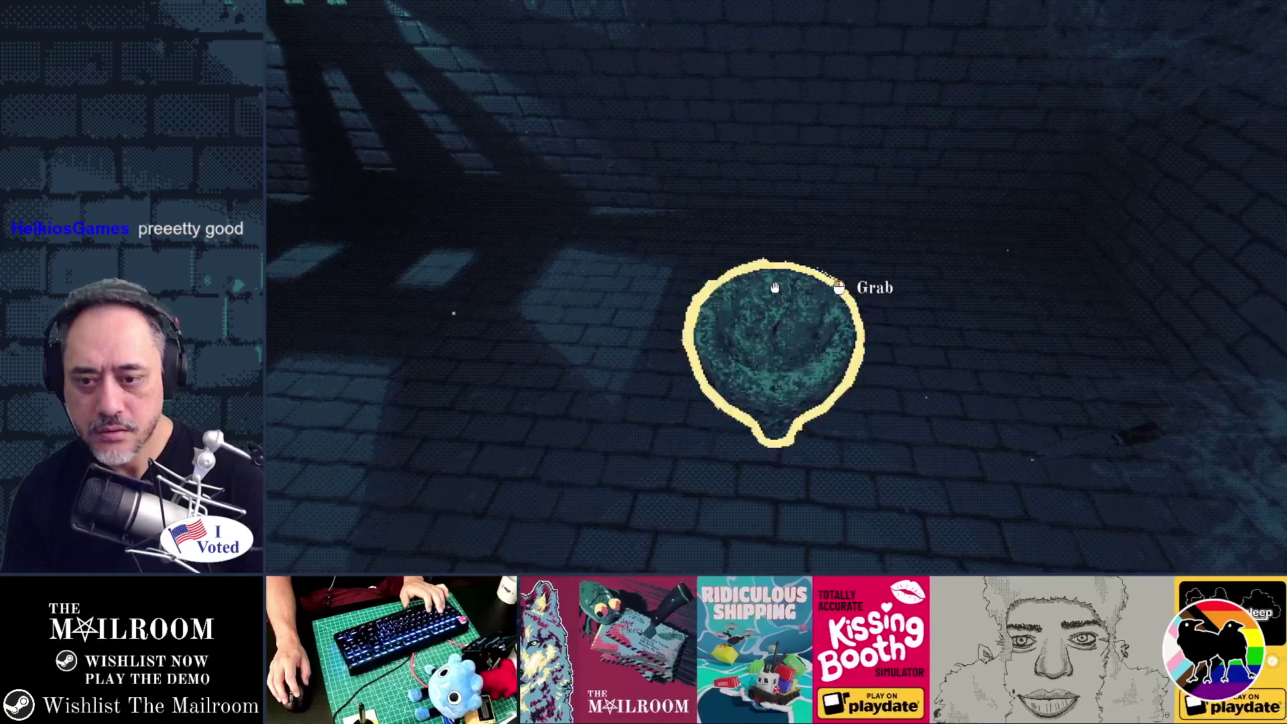
{"action": "left_click", "coordinate": [775, 288]}
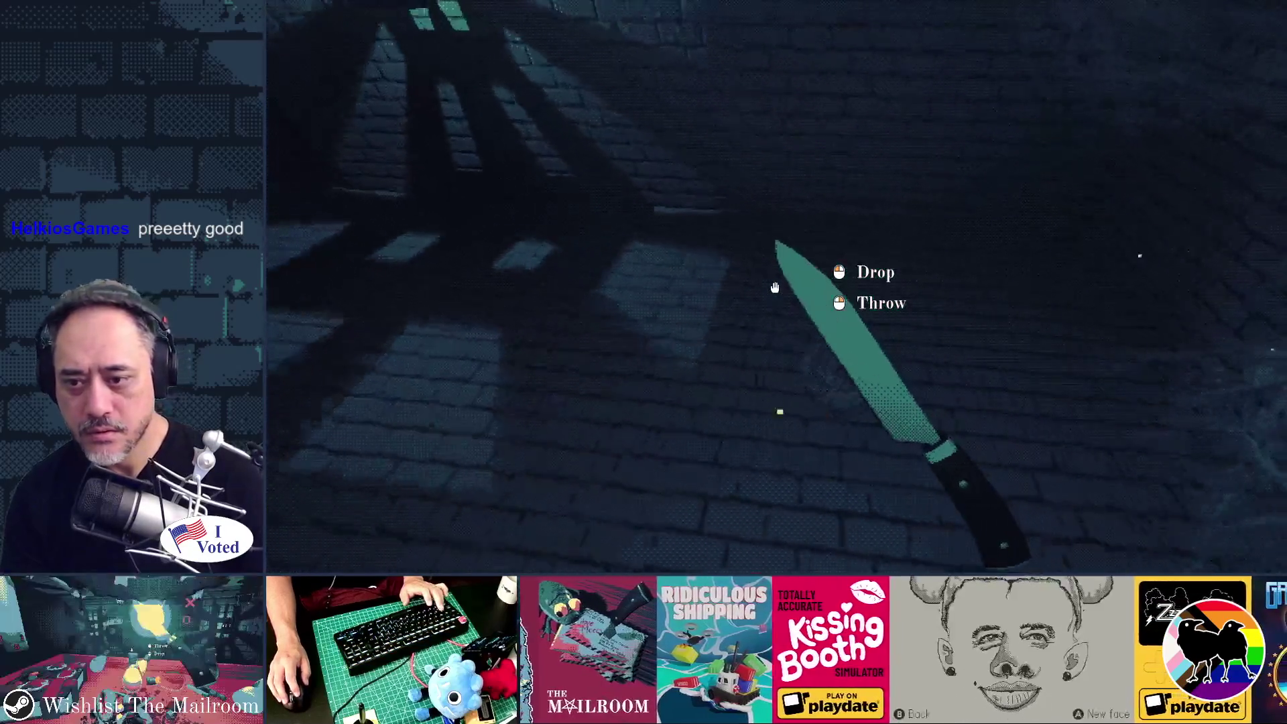
{"action": "left_click", "coordinate": [775, 287]}
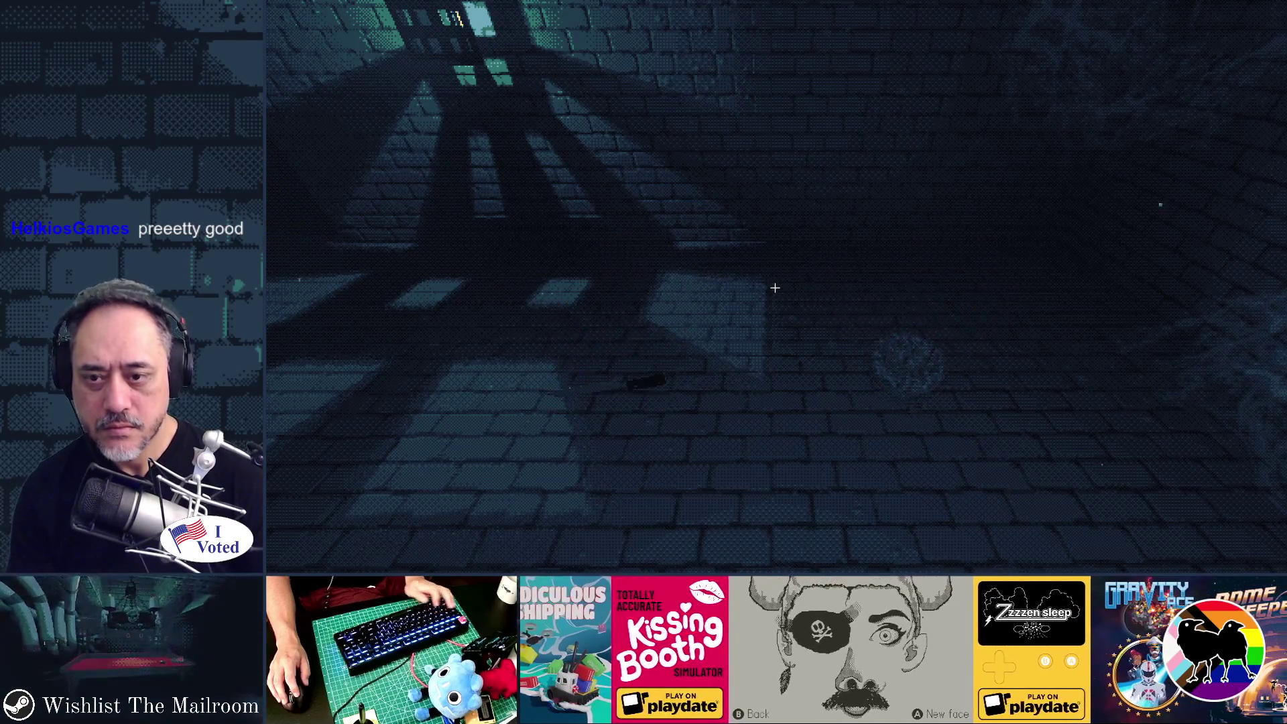
{"action": "key", "text": "alt+Tab"}
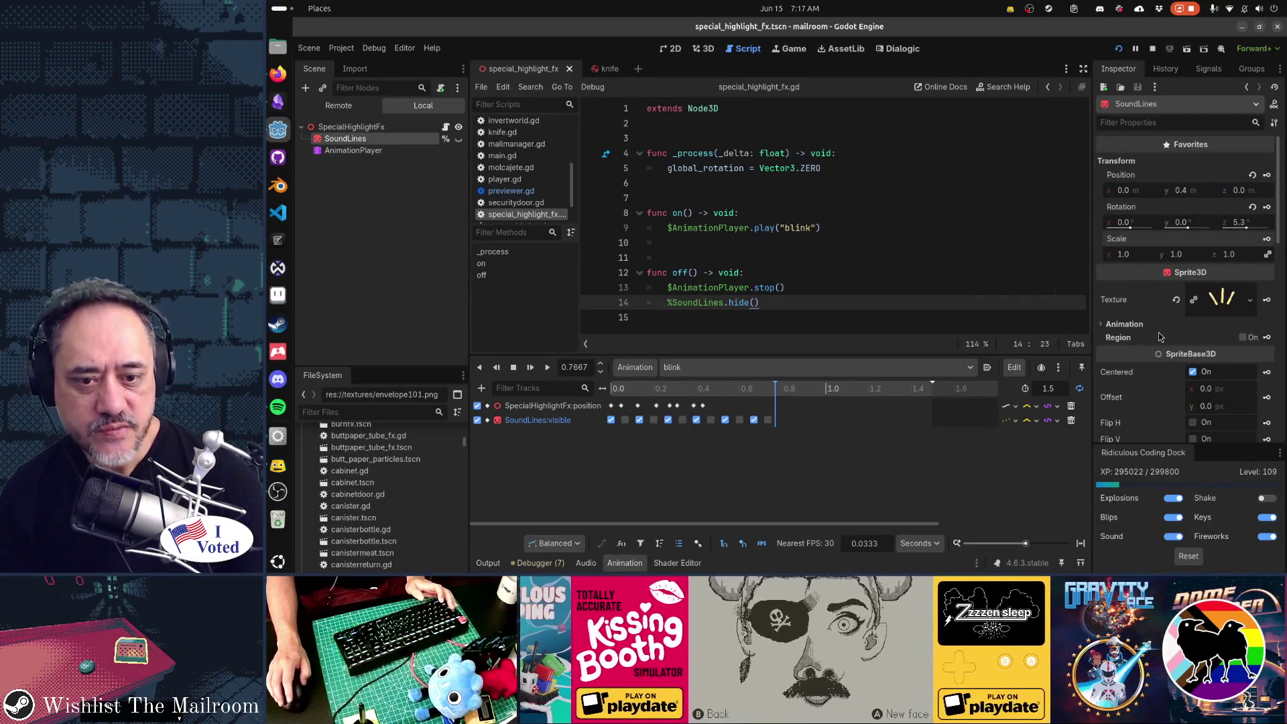
Set SoundLines' Billboard flag to Y-Billboard and switch back to the running game.
{"action": "scroll", "coordinate": [1158, 332], "scroll_direction": "down", "scroll_amount": 5}
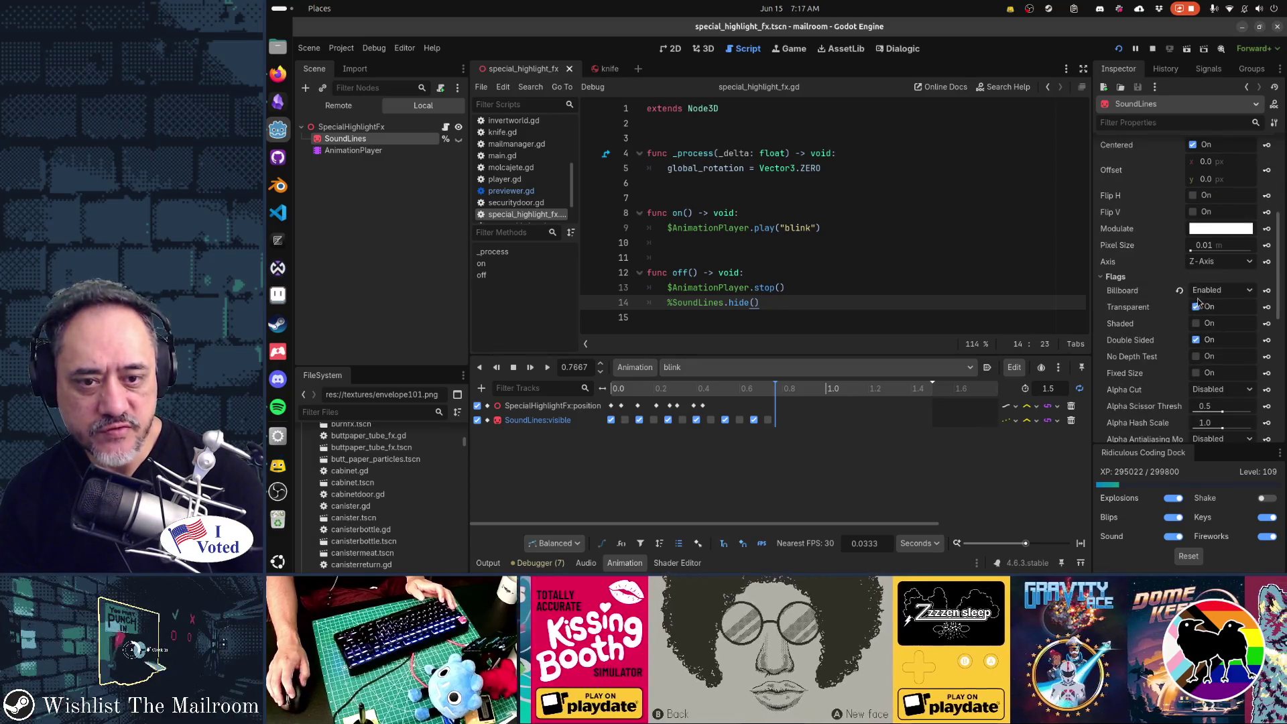
{"action": "left_click", "coordinate": [1197, 291]}
{"action": "left_click", "coordinate": [1221, 329]}
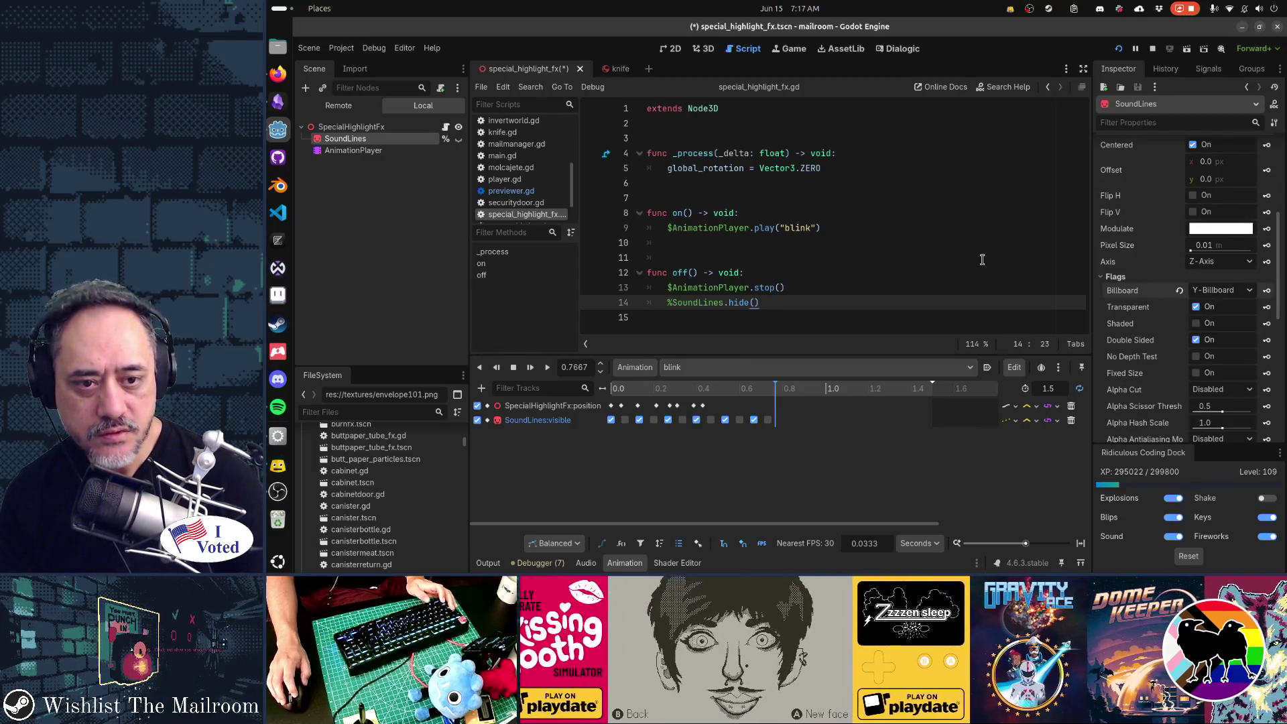
{"action": "key", "text": "alt+Tab"}
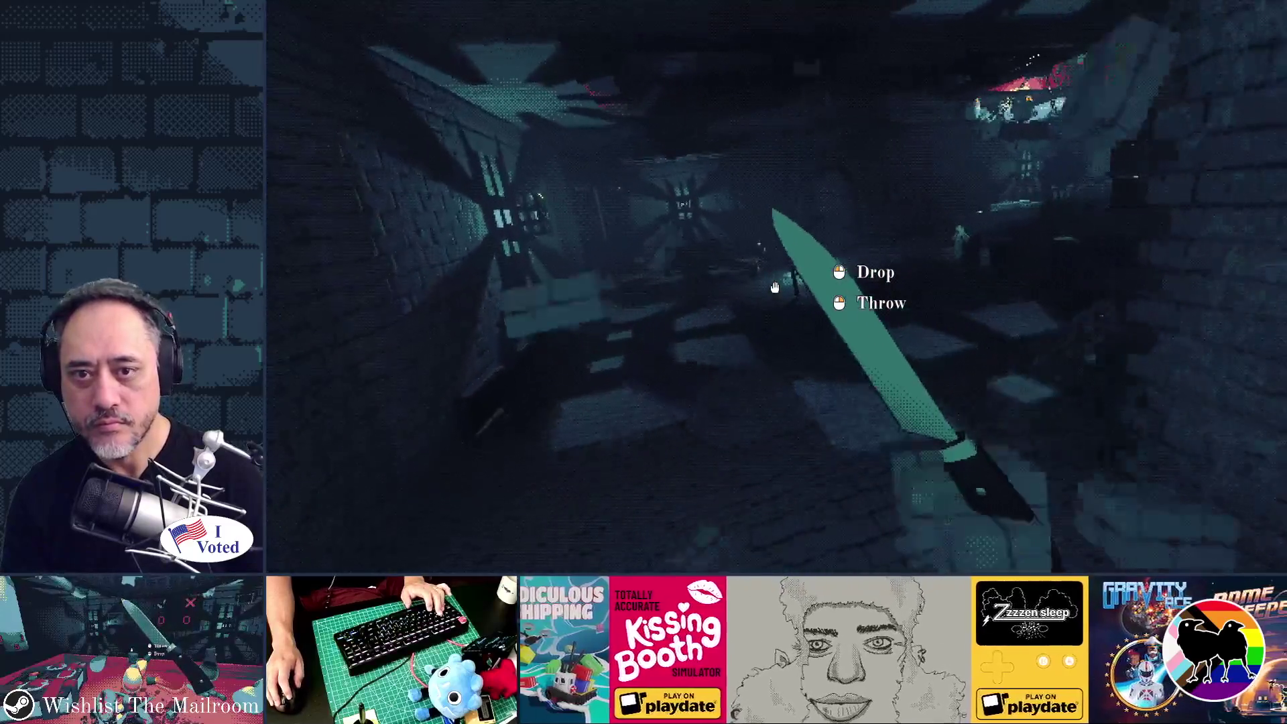
Drop the knife, pick it up, and drop it again to test highlights.
{"action": "left_click", "coordinate": [775, 287]}
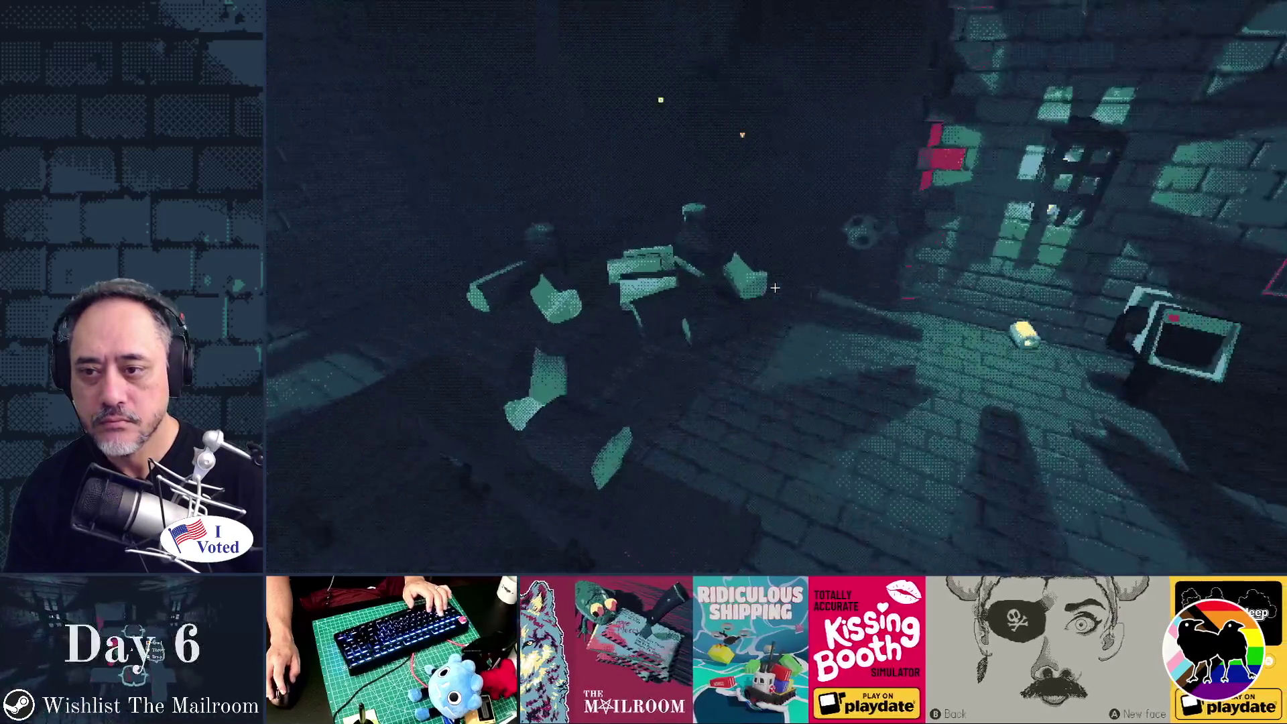
{"action": "left_click", "coordinate": [774, 287]}
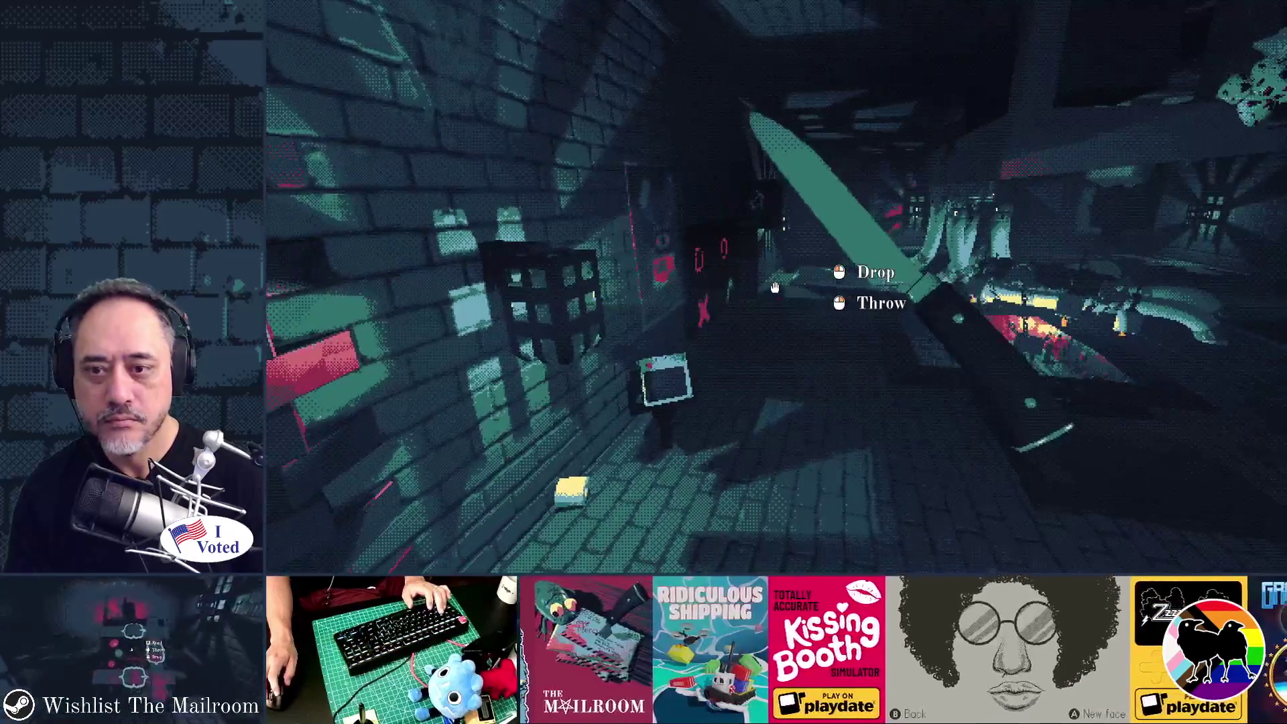
{"action": "left_click", "coordinate": [775, 287]}
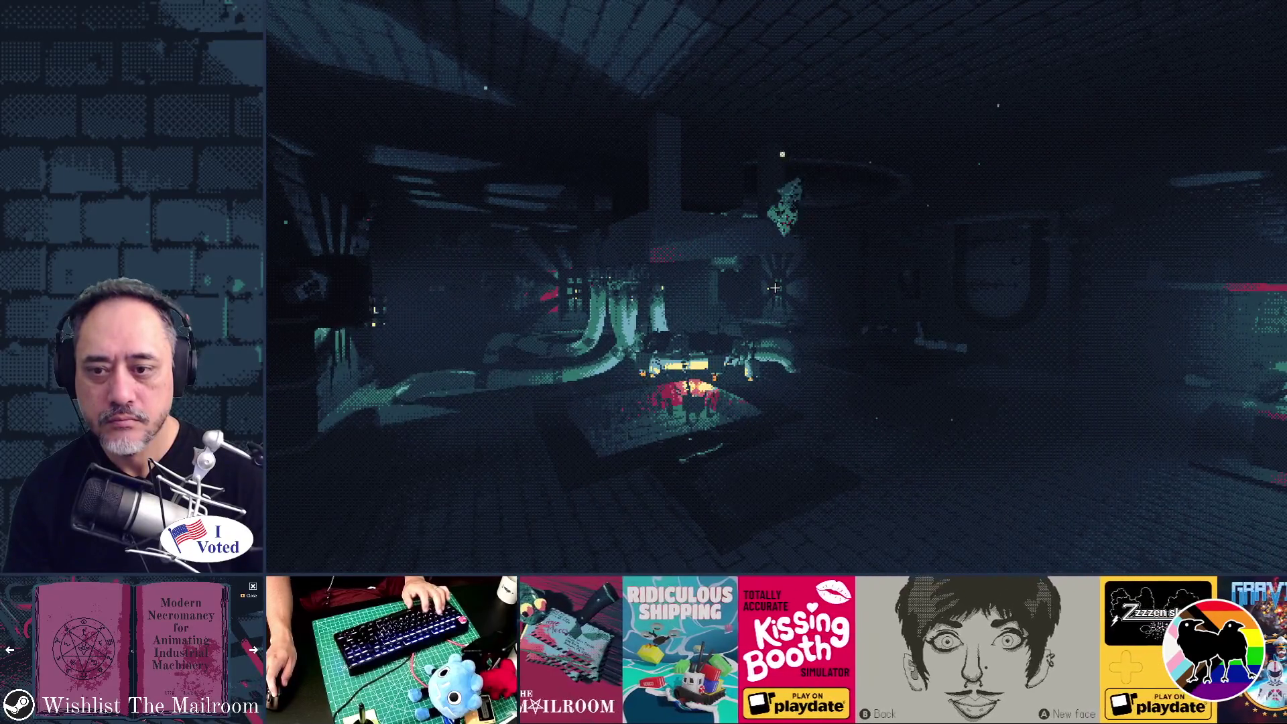
Walk and turn through the sewer room watching the outlines, then close the game.
{"action": "key", "text": "q"}
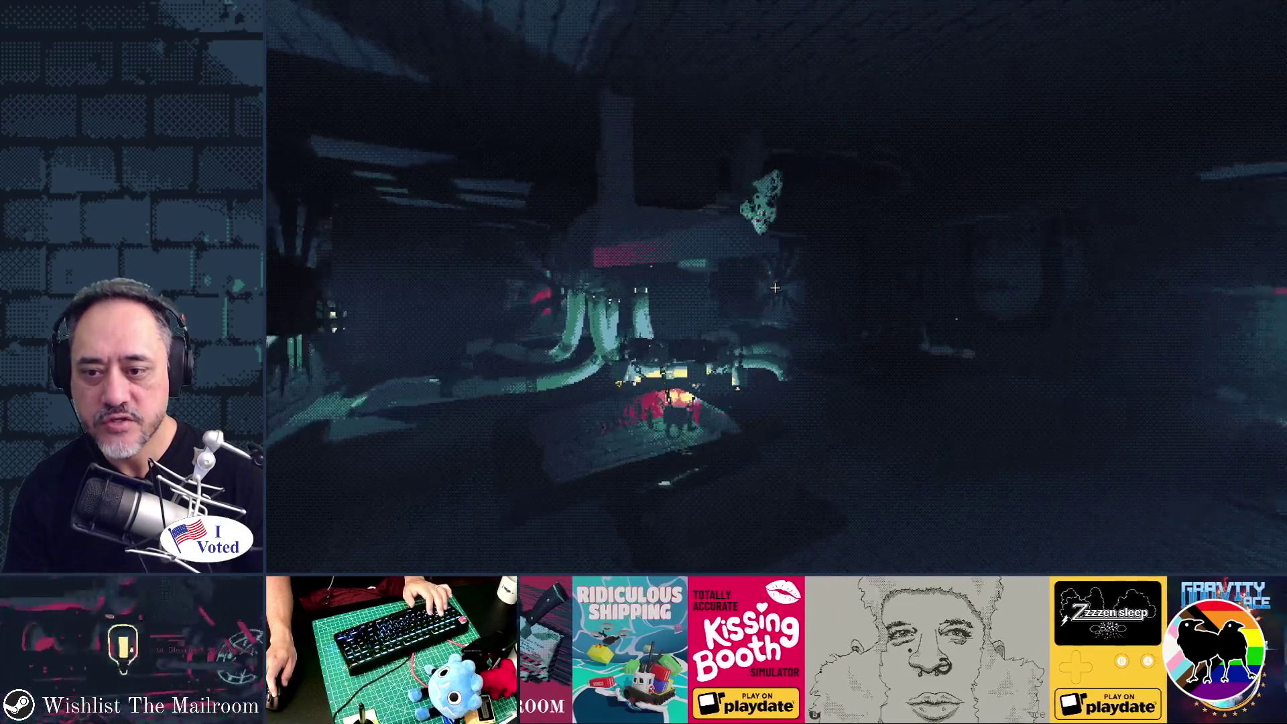
{"action": "key", "text": "q"}
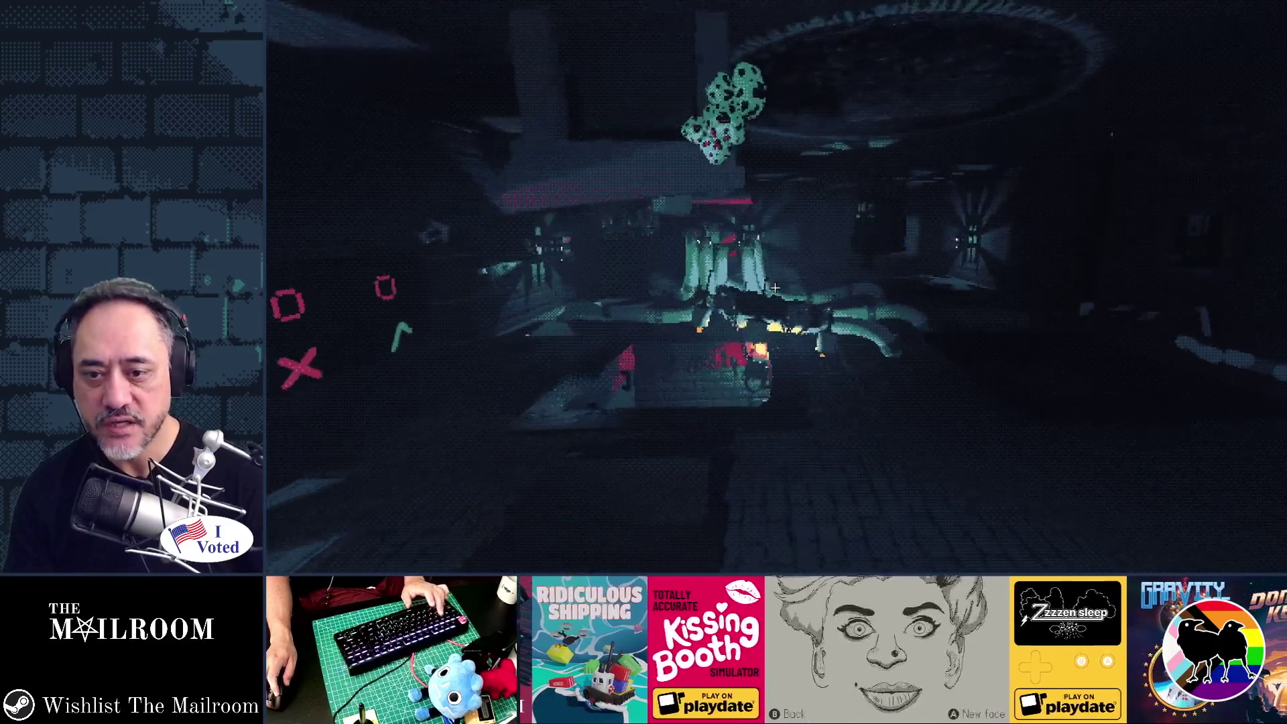
{"action": "key", "text": "q"}
{"action": "key", "text": "w"}
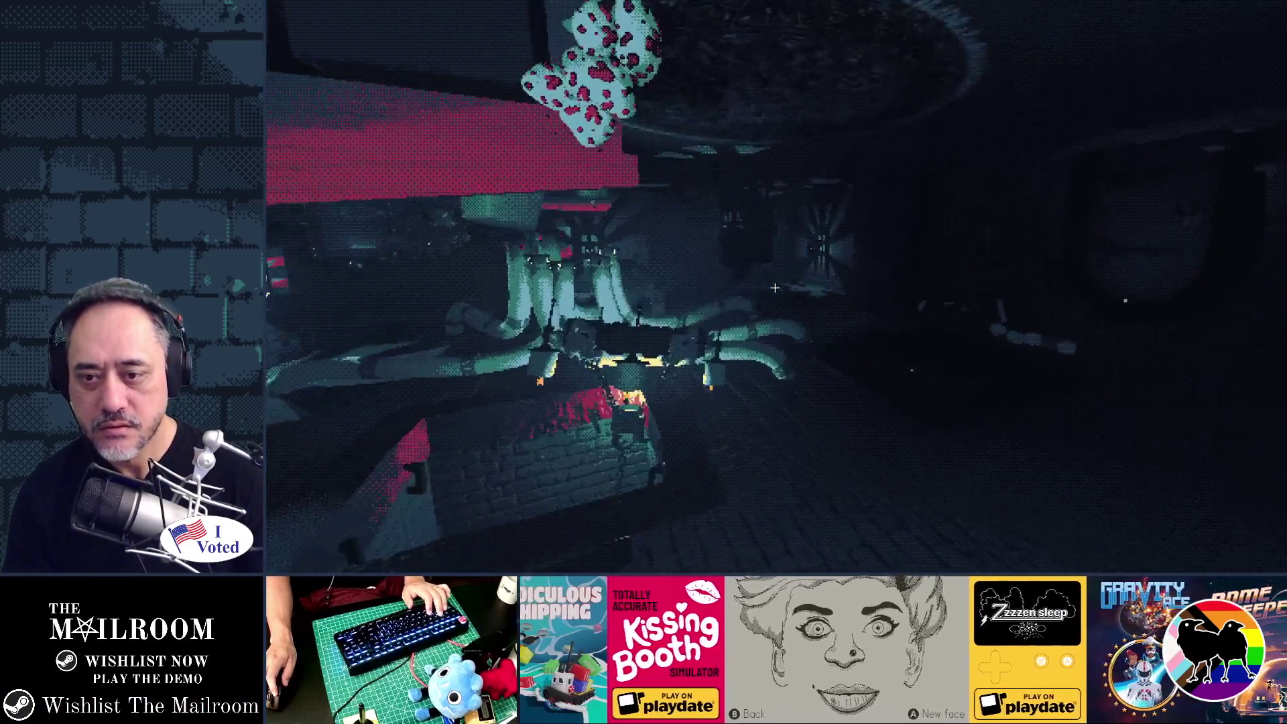
{"action": "key", "text": "q"}
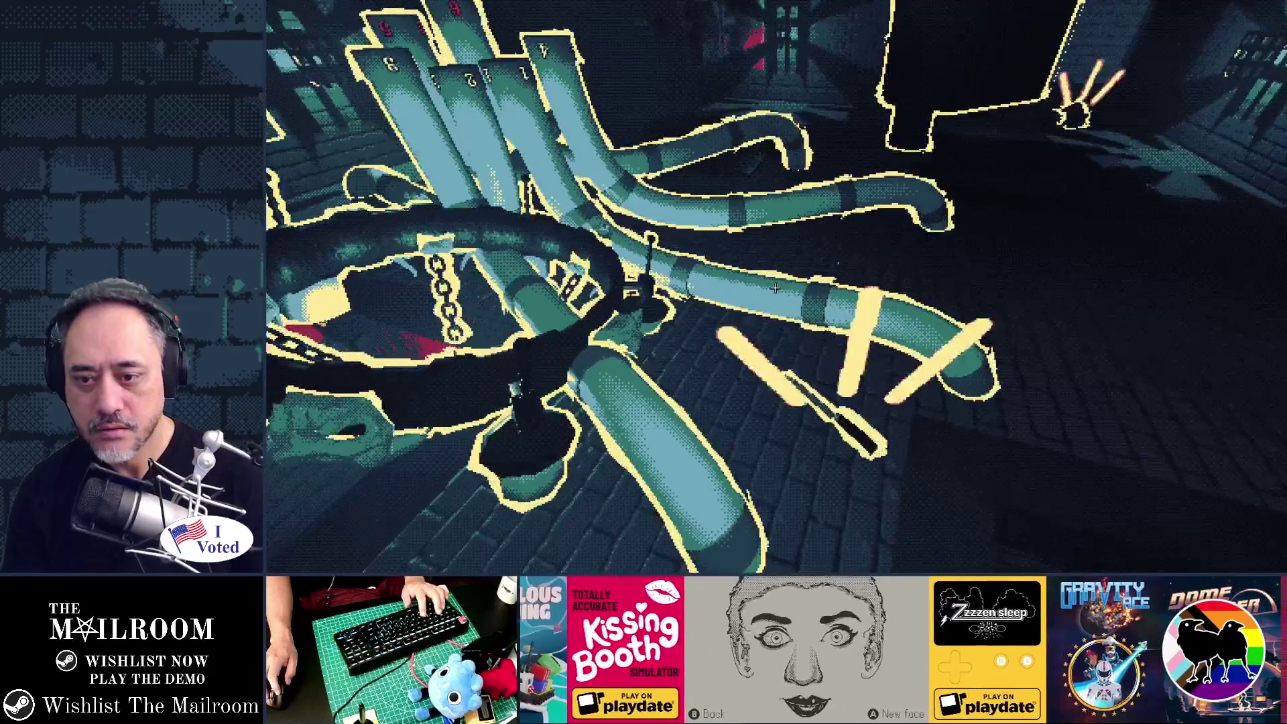
{"action": "key", "text": "w"}
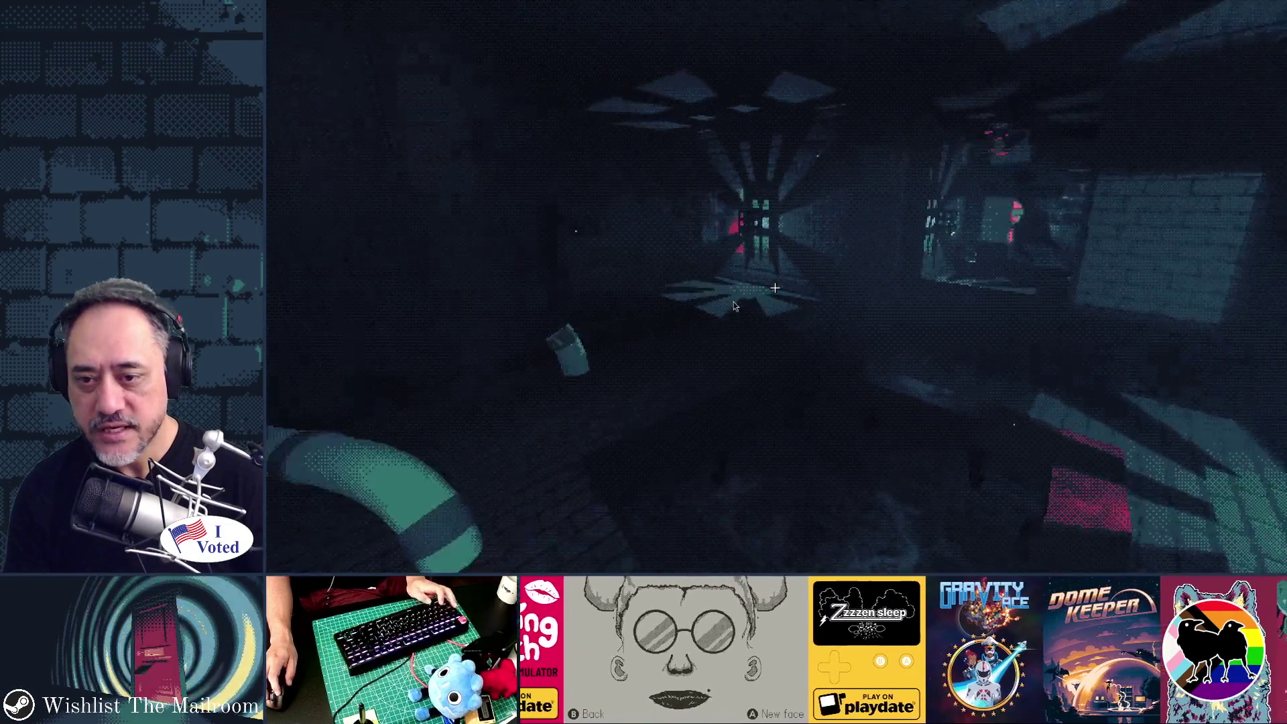
{"action": "key", "text": "F8"}
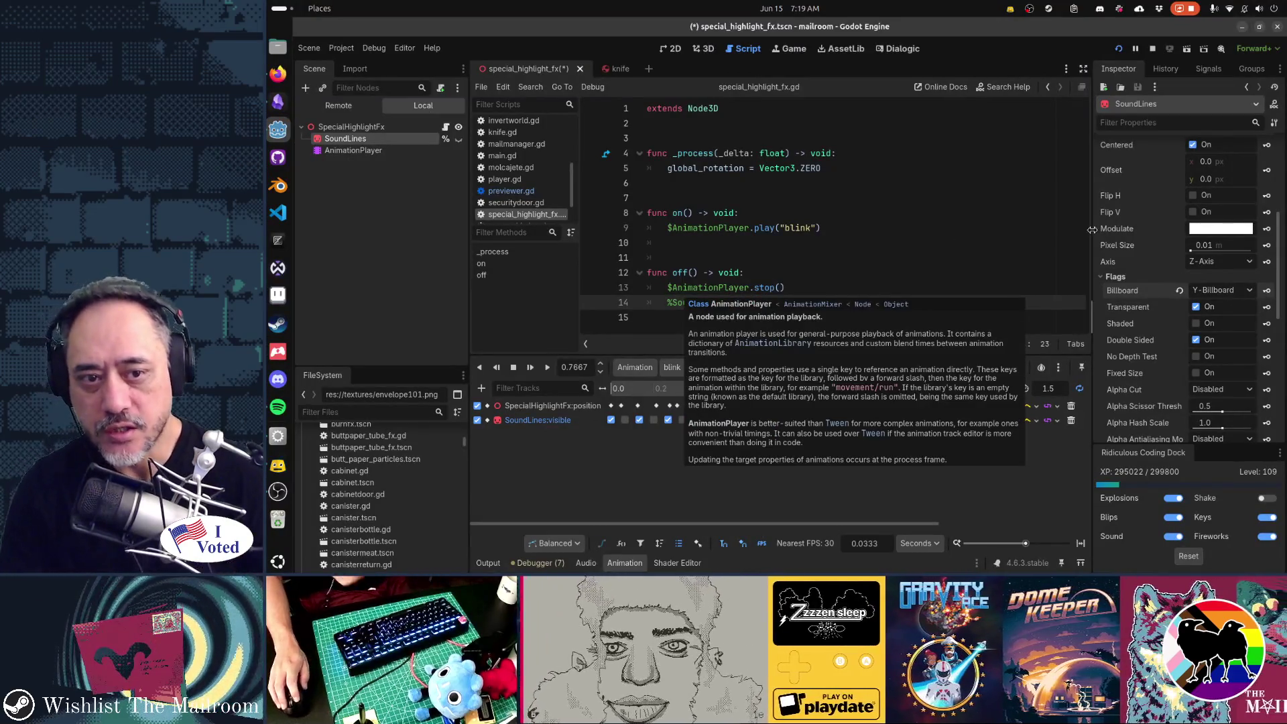
Tint SoundLines' Modulate green and preview it in a test run.
{"action": "left_click", "coordinate": [1217, 230]}
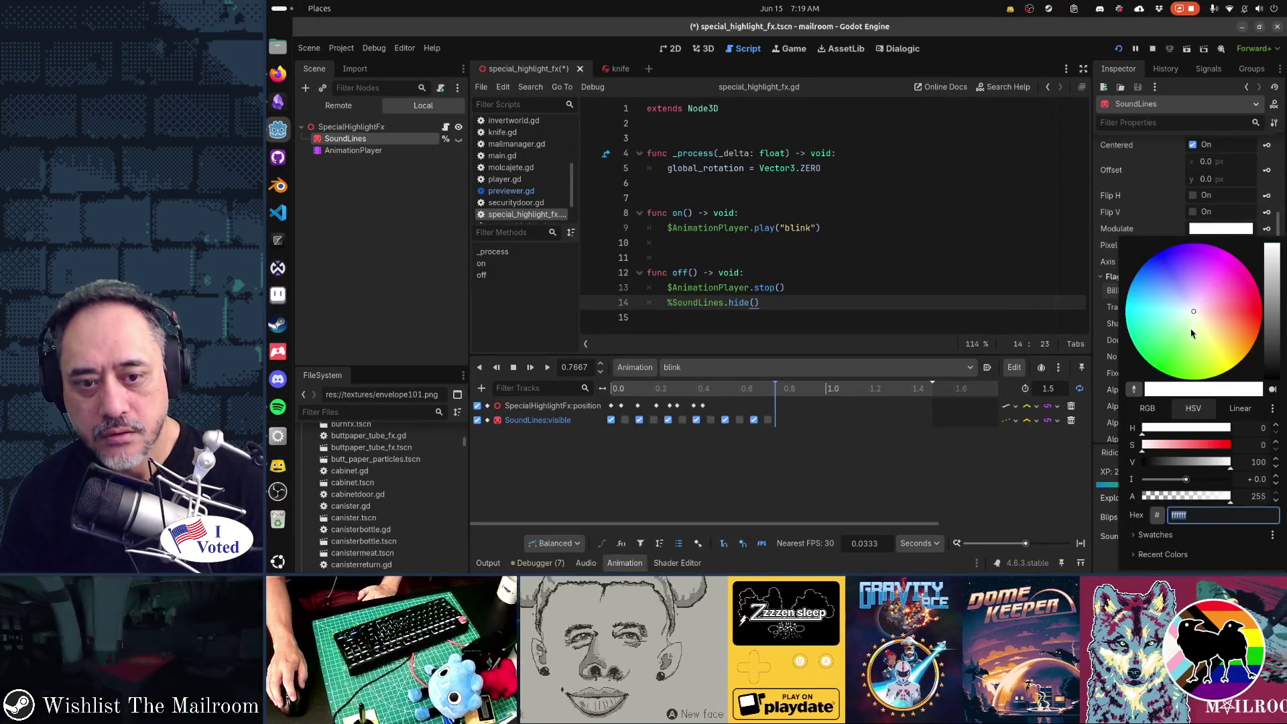
{"action": "left_click", "coordinate": [1087, 263]}
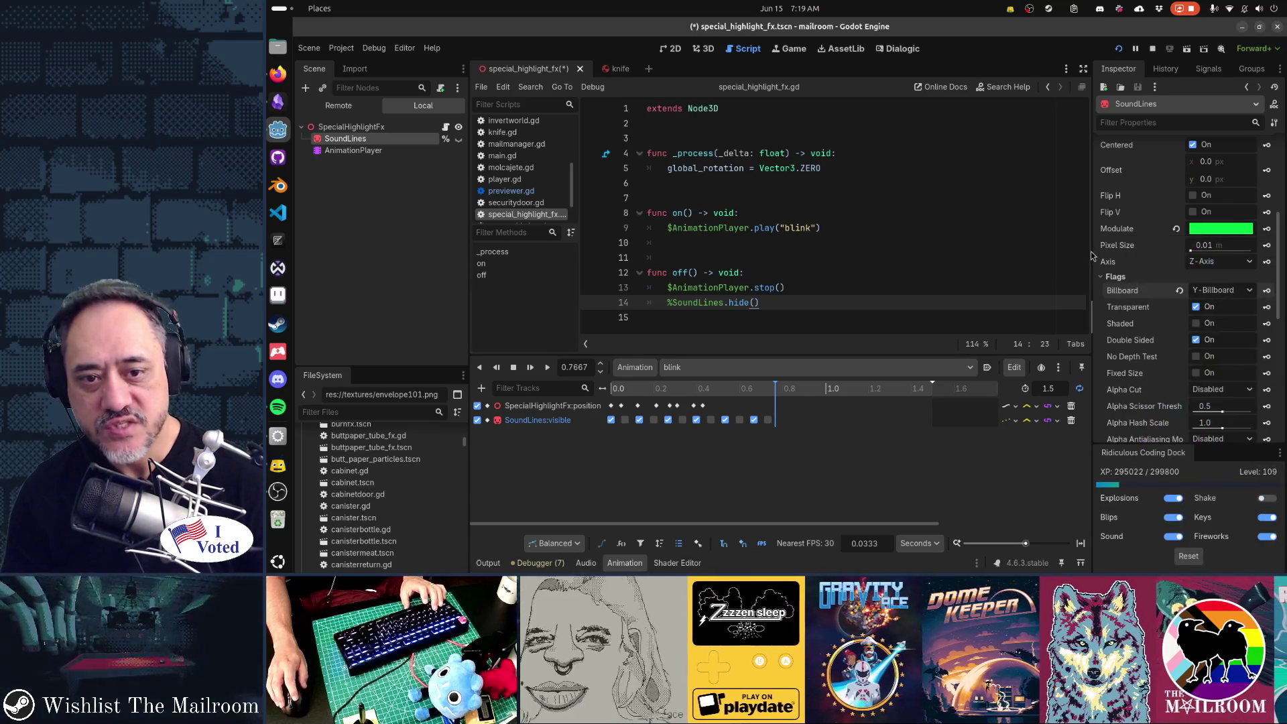
{"action": "key", "text": "F5"}
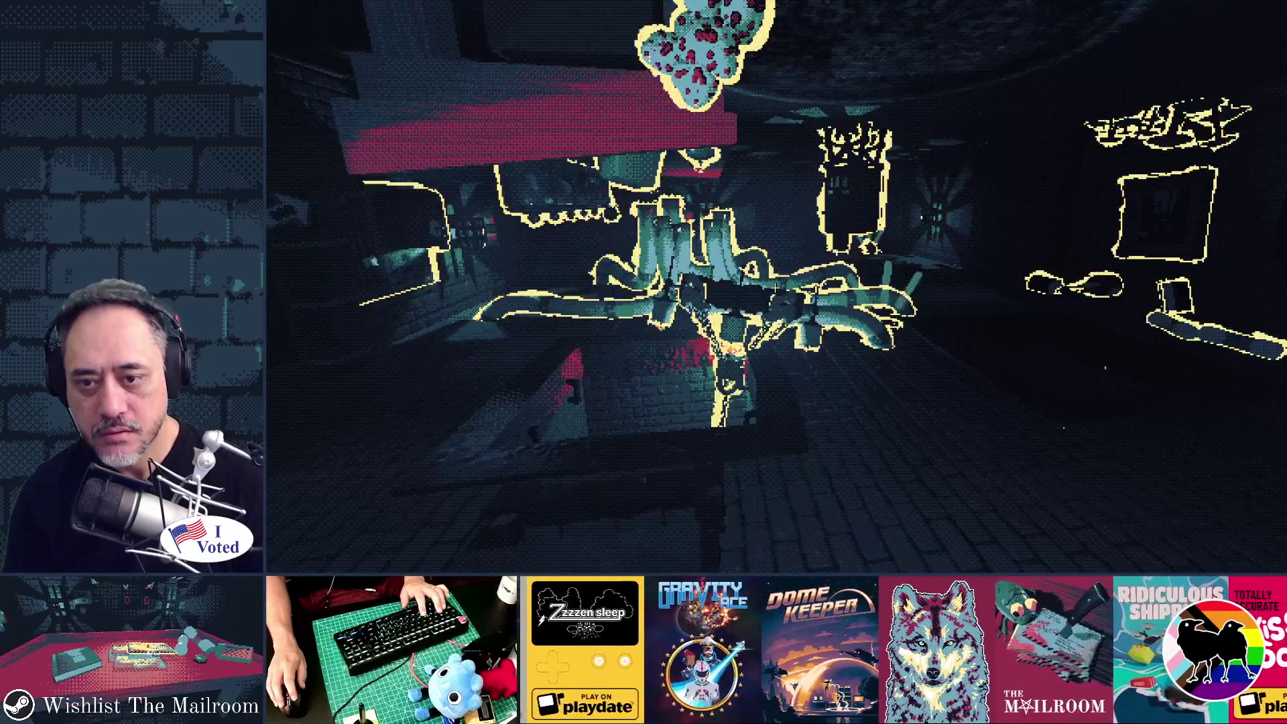
{"action": "key", "text": "F8"}
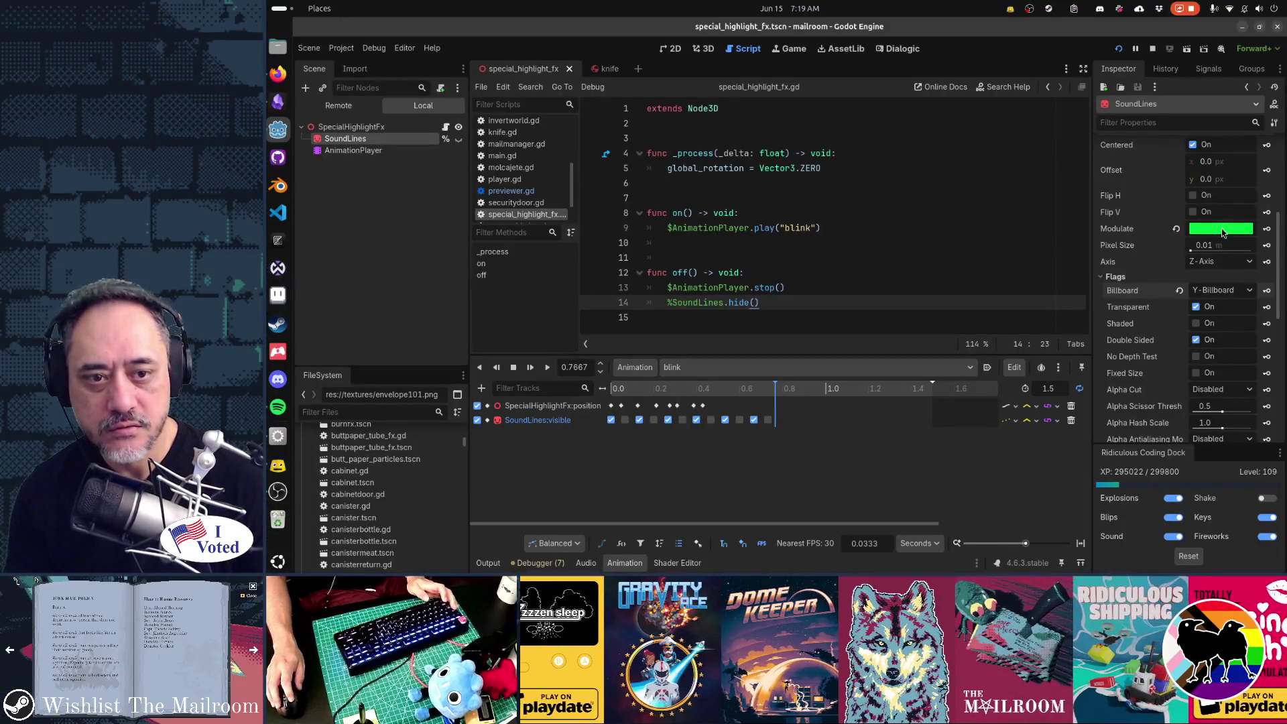
Change the Modulate tint to magenta and preview it in the running game.
{"action": "left_click", "coordinate": [1222, 233]}
{"action": "left_click_drag", "start_coordinate": [1247, 304], "coordinate": [1267, 307]}
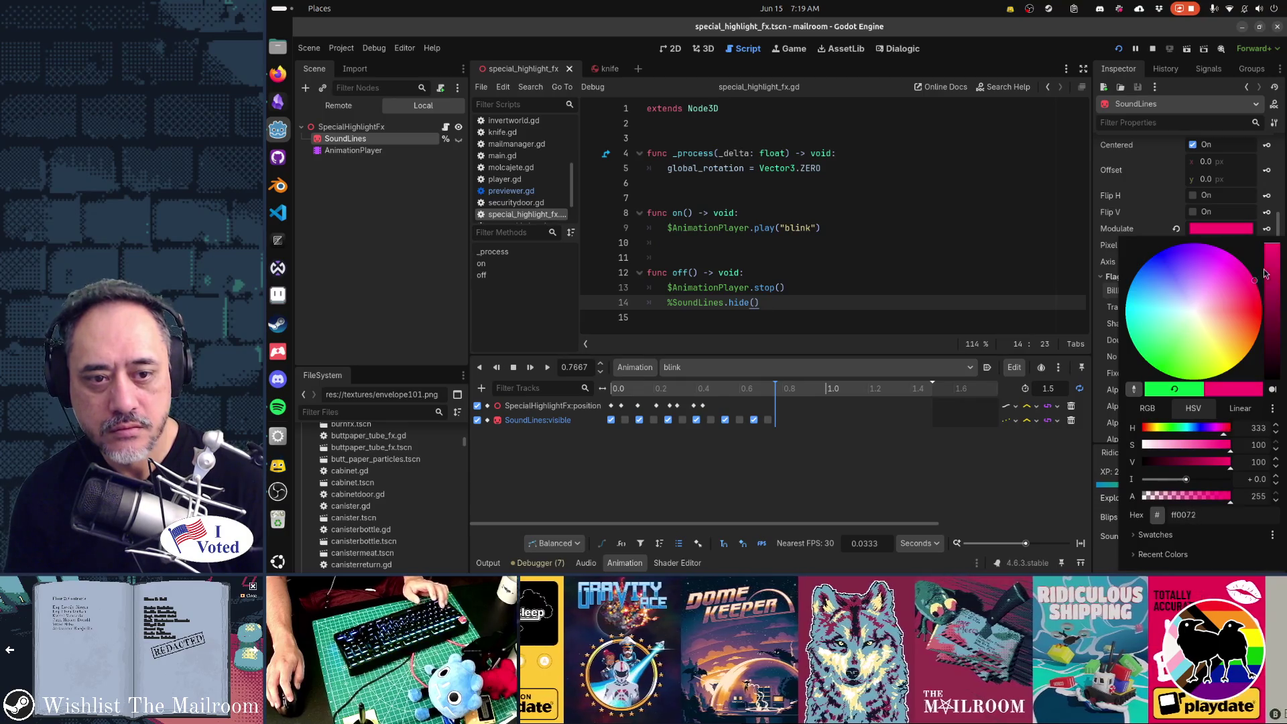
{"action": "left_click", "coordinate": [938, 448]}
{"action": "key", "text": "F5"}
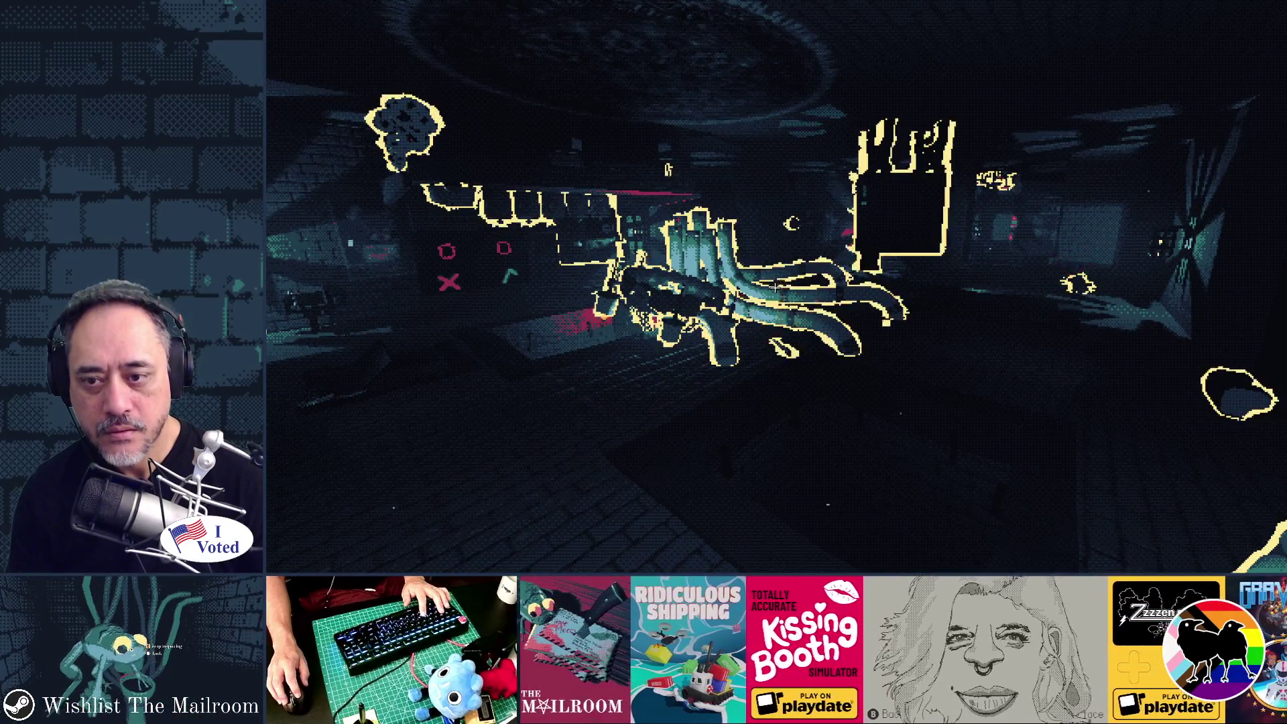
{"action": "key", "text": "alt+Tab"}
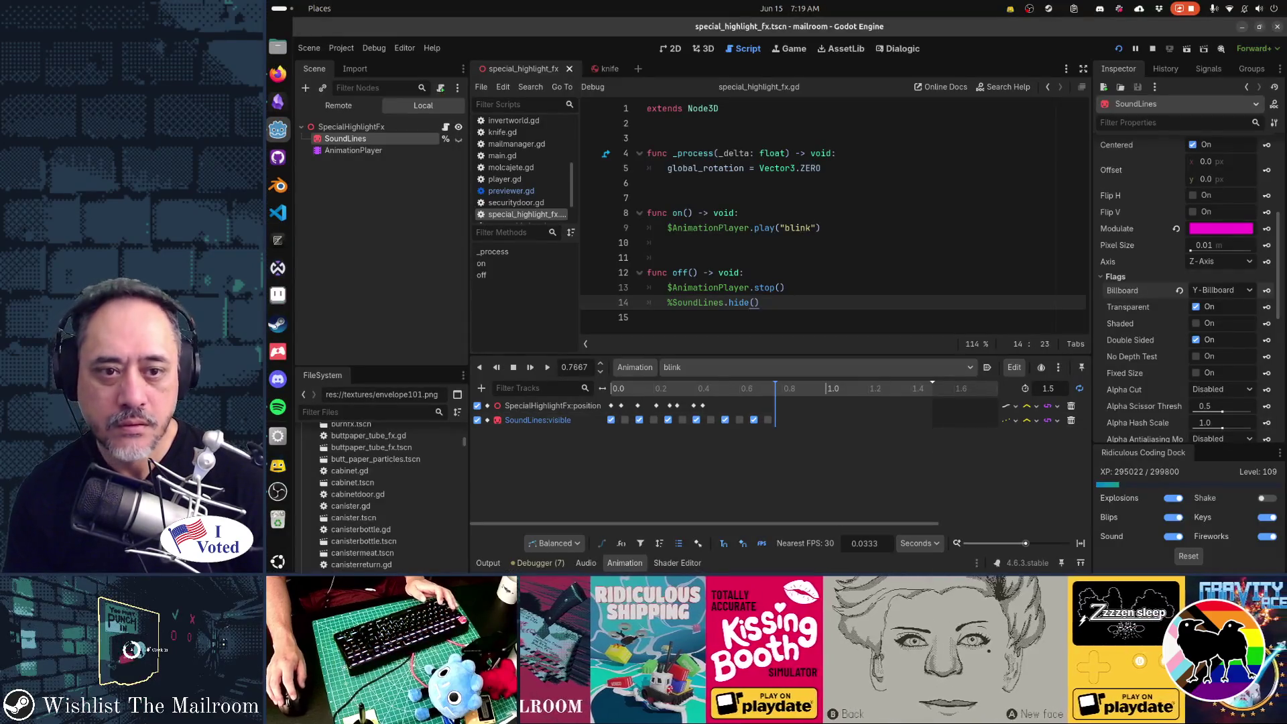
Change the Modulate tint to blue and preview it in a test run.
{"action": "left_click", "coordinate": [1210, 228]}
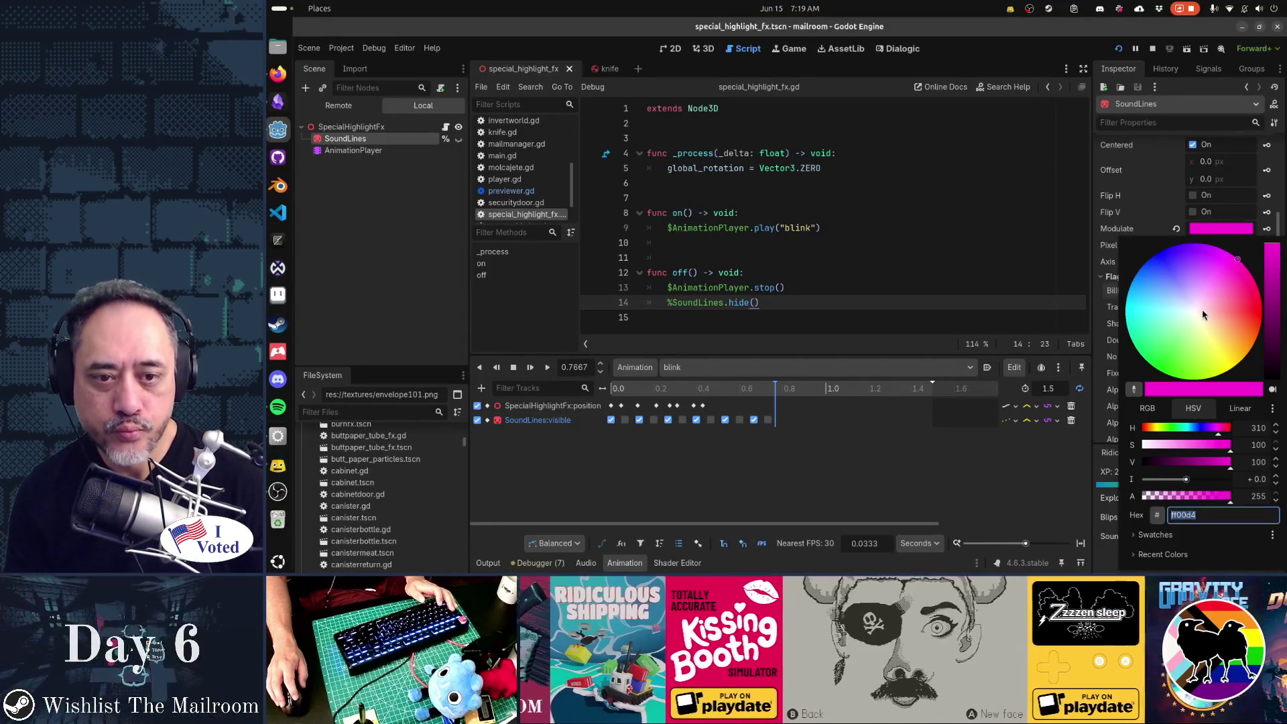
{"action": "left_click_drag", "start_coordinate": [1203, 315], "coordinate": [1137, 248]}
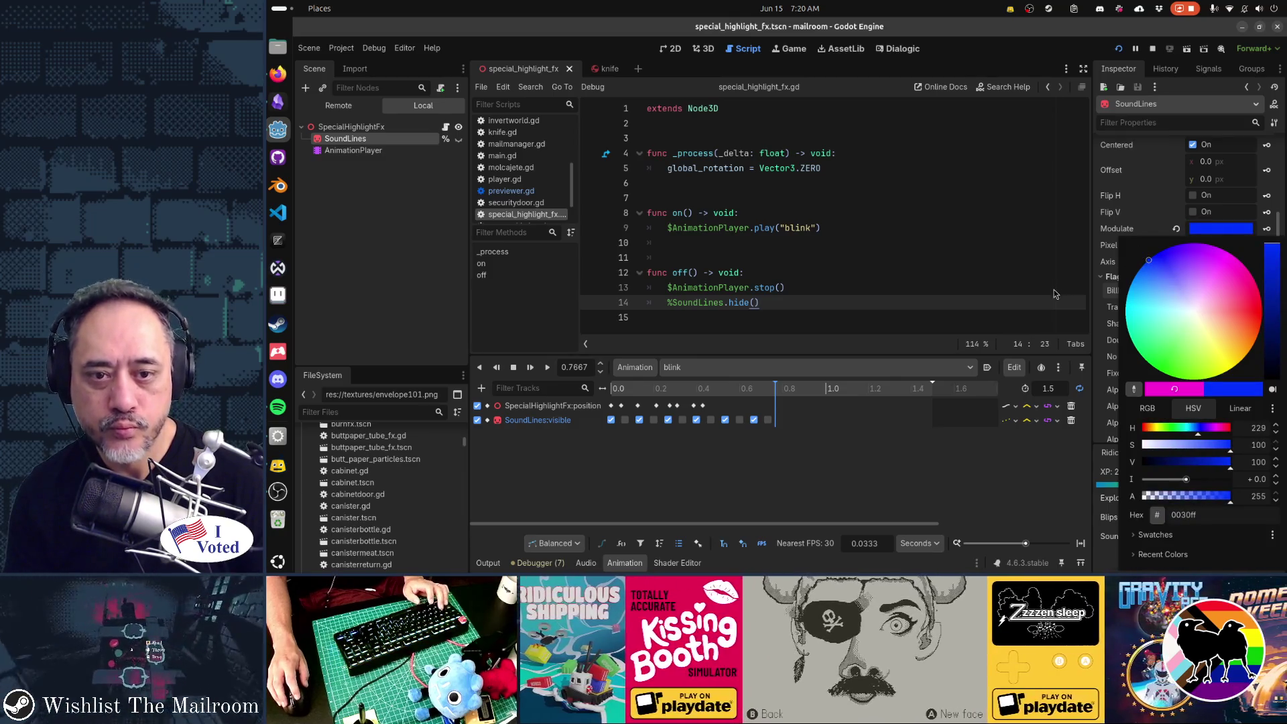
{"action": "left_click", "coordinate": [1103, 293]}
{"action": "key", "text": "F5"}
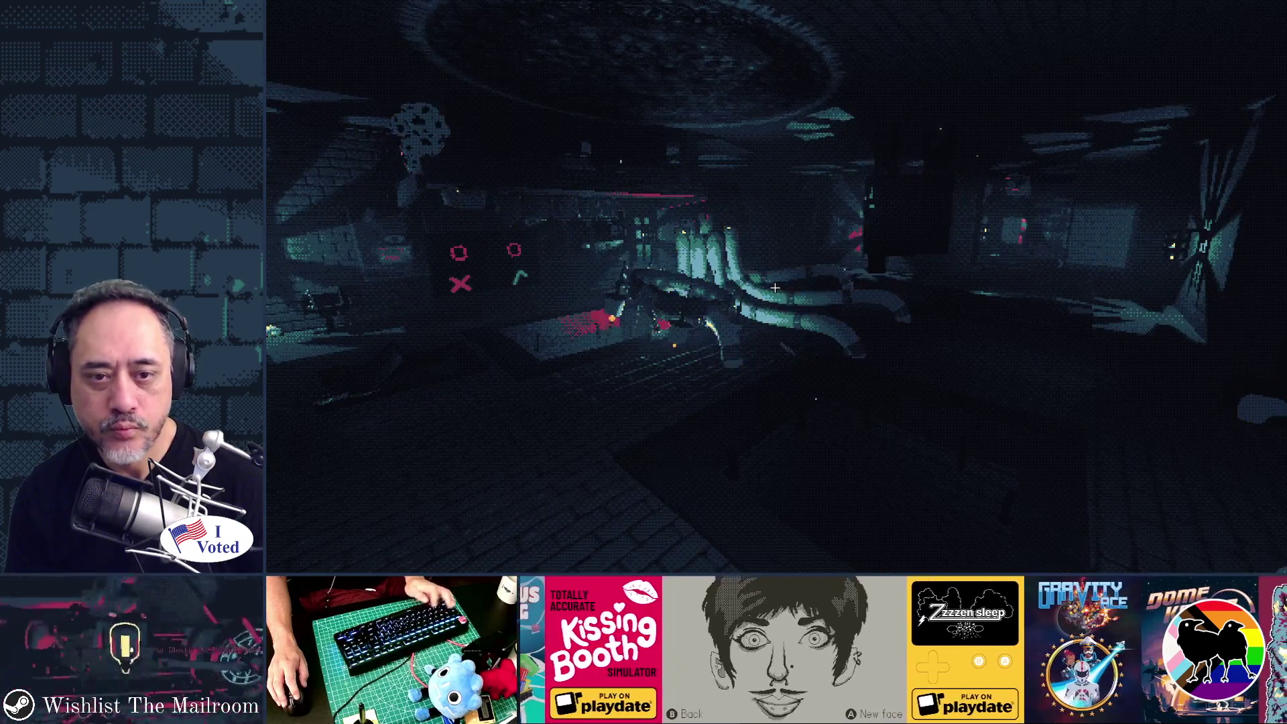
{"action": "key", "text": "F8"}
Change the Modulate tint to yellow and preview it in a test run.
{"action": "left_click", "coordinate": [1227, 235]}
{"action": "left_click", "coordinate": [1229, 369]}
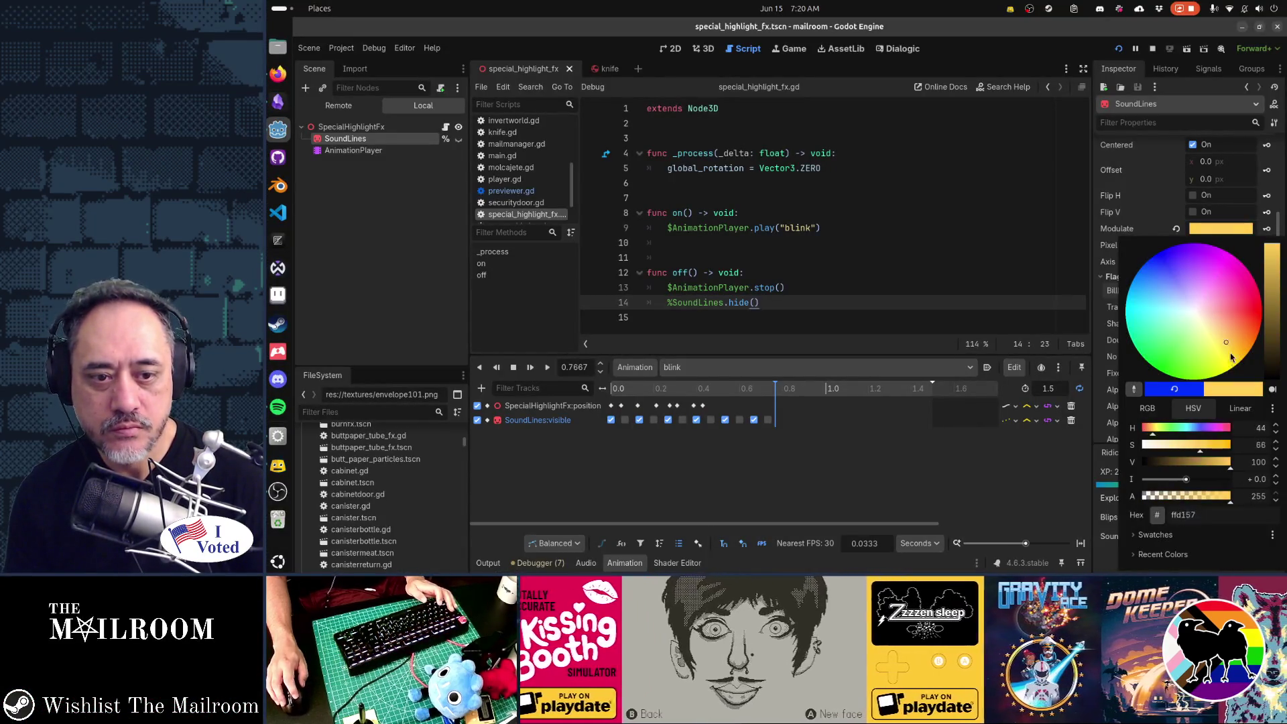
{"action": "left_click", "coordinate": [1102, 304]}
{"action": "key", "text": "F5"}
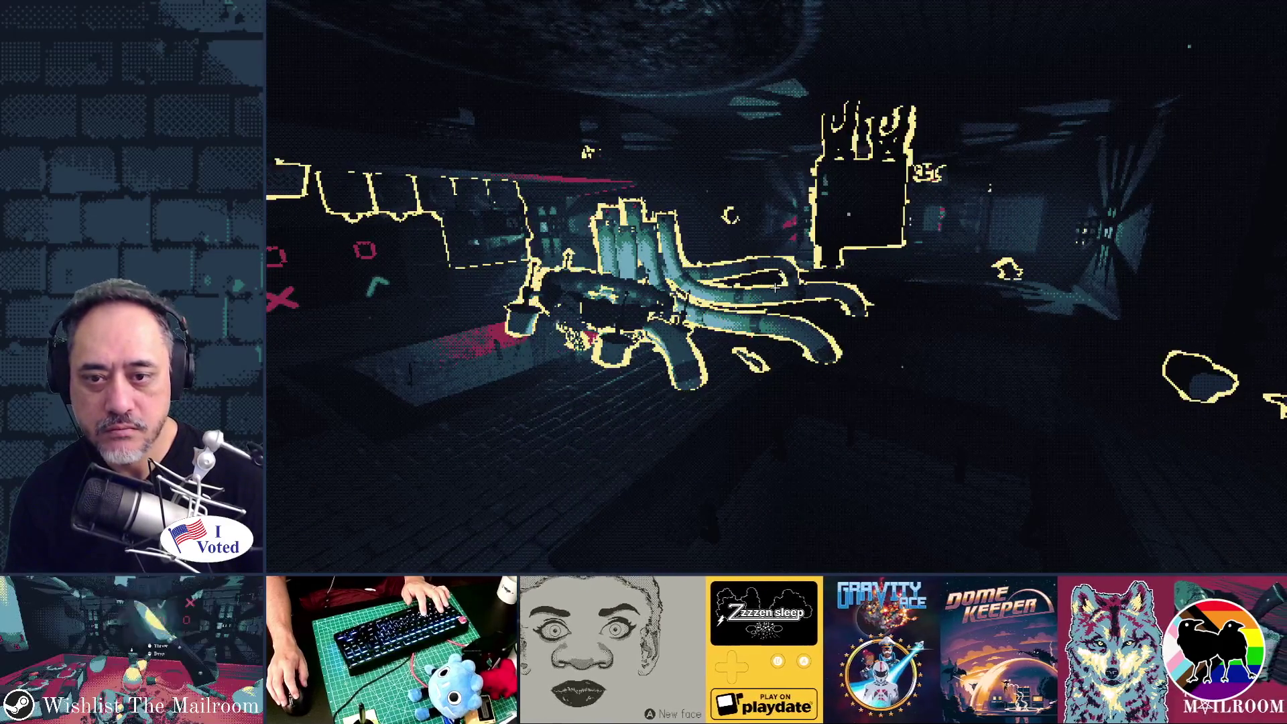
{"action": "key", "text": "F8"}
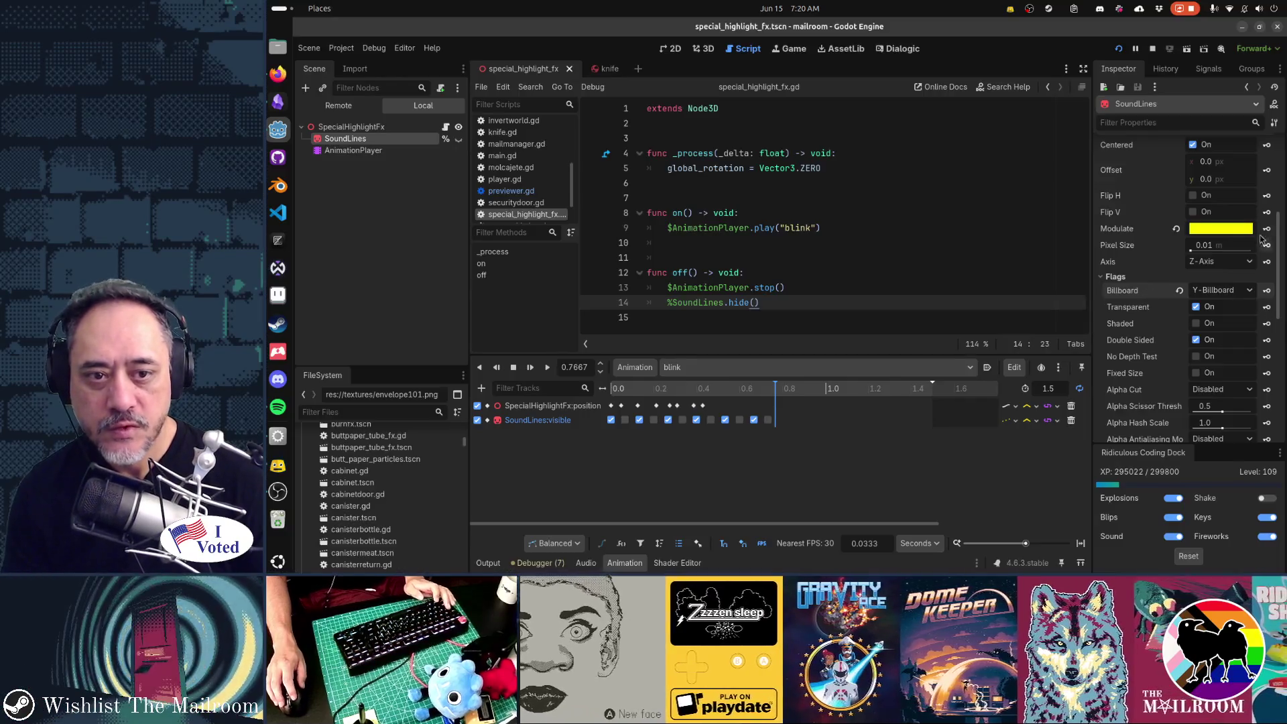
Set the Modulate colour to hex ff0000 and save the scene.
{"action": "left_click", "coordinate": [1220, 228]}
{"action": "type", "text": "ff0000"}
{"action": "key", "text": "Return"}
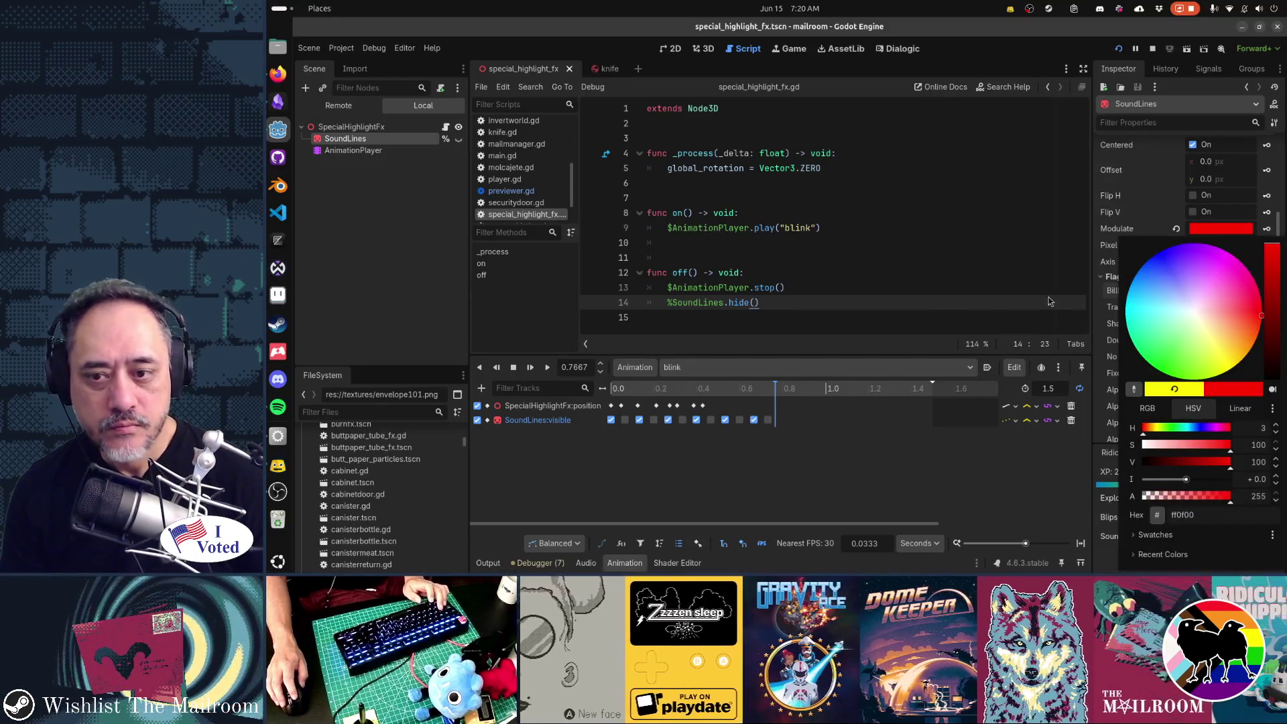
{"action": "left_click", "coordinate": [882, 349]}
{"action": "key", "text": "ctrl+s"}
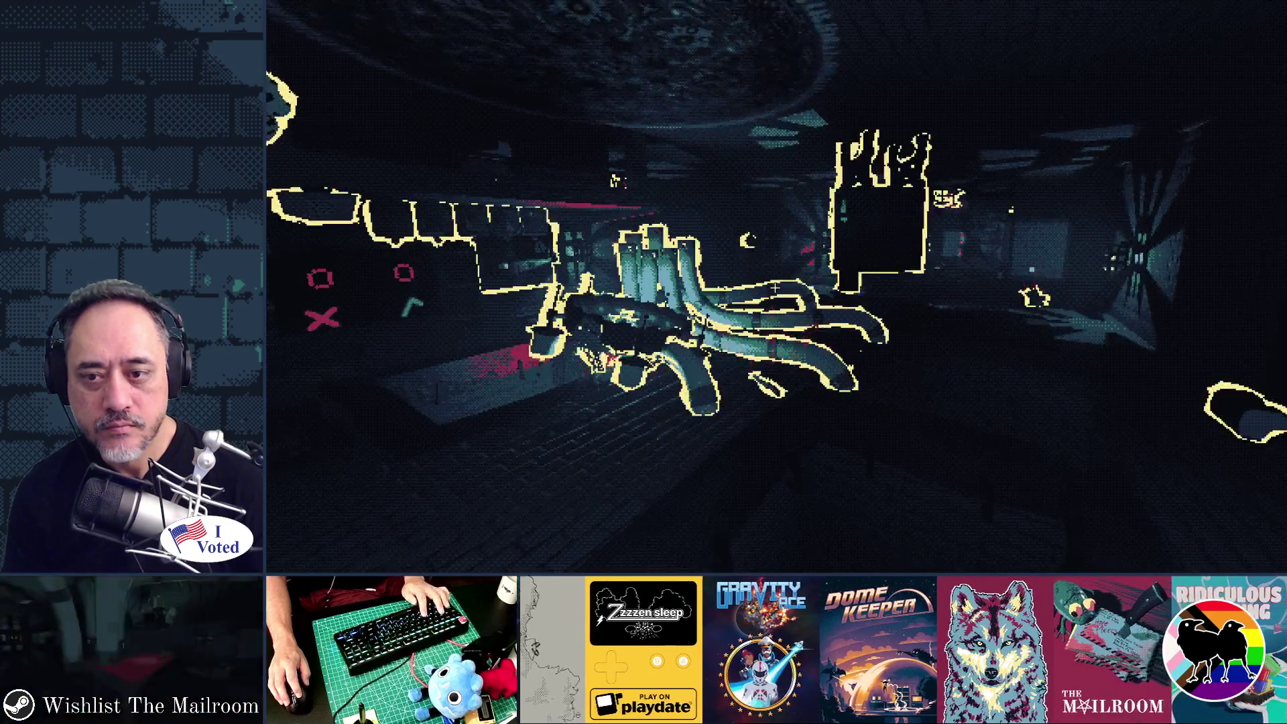
Walk to the pipe machine, grab the outlined knife, back away, then stop the game.
{"action": "key", "text": "w"}
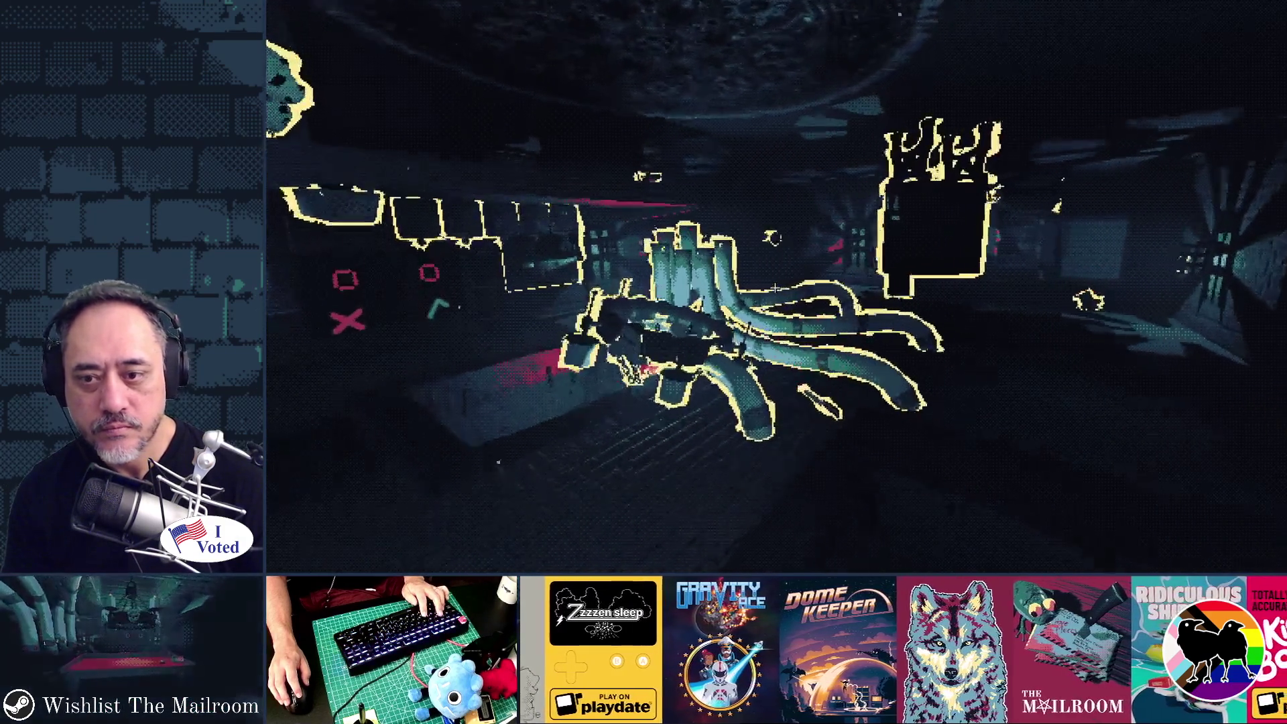
{"action": "key", "text": "w"}
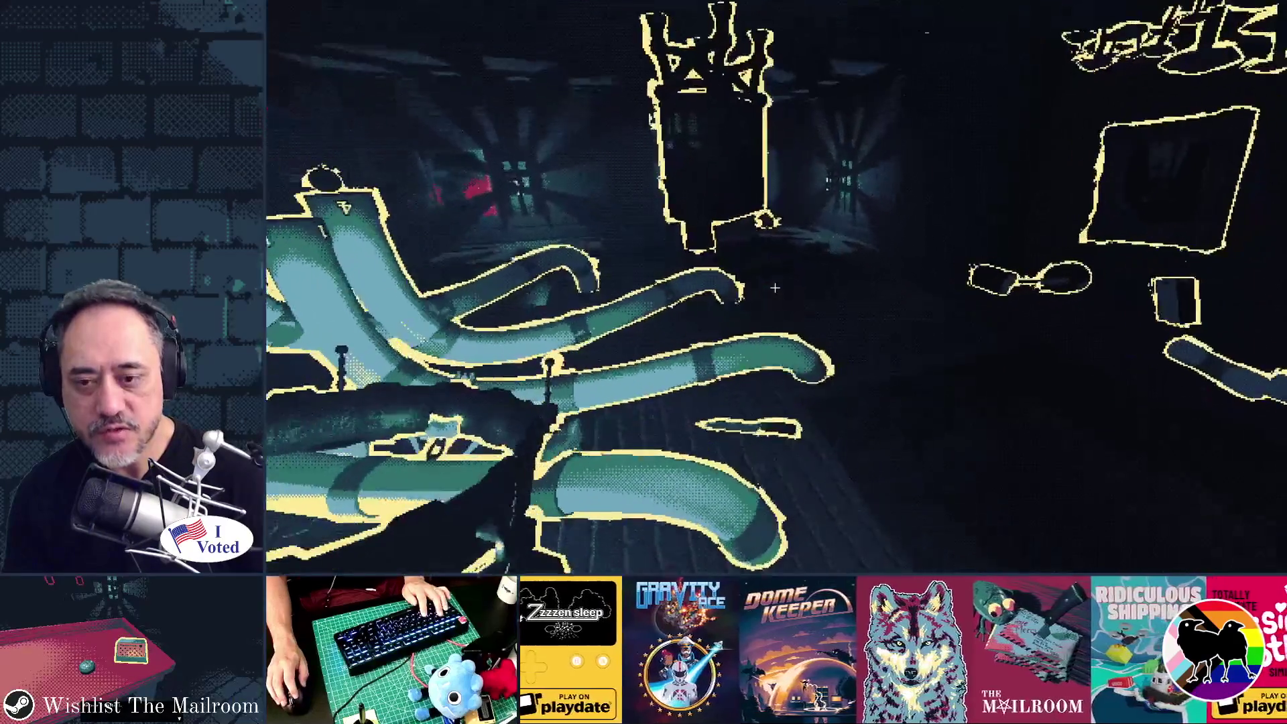
{"action": "key", "text": "Left"}
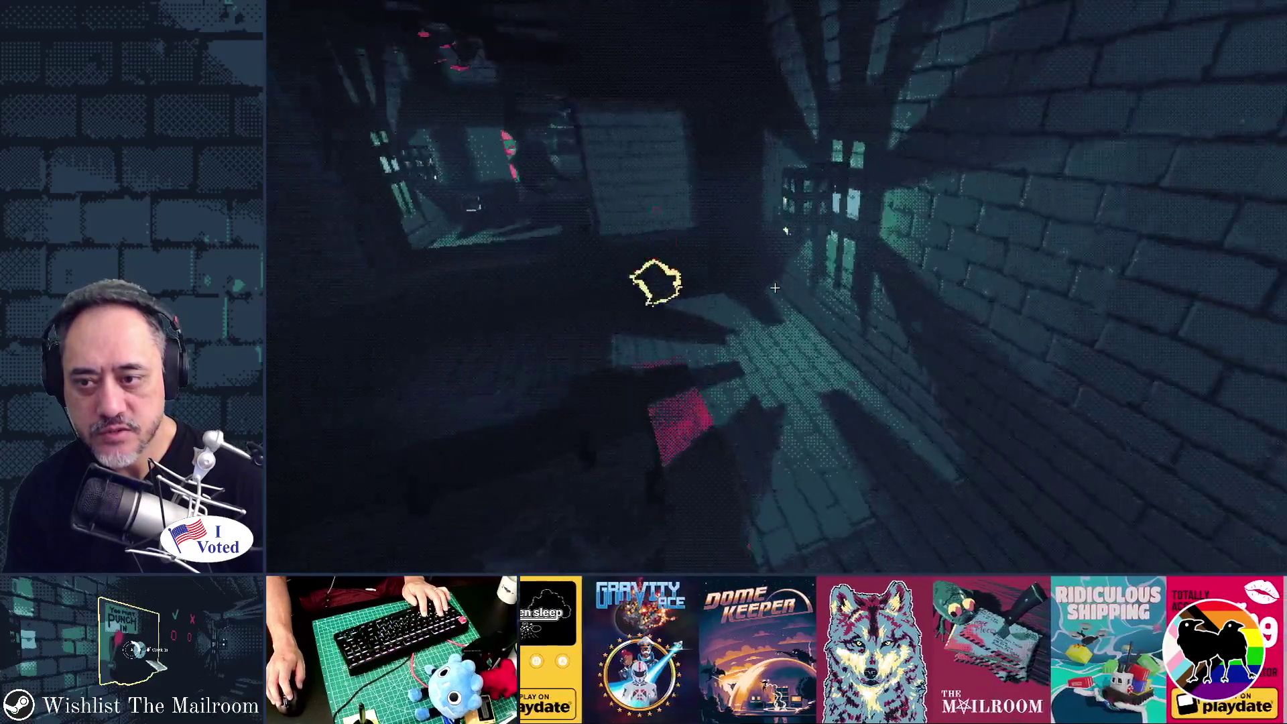
{"action": "key", "text": "w"}
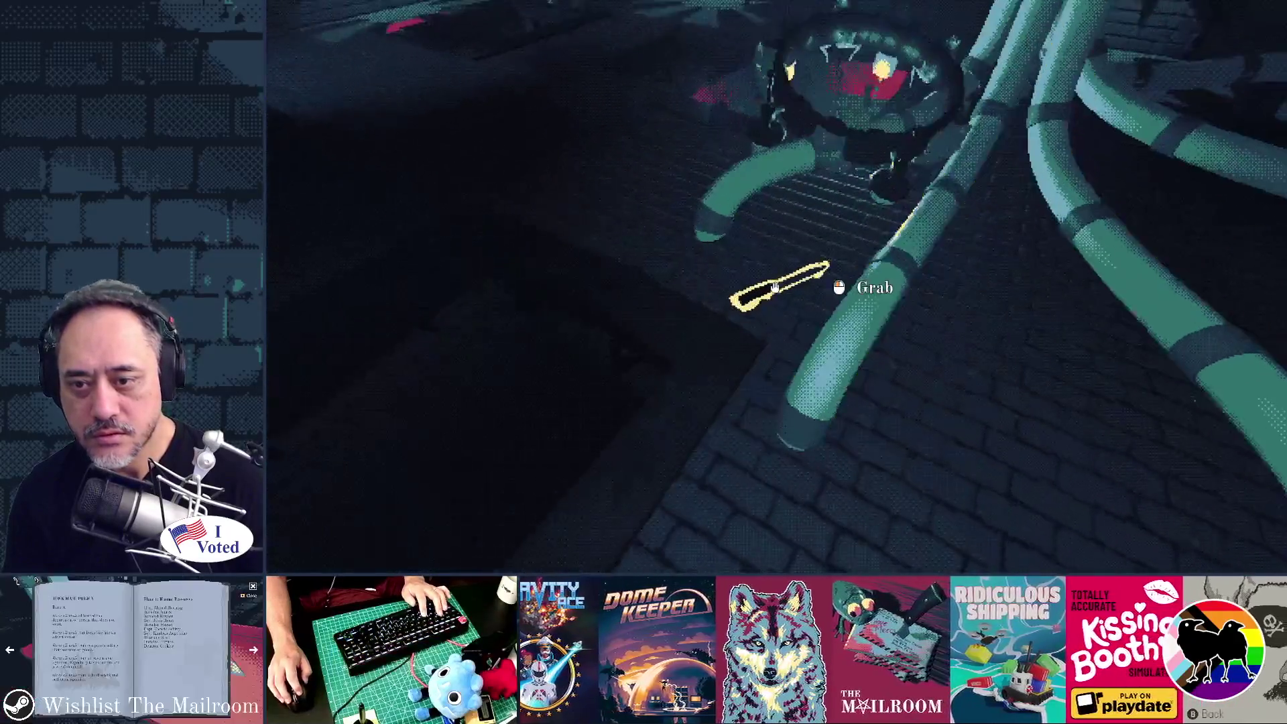
{"action": "left_click", "coordinate": [775, 288]}
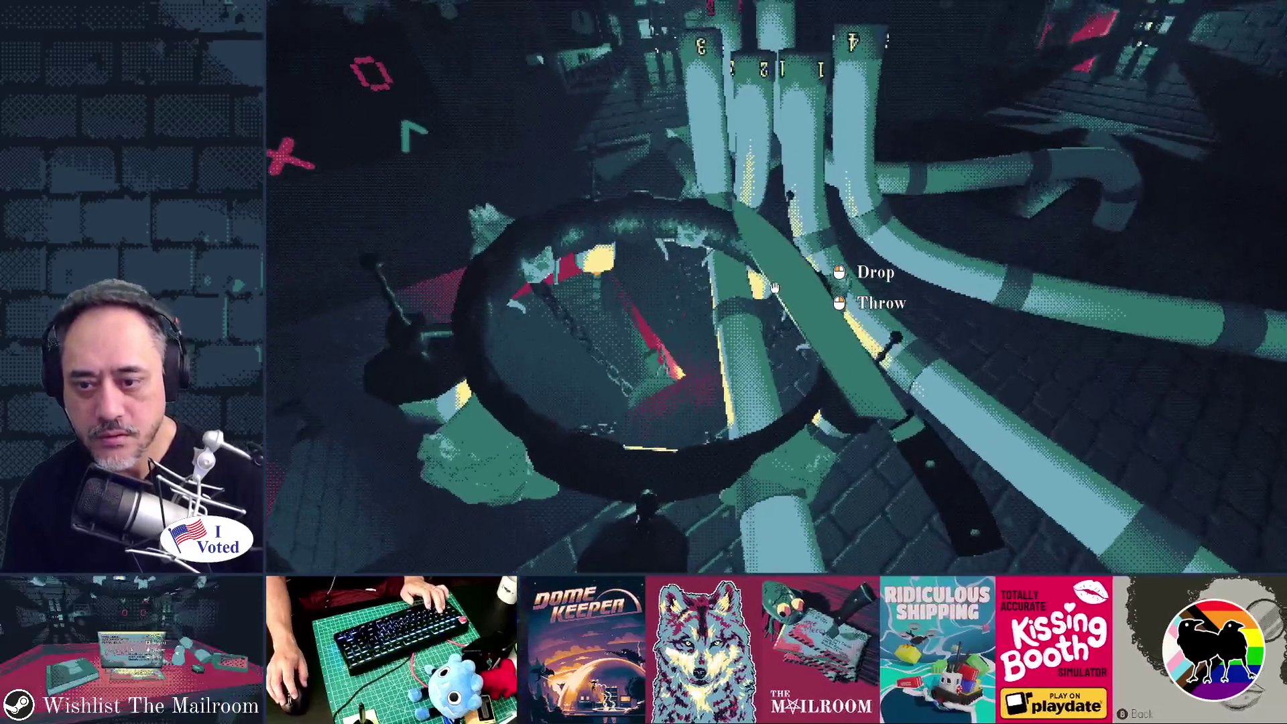
{"action": "mouse_move", "coordinate": [775, 287]}
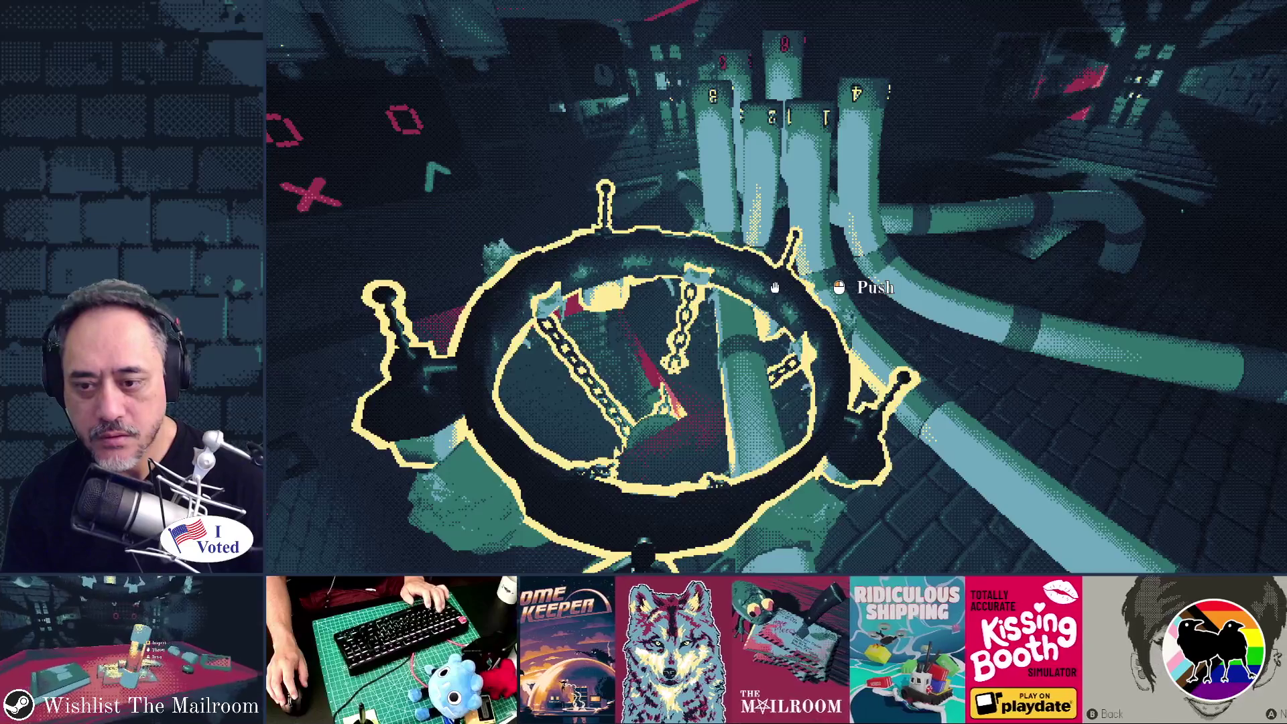
{"action": "key", "text": "s"}
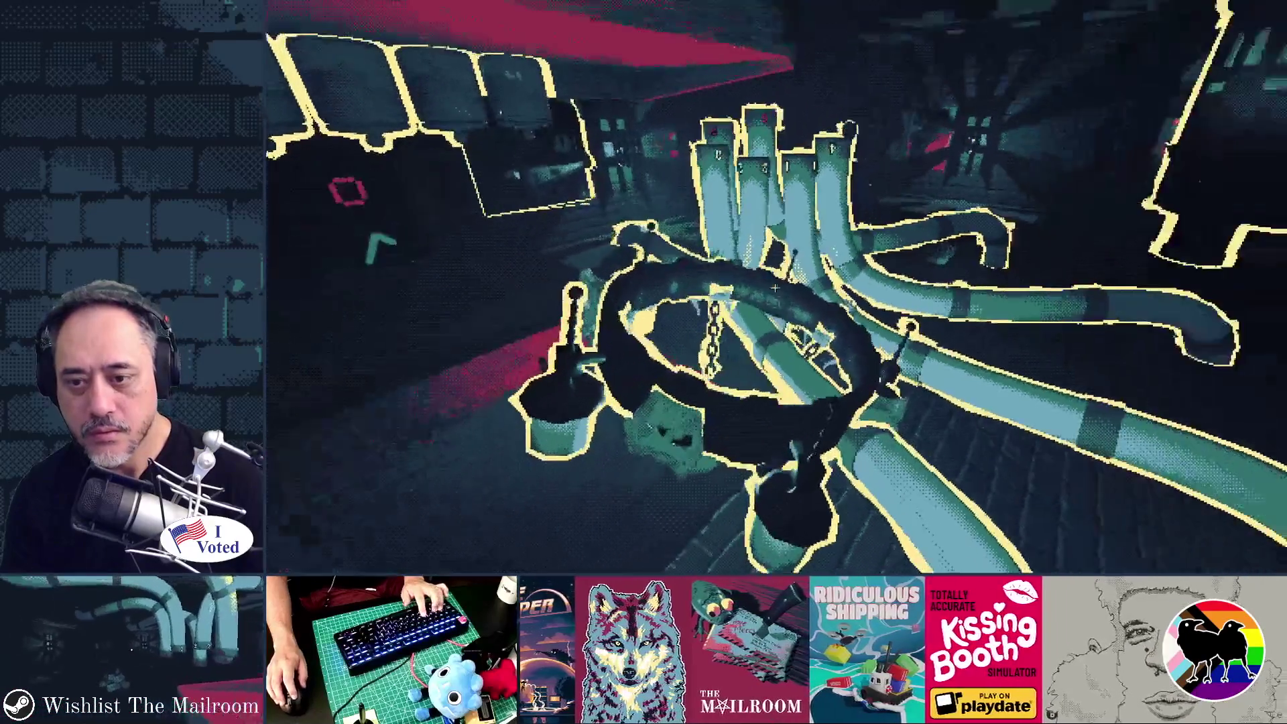
{"action": "key", "text": "s"}
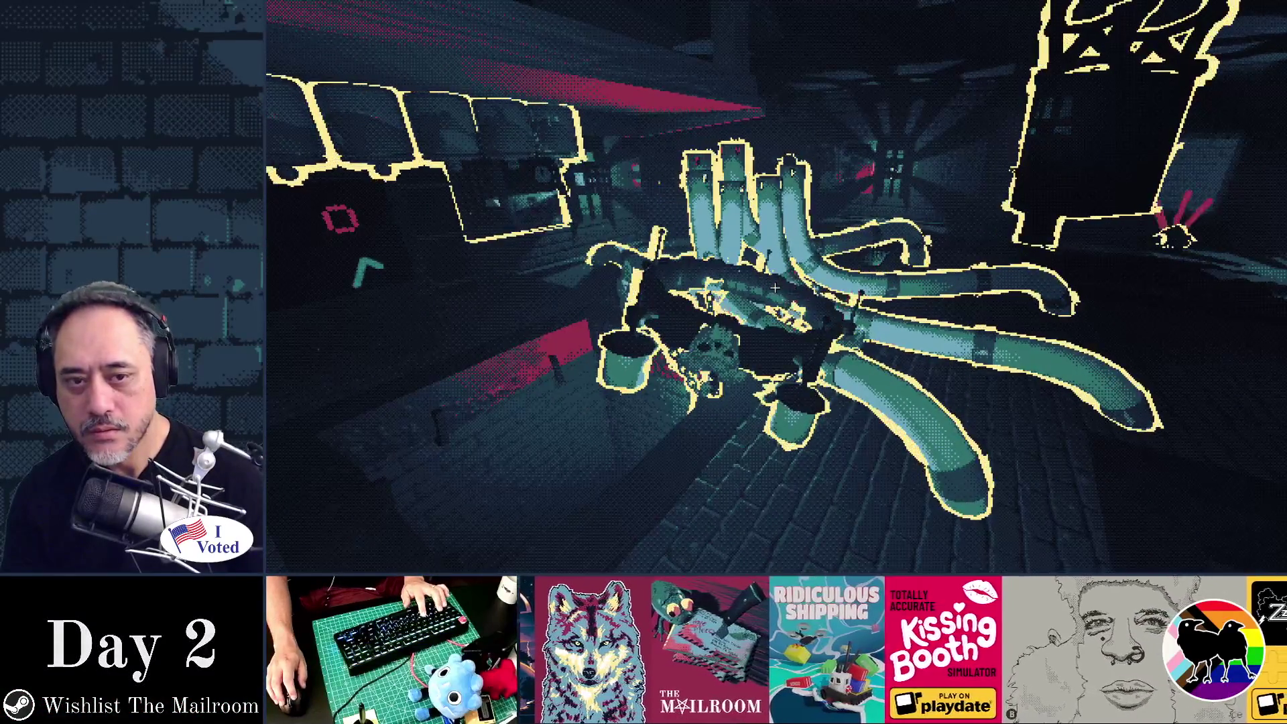
{"action": "key", "text": "F8"}
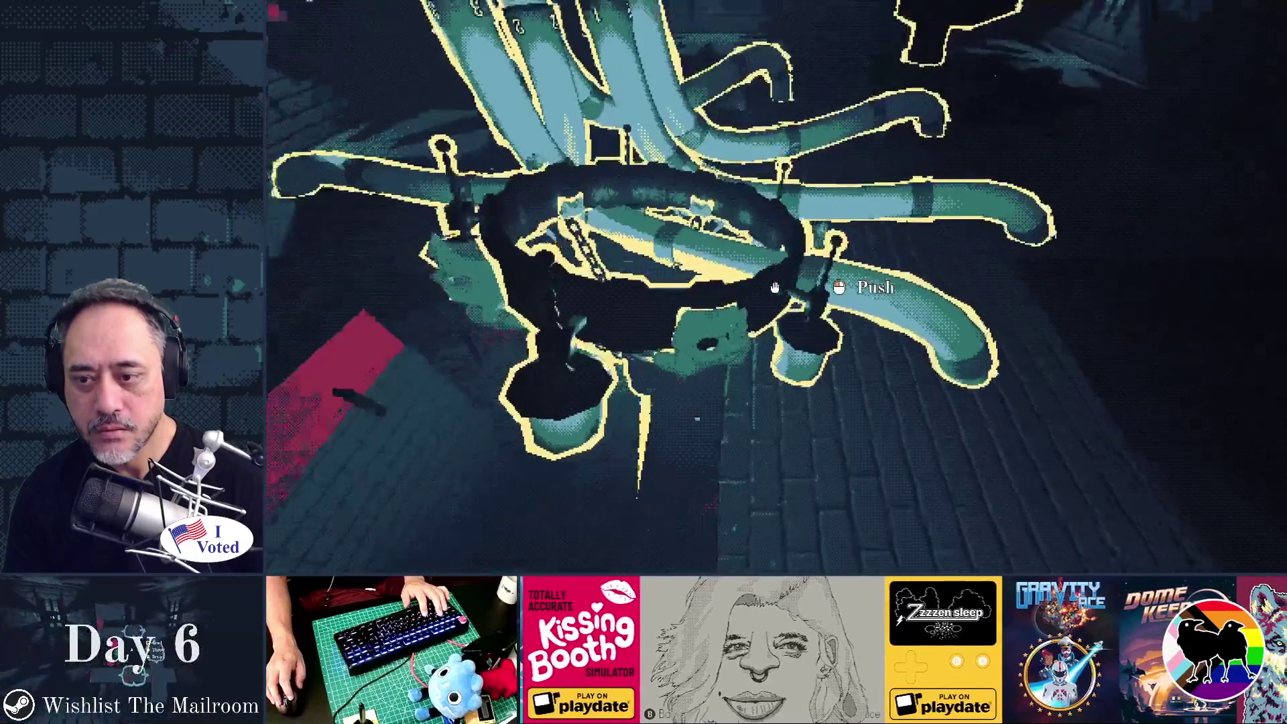
Pick up and drop the knife and the stone mortar beside the pipe machine.
{"action": "left_click", "coordinate": [774, 288]}
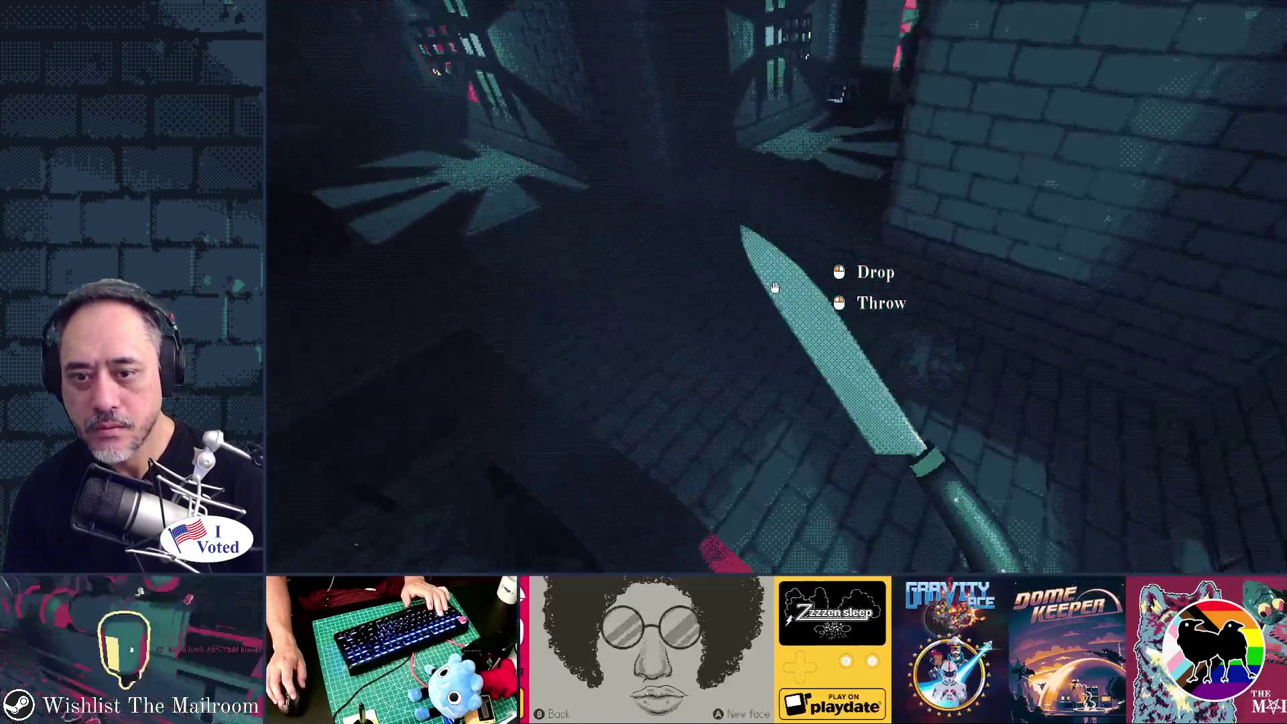
{"action": "left_click", "coordinate": [774, 287]}
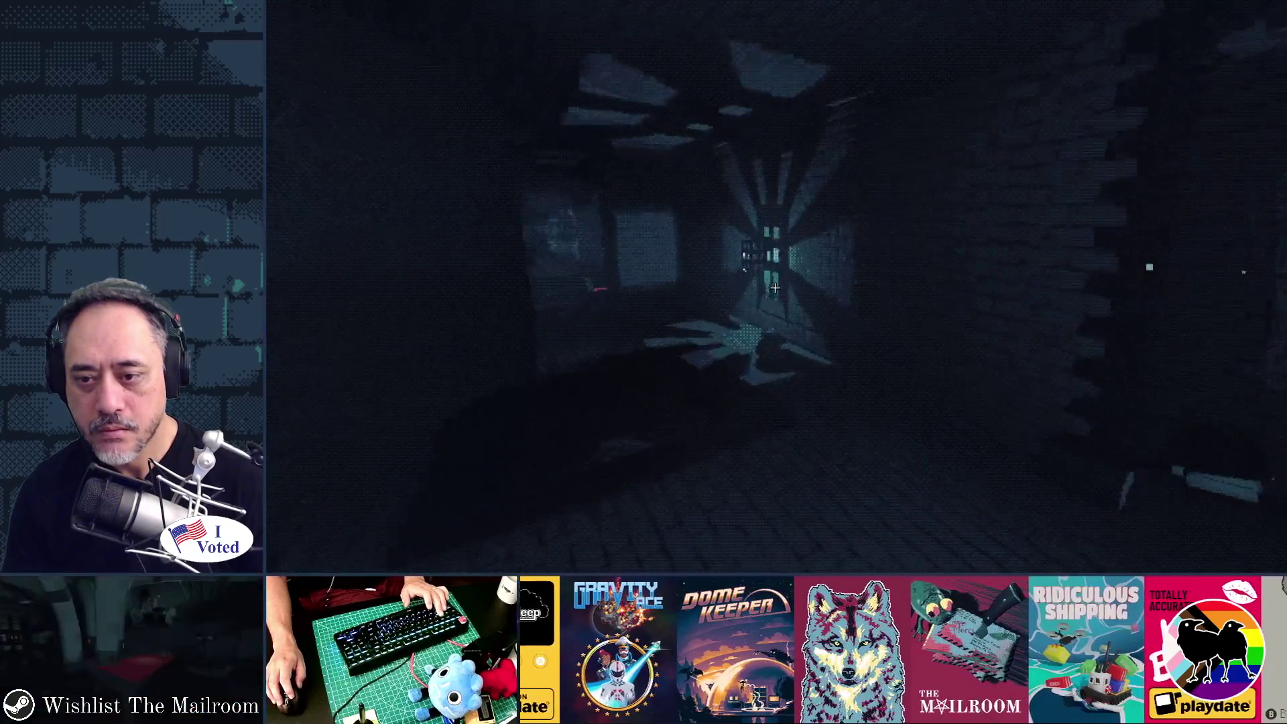
{"action": "left_click", "coordinate": [775, 288]}
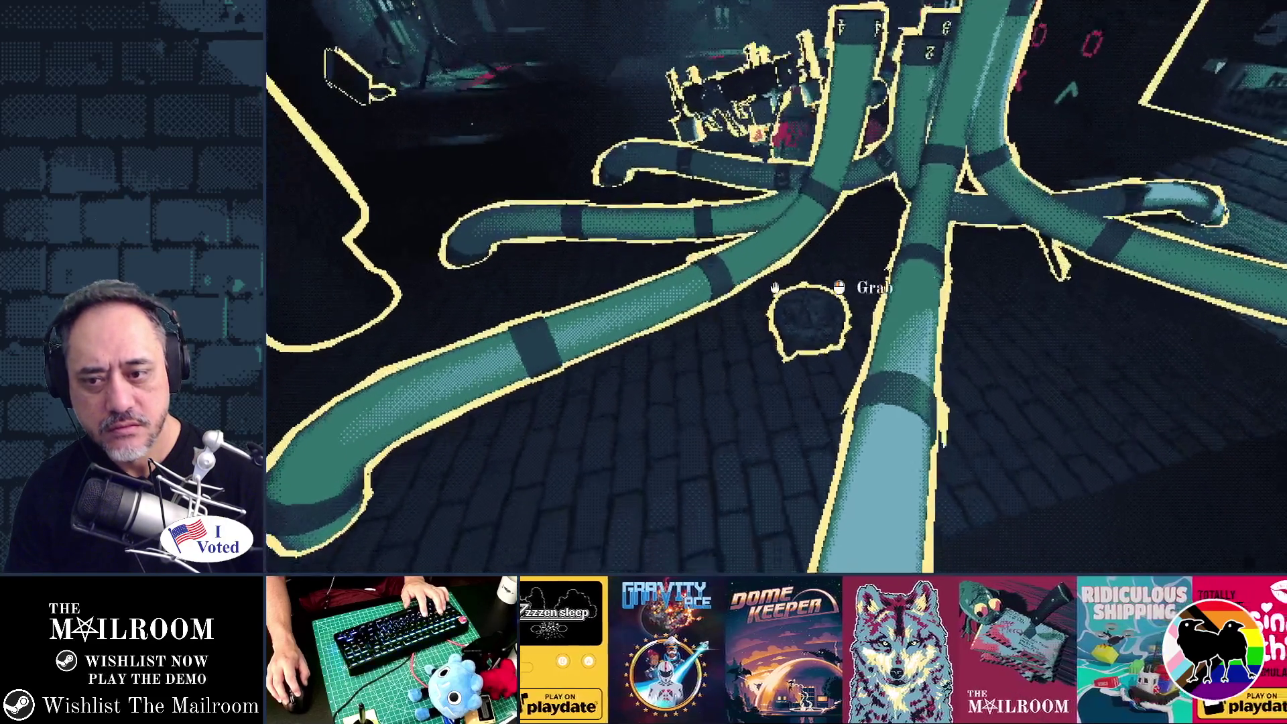
{"action": "left_click", "coordinate": [775, 288]}
{"action": "left_click", "coordinate": [774, 288]}
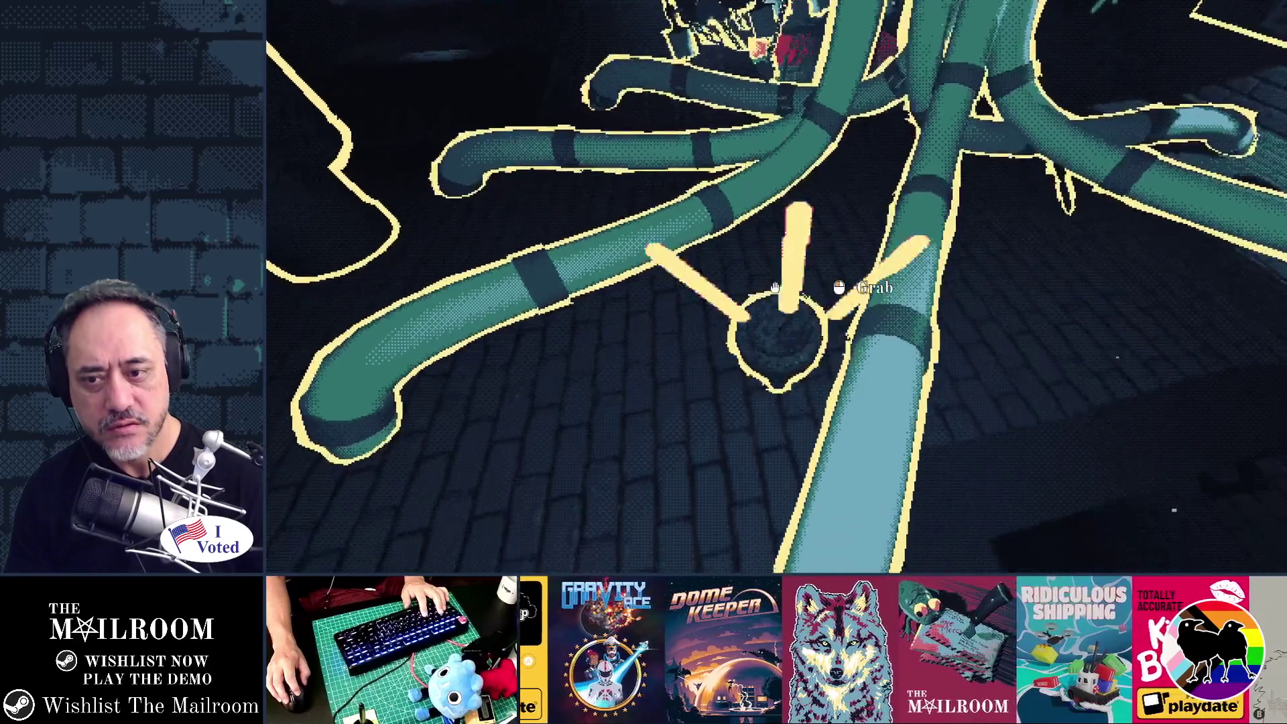
{"action": "left_click", "coordinate": [774, 288]}
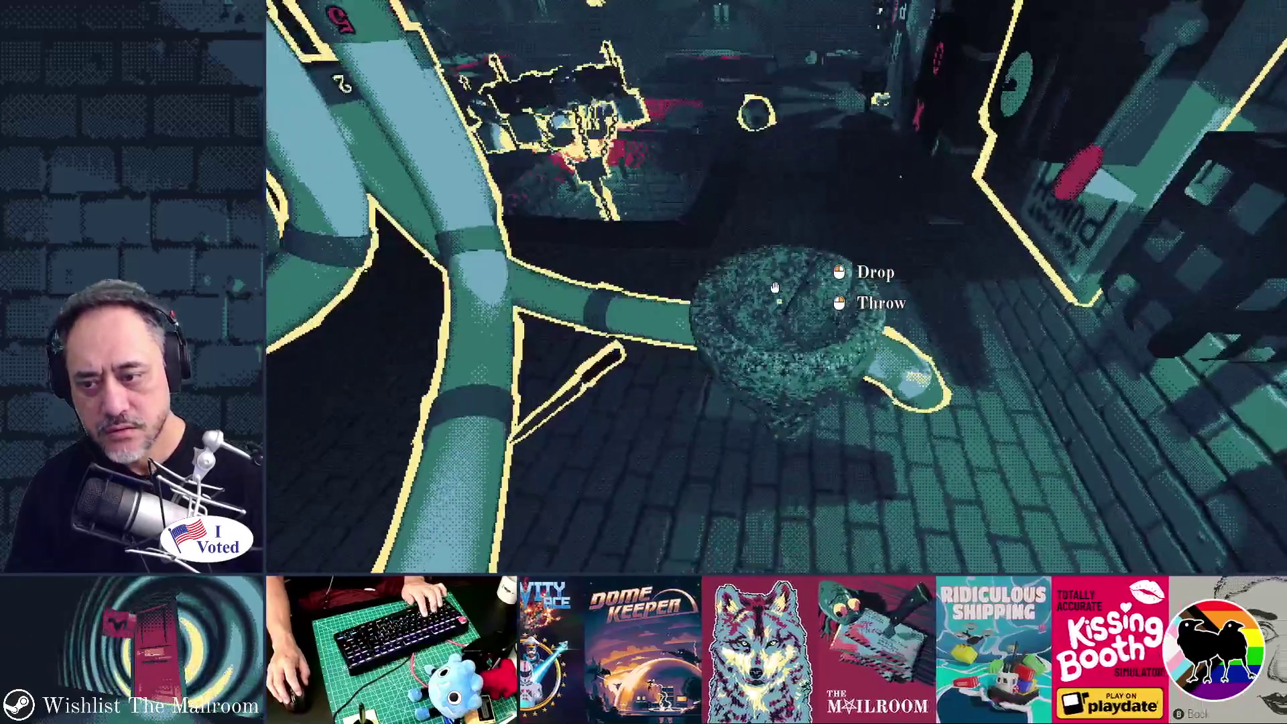
{"action": "left_click", "coordinate": [774, 287]}
{"action": "type", "text": "event inve"}
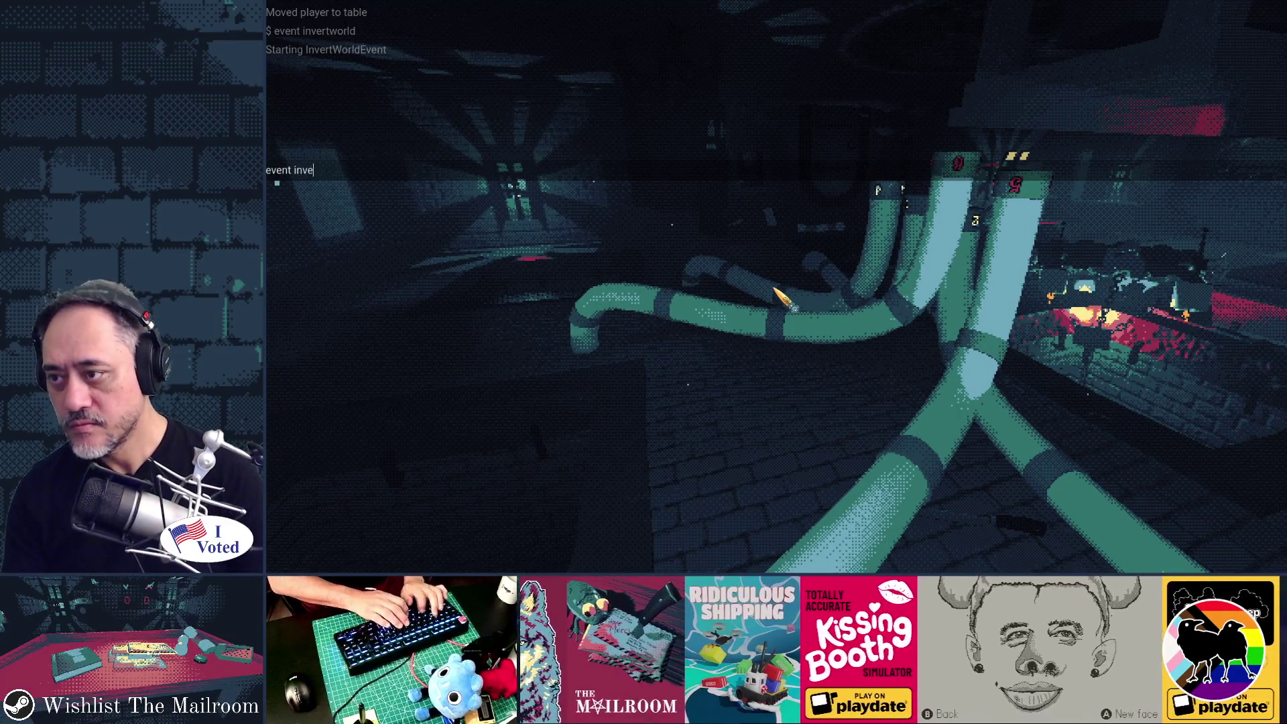
Finish typing and run the event invertworld console command.
{"action": "type", "text": "rtworld"}
{"action": "key", "text": "Return"}
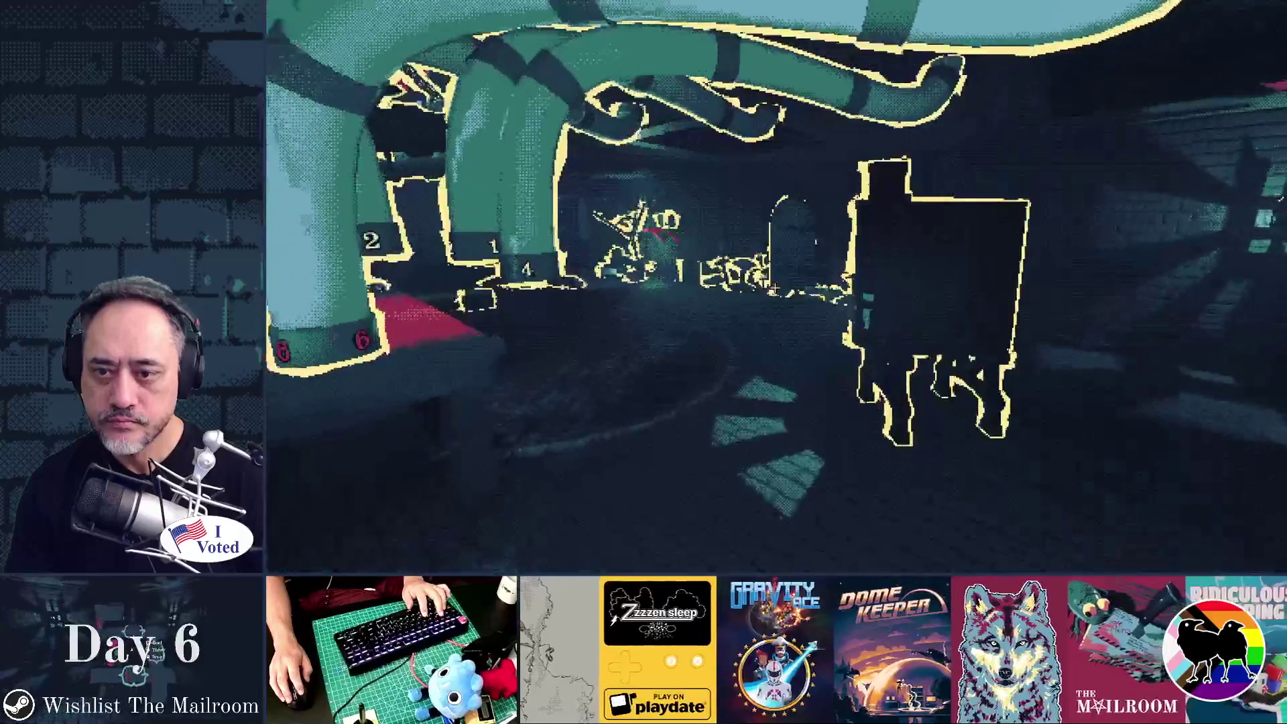
Walk ahead and pick up and set down the empty canister and the knife.
{"action": "key", "text": "w"}
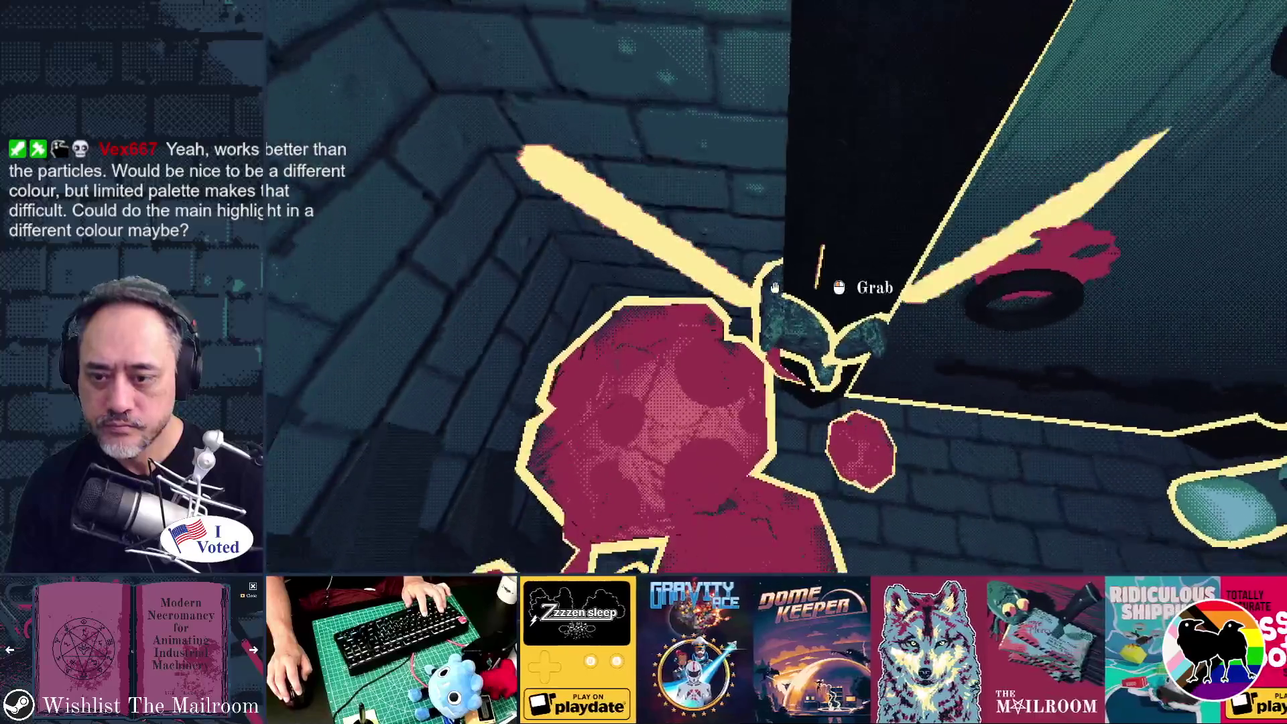
{"action": "left_click", "coordinate": [775, 287]}
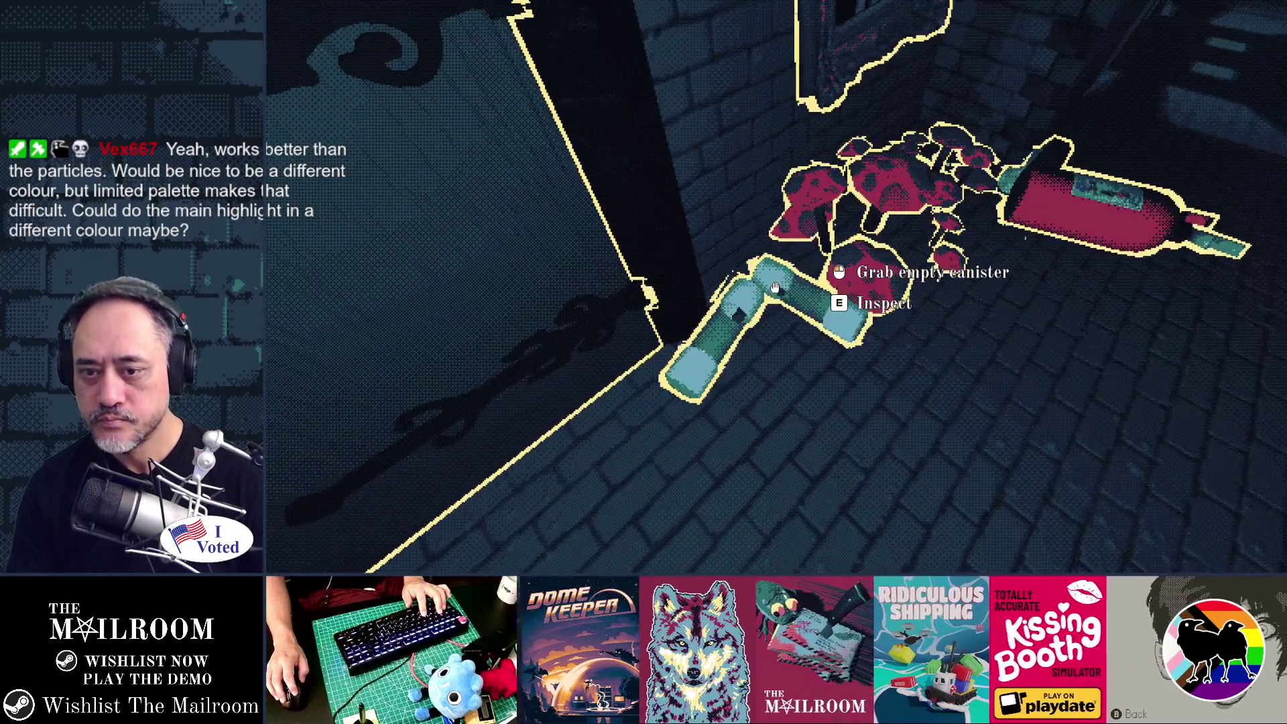
{"action": "left_click", "coordinate": [775, 288]}
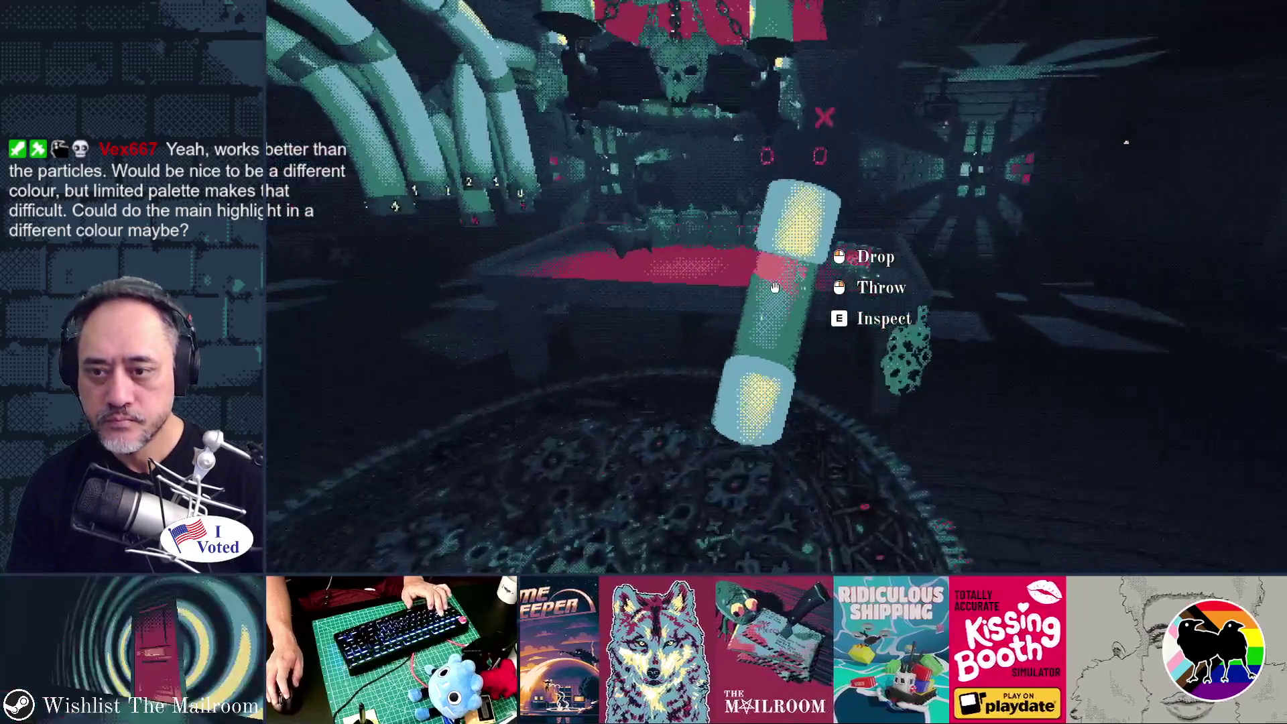
{"action": "left_click", "coordinate": [775, 288]}
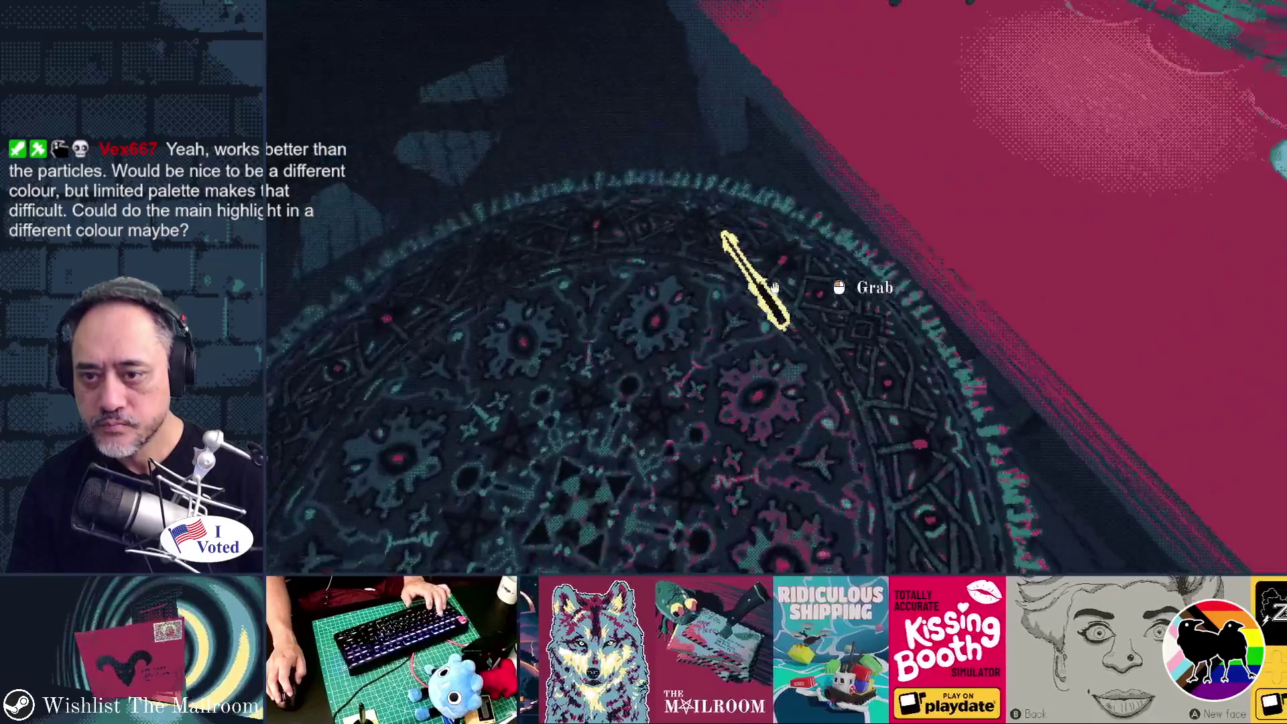
{"action": "left_click", "coordinate": [775, 288]}
{"action": "left_click", "coordinate": [775, 288]}
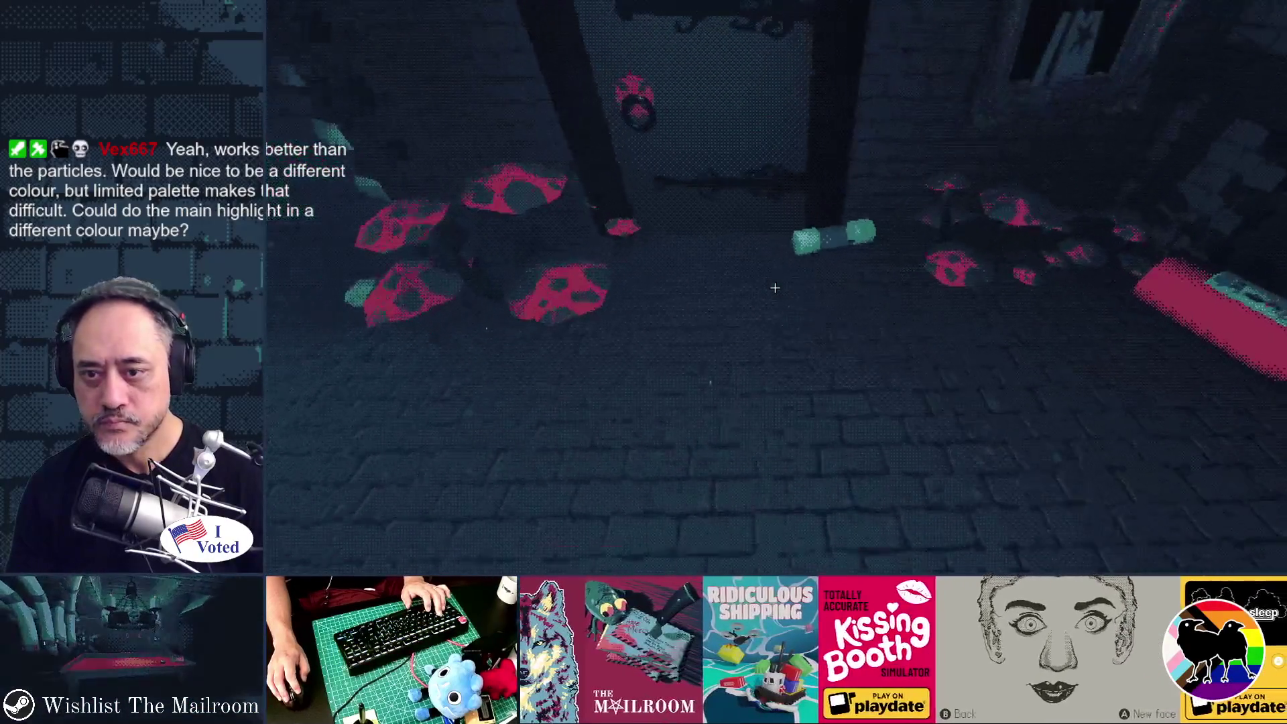
Carry the canister onto the table, drop the fire extinguisher, and stop the game with F8.
{"action": "left_click", "coordinate": [775, 287]}
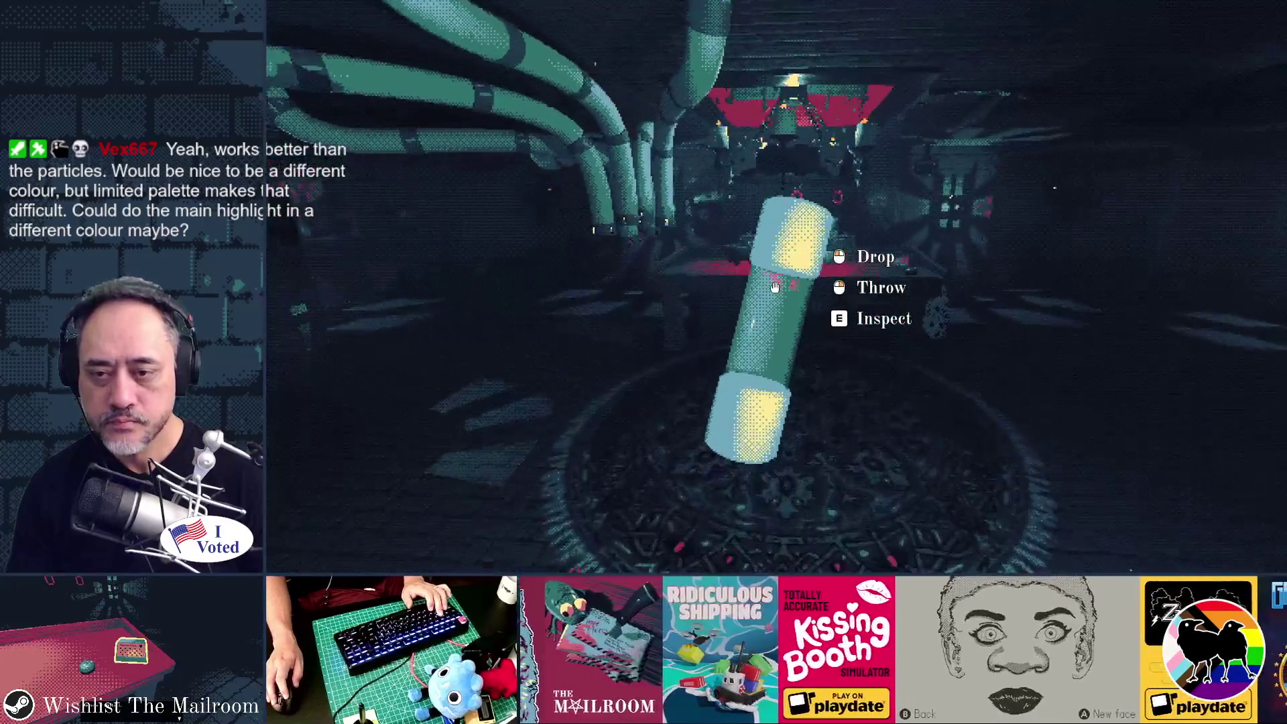
{"action": "key", "text": "w"}
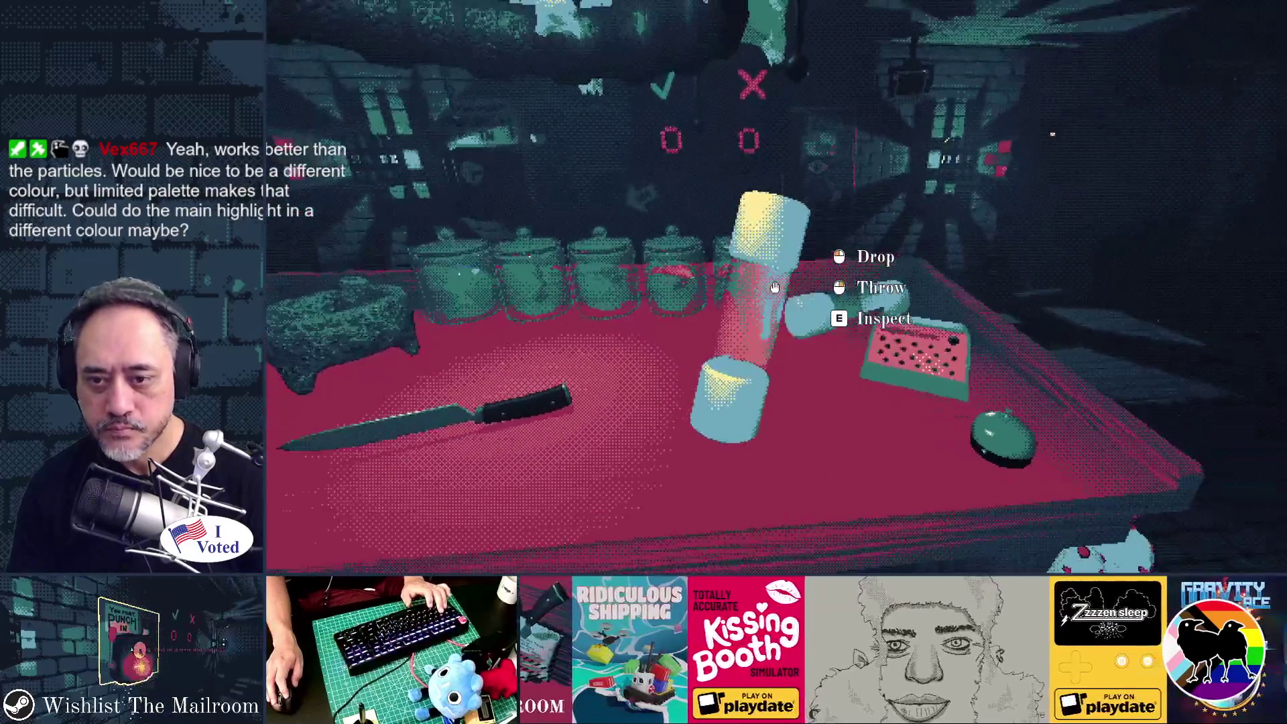
{"action": "left_click", "coordinate": [775, 287]}
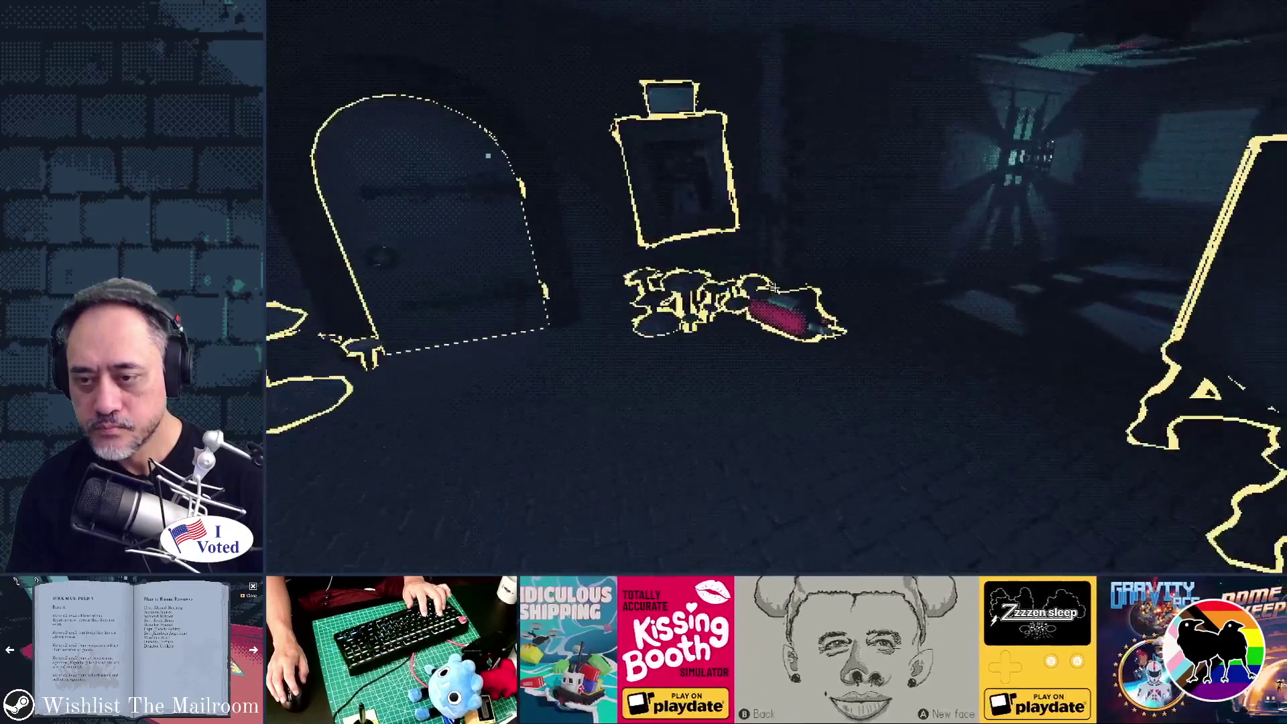
{"action": "left_click", "coordinate": [775, 288]}
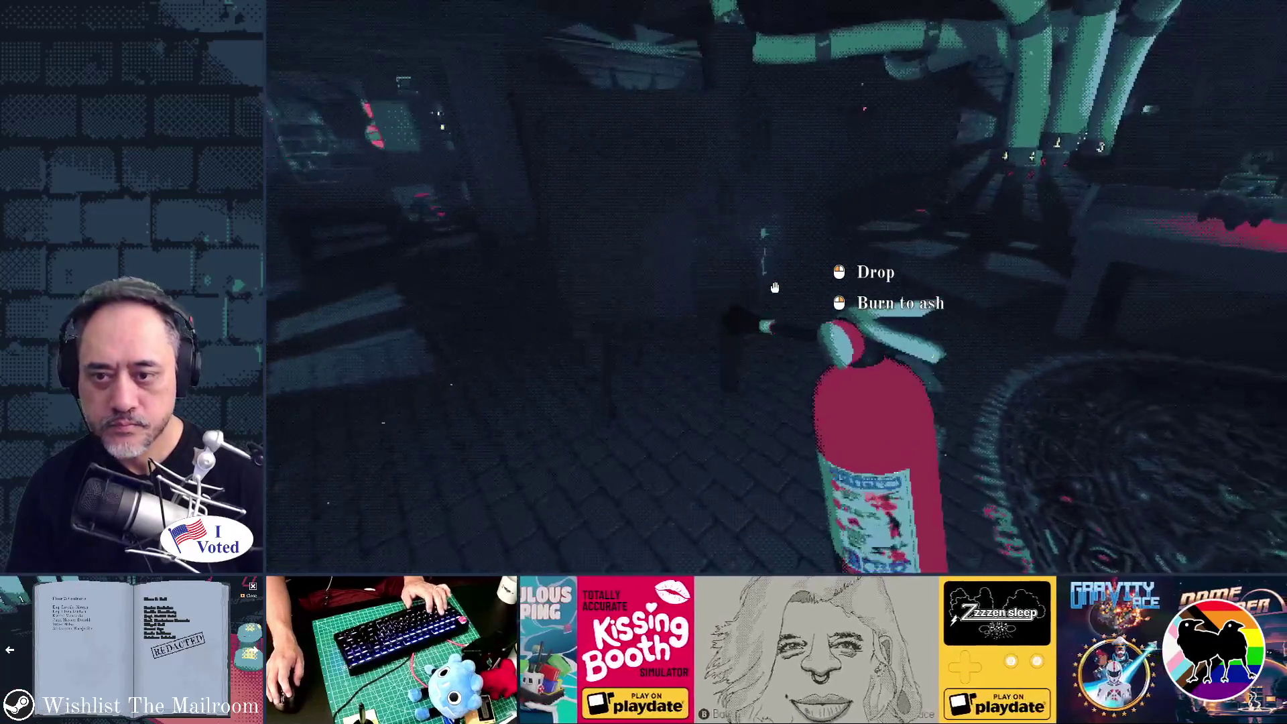
{"action": "left_click", "coordinate": [775, 288]}
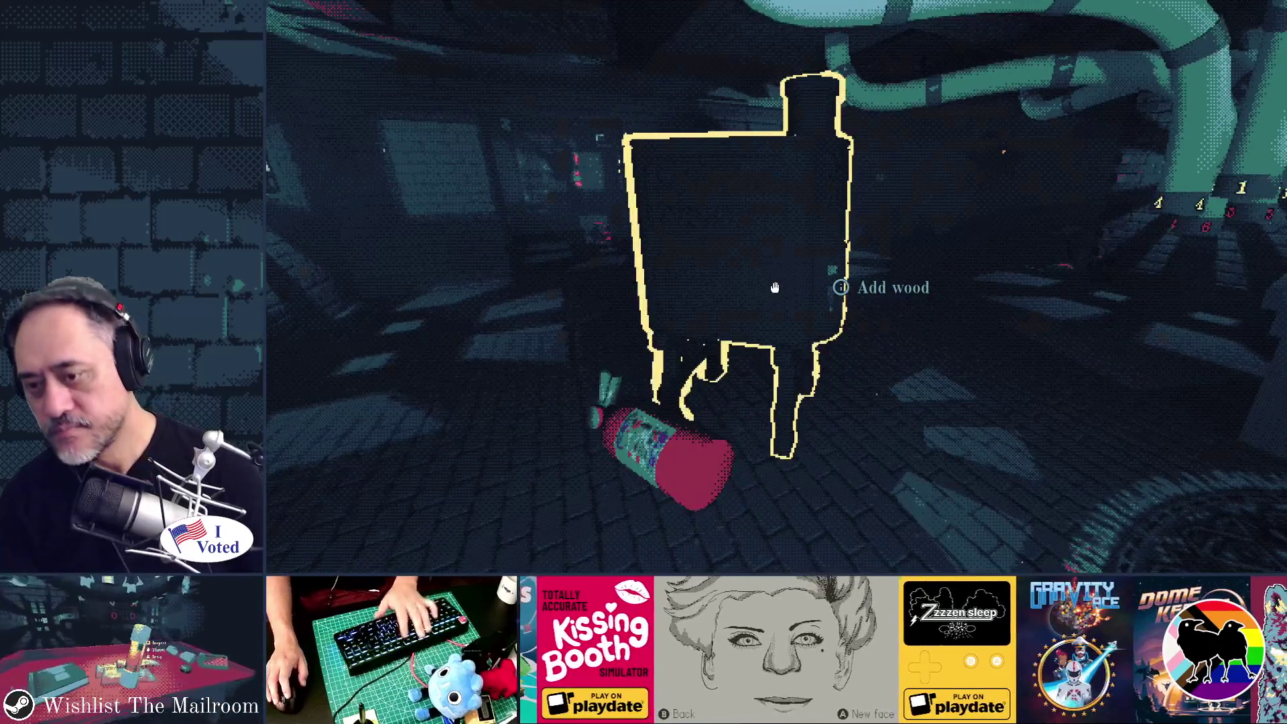
{"action": "key", "text": "F8"}
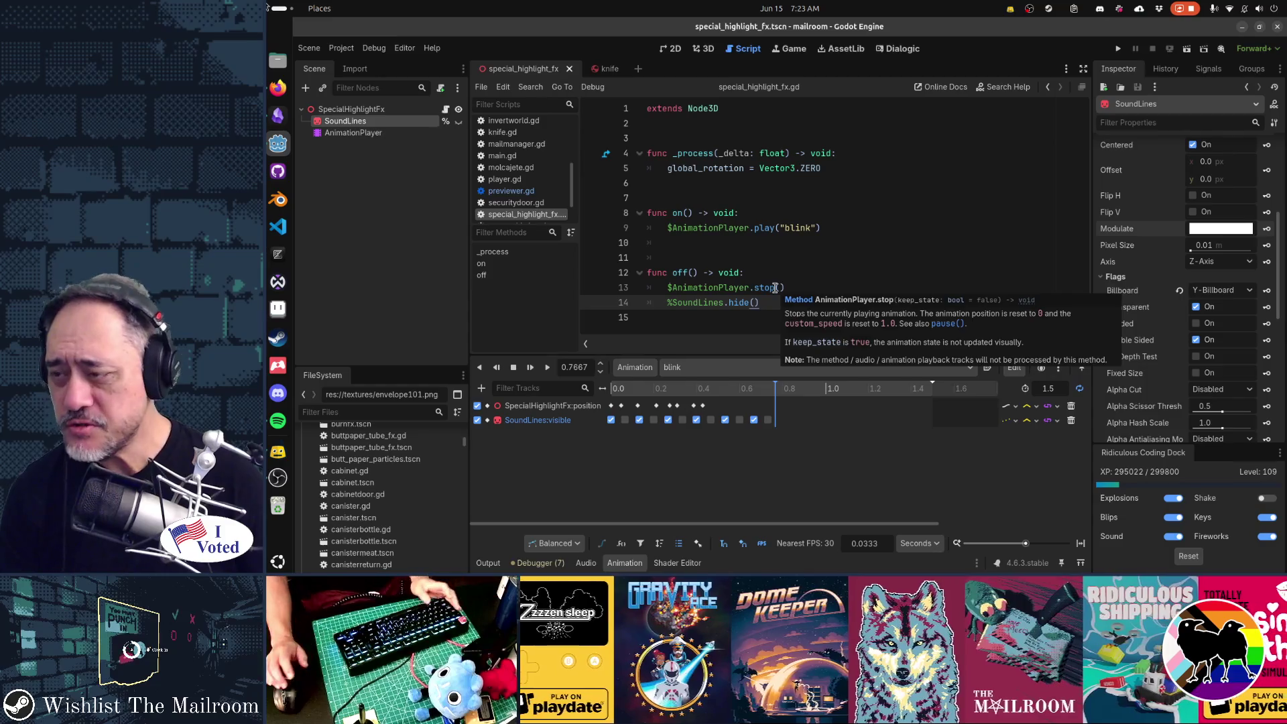
Switch to Obsidian and tick off the intercom-lines highlight card.
{"action": "key", "text": "alt+Tab"}
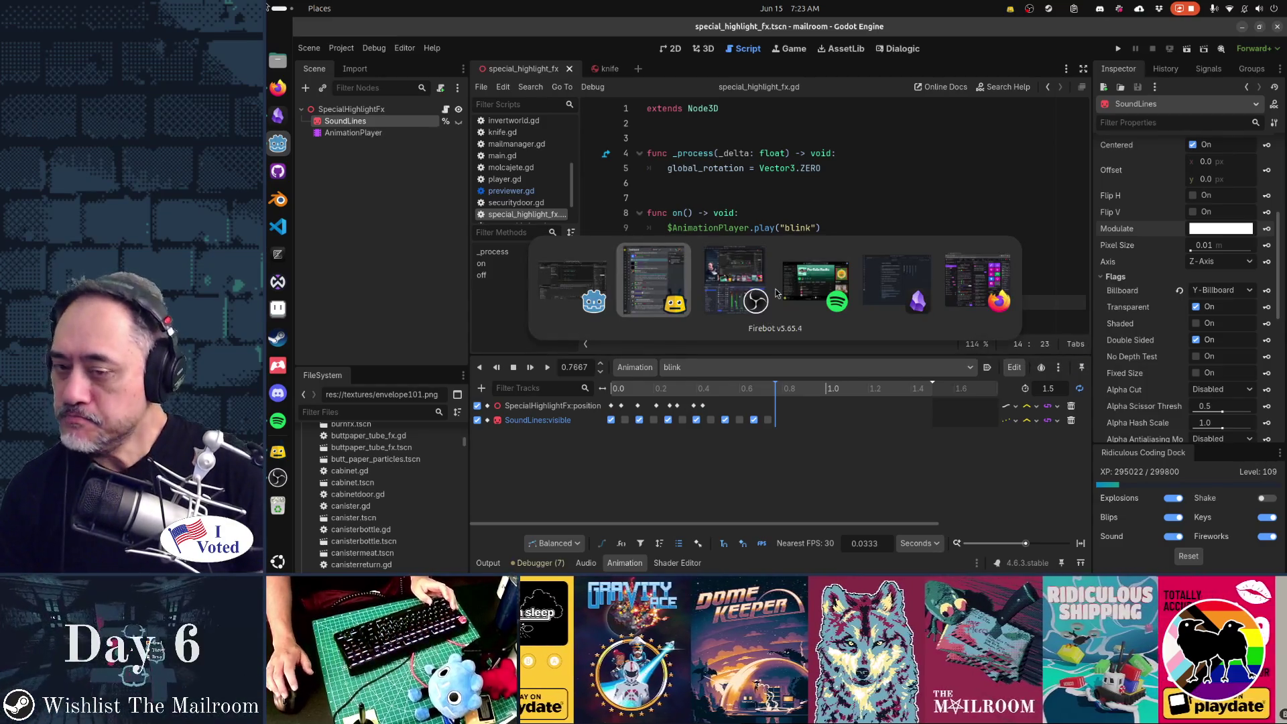
{"action": "key", "text": "alt+Tab"}
{"action": "key", "text": "alt+Tab"}
{"action": "key", "text": "alt+Tab"}
{"action": "key", "text": "alt+shift+Tab"}
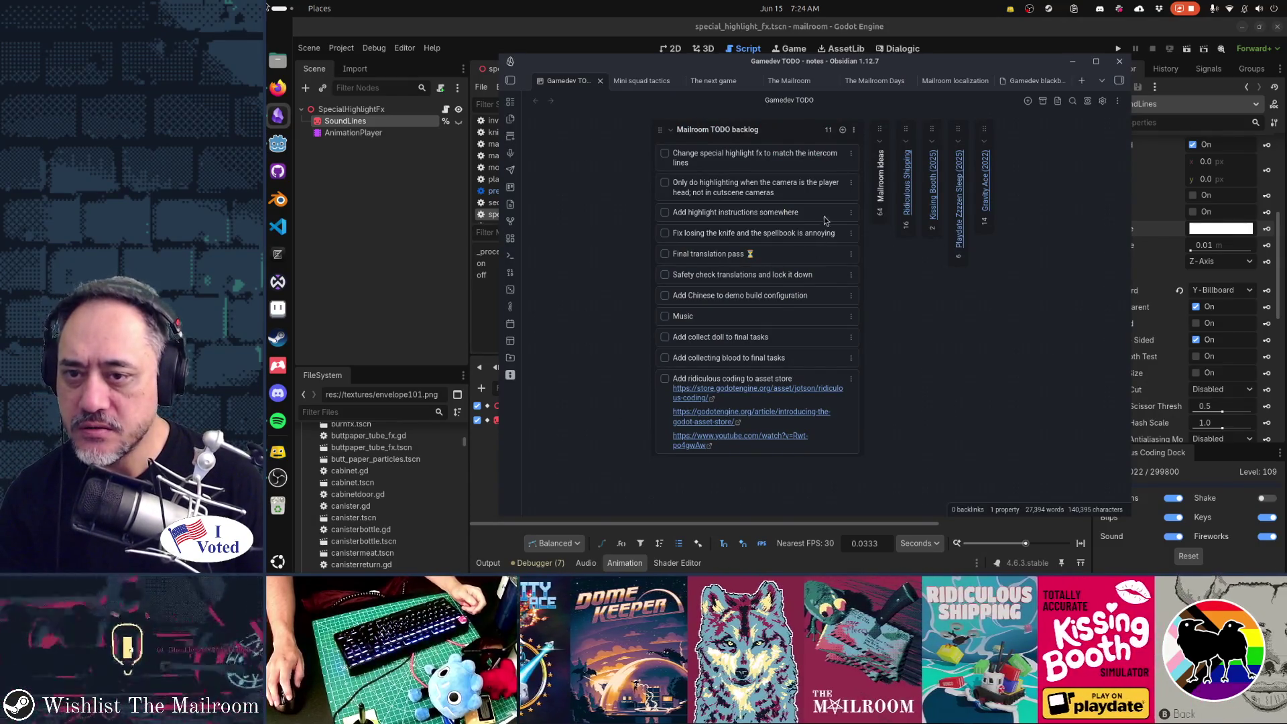
{"action": "left_click", "coordinate": [664, 153]}
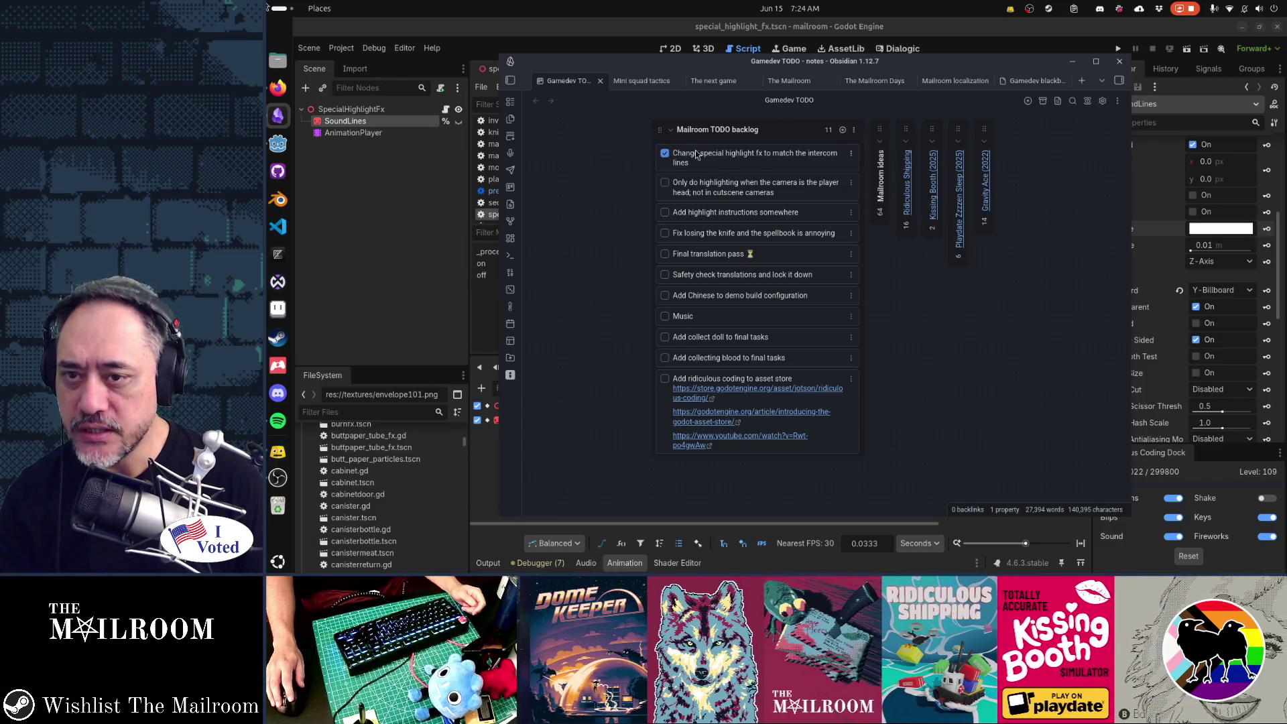
Add card 'Is there a way to make everything except the highlights go darker or black and white' below highlight instructions.
{"action": "left_click", "coordinate": [842, 129]}
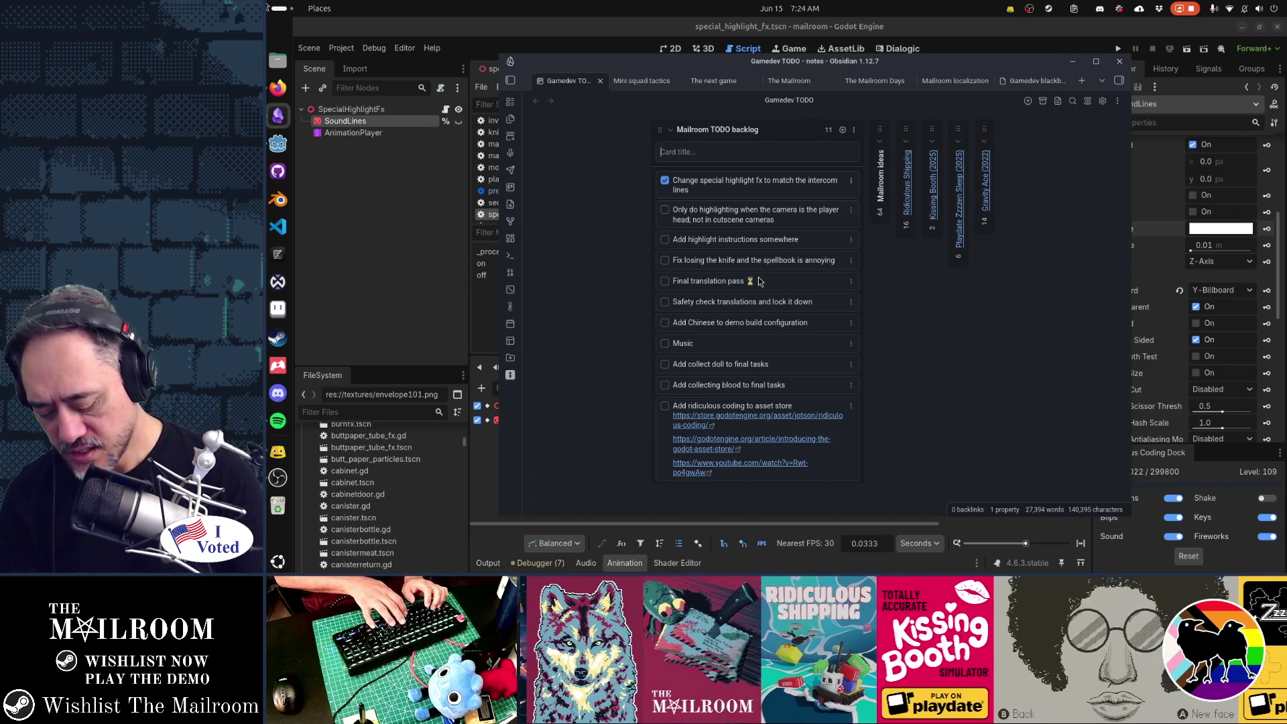
{"action": "type", "text": "Is there a way to "}
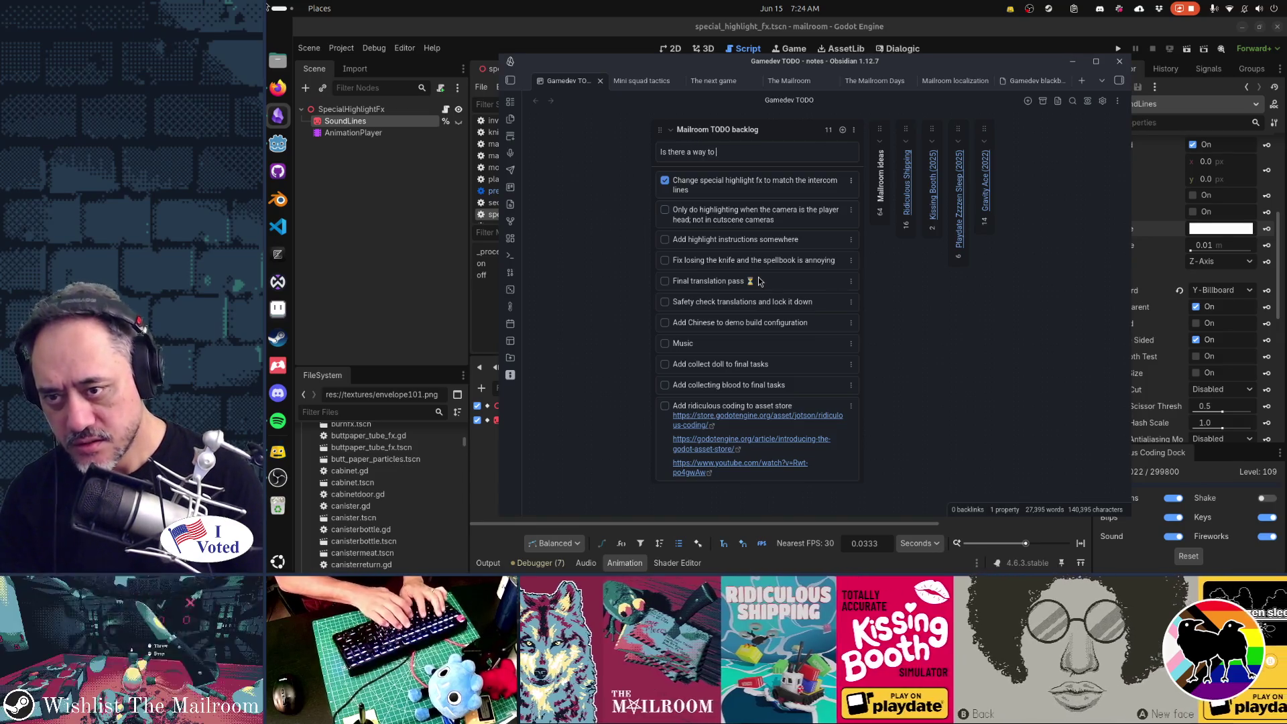
{"action": "type", "text": "make everythi"}
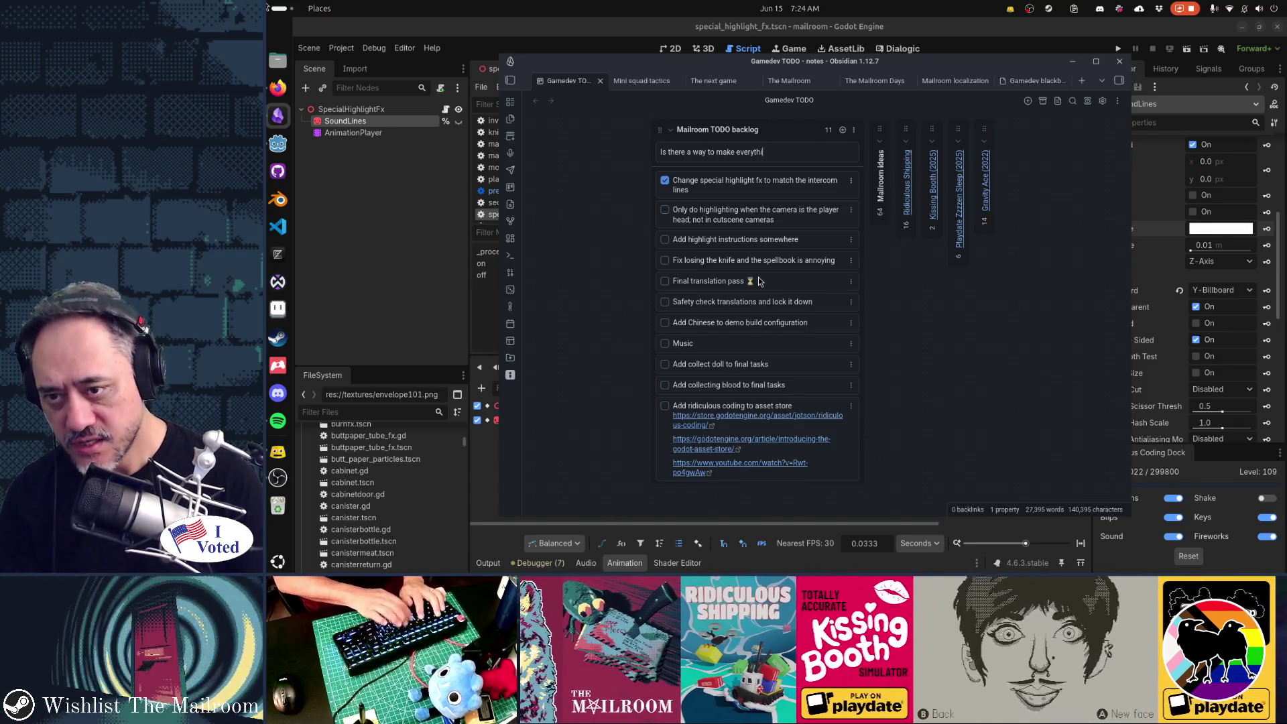
{"action": "type", "text": "ng except the highlight"}
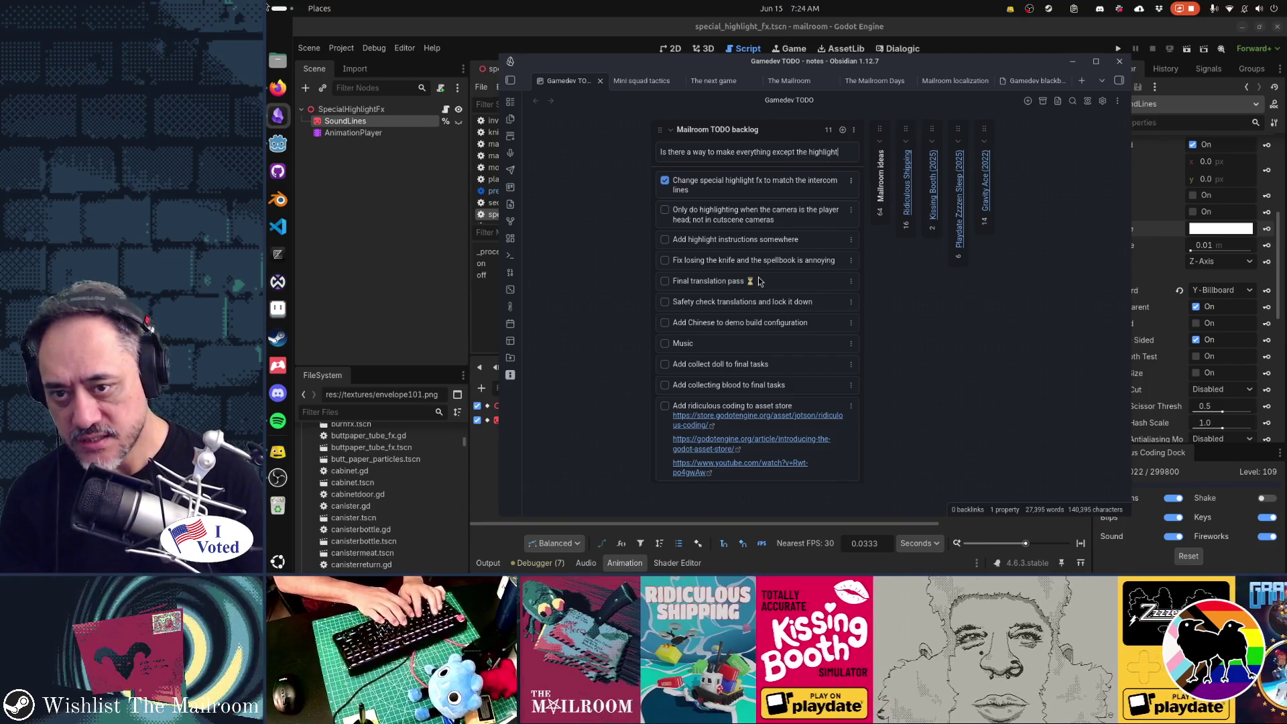
{"action": "type", "text": "s go "}
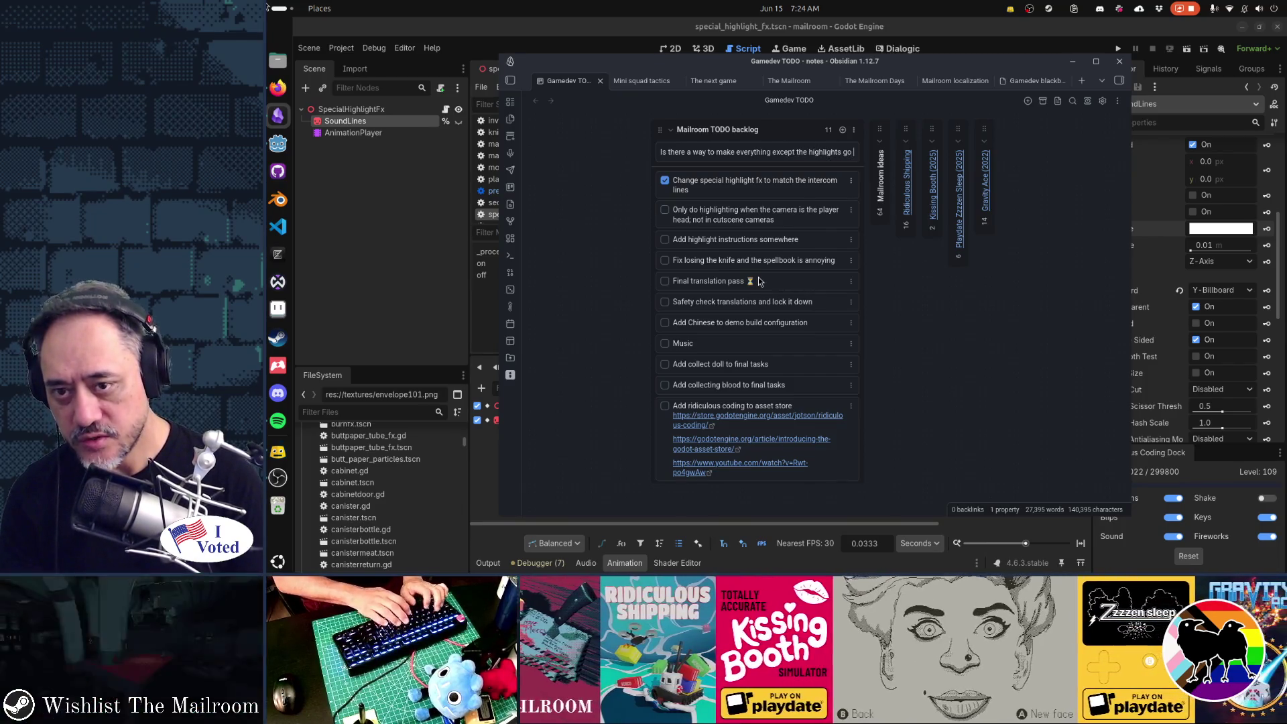
{"action": "type", "text": "dark"}
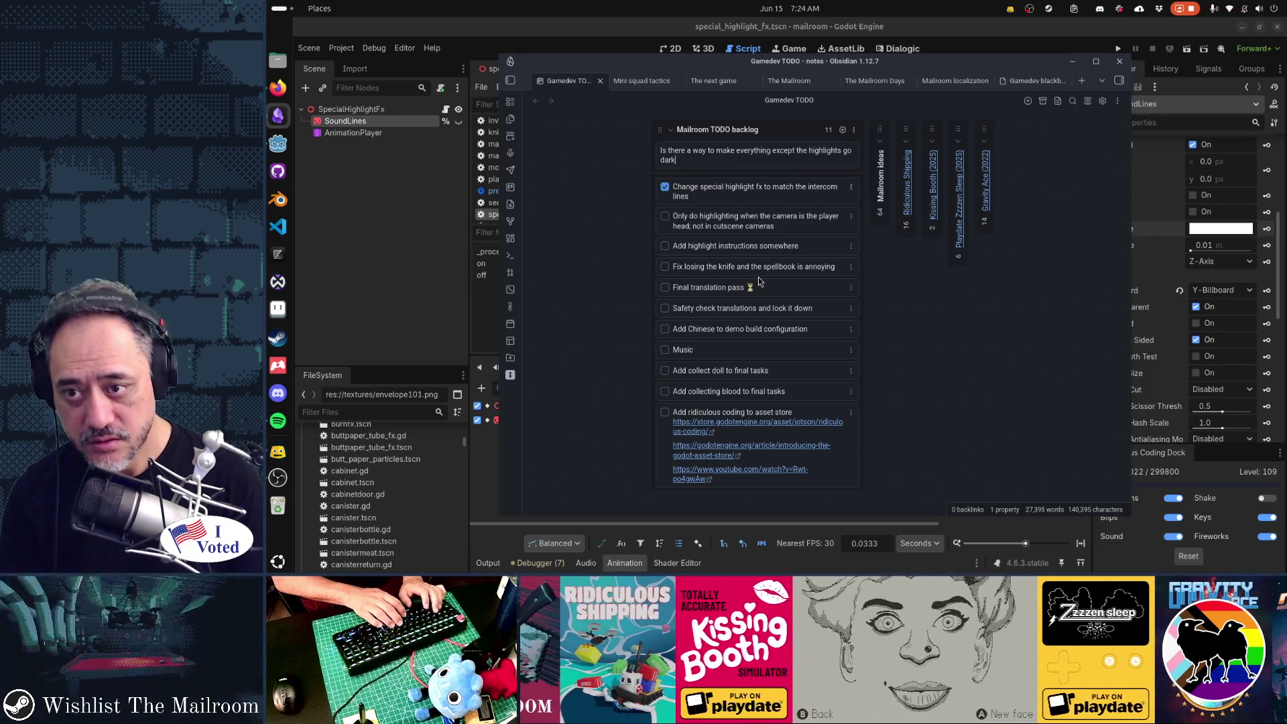
{"action": "type", "text": "er "}
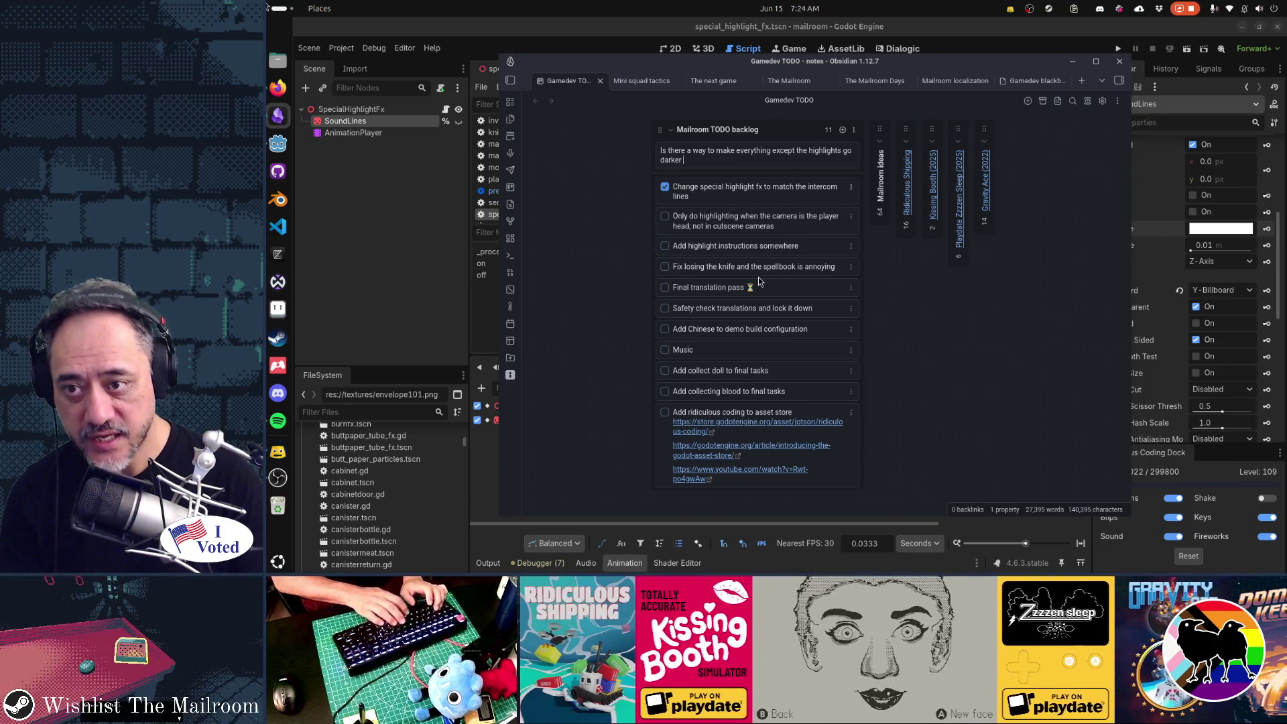
{"action": "type", "text": "or black and white "}
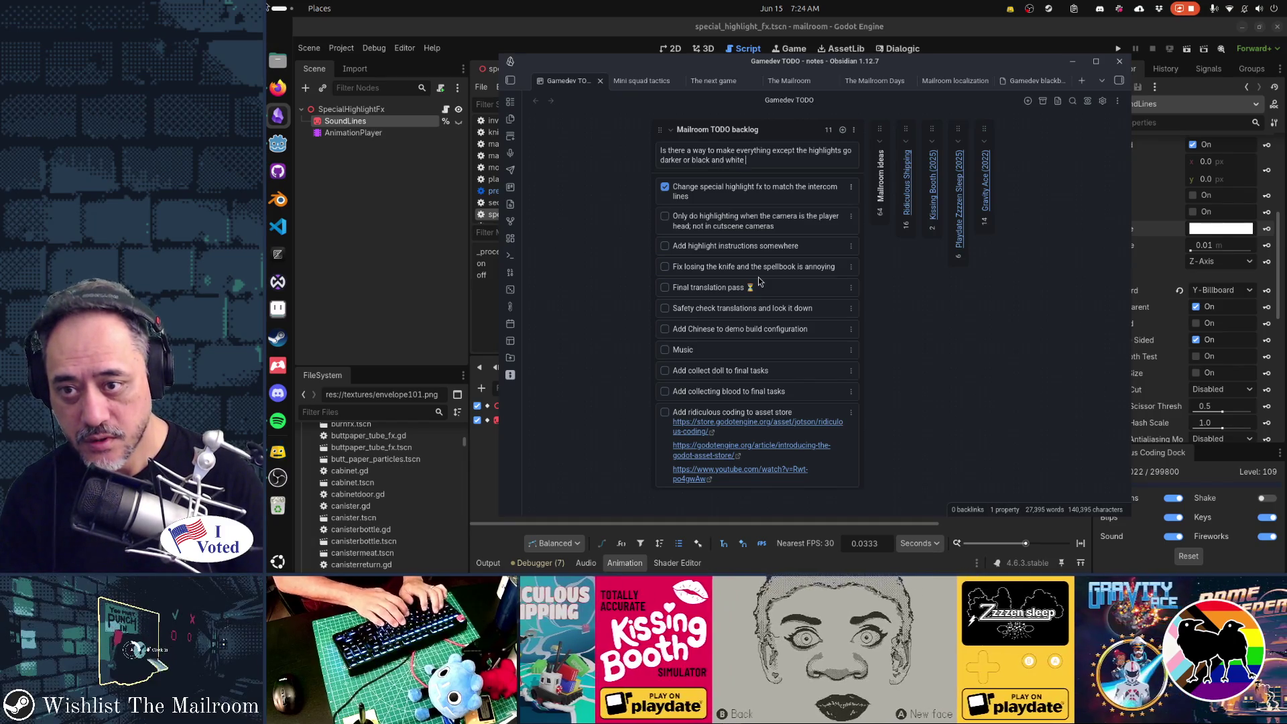
{"action": "type", "text": "or something"}
{"action": "key", "text": "Return"}
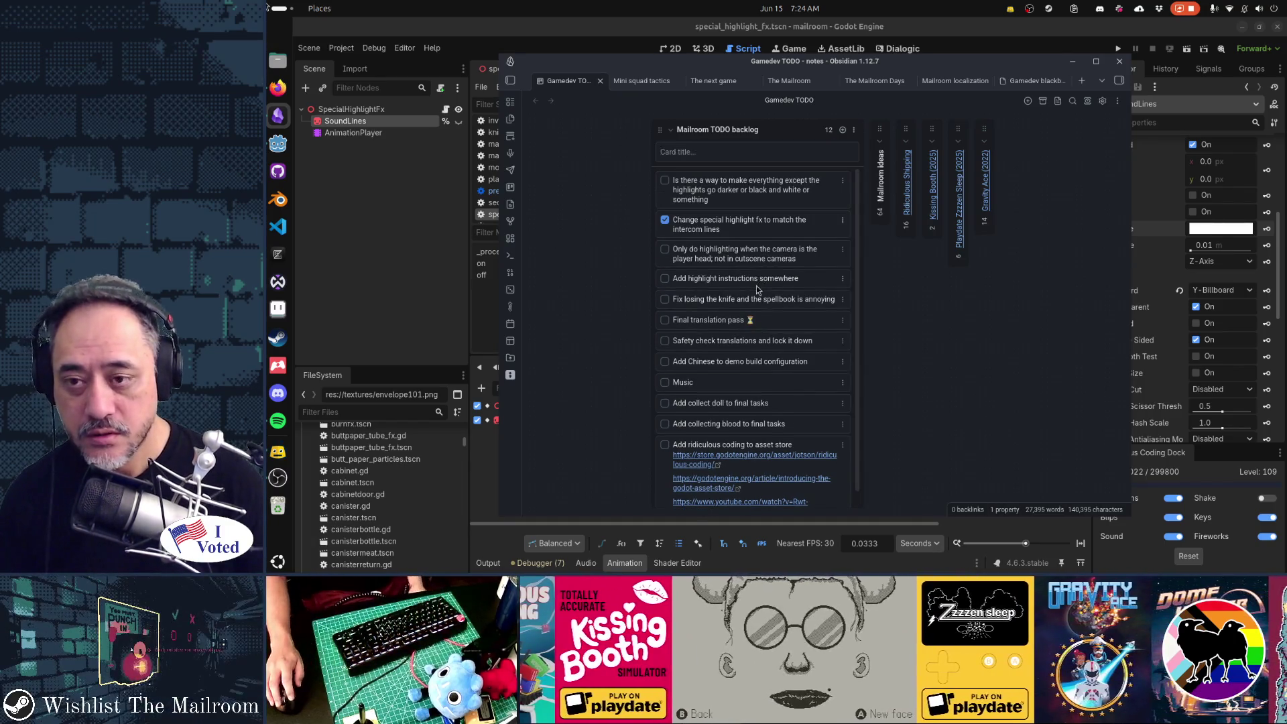
{"action": "left_click_drag", "start_coordinate": [734, 179], "coordinate": [742, 271]}
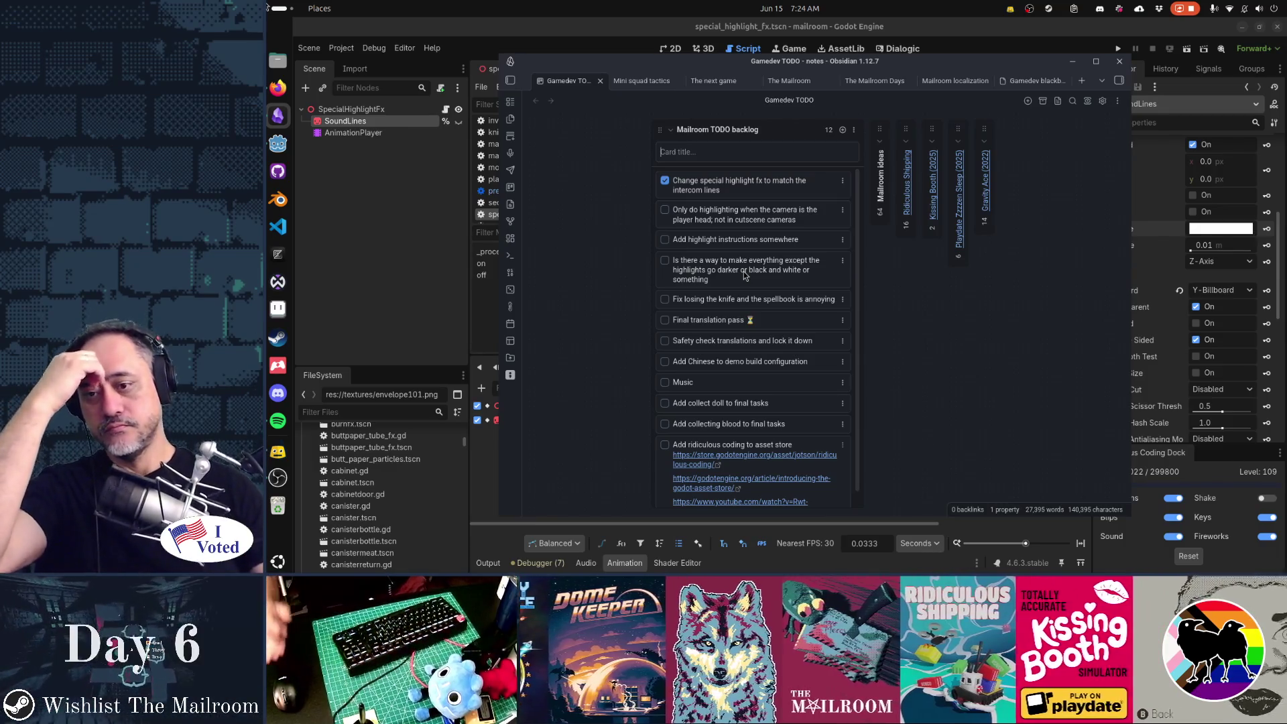
{"action": "key", "text": "alt+Tab"}
{"action": "key", "text": "alt+Tab"}
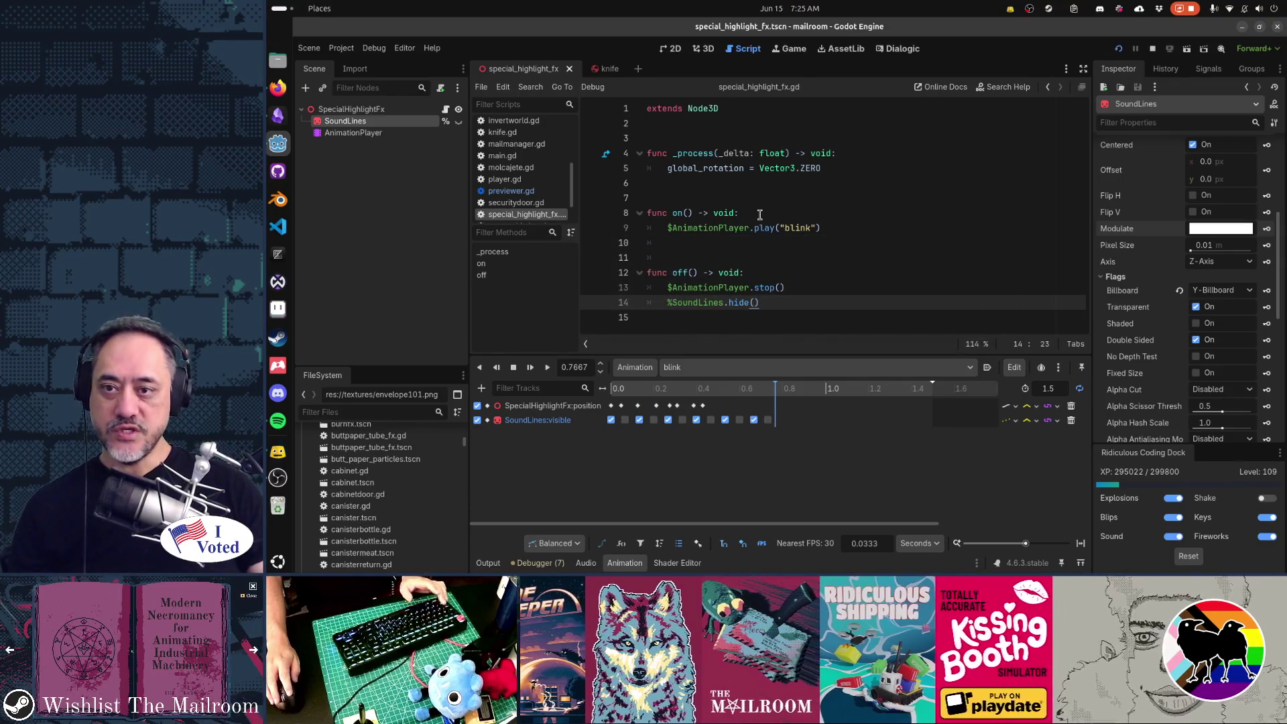
Run the project with F5 to test the highlights.
{"action": "key", "text": "F5"}
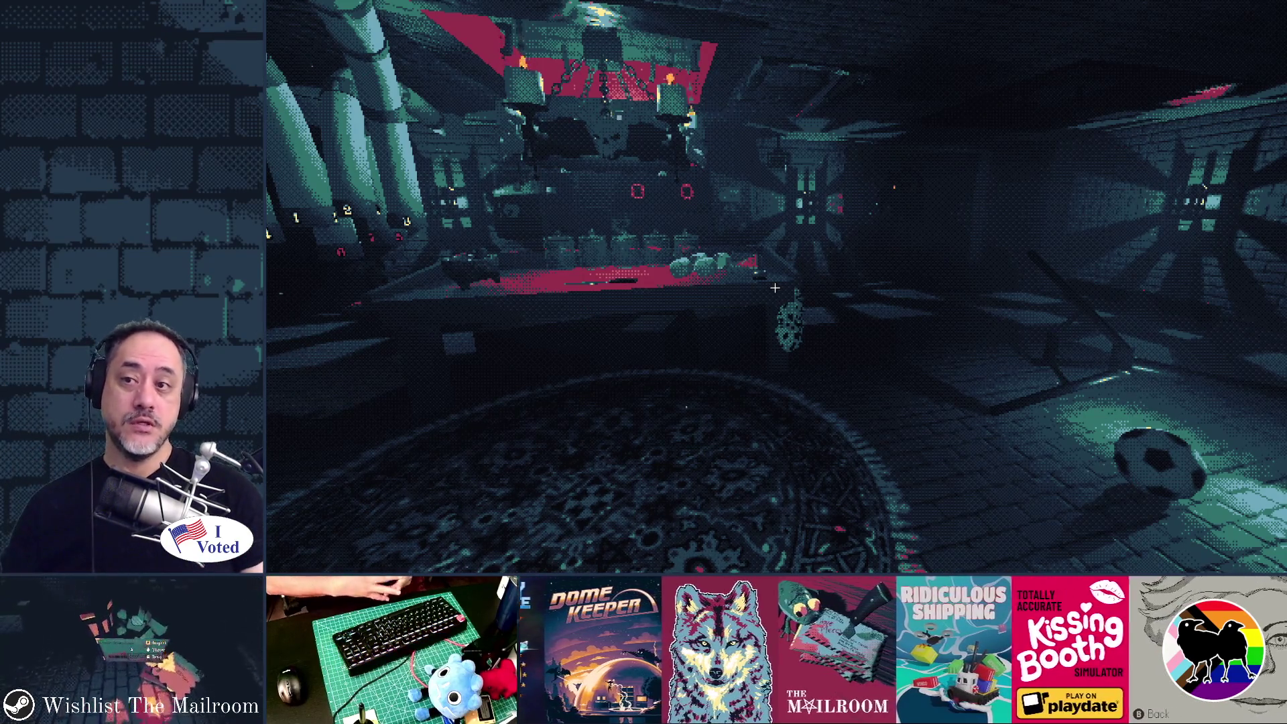
Toggle interactable outlines with Q, walk the corridors back to the pipe machine, then stop with F8.
{"action": "key", "text": "q"}
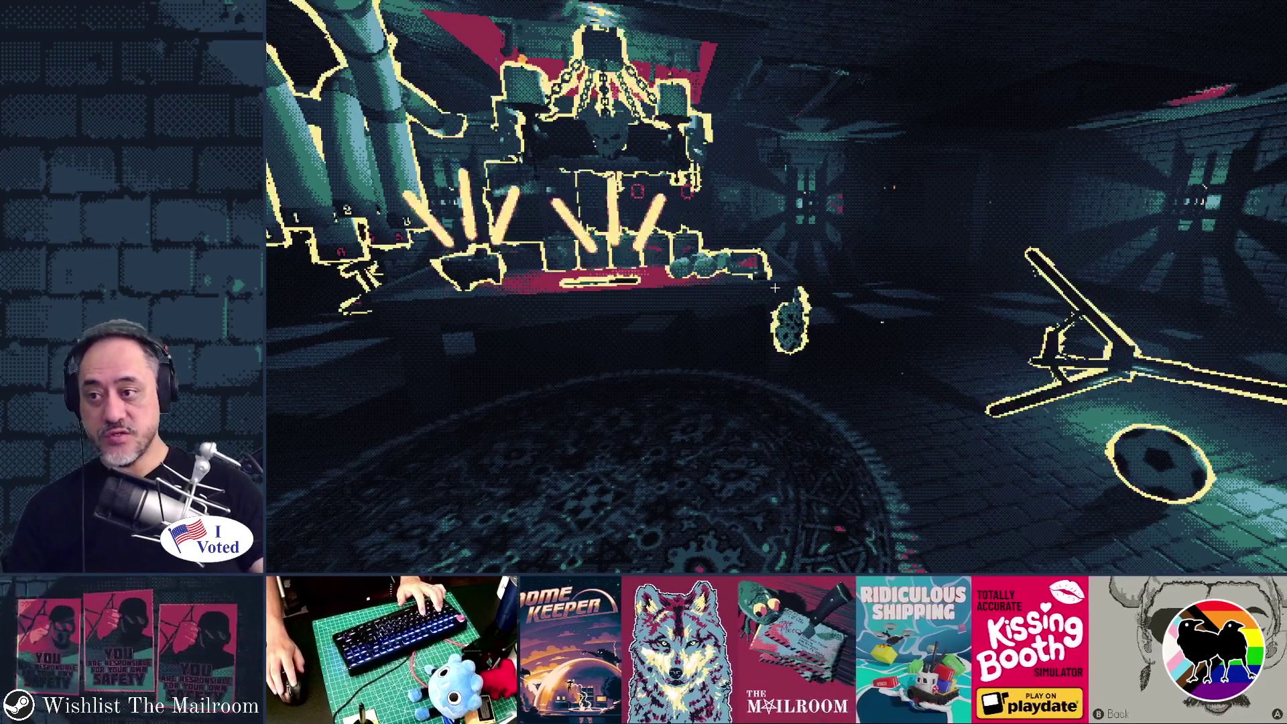
{"action": "mouse_move", "coordinate": [775, 288]}
{"action": "key", "text": "w"}
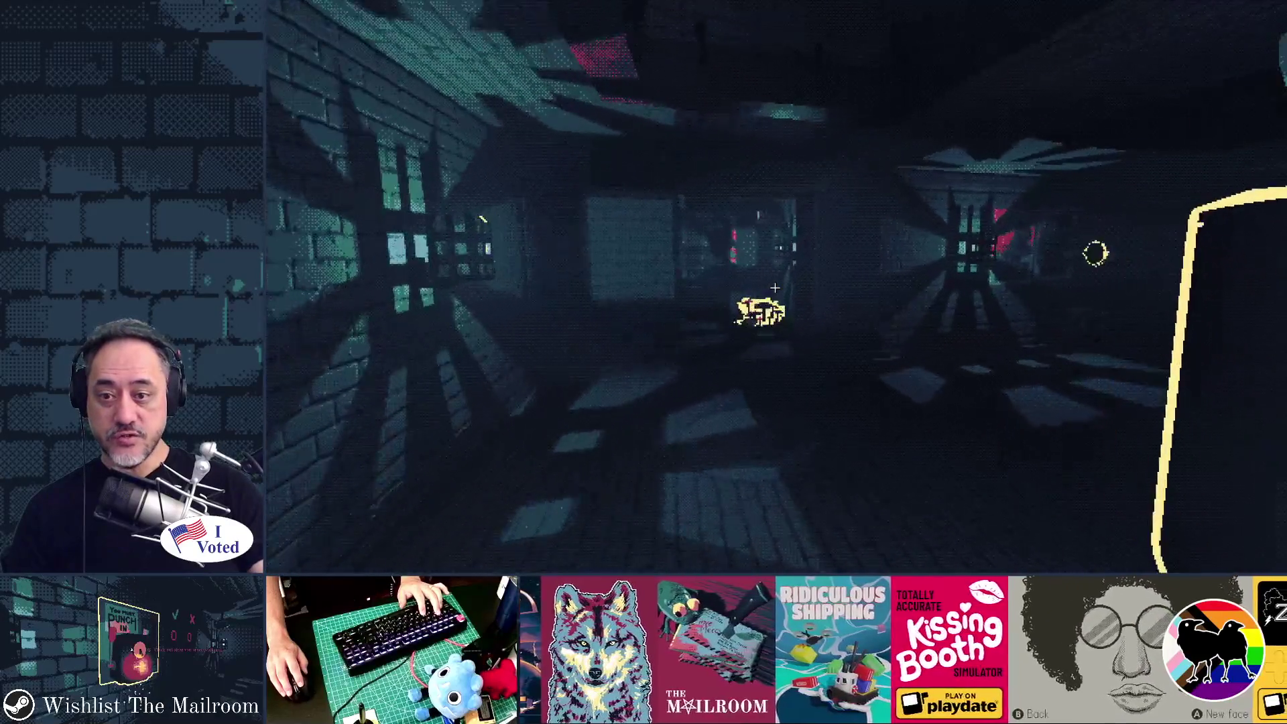
{"action": "key", "text": "w"}
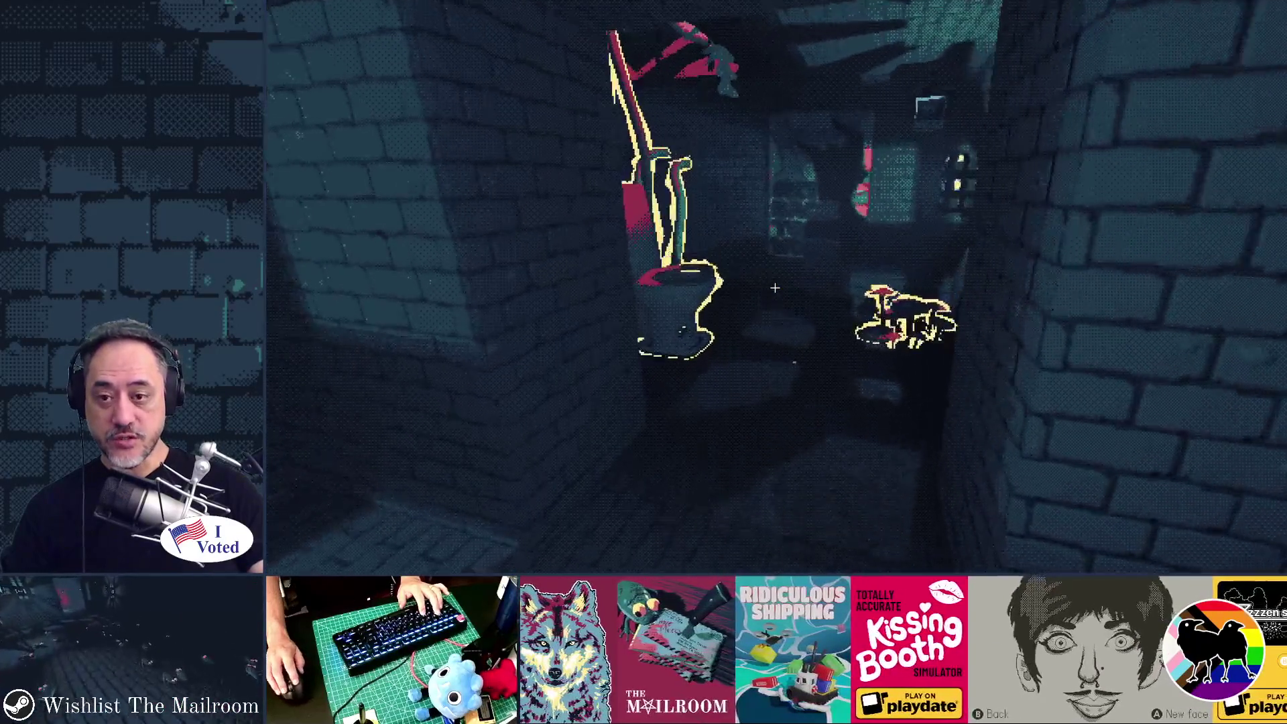
{"action": "key", "text": "w"}
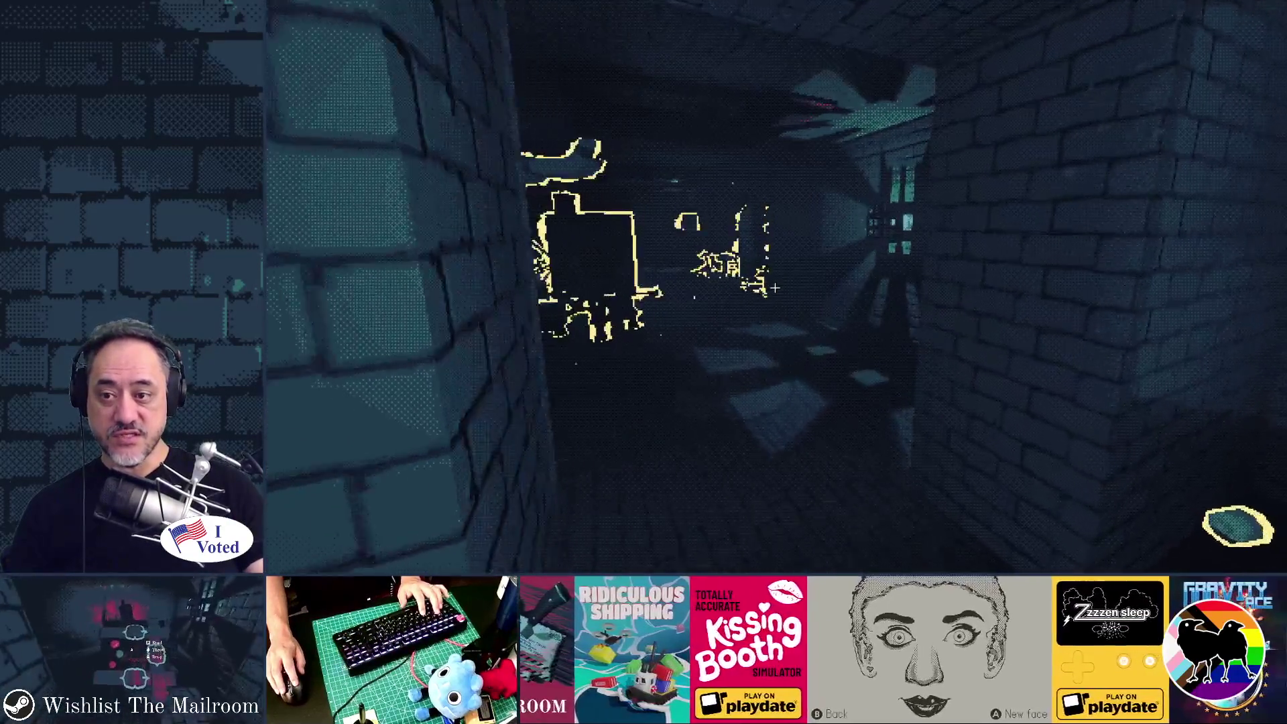
{"action": "key", "text": "w"}
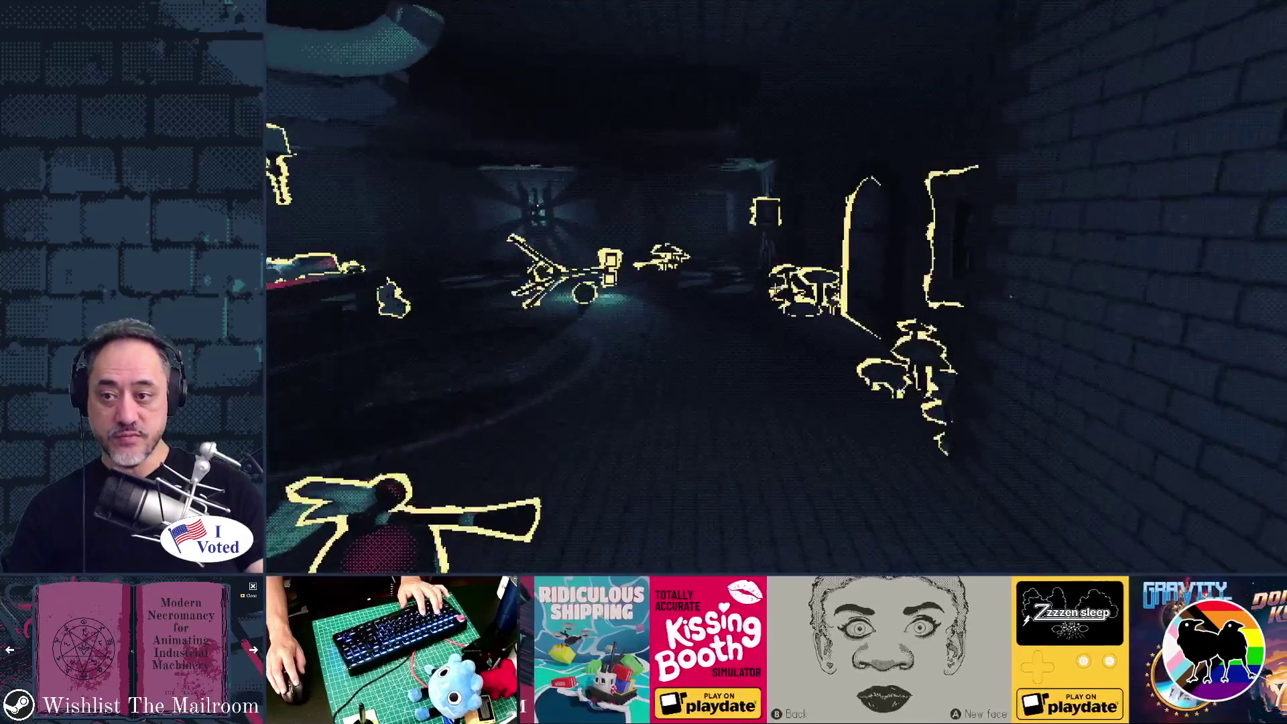
{"action": "key", "text": "w"}
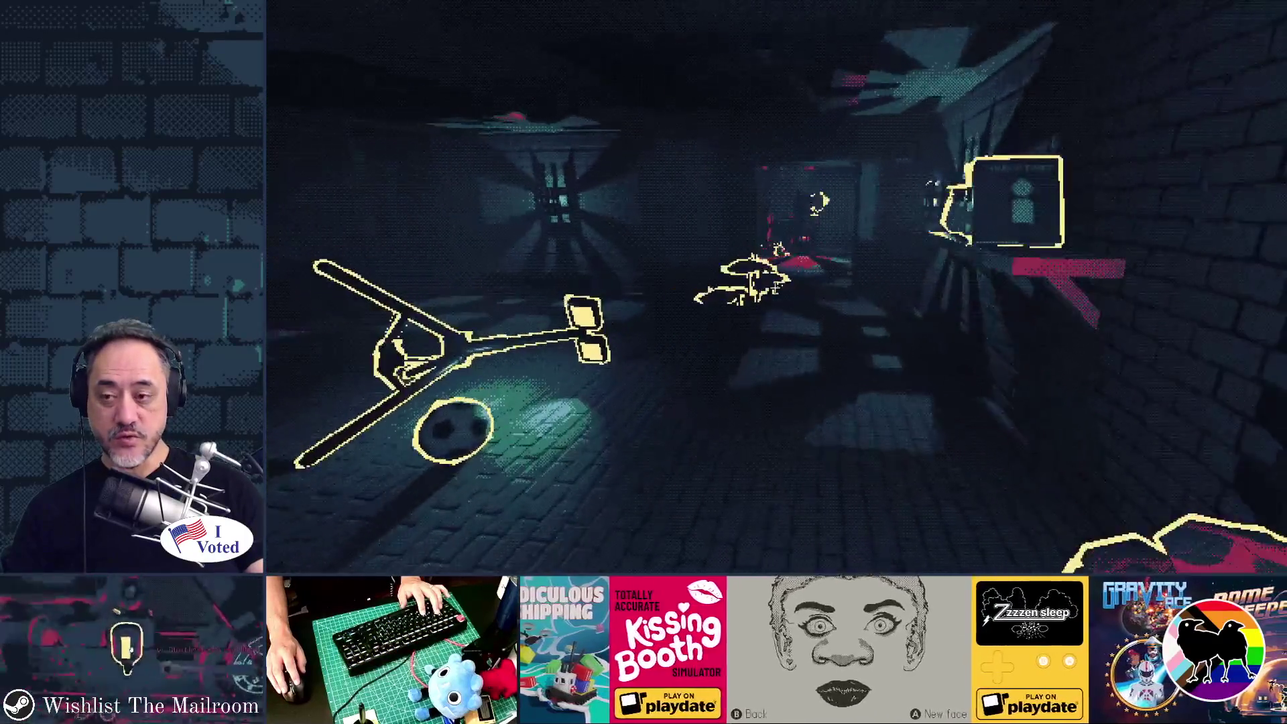
{"action": "key", "text": "w"}
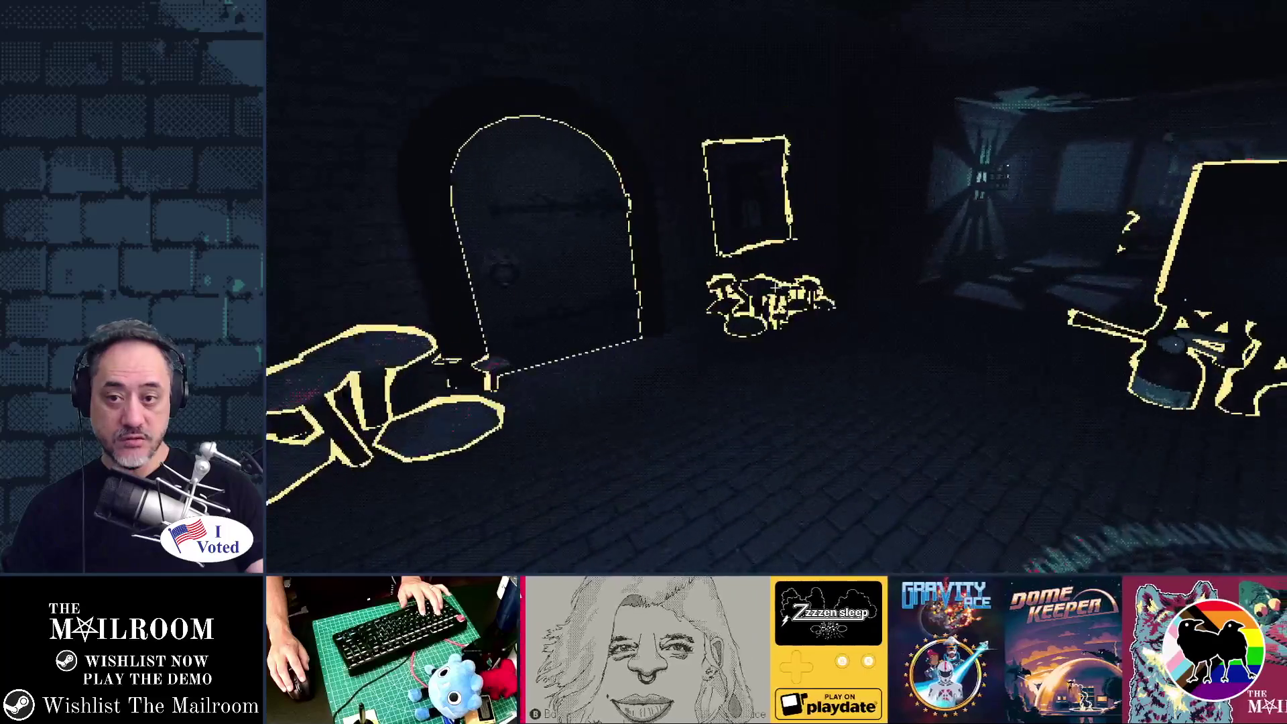
{"action": "key", "text": "w"}
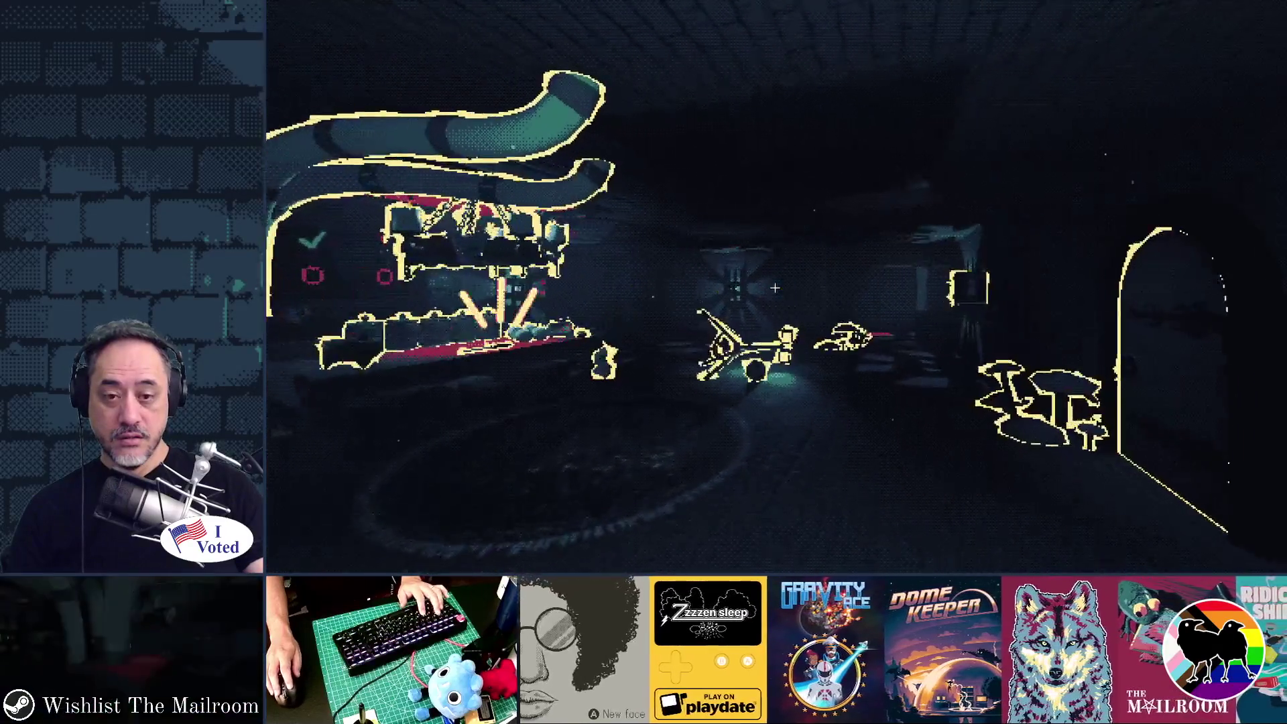
{"action": "key", "text": "w"}
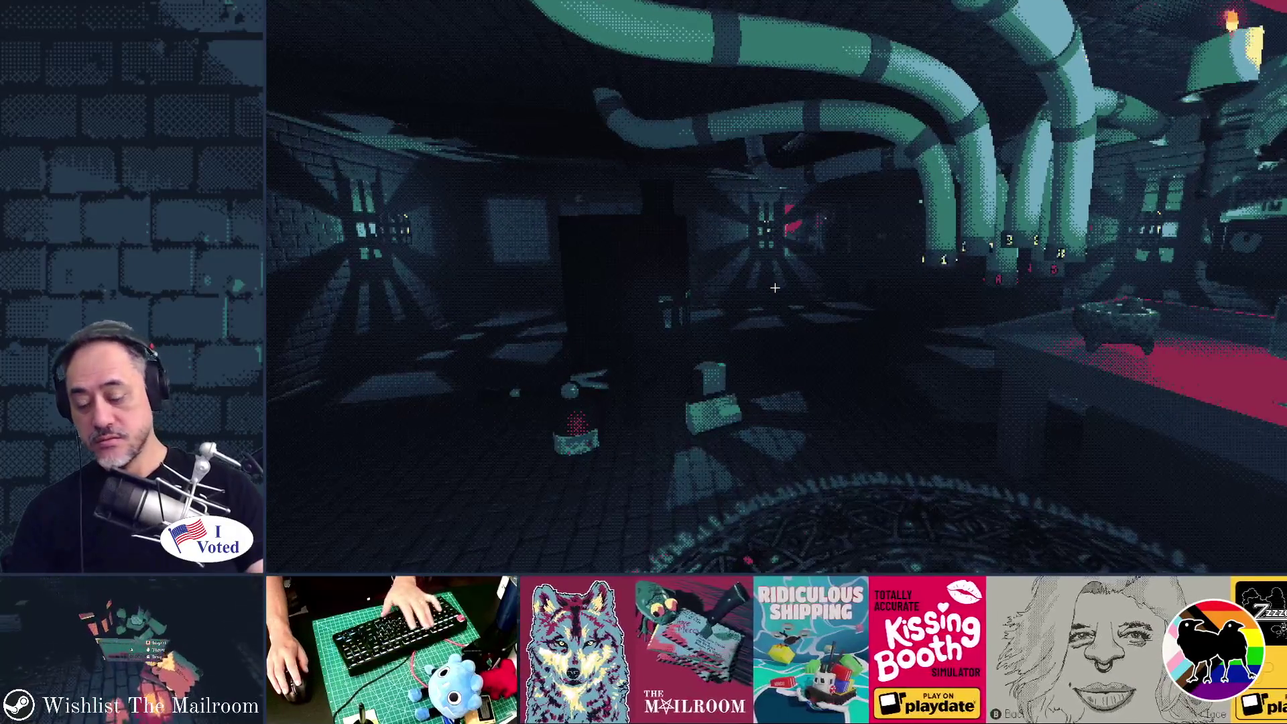
{"action": "key", "text": "F8"}
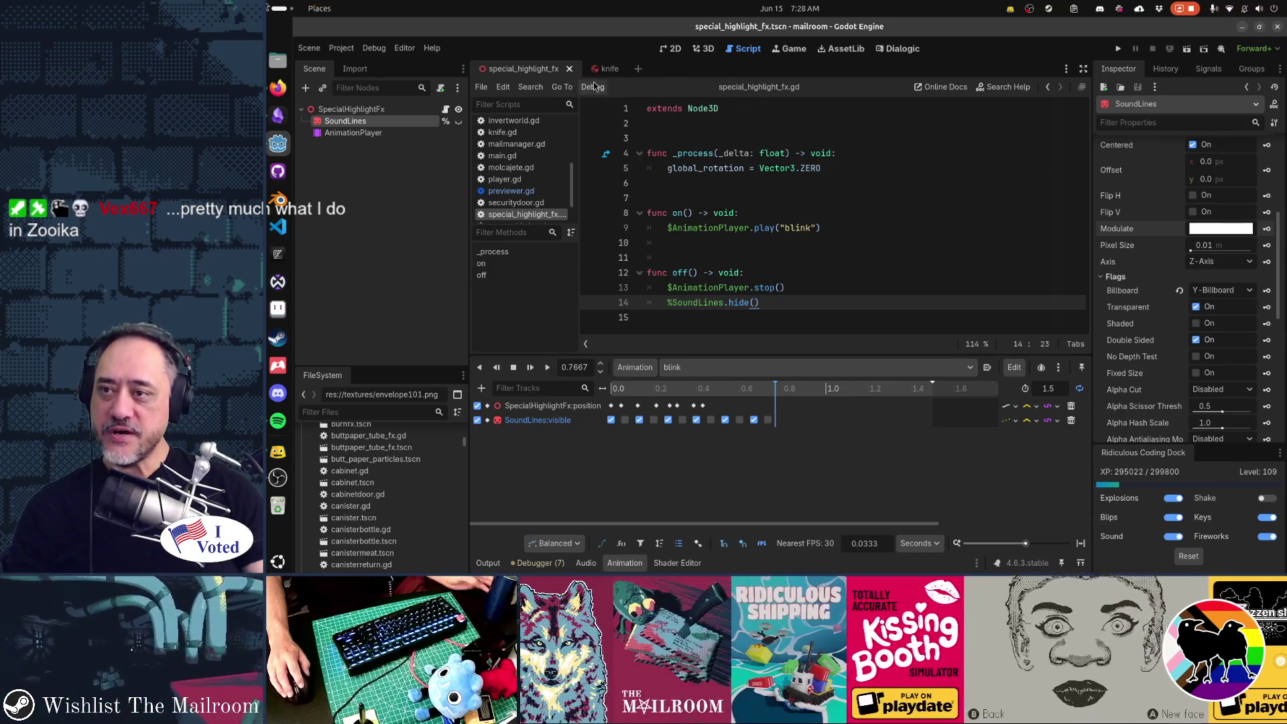
Open scale.tscn via Quick Open and paste the SpecialHighlightFx node into it.
{"action": "left_click", "coordinate": [567, 70]}
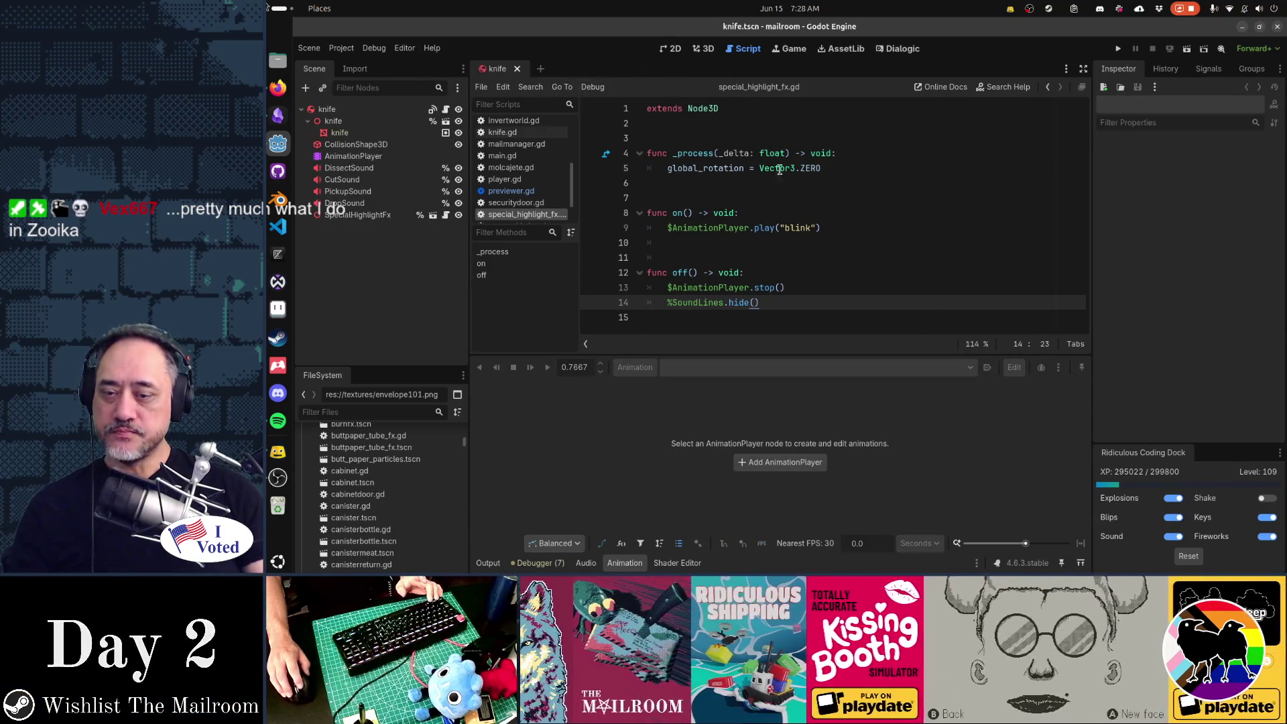
{"action": "key", "text": "shift+alt+o"}
{"action": "type", "text": "scale"}
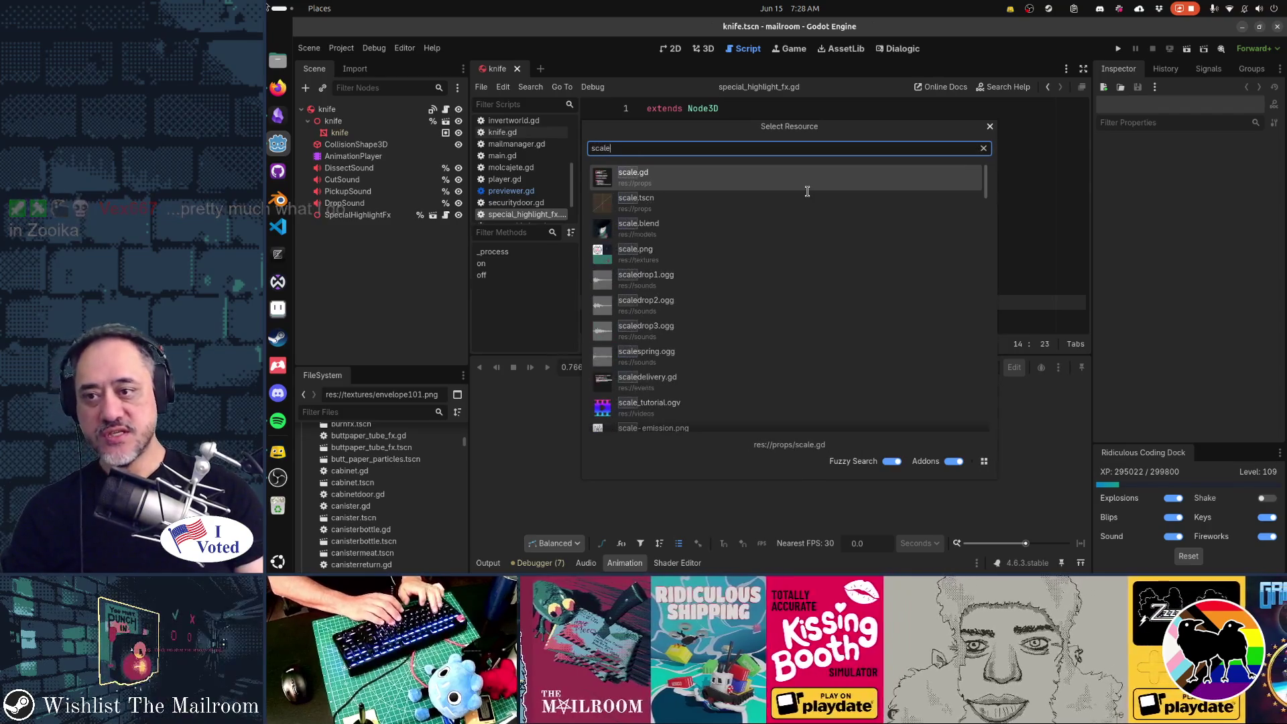
{"action": "left_click", "coordinate": [807, 195]}
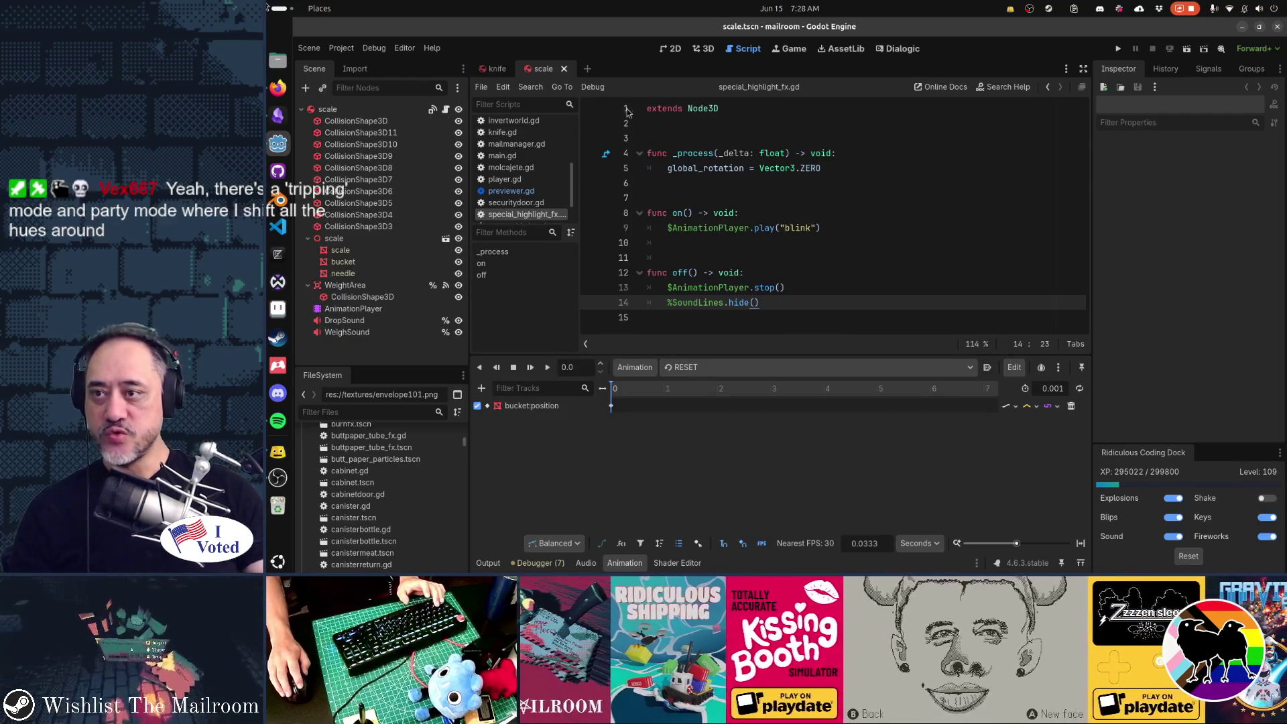
{"action": "left_click", "coordinate": [502, 74]}
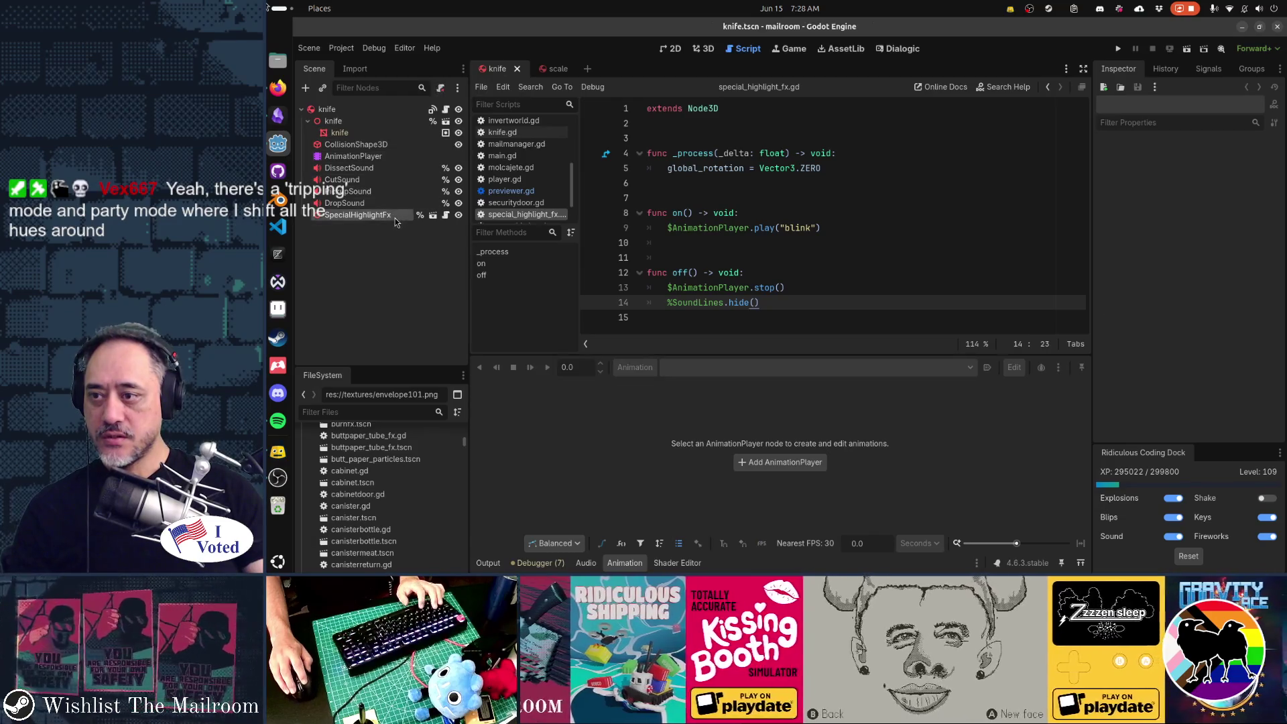
{"action": "left_click", "coordinate": [543, 68]}
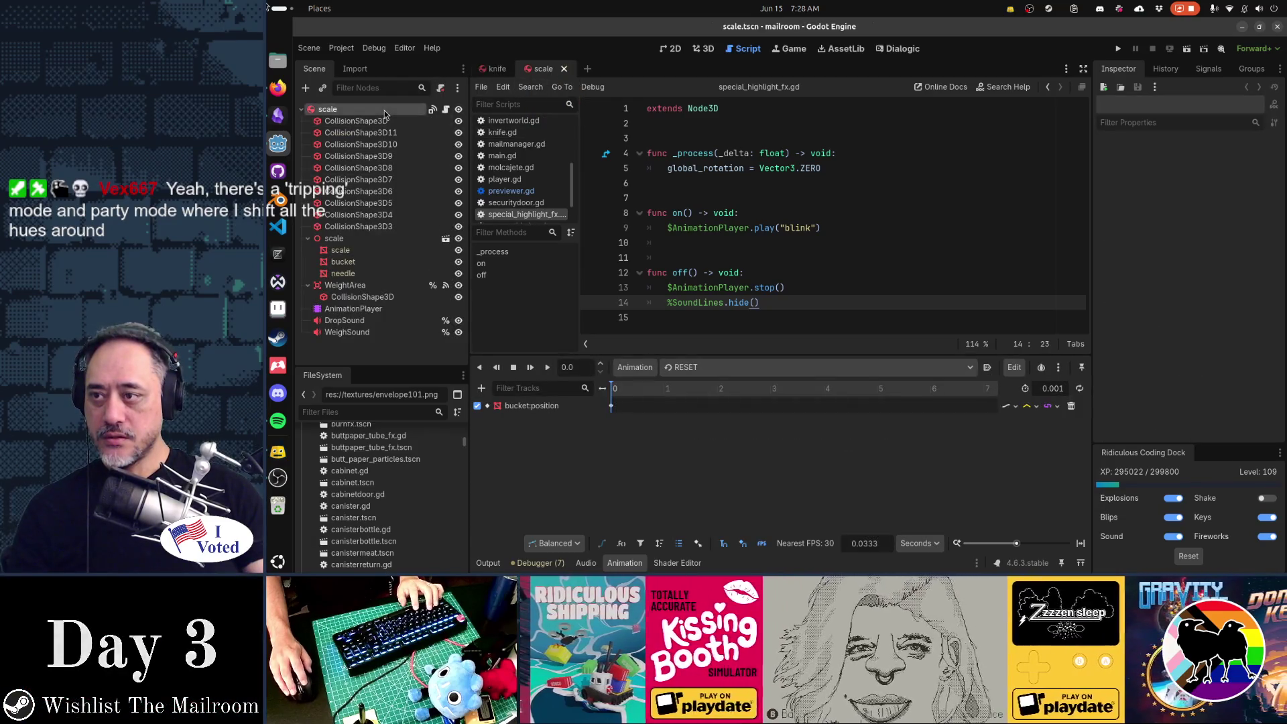
{"action": "key", "text": "ctrl+v"}
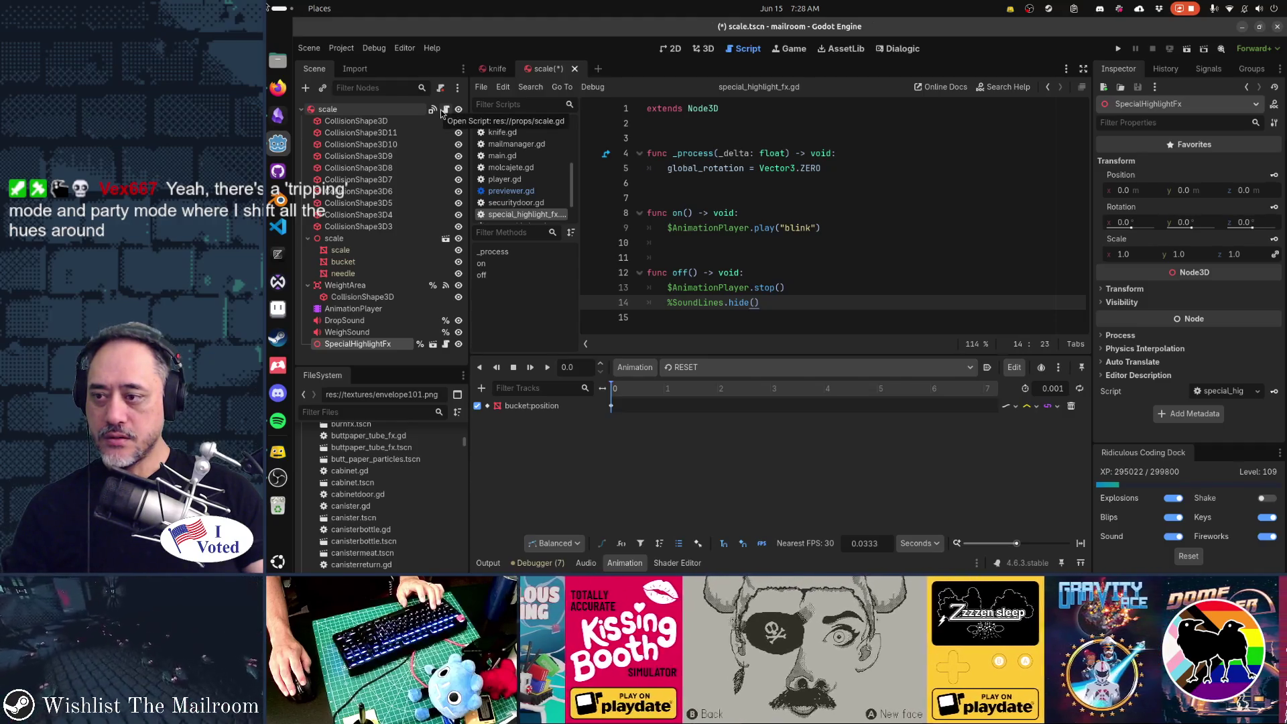
Open knife.gd and close unneeded scripts like mailmanager.gd, main.gd, player.gd and crate.gd.
{"action": "left_click", "coordinate": [444, 110]}
{"action": "key", "text": "ctrl+shift+Tab"}
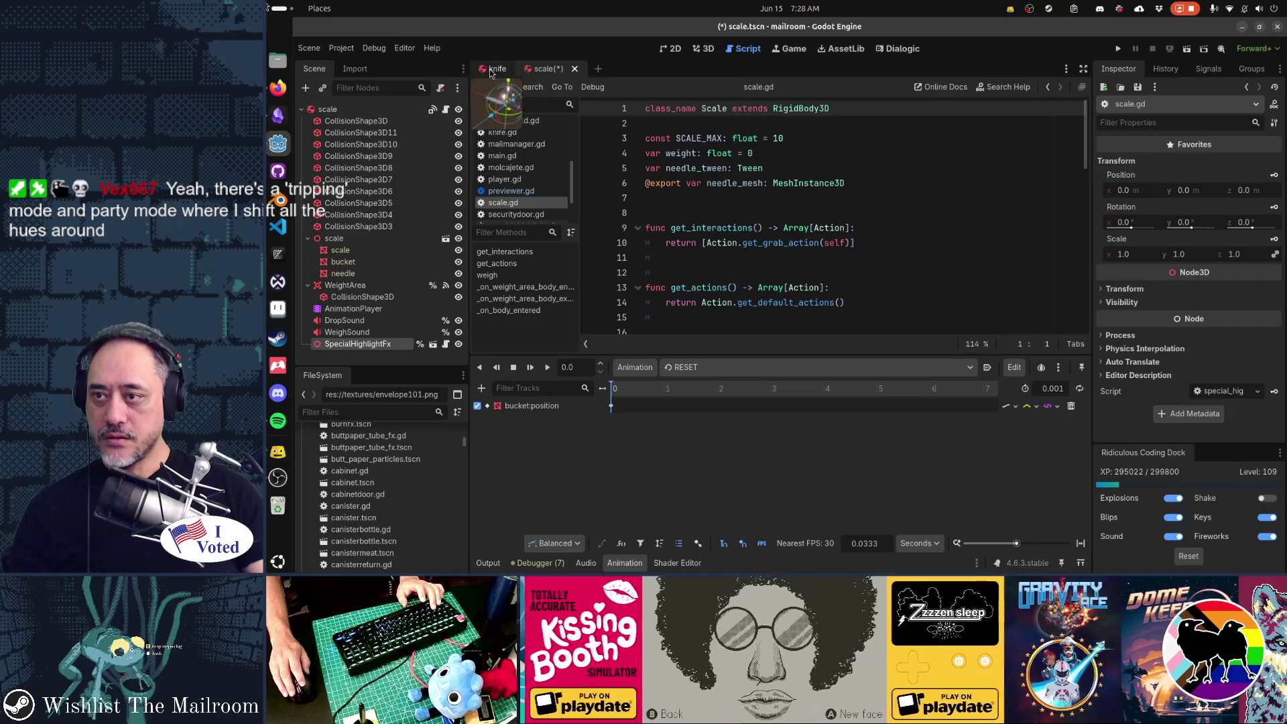
{"action": "left_click", "coordinate": [446, 110]}
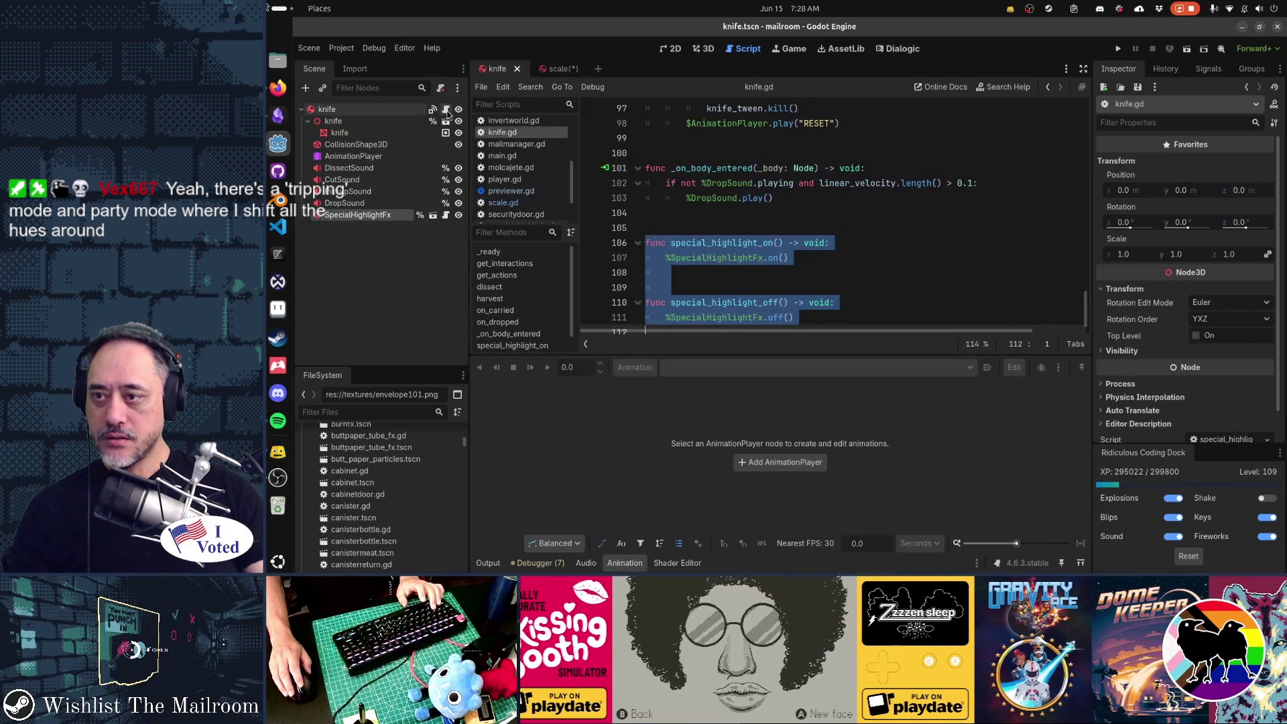
{"action": "scroll", "coordinate": [525, 133], "scroll_direction": "down", "scroll_amount": 1}
{"action": "middle_click", "coordinate": [523, 132]}
{"action": "middle_click", "coordinate": [523, 132]}
{"action": "middle_click", "coordinate": [523, 132]}
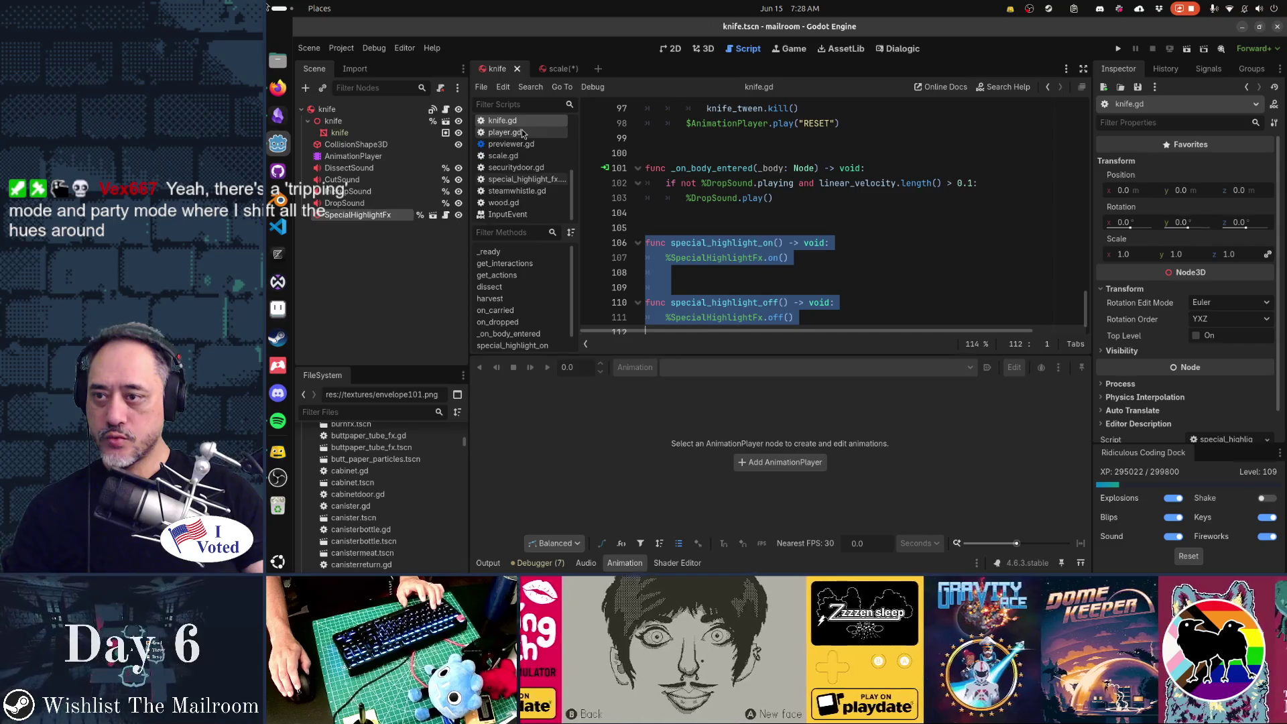
{"action": "middle_click", "coordinate": [523, 132]}
{"action": "middle_click", "coordinate": [523, 132]}
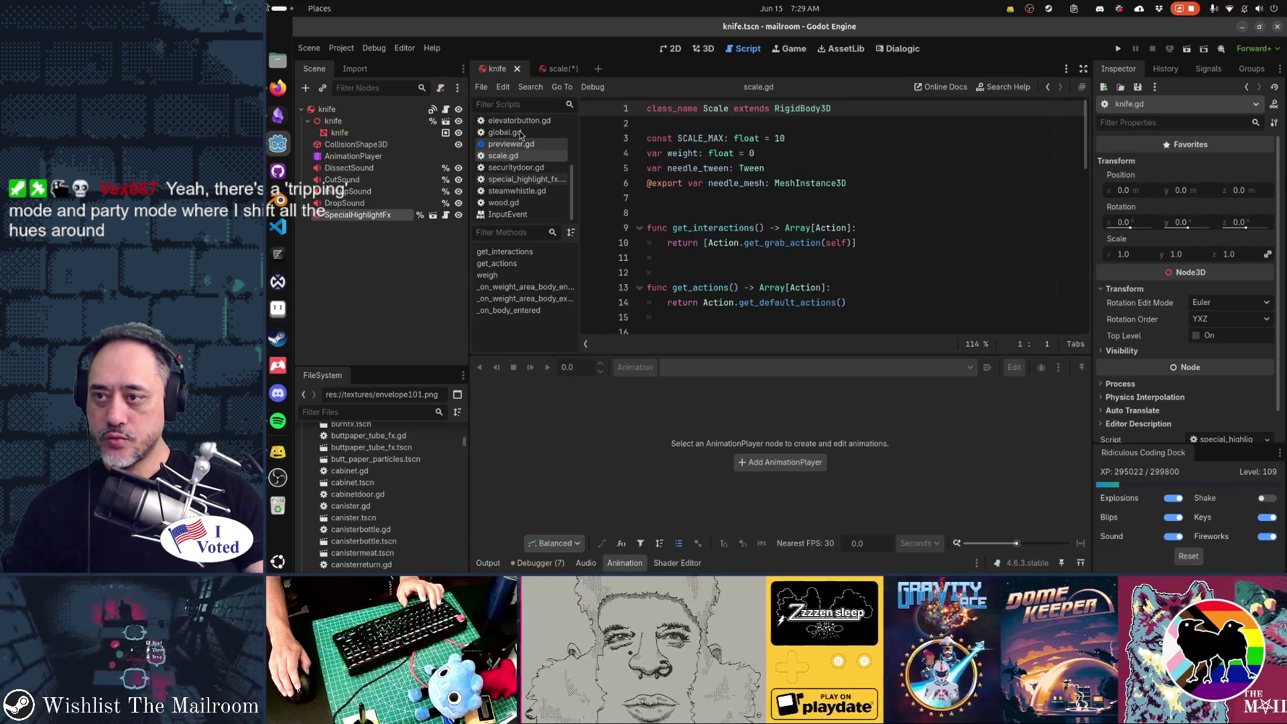
{"action": "middle_click", "coordinate": [514, 134]}
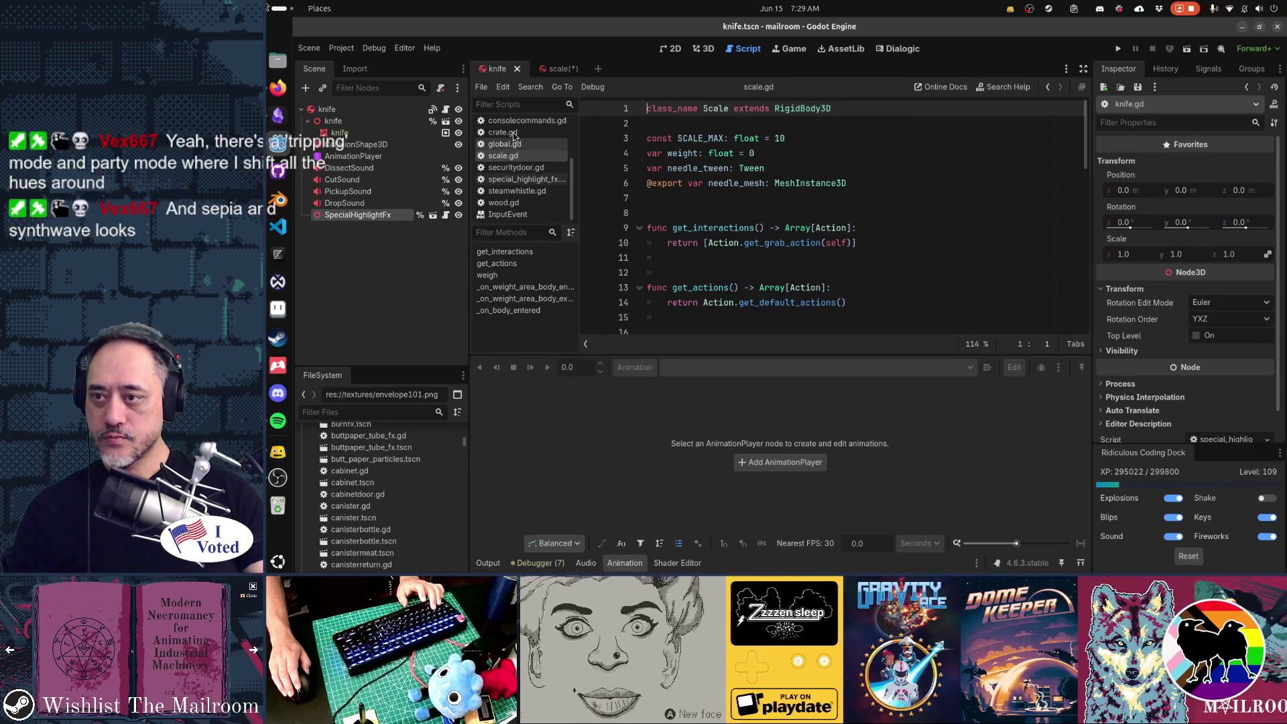
{"action": "middle_click", "coordinate": [514, 134]}
{"action": "middle_click", "coordinate": [513, 132]}
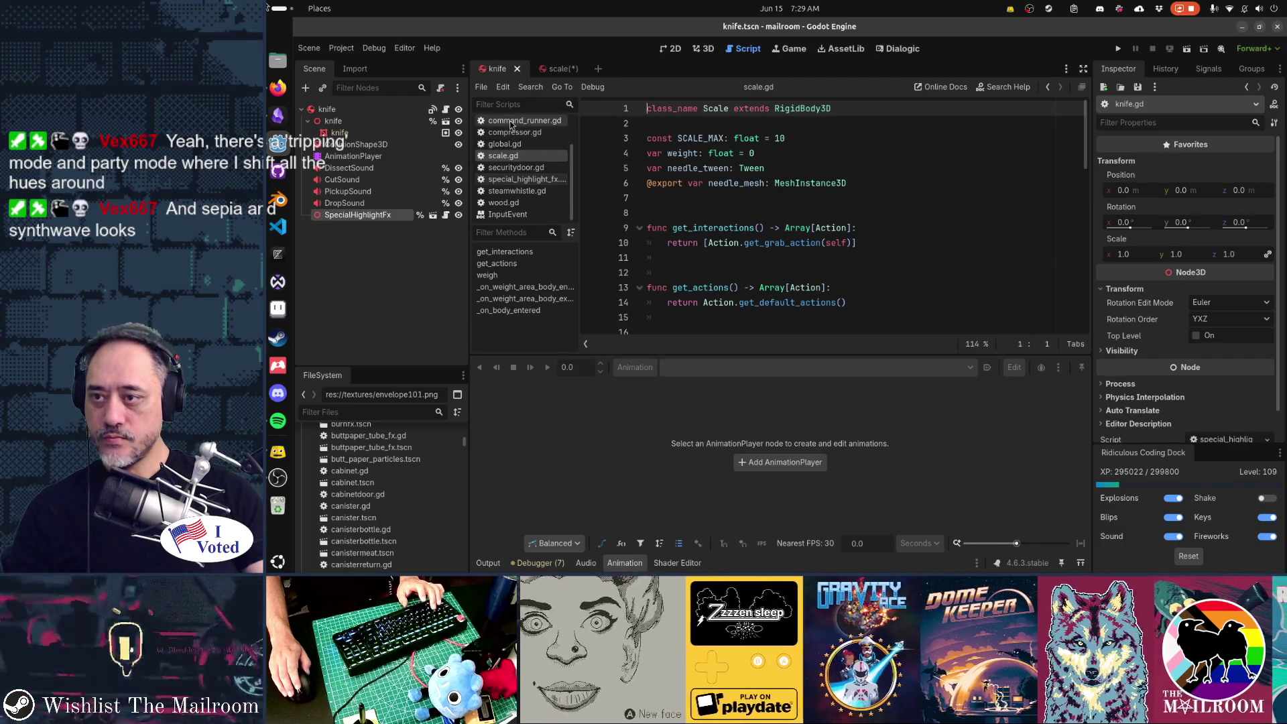
{"action": "scroll", "coordinate": [511, 128], "scroll_direction": "up", "scroll_amount": 2}
{"action": "middle_click", "coordinate": [511, 126]}
{"action": "middle_click", "coordinate": [511, 126]}
{"action": "middle_click", "coordinate": [511, 126]}
{"action": "middle_click", "coordinate": [511, 126]}
{"action": "middle_click", "coordinate": [511, 126]}
{"action": "middle_click", "coordinate": [512, 127]}
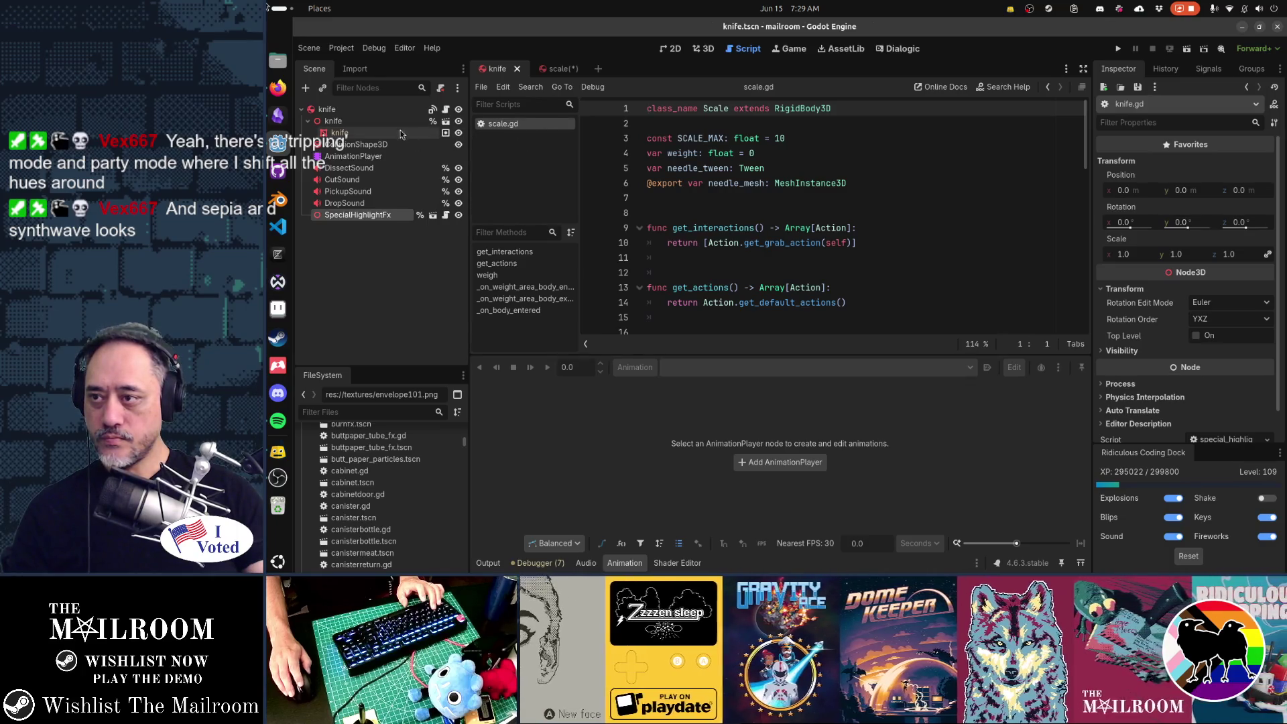
Paste the special_highlight_on/off functions at the end of scale.gd.
{"action": "left_click", "coordinate": [446, 110]}
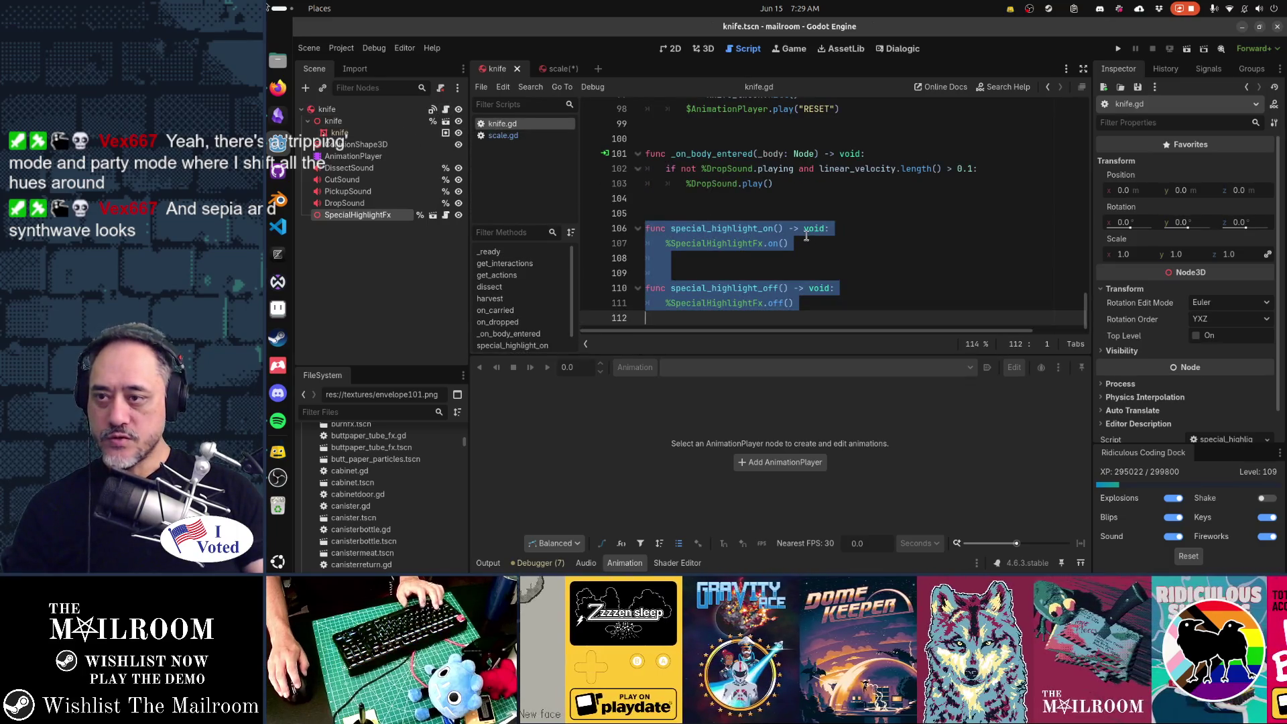
{"action": "left_click", "coordinate": [543, 136]}
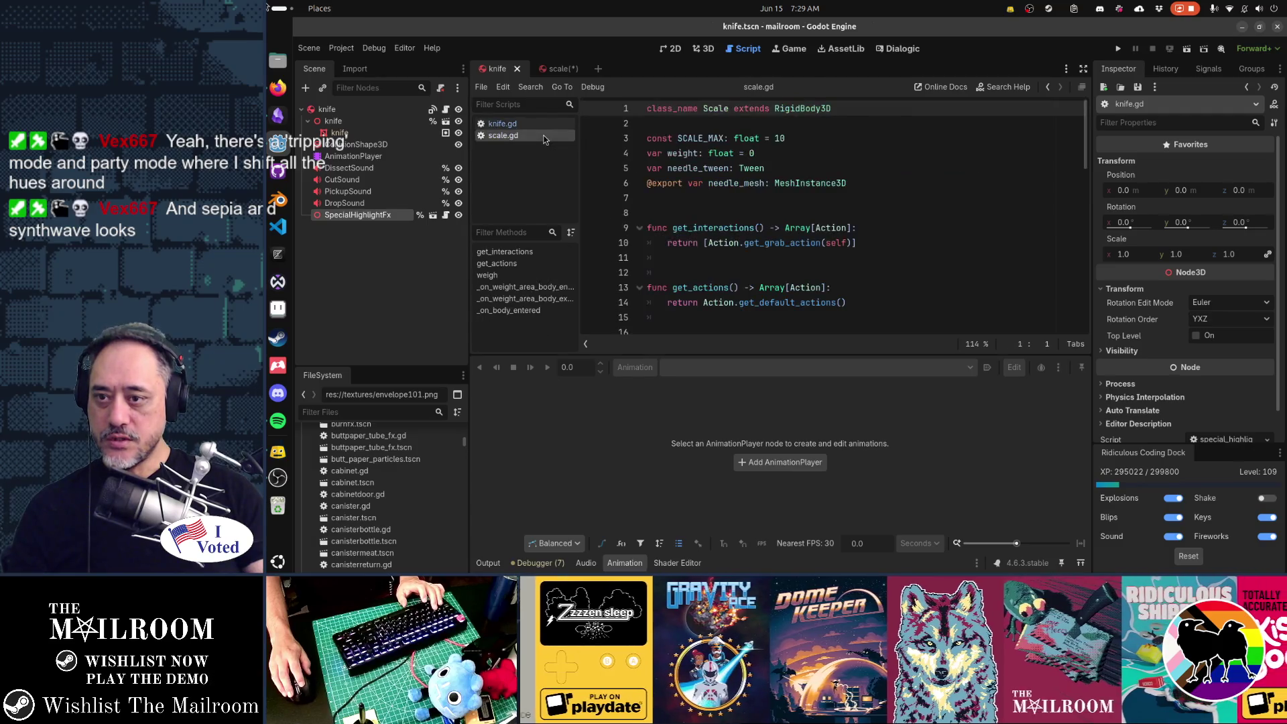
{"action": "left_click", "coordinate": [749, 284]}
{"action": "key", "text": "ctrl+End"}
{"action": "key", "text": "Return"}
{"action": "key", "text": "Return"}
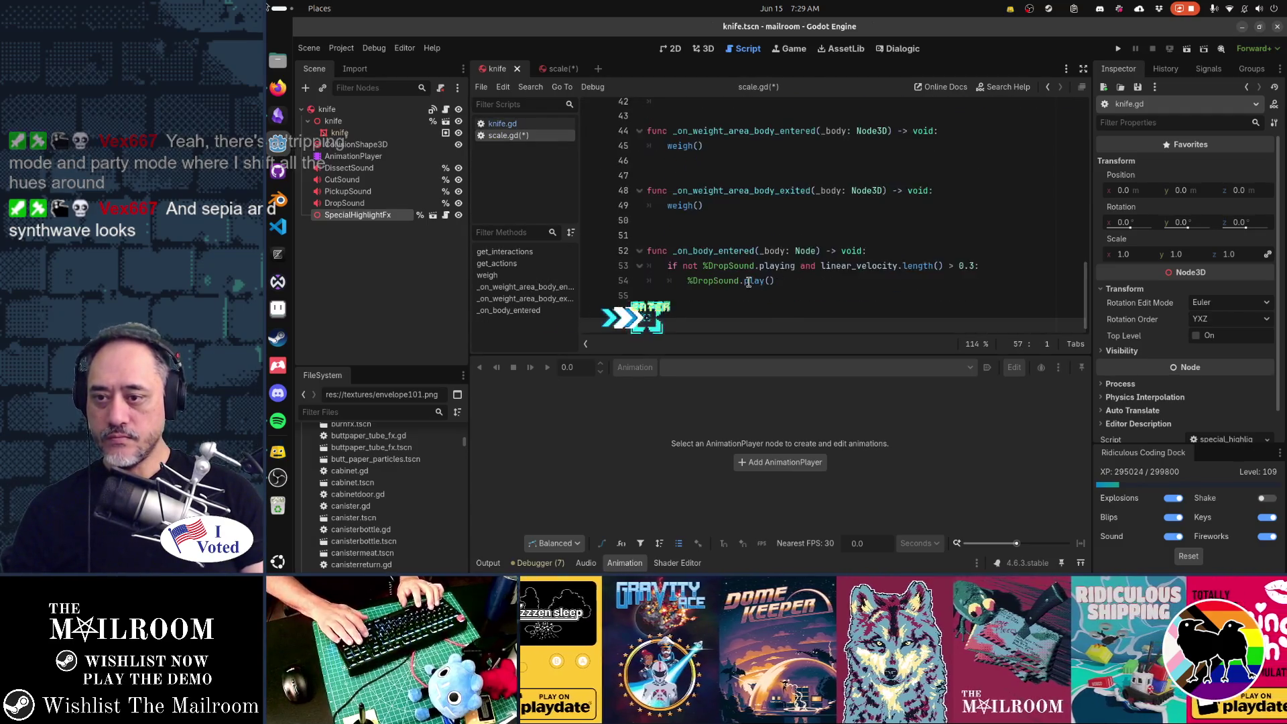
{"action": "key", "text": "ctrl+v"}
{"action": "key", "text": "Return"}
{"action": "key", "text": "Up"}
{"action": "key", "text": "Up"}
{"action": "key", "text": "Up"}
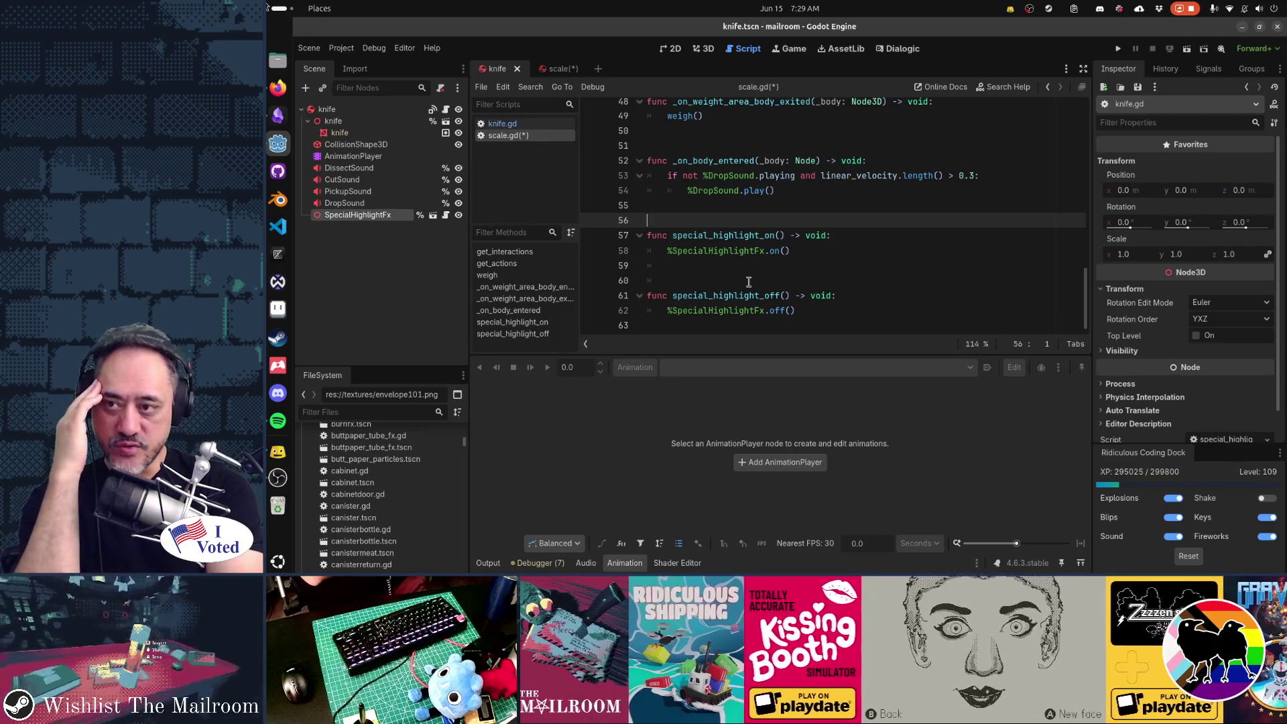
Quick Open molcajete.gd and select its special highlight functions.
{"action": "key", "text": "shift+alt+o"}
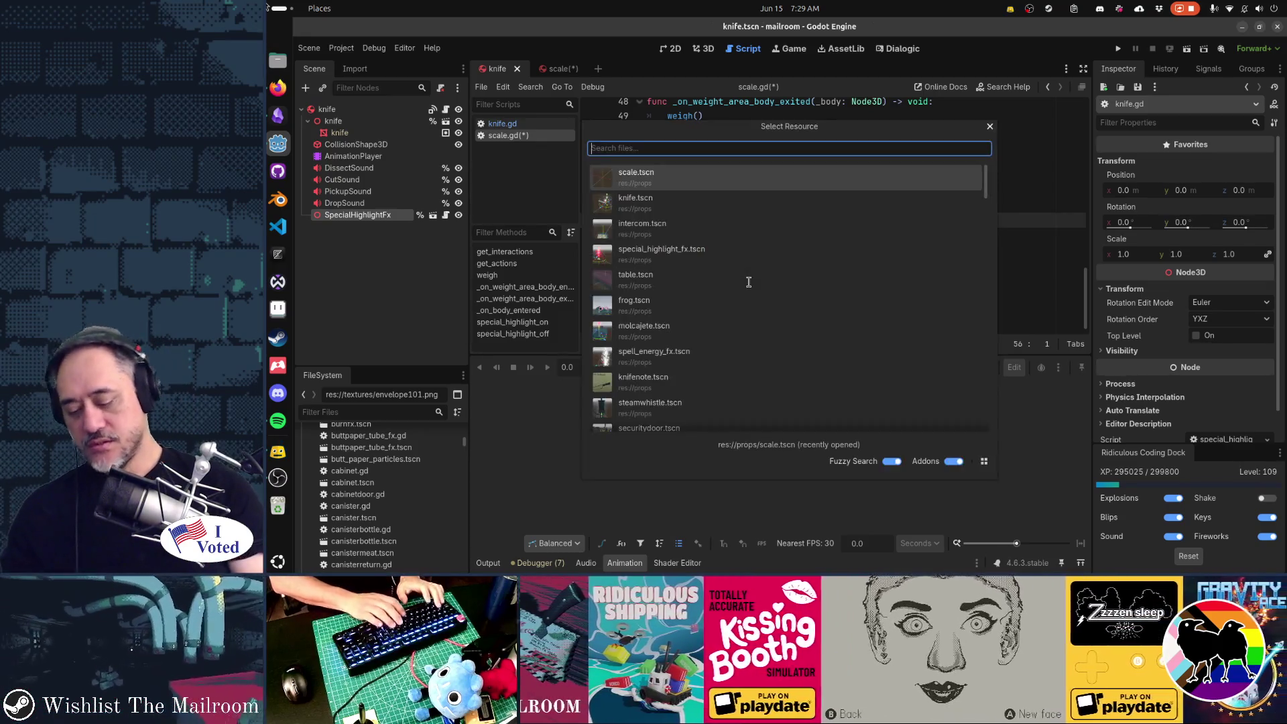
{"action": "type", "text": "molca"}
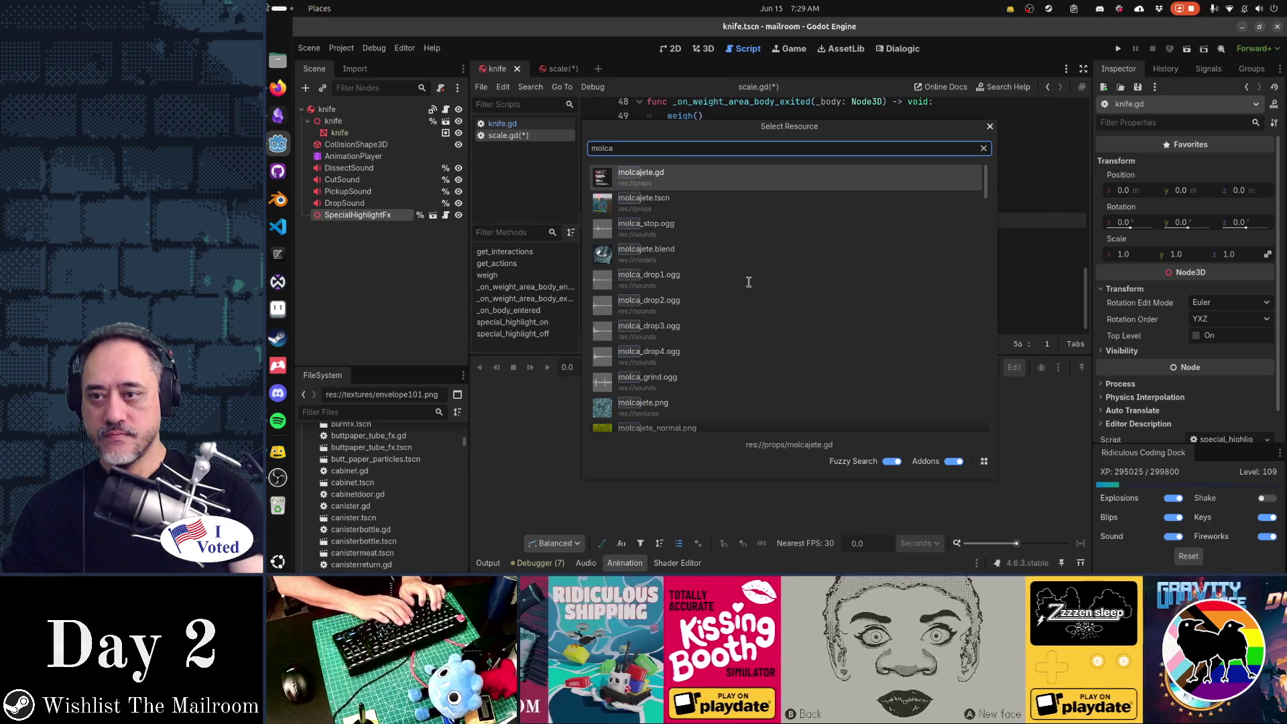
{"action": "key", "text": "Return"}
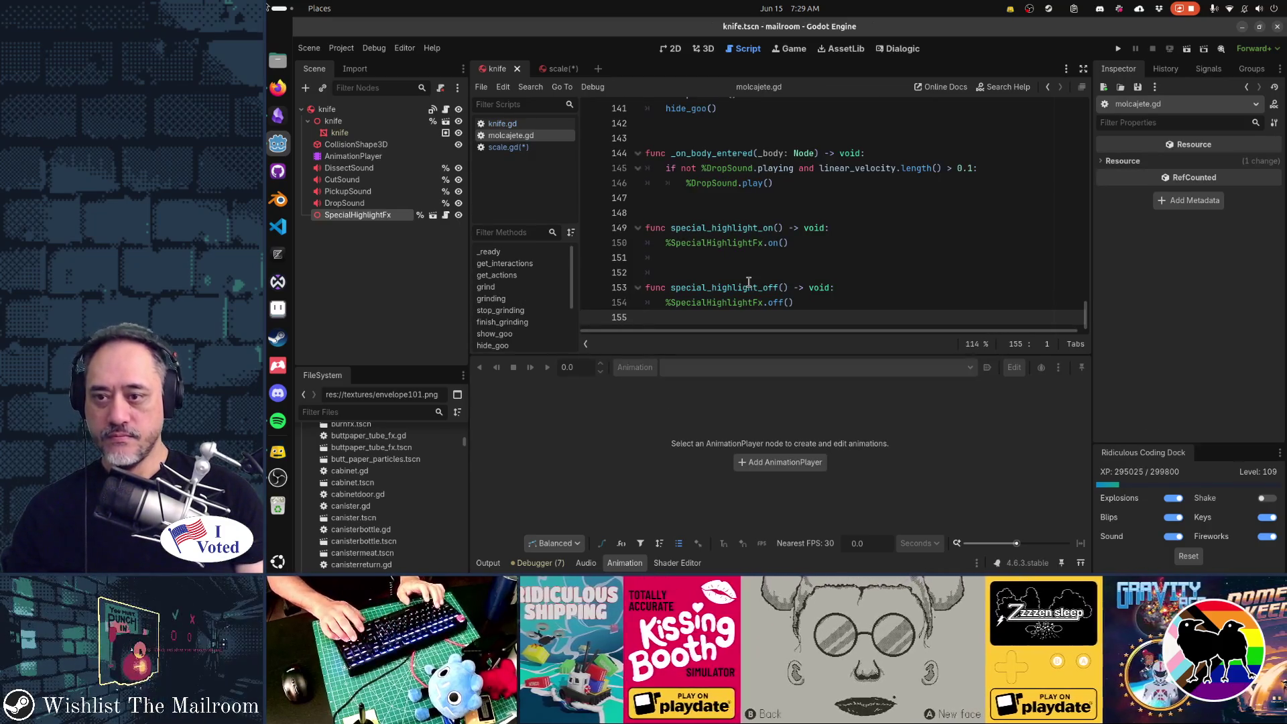
{"action": "key", "text": "shift+Up"}
{"action": "key", "text": "shift+Up"}
{"action": "key", "text": "shift+Up"}
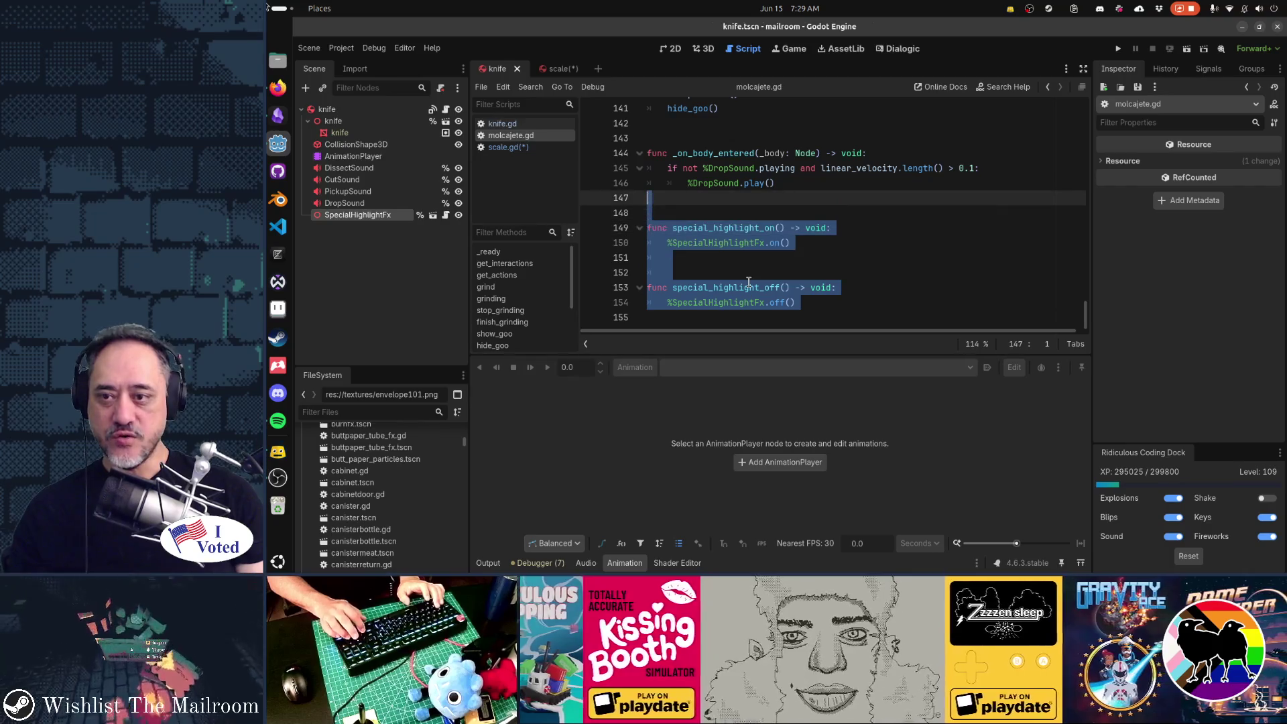
Open main.gd and briefly search it for 'special'.
{"action": "key", "text": "shift+alt+o"}
{"action": "type", "text": "main.gd"}
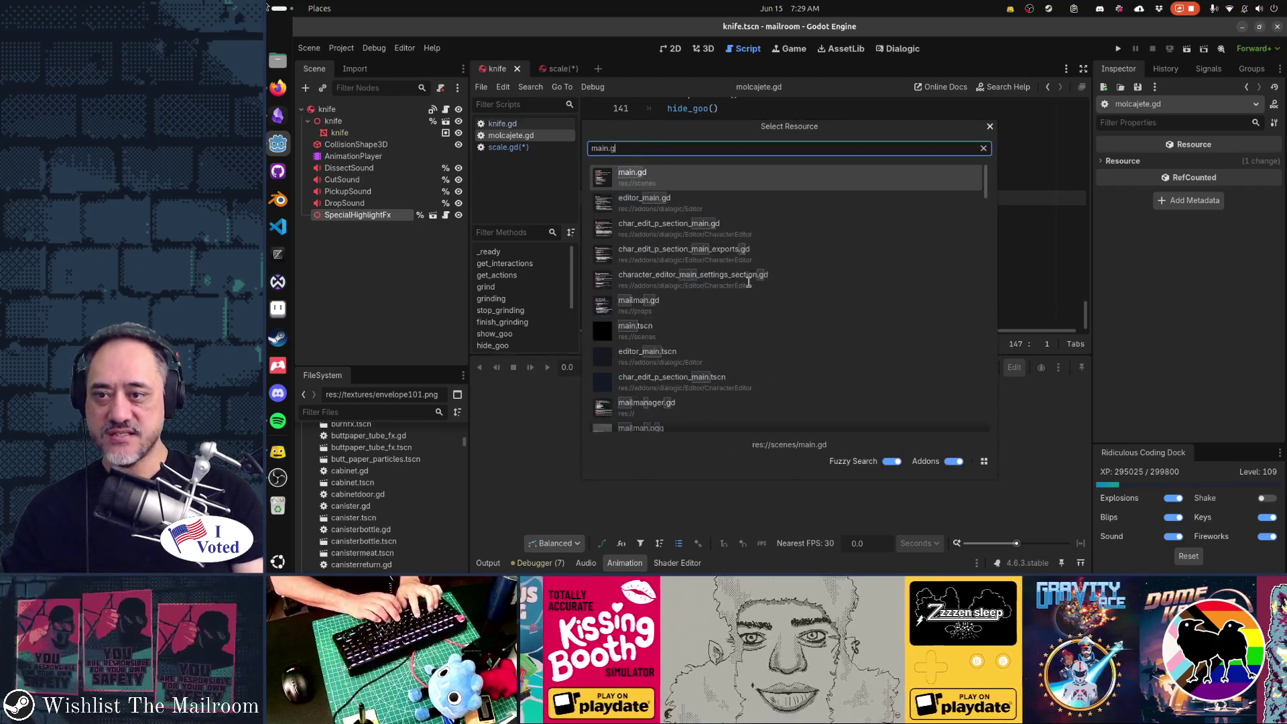
{"action": "key", "text": "Return"}
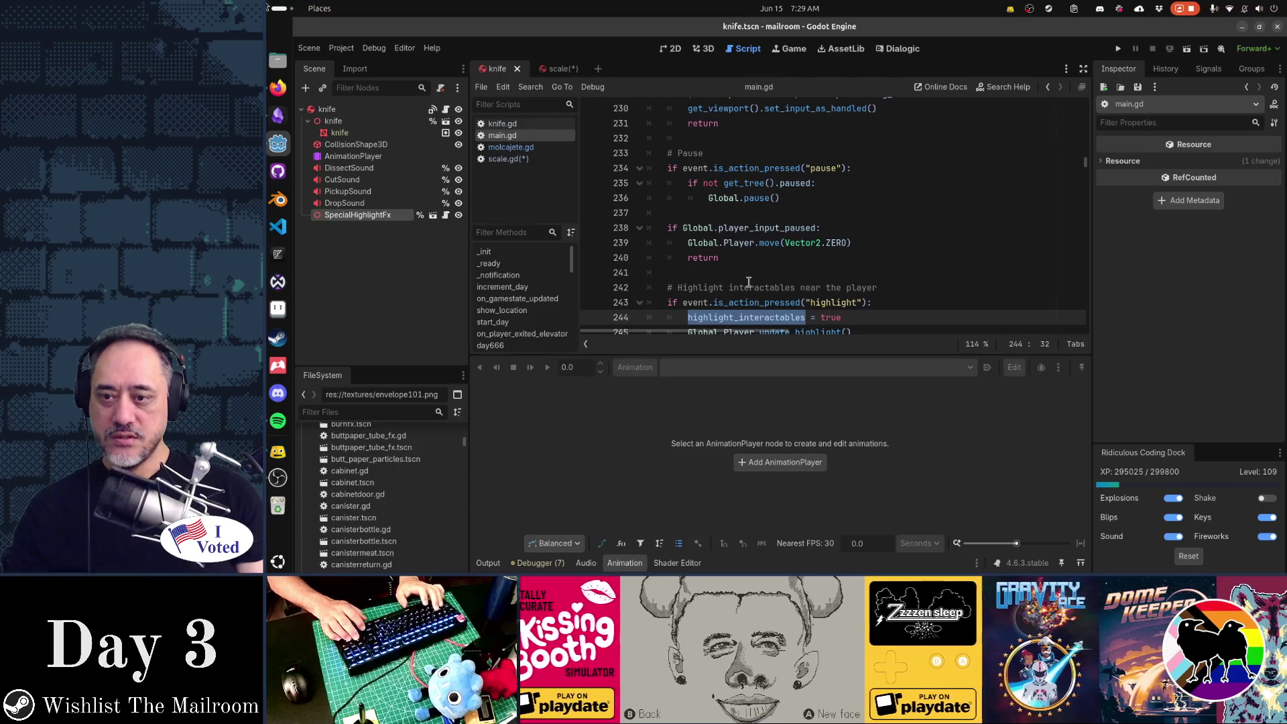
{"action": "key", "text": "ctrl+f"}
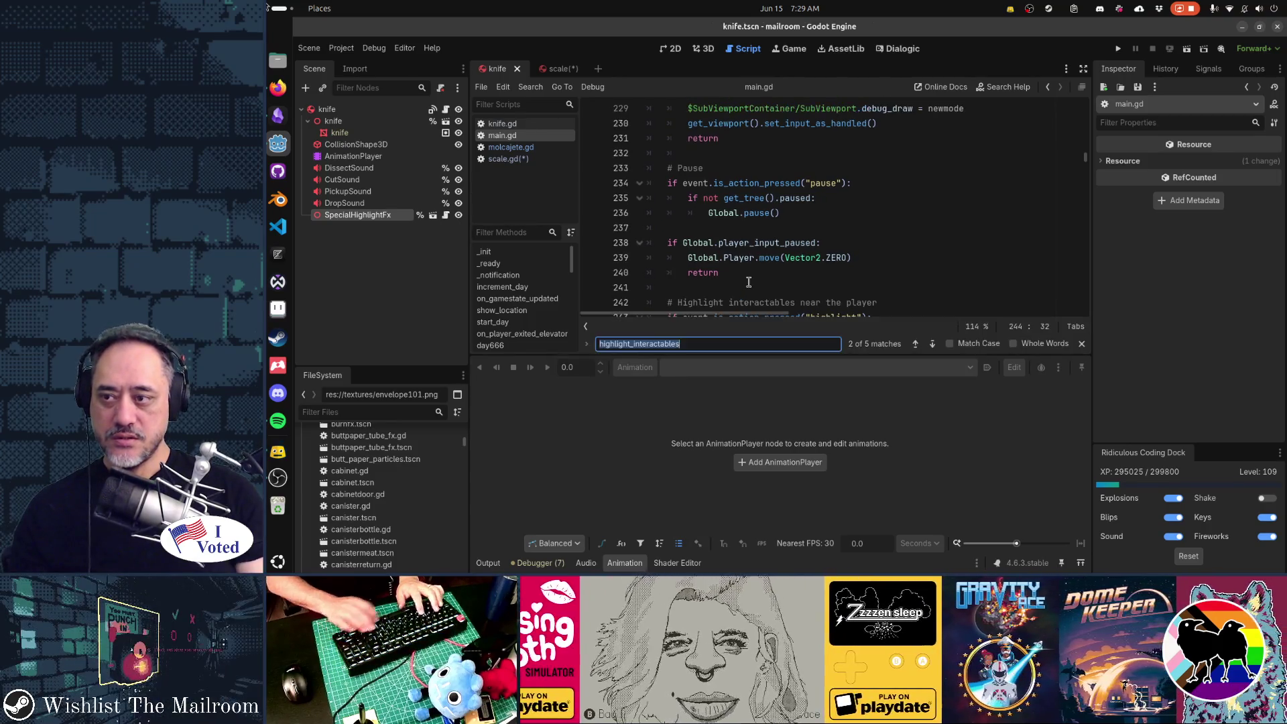
{"action": "type", "text": "special"}
{"action": "key", "text": "Escape"}
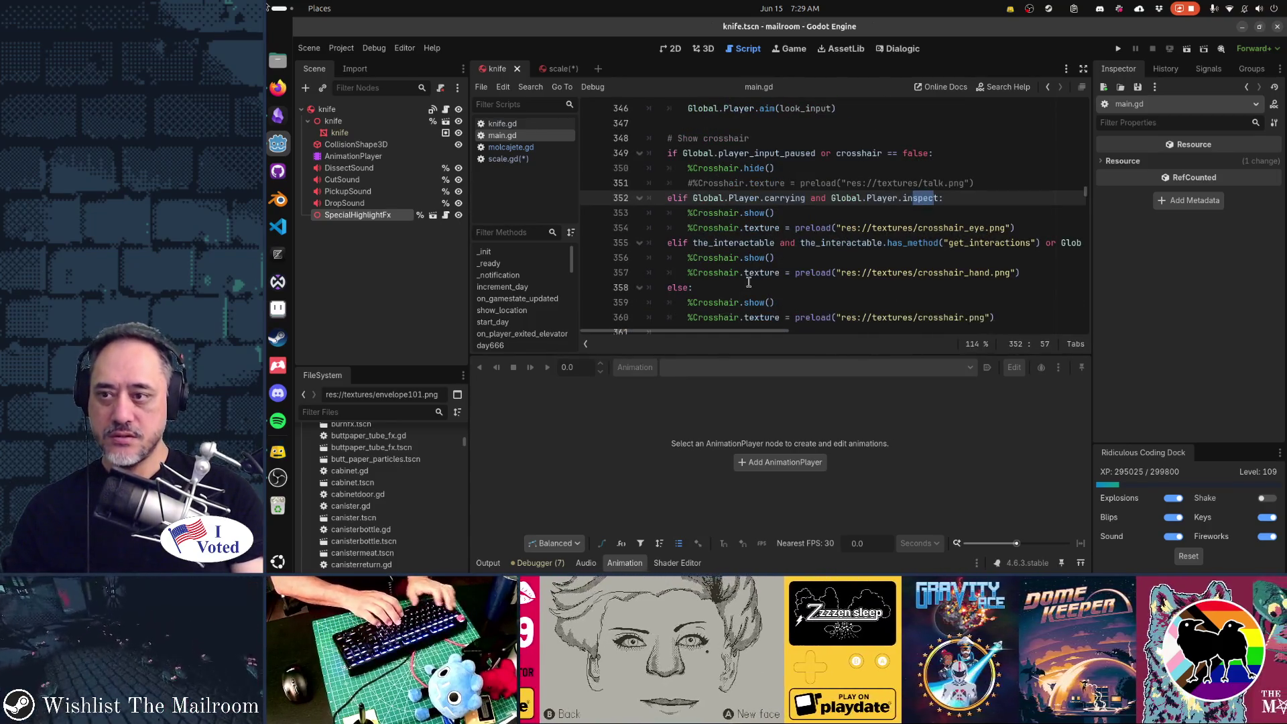
Search the project for special_highlight_fx, then for special_highlight_on selected in scale.gd.
{"action": "key", "text": "ctrl+shift+f"}
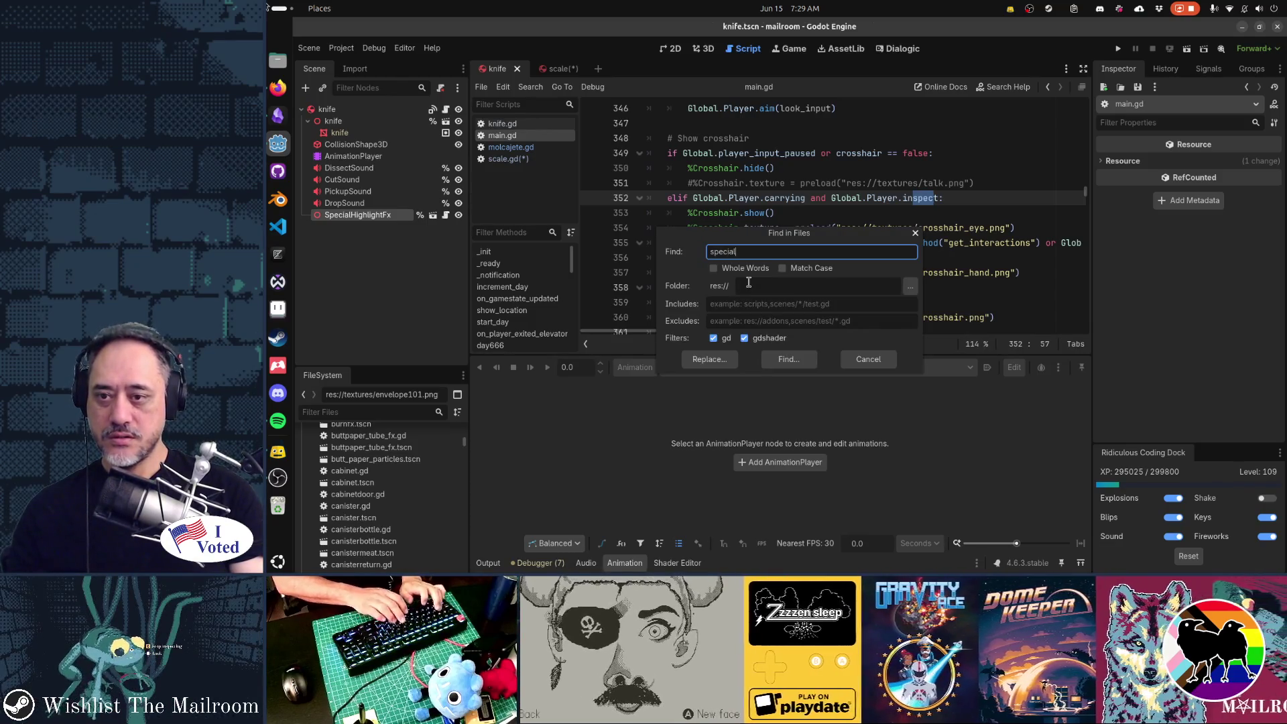
{"action": "type", "text": "_highlight_fx"}
{"action": "key", "text": "Return"}
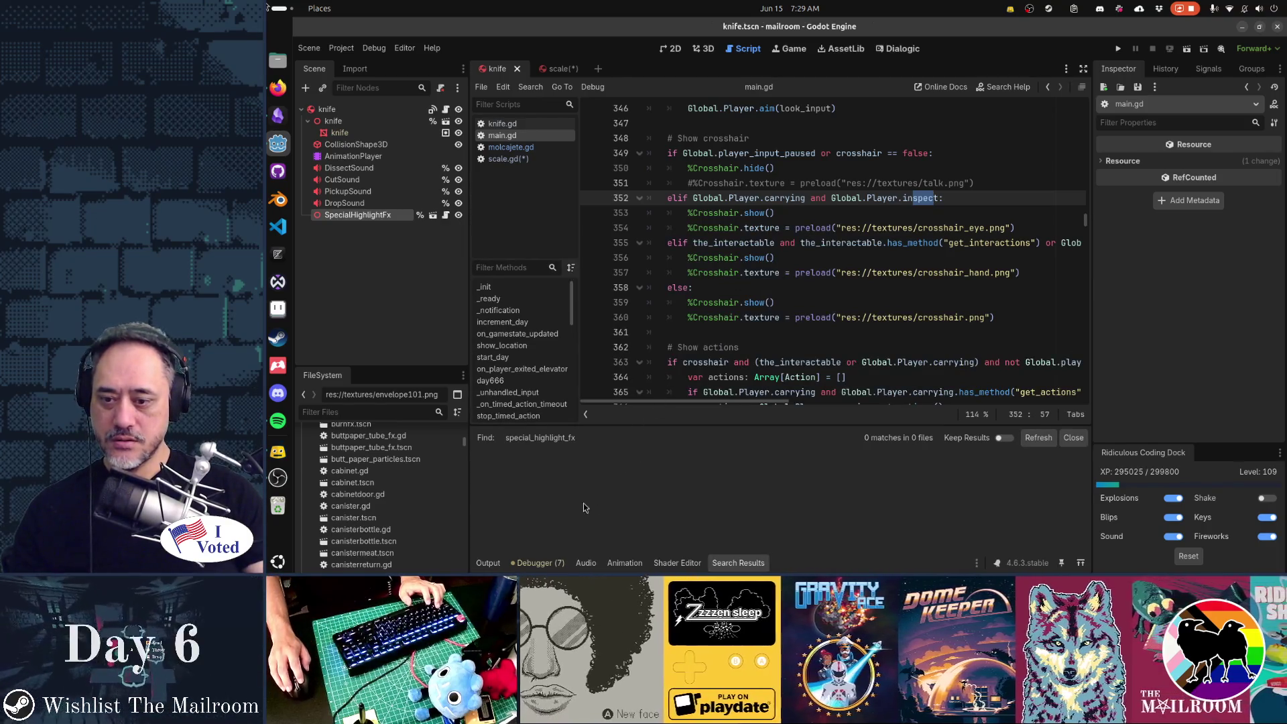
{"action": "left_click", "coordinate": [516, 159]}
{"action": "double_click", "coordinate": [719, 317]}
{"action": "key", "text": "ctrl+shift+f"}
{"action": "key", "text": "Return"}
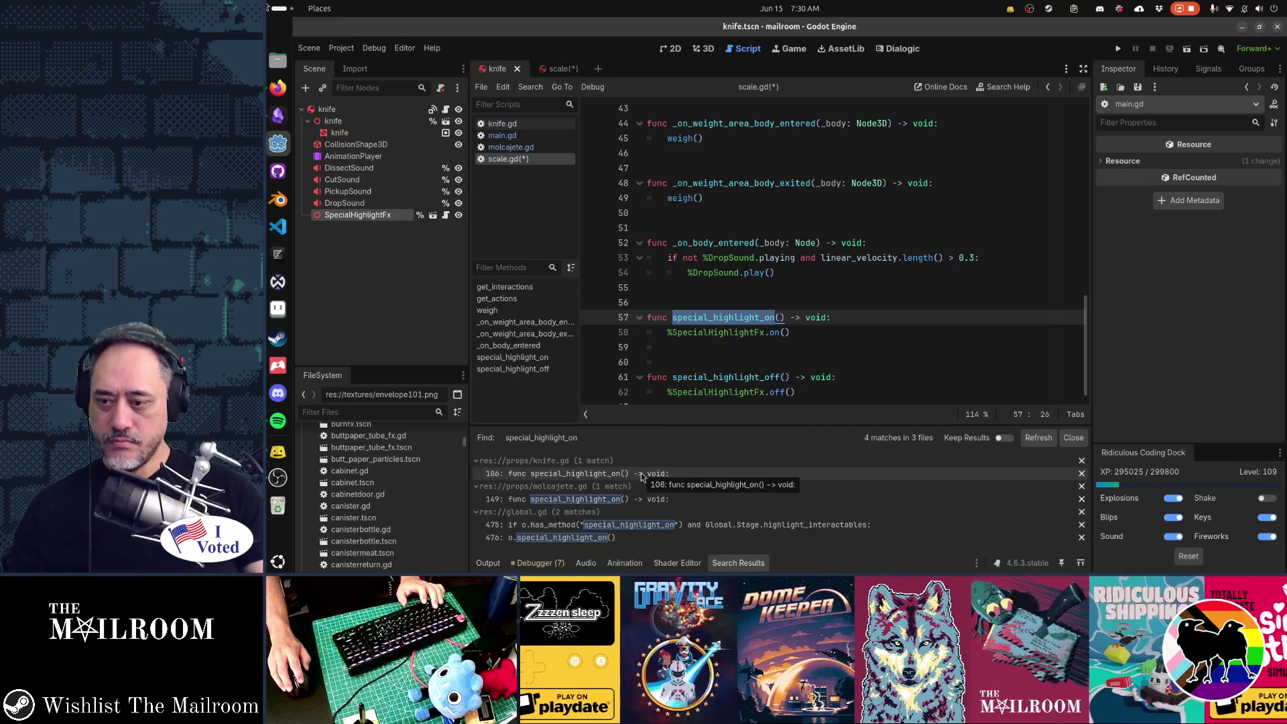
Inspect the special_highlight_on call at global.gd line 475.
{"action": "left_click", "coordinate": [643, 526]}
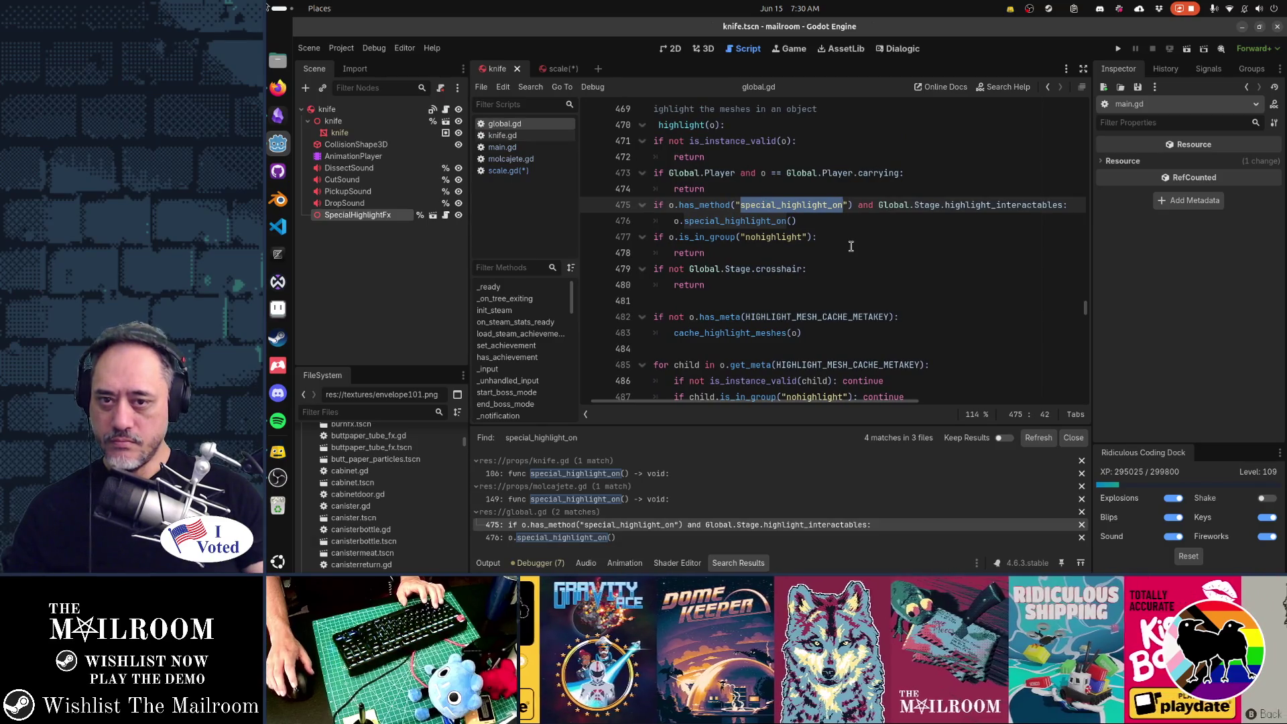
{"action": "scroll", "coordinate": [850, 246], "scroll_direction": "up", "scroll_amount": 2}
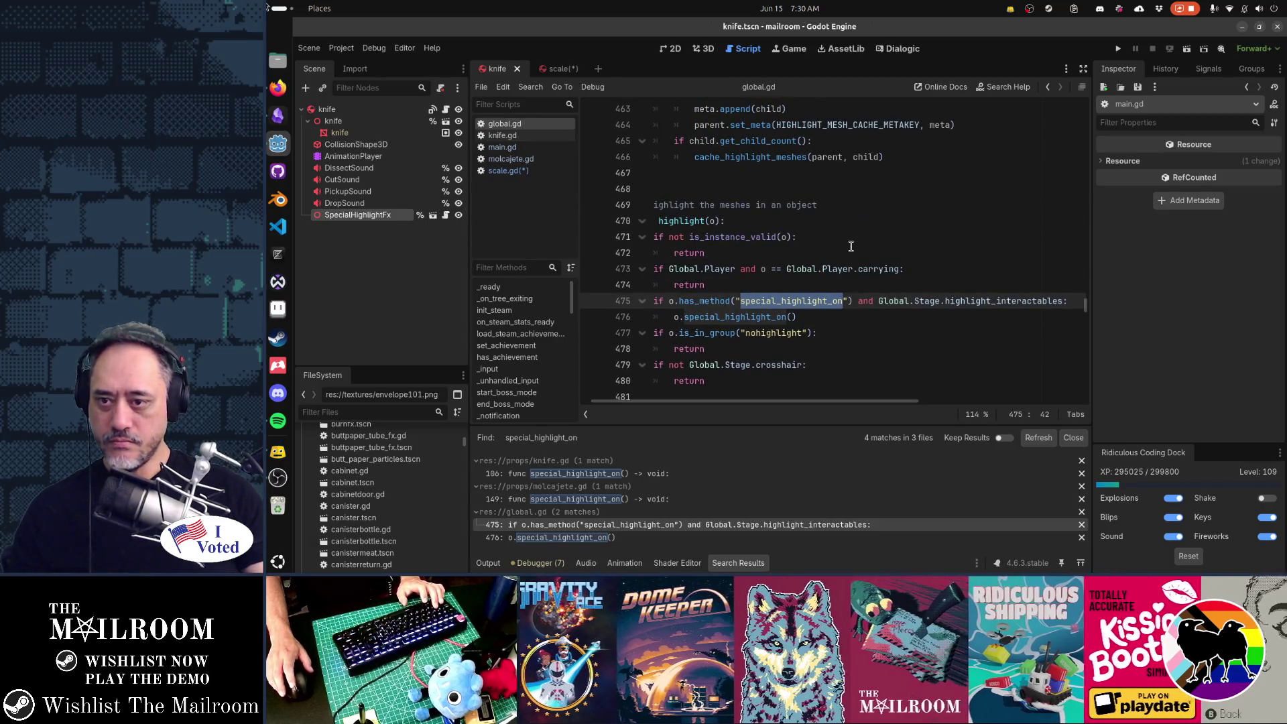
{"action": "key", "text": "Home"}
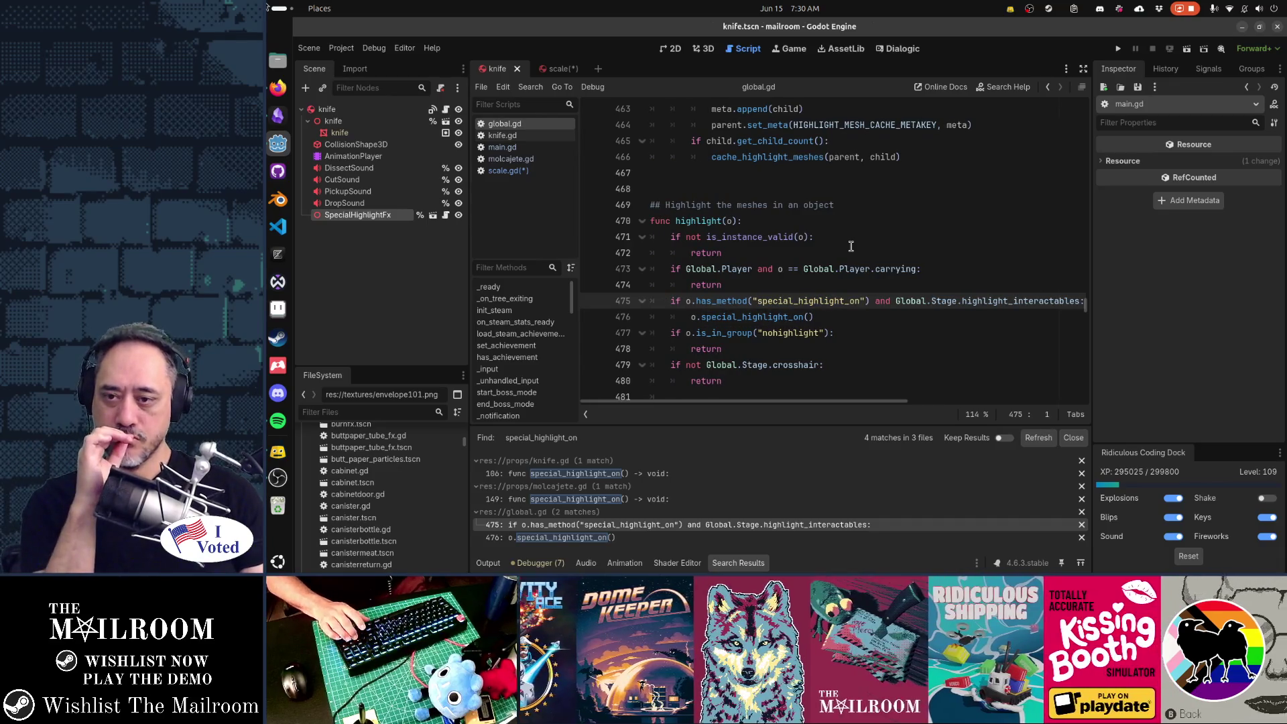
{"action": "key", "text": "End"}
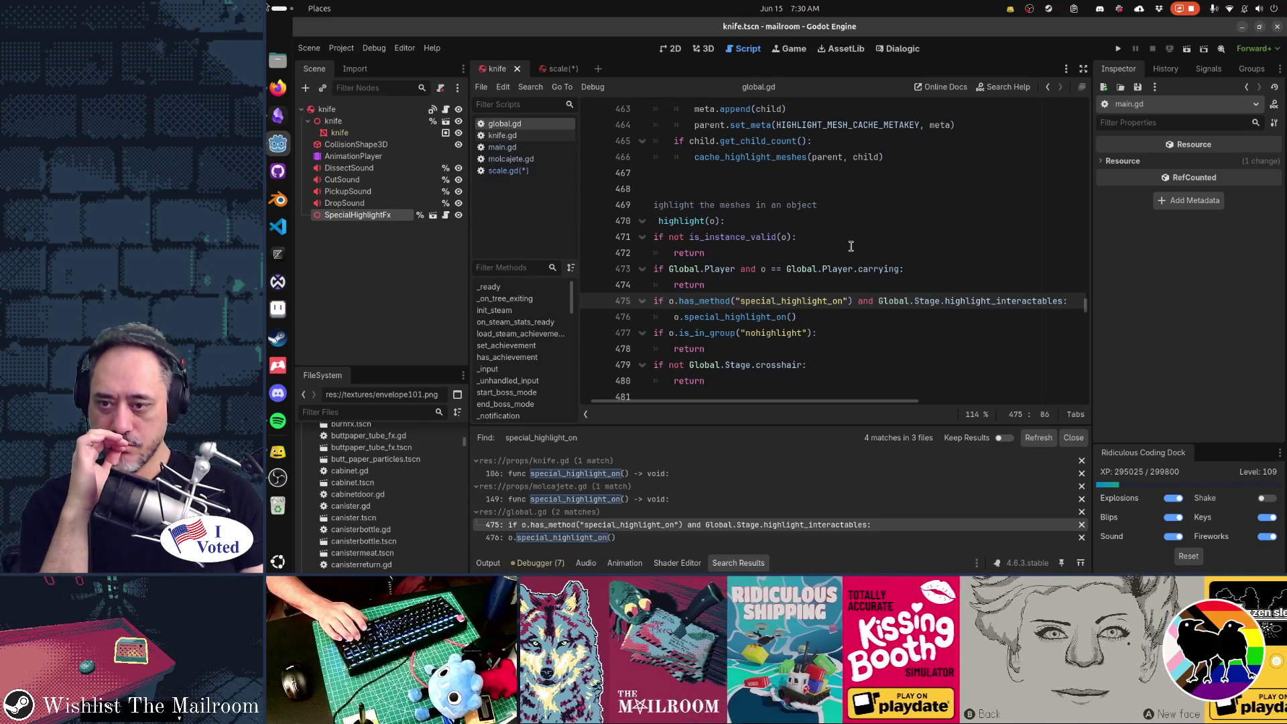
{"action": "key", "text": "Home"}
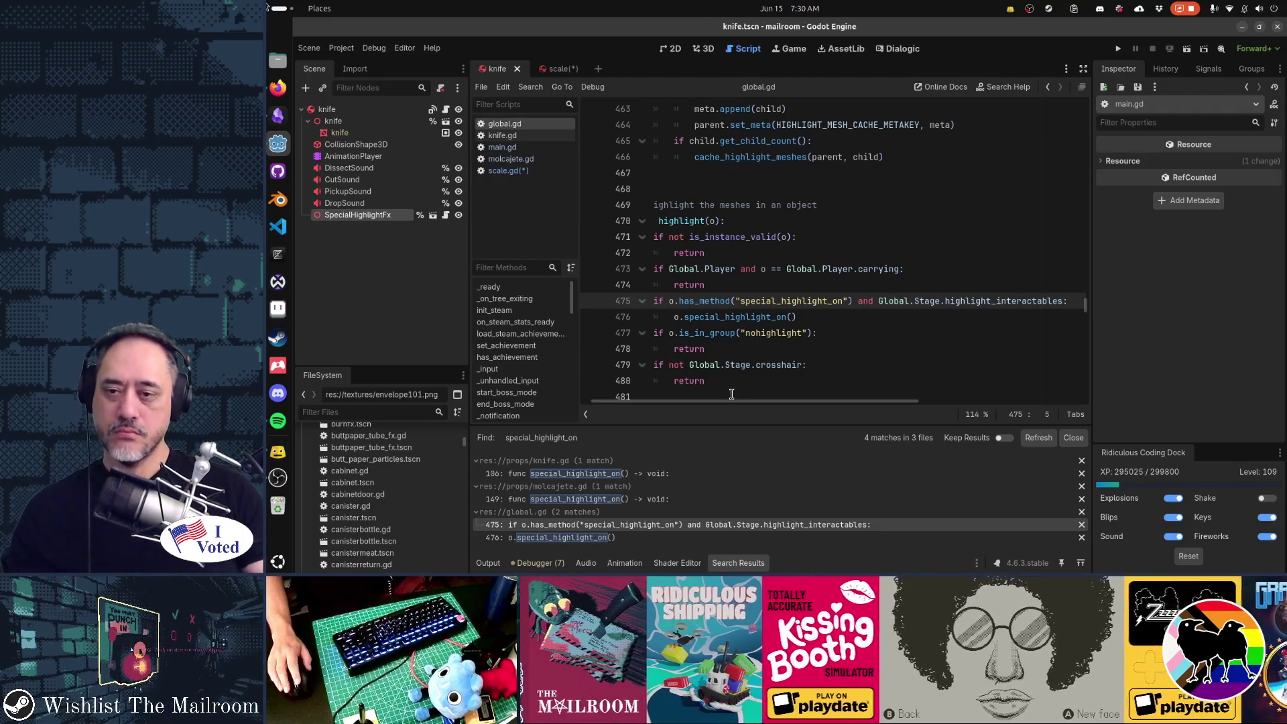
Search the project for special_highlight_o and view global.gd matches at lines 495 and 496.
{"action": "key", "text": "ctrl+shift+f"}
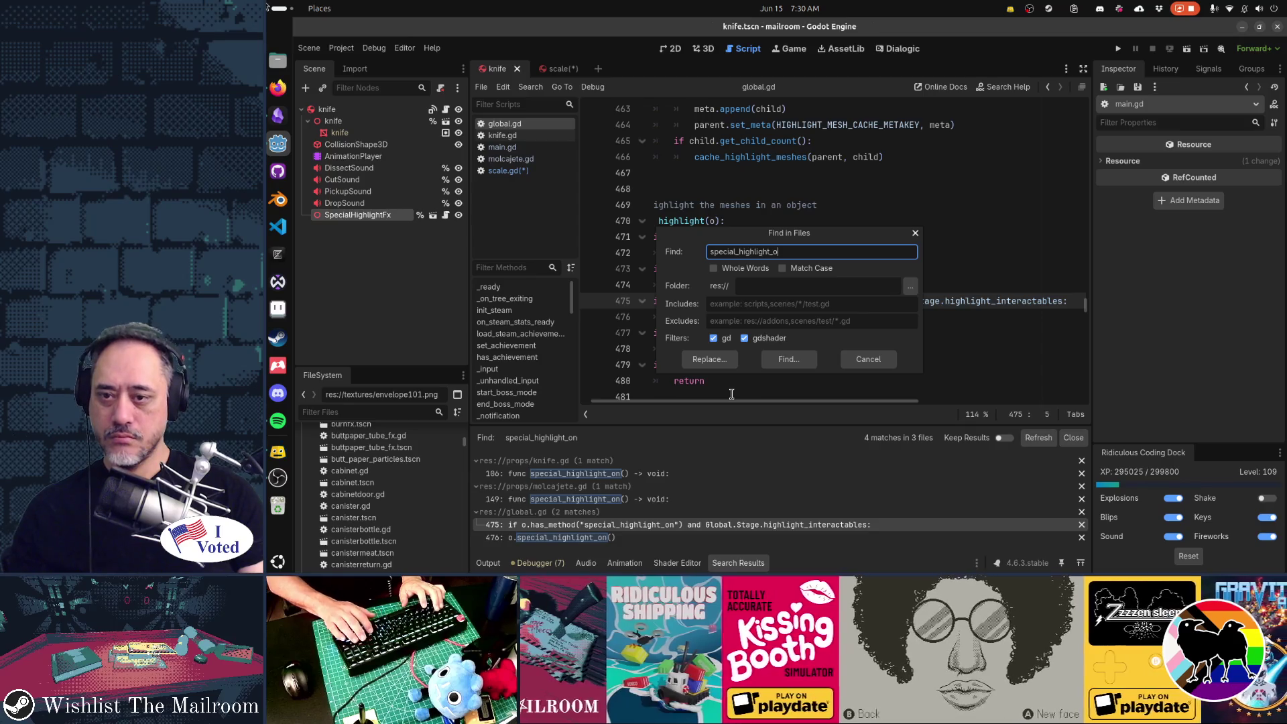
{"action": "key", "text": "Return"}
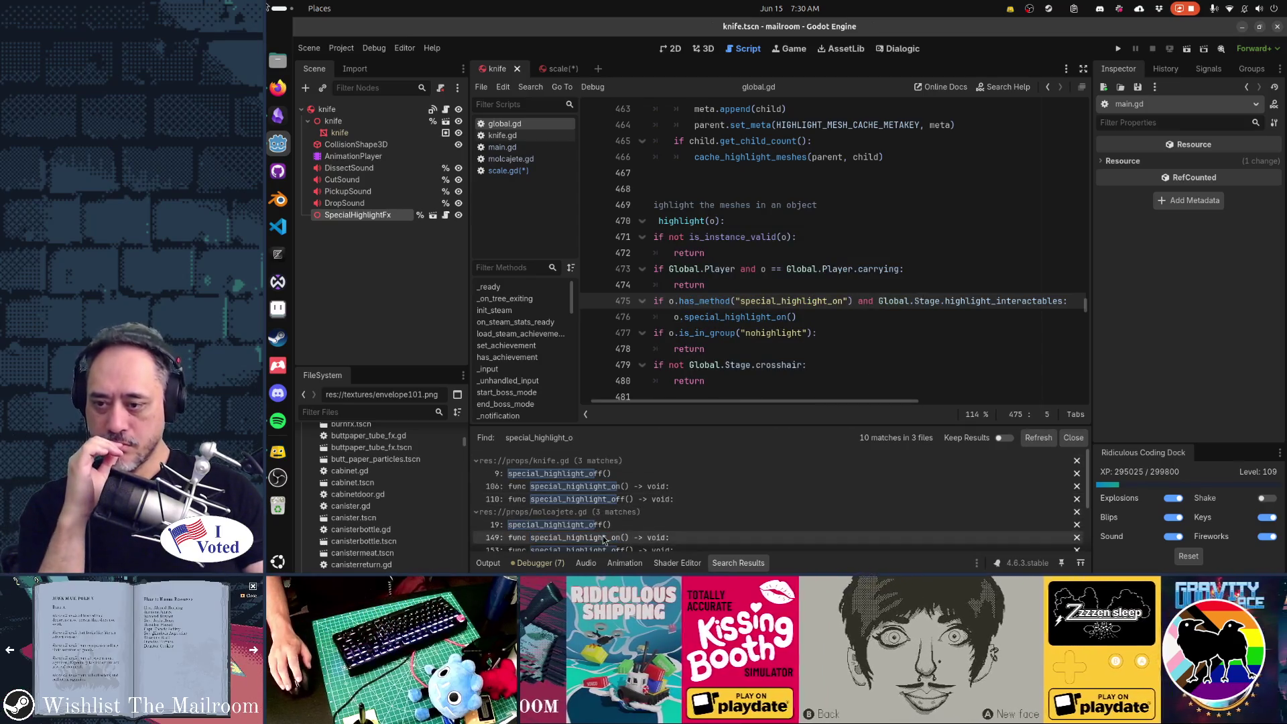
{"action": "scroll", "coordinate": [640, 484], "scroll_direction": "down", "scroll_amount": 3}
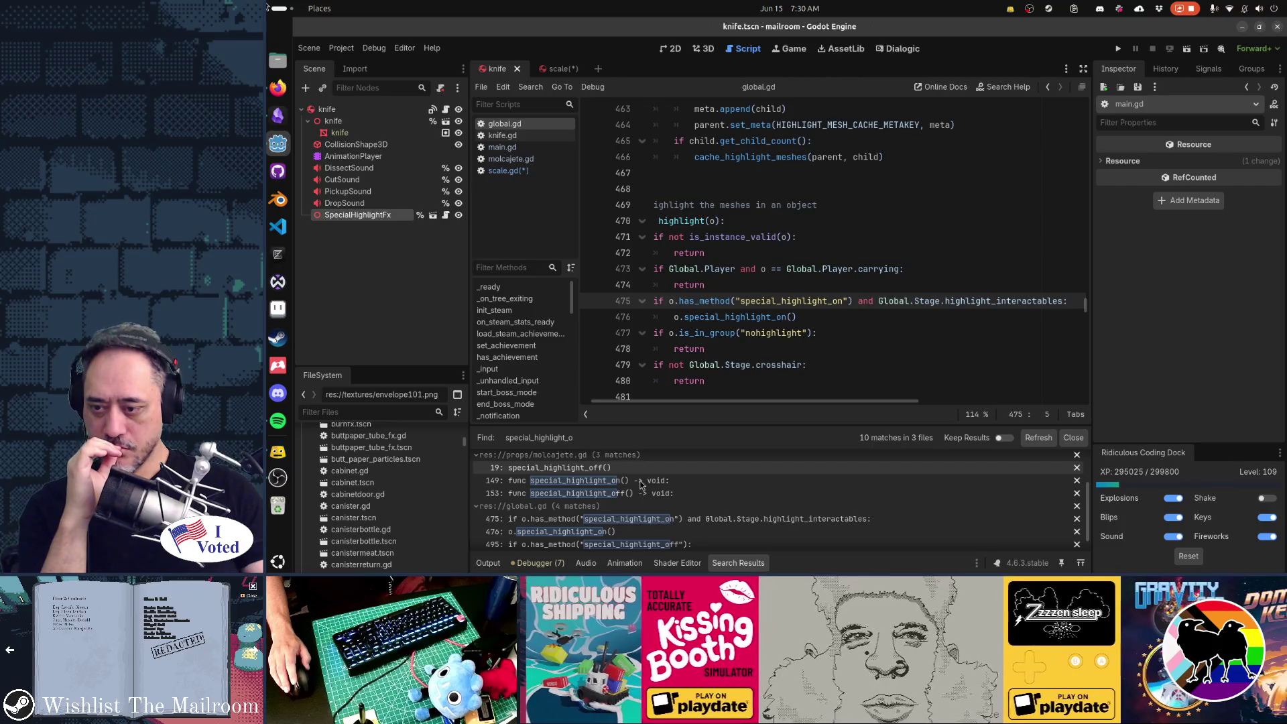
{"action": "scroll", "coordinate": [644, 499], "scroll_direction": "down", "scroll_amount": 1}
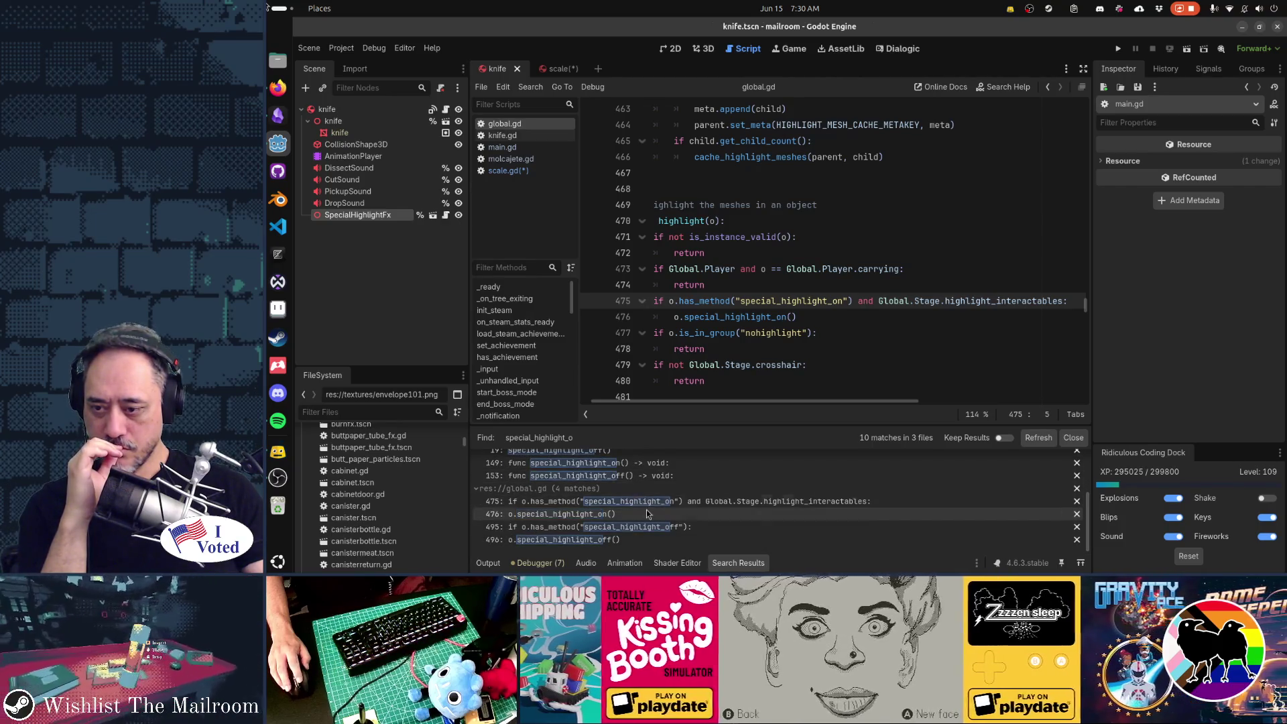
{"action": "left_click", "coordinate": [648, 527]}
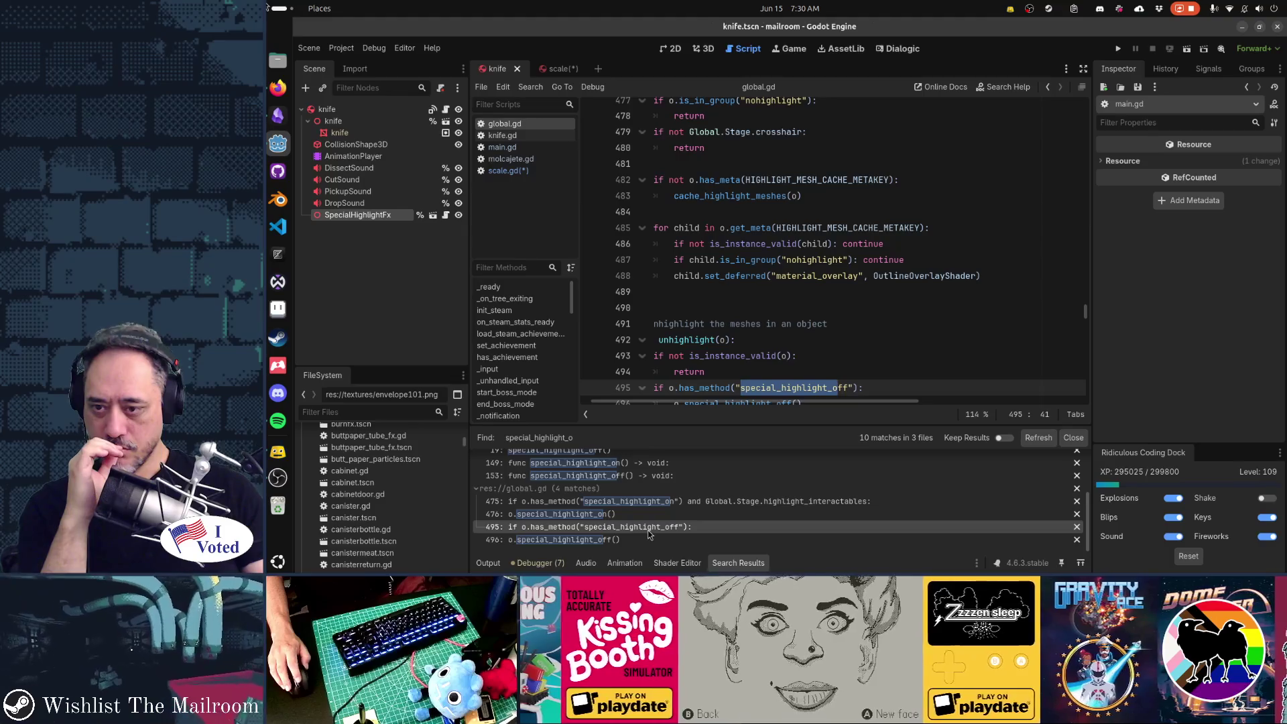
{"action": "left_click", "coordinate": [633, 540]}
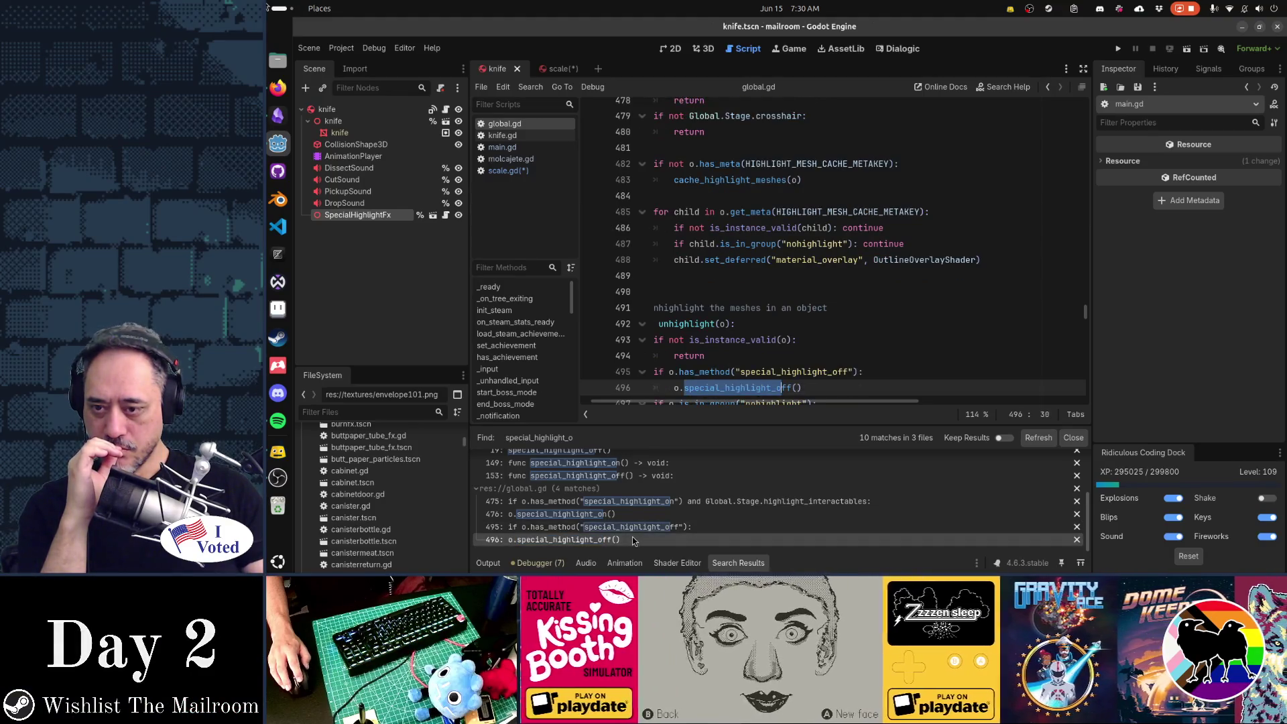
Revisit the global.gd matches at lines 475, 495 and 496 in the results.
{"action": "scroll", "coordinate": [740, 369], "scroll_direction": "down", "scroll_amount": 2}
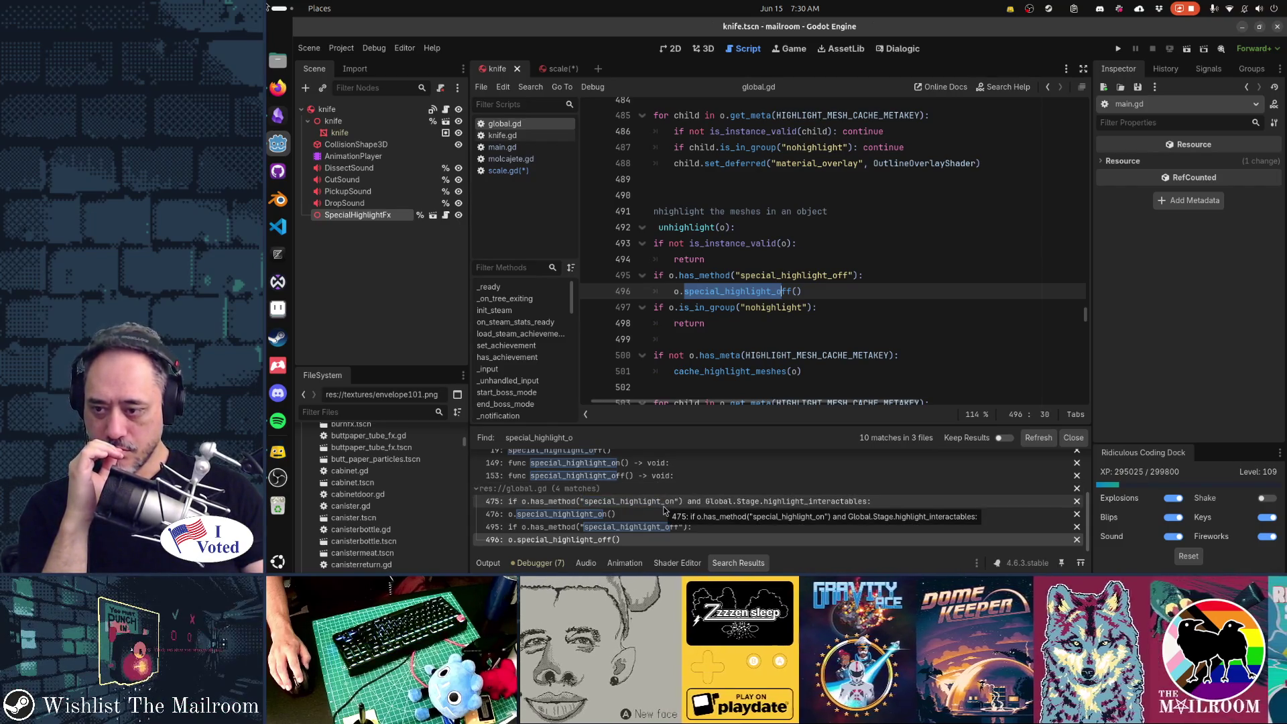
{"action": "left_click", "coordinate": [630, 507]}
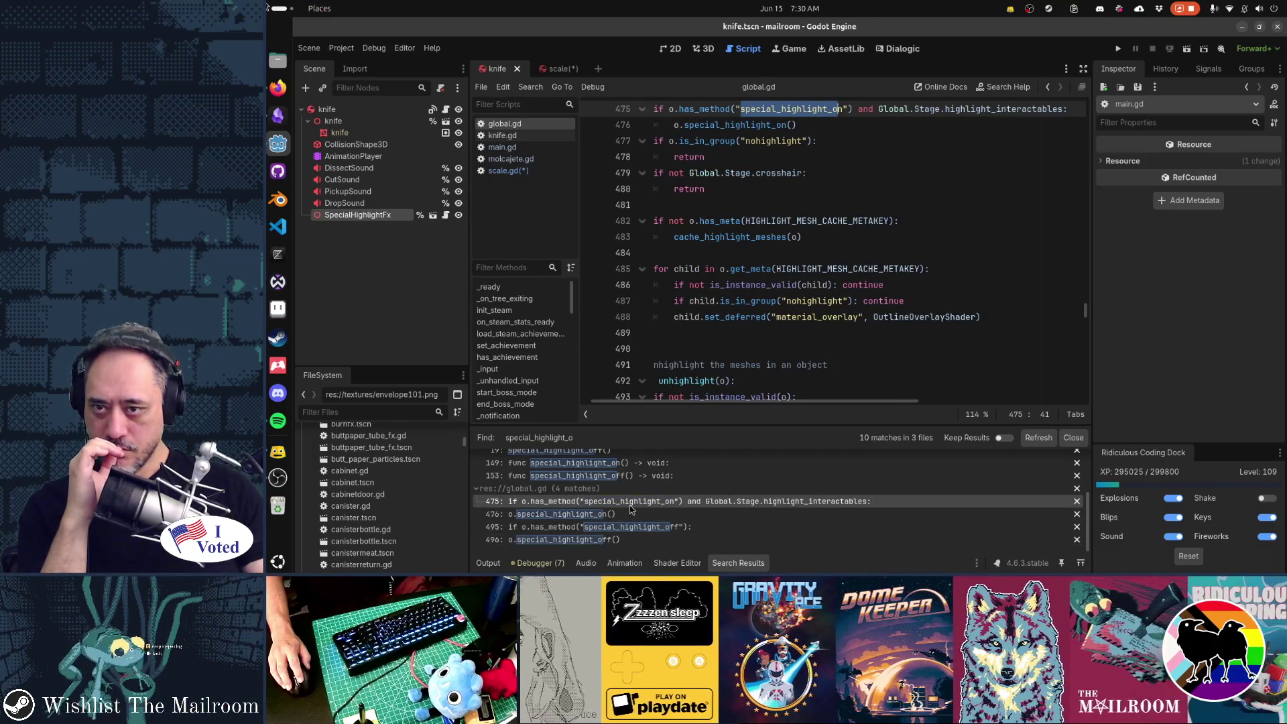
{"action": "left_click", "coordinate": [632, 527]}
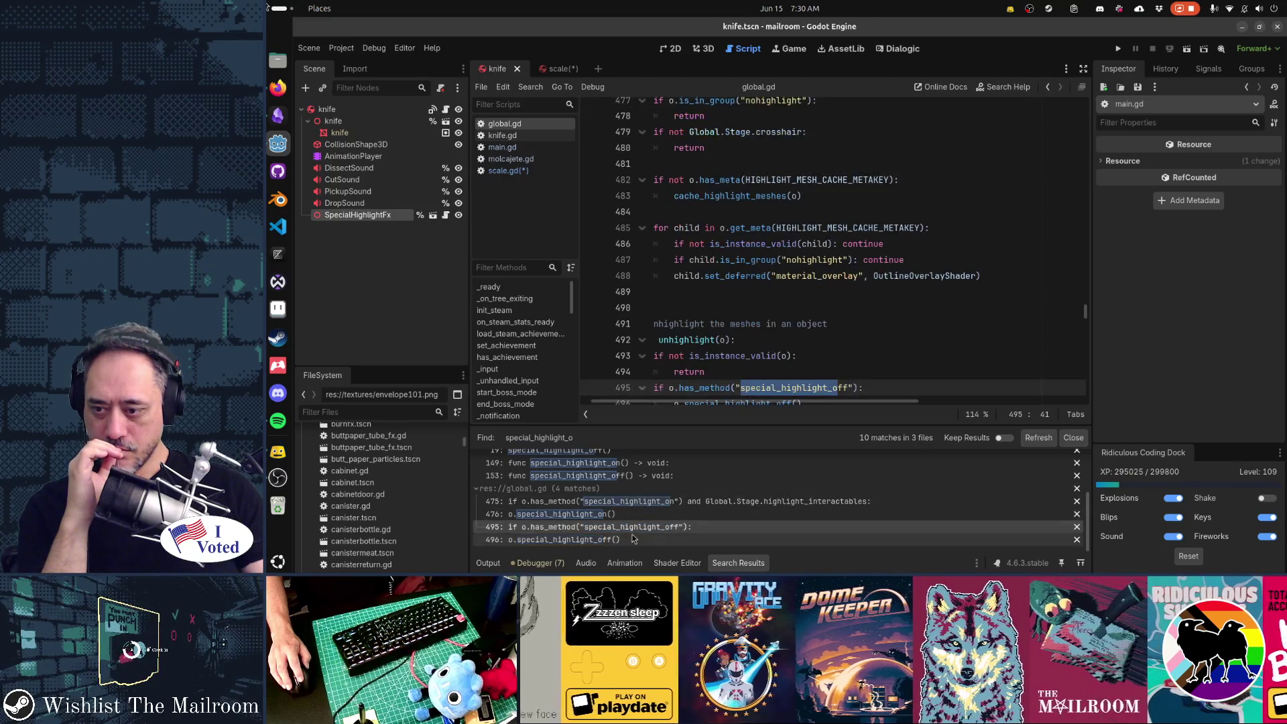
{"action": "left_click", "coordinate": [634, 539]}
{"action": "scroll", "coordinate": [632, 540], "scroll_direction": "up", "scroll_amount": 3}
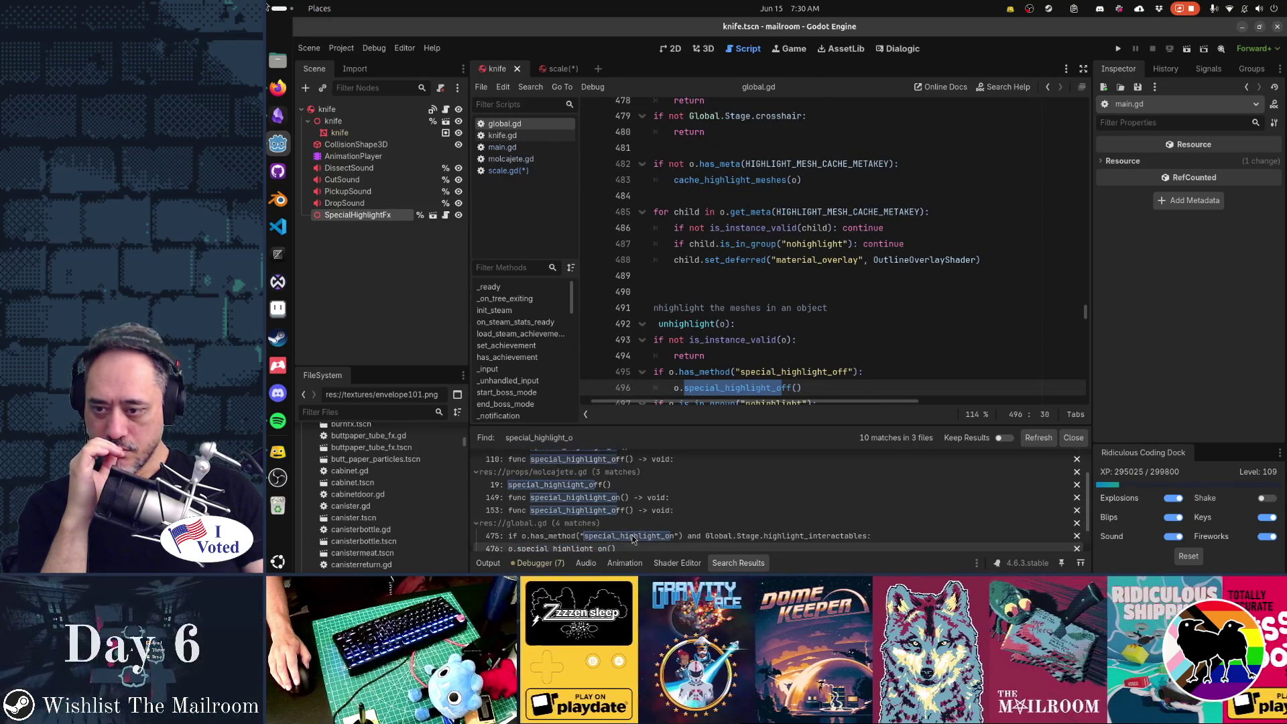
{"action": "scroll", "coordinate": [632, 538], "scroll_direction": "up", "scroll_amount": 2}
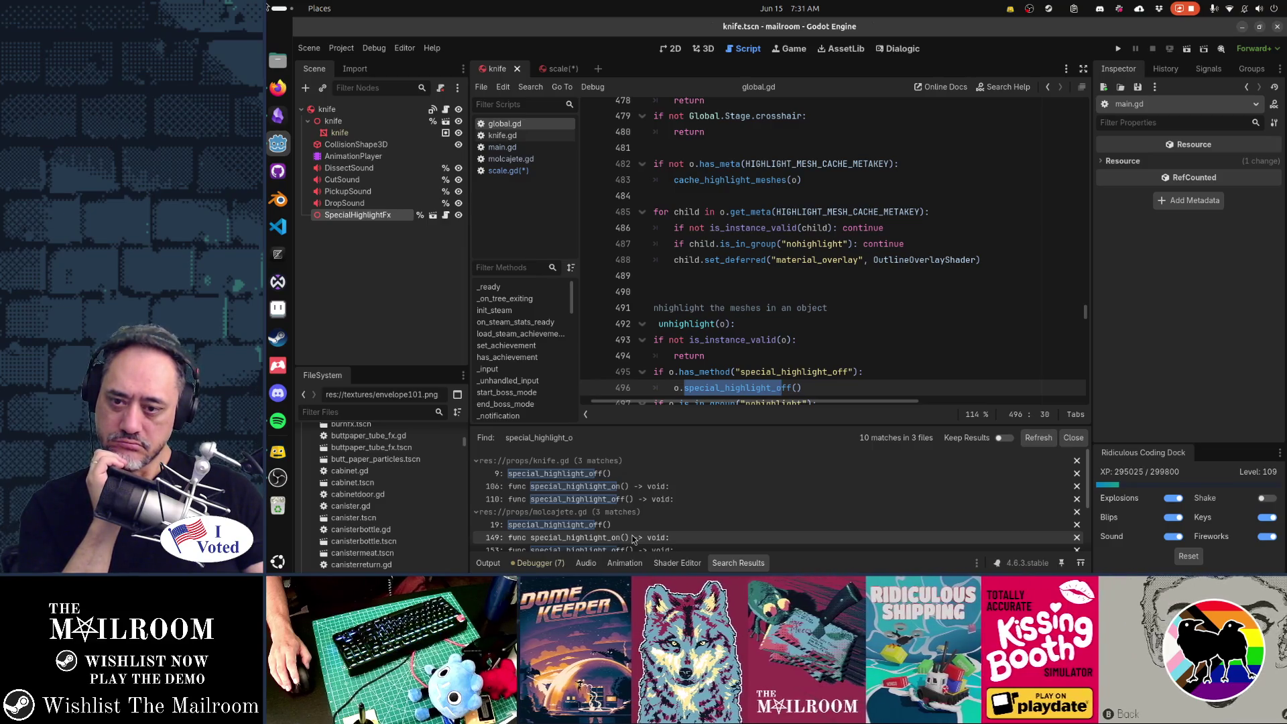
{"action": "scroll", "coordinate": [896, 278], "scroll_direction": "down", "scroll_amount": 2}
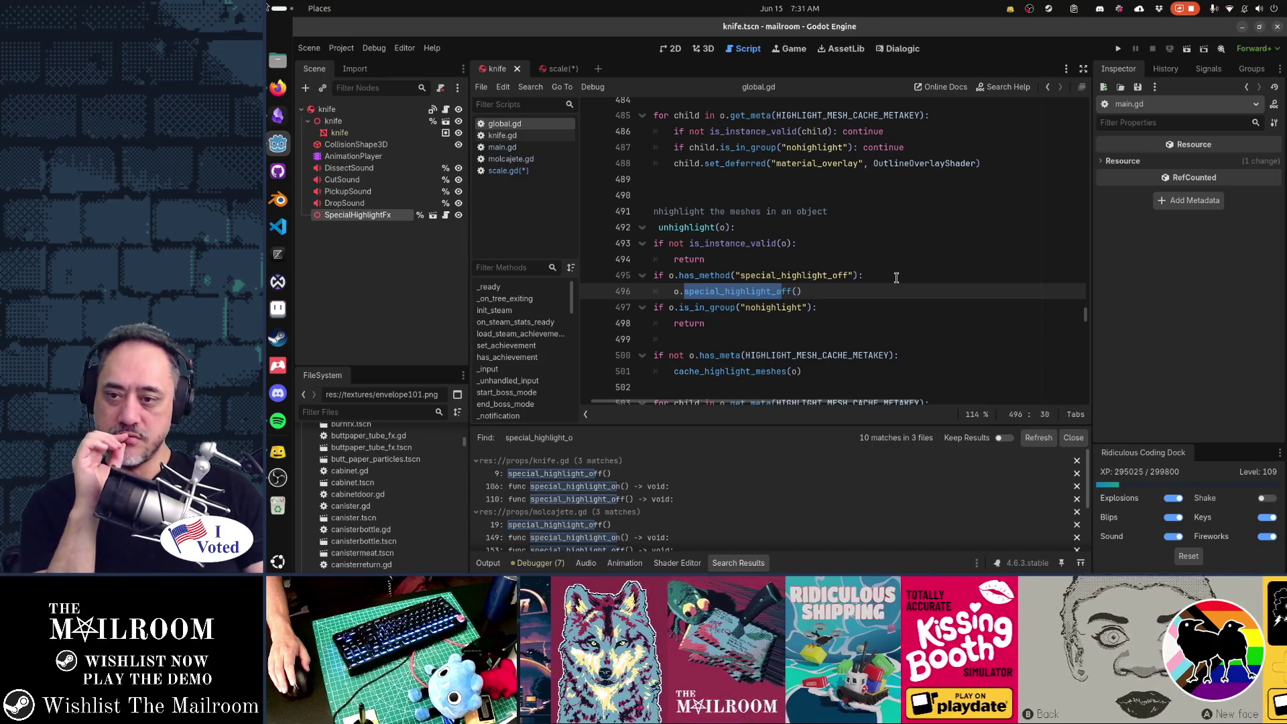
{"action": "scroll", "coordinate": [657, 529], "scroll_direction": "down", "scroll_amount": 2}
{"action": "scroll", "coordinate": [657, 533], "scroll_direction": "down", "scroll_amount": 2}
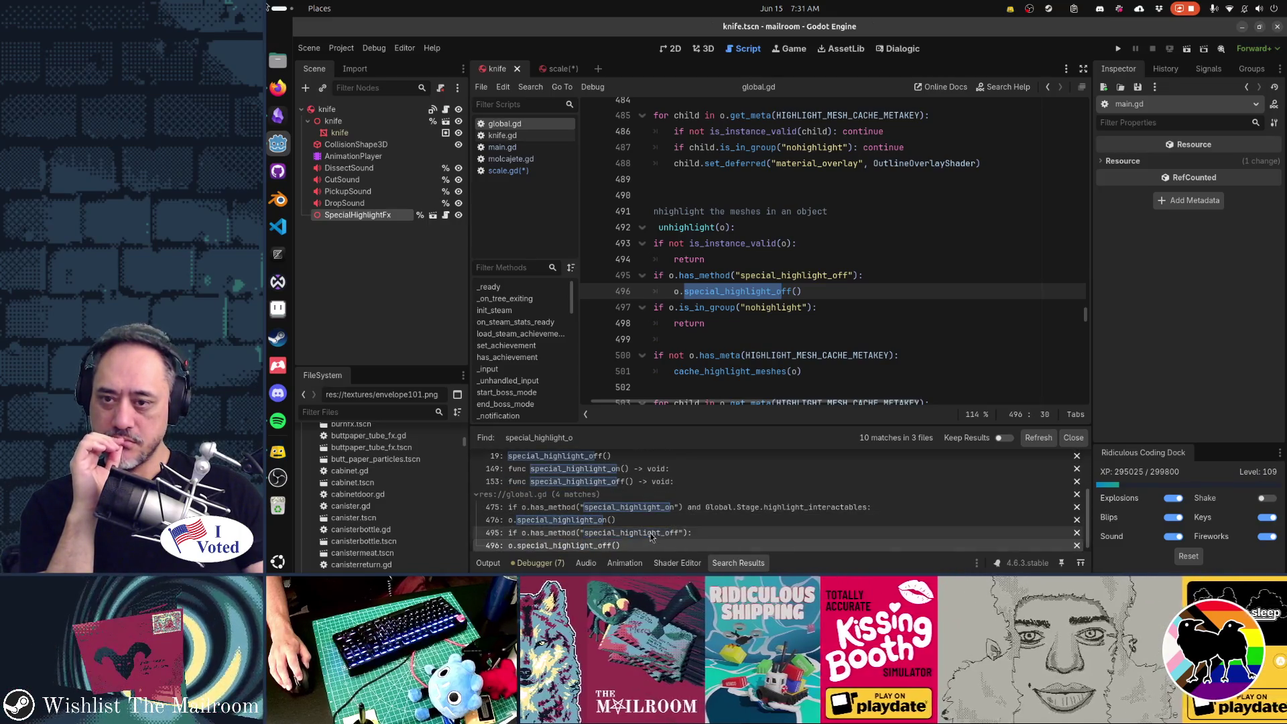
{"action": "left_click", "coordinate": [650, 533]}
{"action": "left_click", "coordinate": [650, 541]}
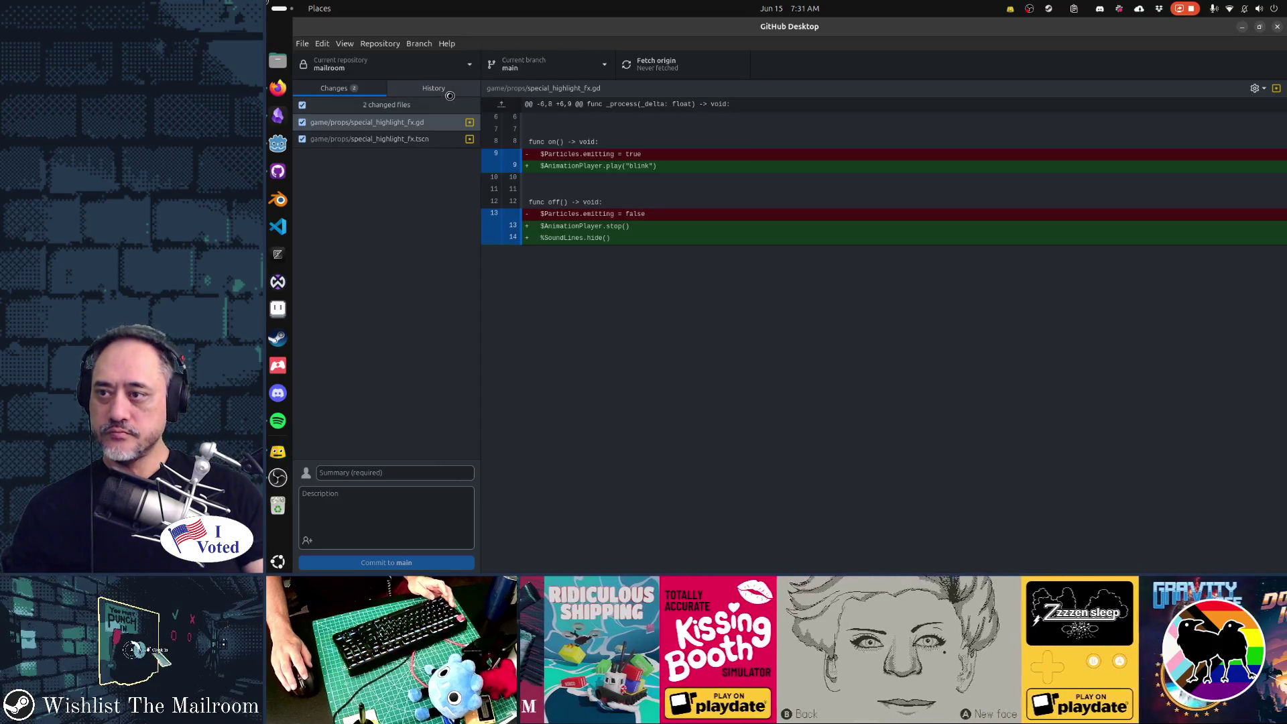
Review the Highlight interactables key and Fix blurry boss mode commits in History, then return to Godot.
{"action": "left_click", "coordinate": [434, 88]}
{"action": "left_click", "coordinate": [426, 161]}
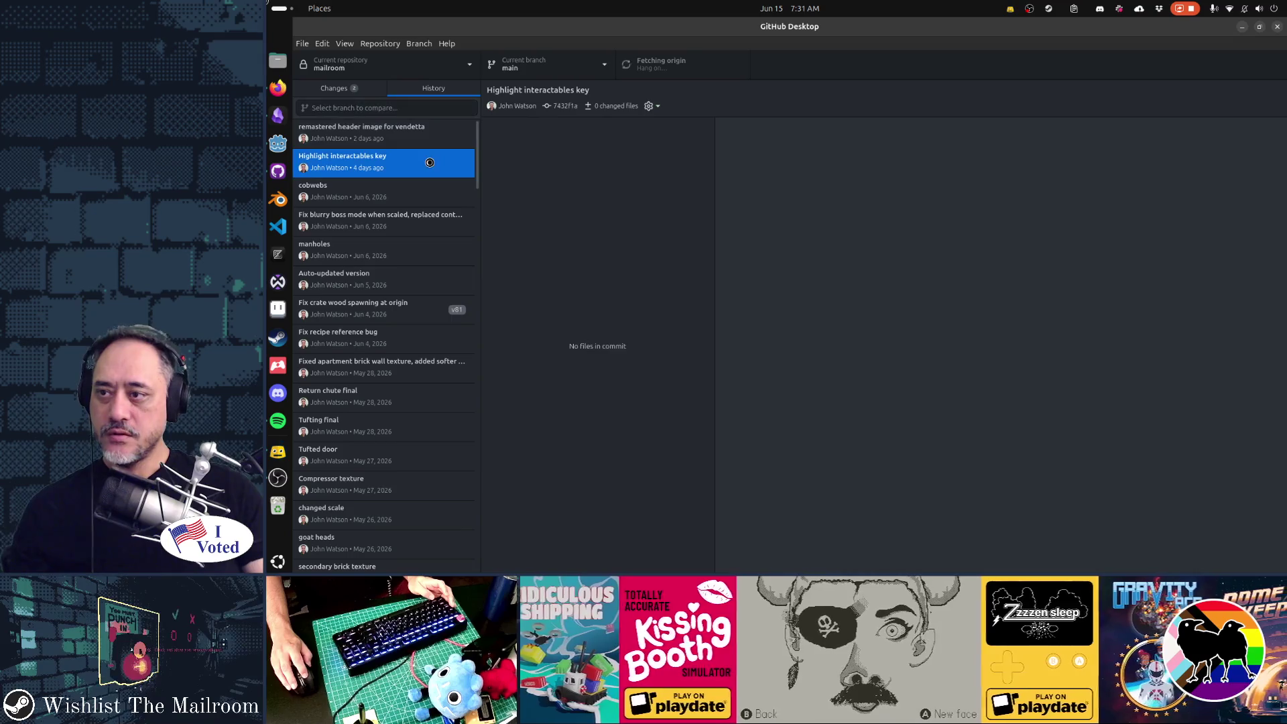
{"action": "left_click", "coordinate": [443, 218]}
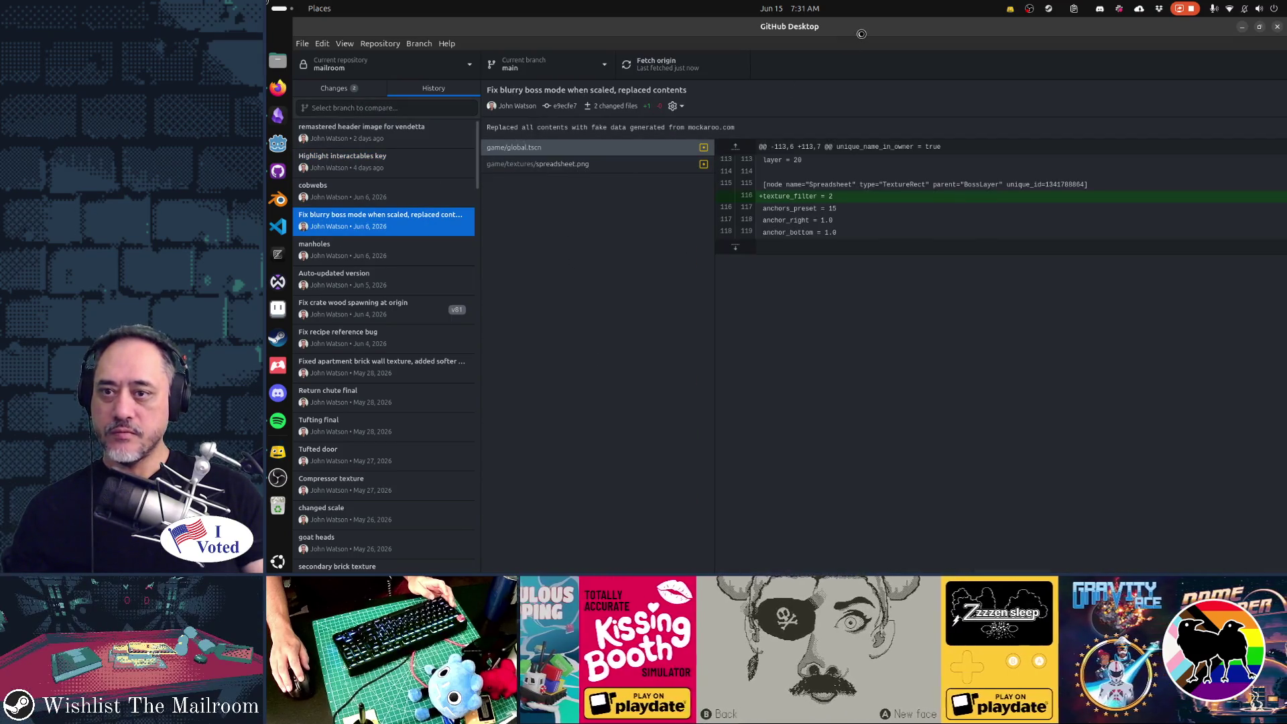
{"action": "key", "text": "alt+Tab"}
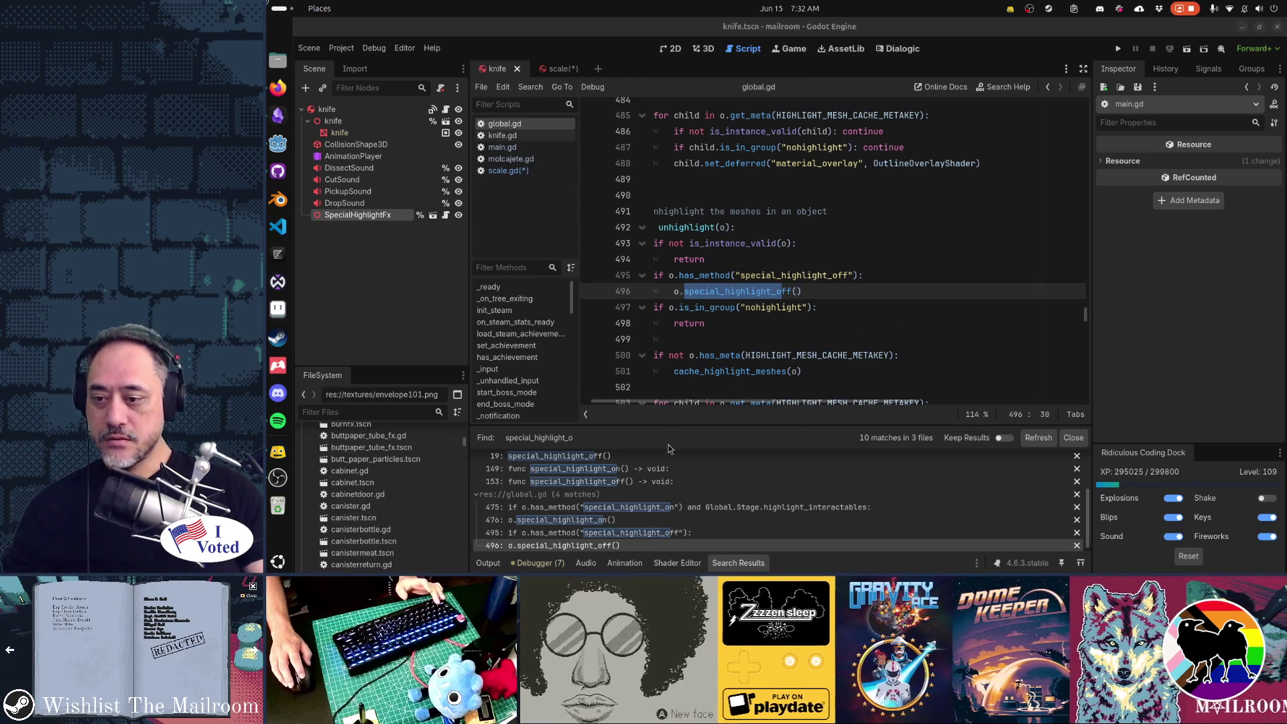
Delete the special_highlight_on check on lines 475–476 of global.gd's highlight() and save.
{"action": "left_click", "coordinate": [662, 507]}
{"action": "scroll", "coordinate": [882, 285], "scroll_direction": "up", "scroll_amount": 3}
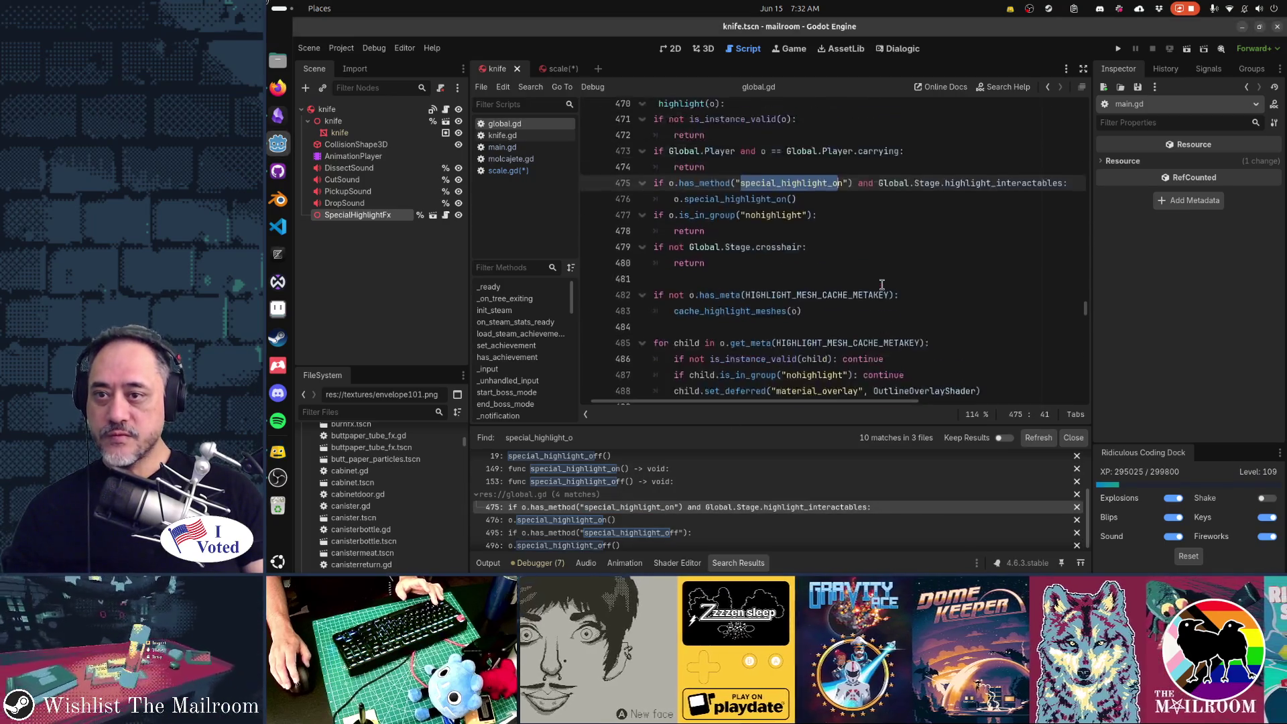
{"action": "left_click", "coordinate": [886, 253]}
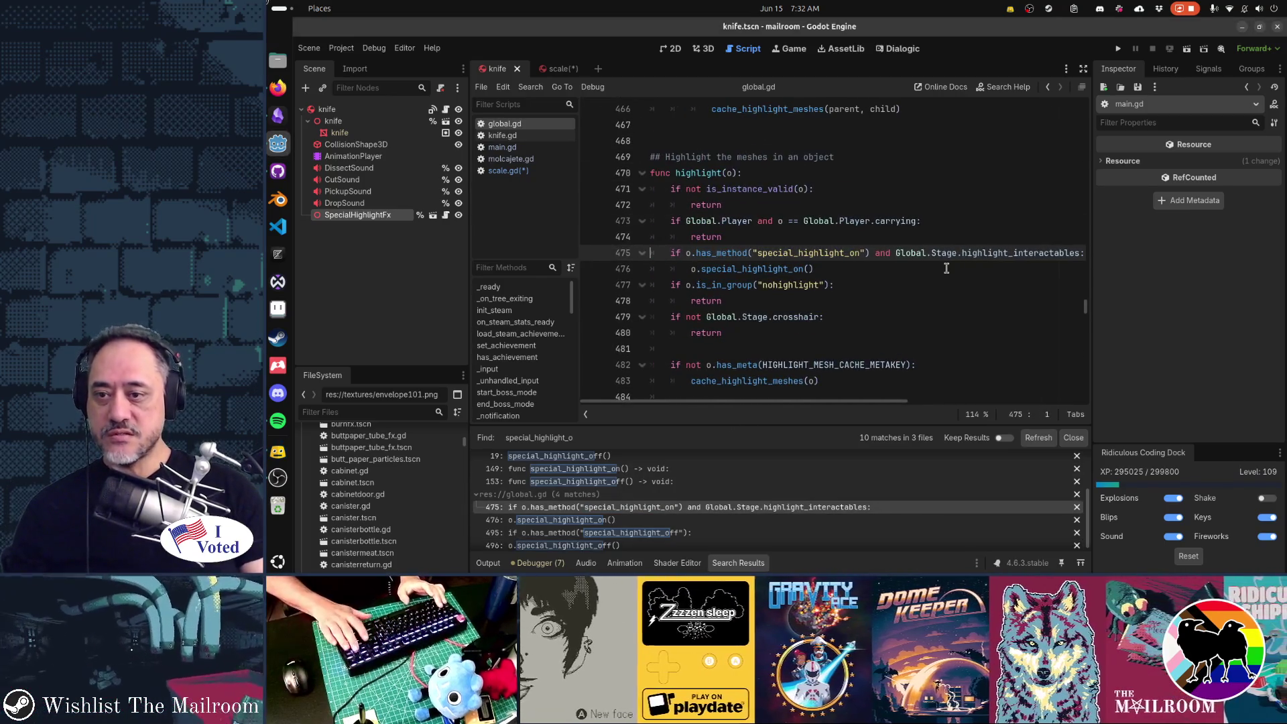
{"action": "key", "text": "Home"}
{"action": "key", "text": "shift+Down"}
{"action": "key", "text": "shift+Down"}
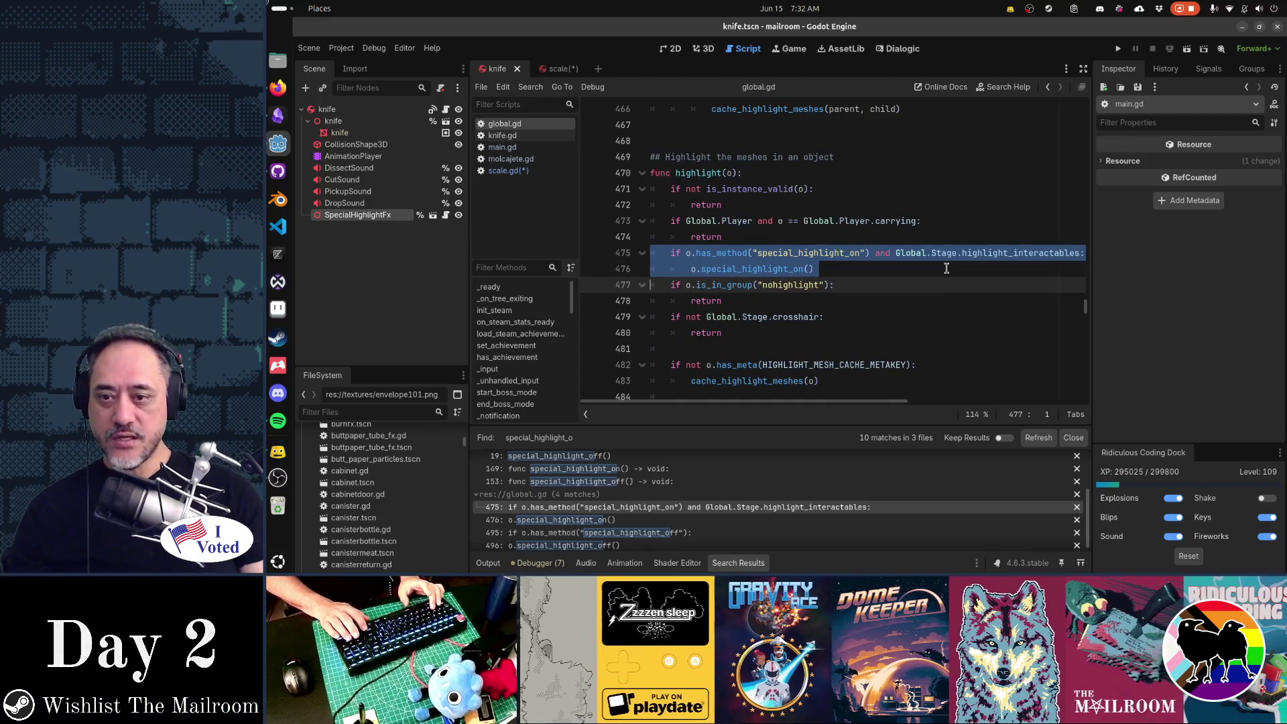
{"action": "key", "text": "Up"}
{"action": "key", "text": "Up"}
{"action": "key", "text": "End"}
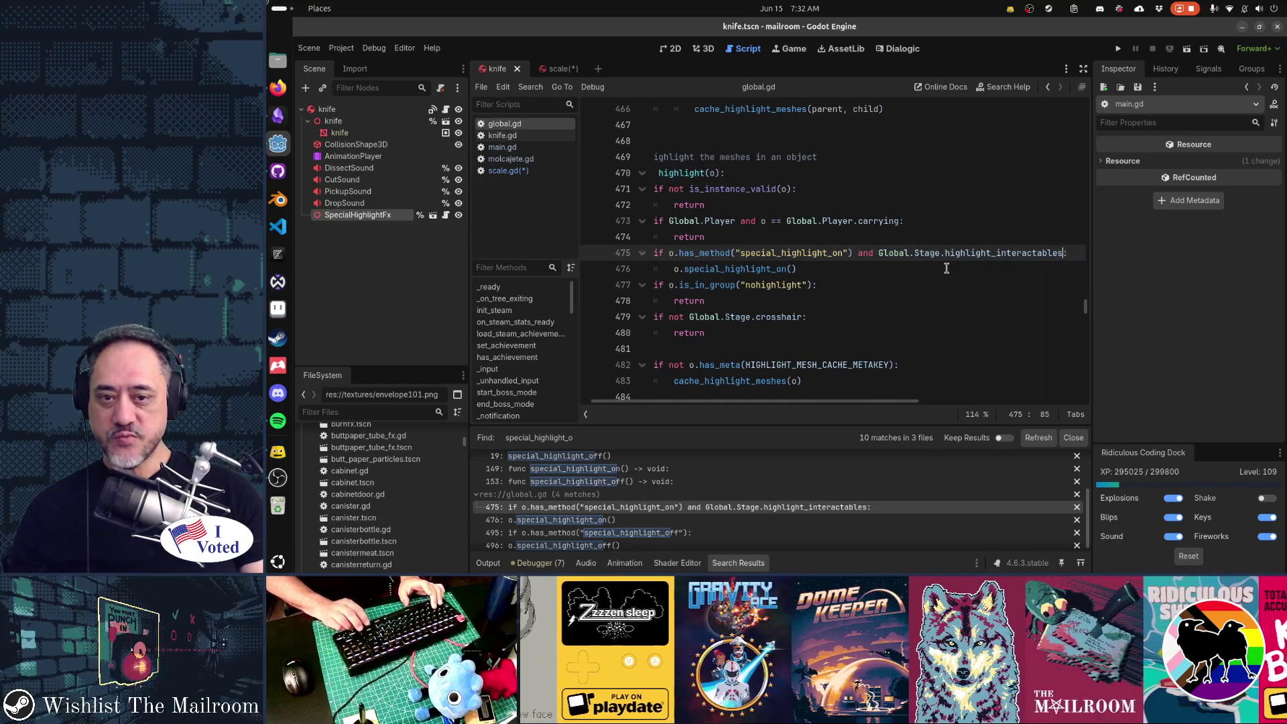
{"action": "key", "text": "Left"}
{"action": "key", "text": "ctrl+shift+Left"}
{"action": "key", "text": "ctrl+shift+Left"}
{"action": "key", "text": "ctrl+shift+Left"}
{"action": "key", "text": "Home"}
{"action": "key", "text": "shift+Down"}
{"action": "key", "text": "shift+Down"}
{"action": "key", "text": "Delete"}
{"action": "key", "text": "ctrl+s"}
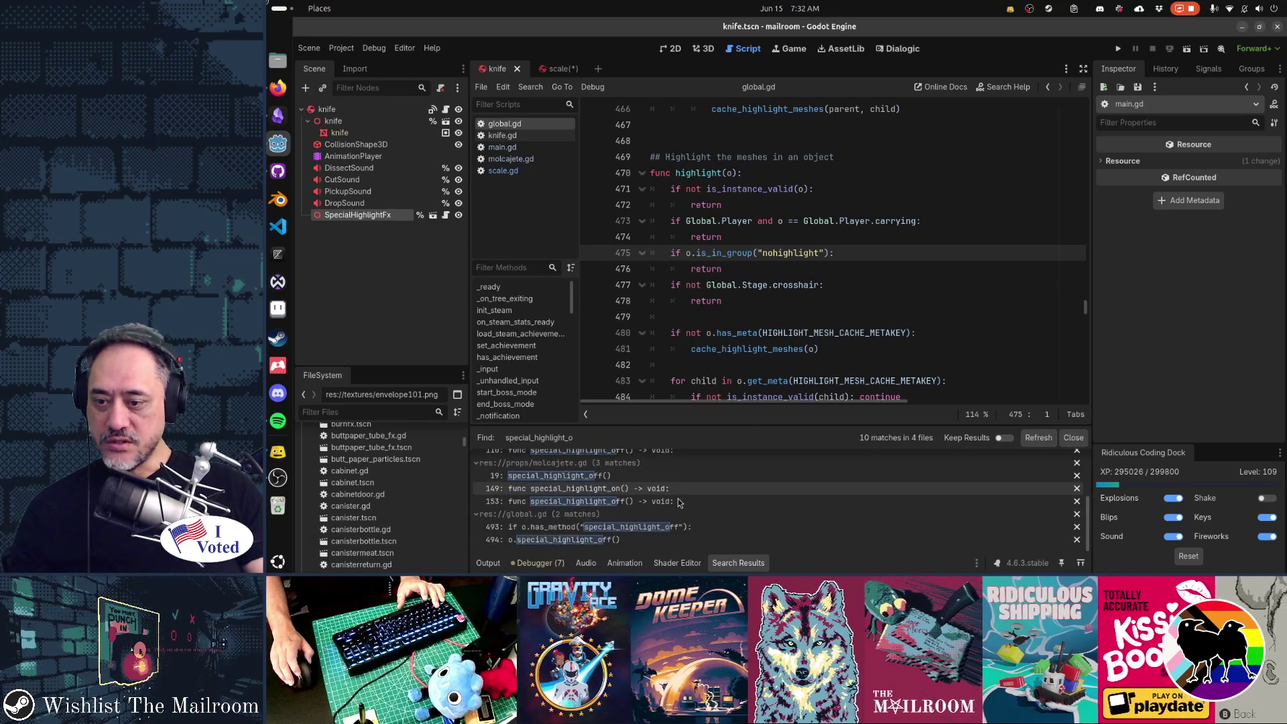
Delete the special_highlight_off check on lines 493–494 in unhighlight(), then refresh the search results.
{"action": "scroll", "coordinate": [666, 492], "scroll_direction": "down", "scroll_amount": 1}
{"action": "left_click", "coordinate": [603, 527]}
{"action": "scroll", "coordinate": [848, 337], "scroll_direction": "down", "scroll_amount": 3}
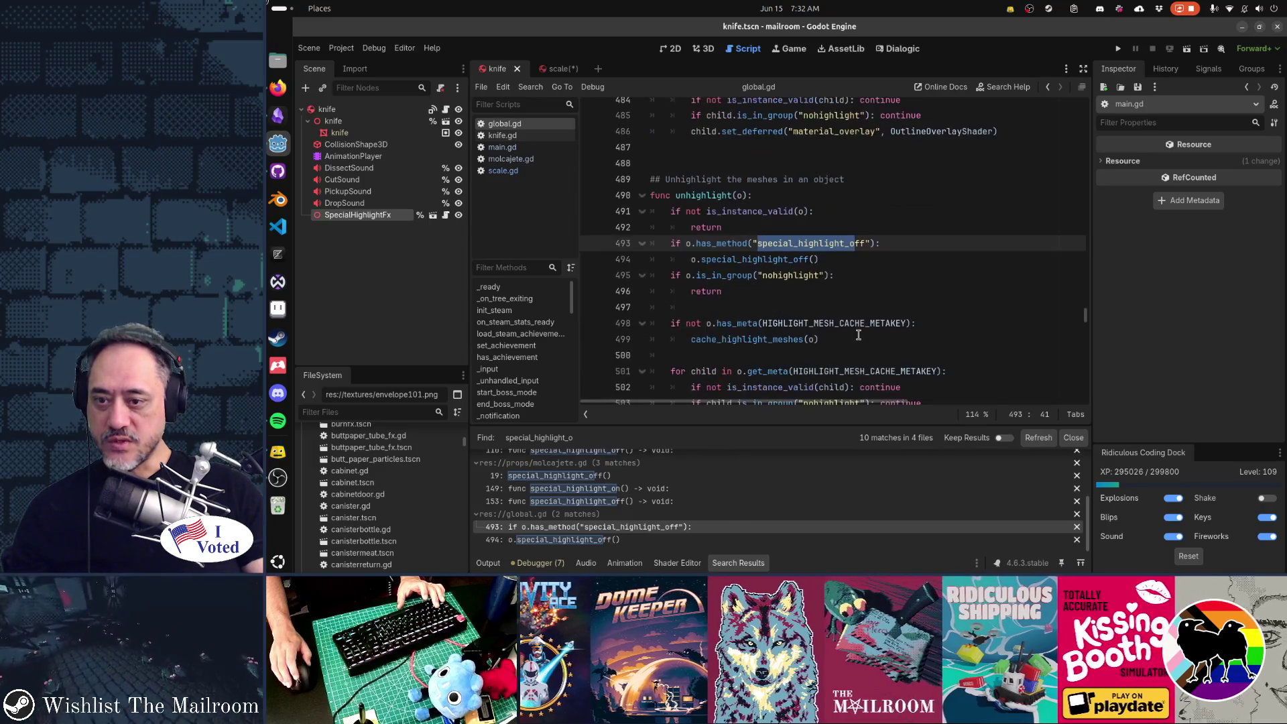
{"action": "key", "text": "Home"}
{"action": "key", "text": "shift+Down"}
{"action": "key", "text": "shift+Down"}
{"action": "key", "text": "Delete"}
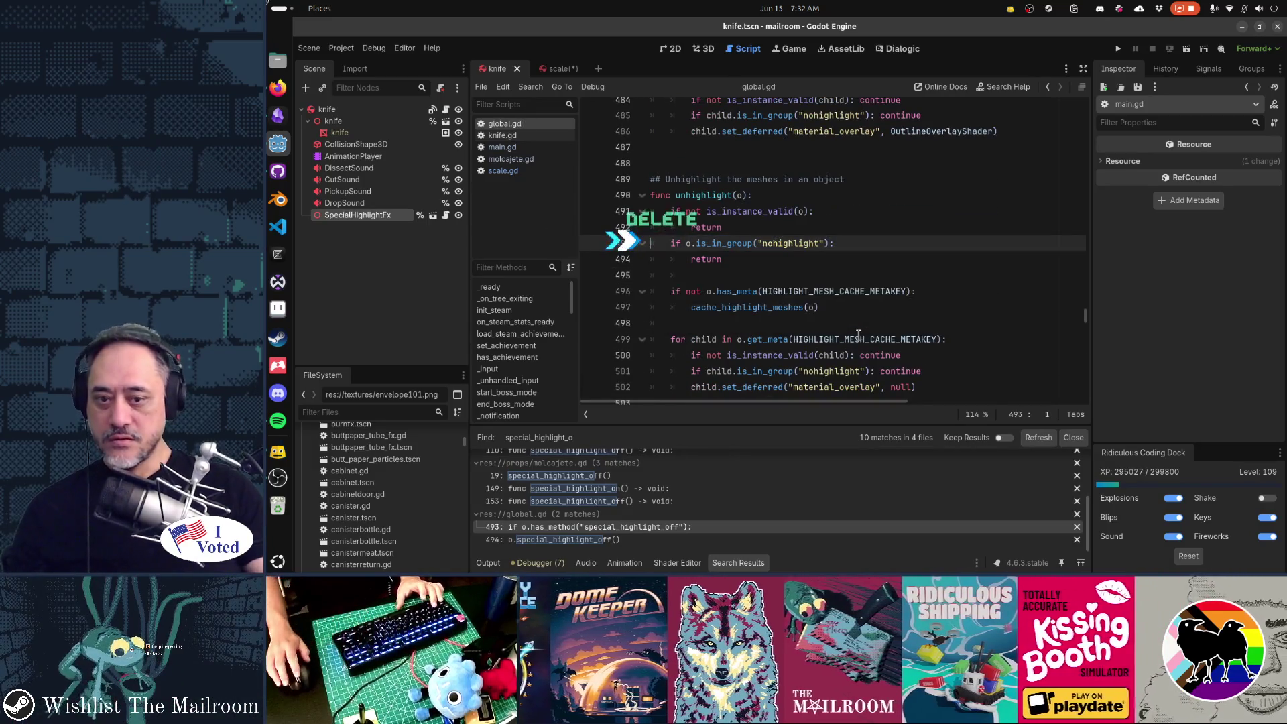
{"action": "left_click", "coordinate": [1037, 439]}
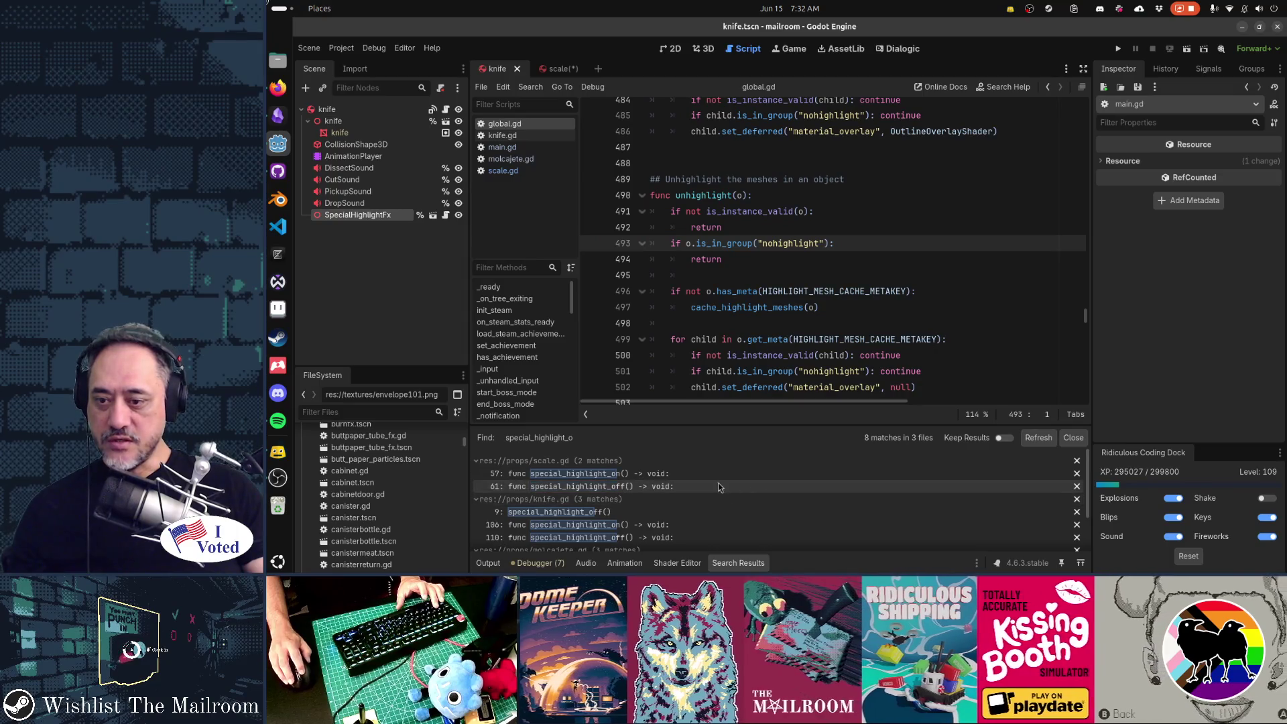
Remove scale.gd's special_highlight_on and off functions, save it, and refresh the search.
{"action": "left_click", "coordinate": [709, 475]}
{"action": "key", "text": "Home"}
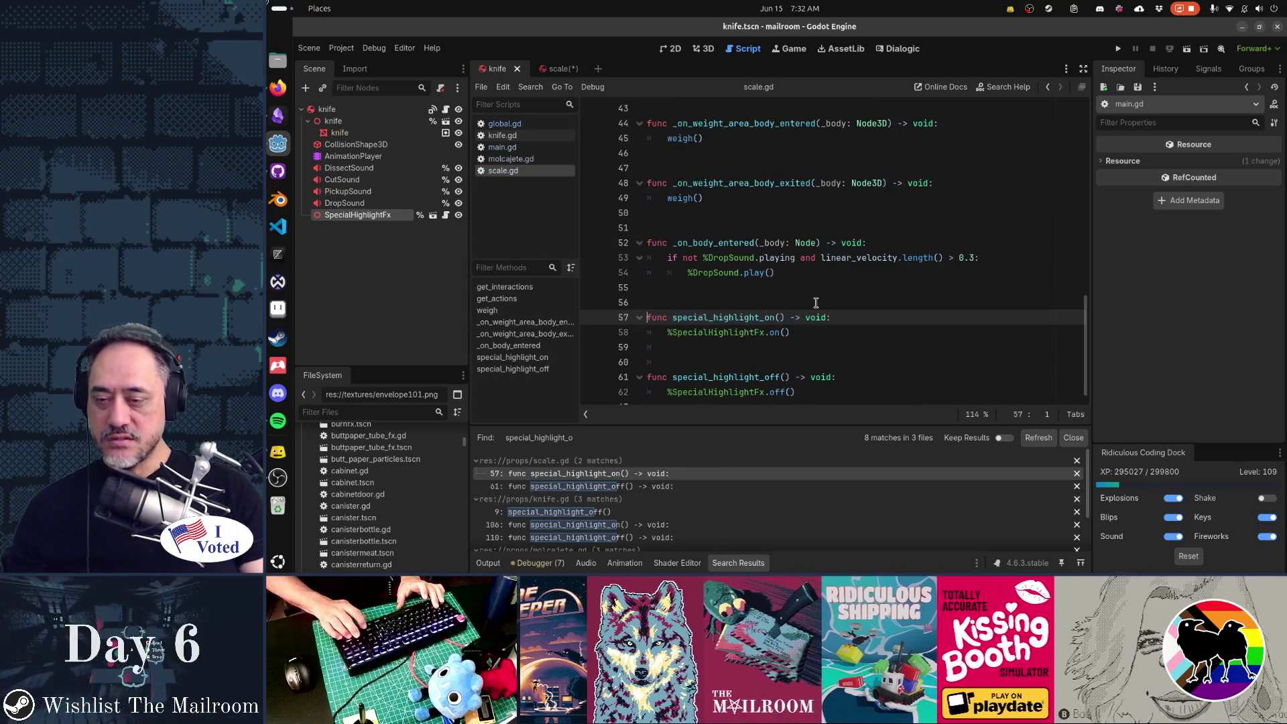
{"action": "key", "text": "shift+Down"}
{"action": "key", "text": "shift+Down"}
{"action": "key", "text": "shift+Down"}
{"action": "key", "text": "Delete"}
{"action": "key", "text": "BackSpace"}
{"action": "key", "text": "BackSpace"}
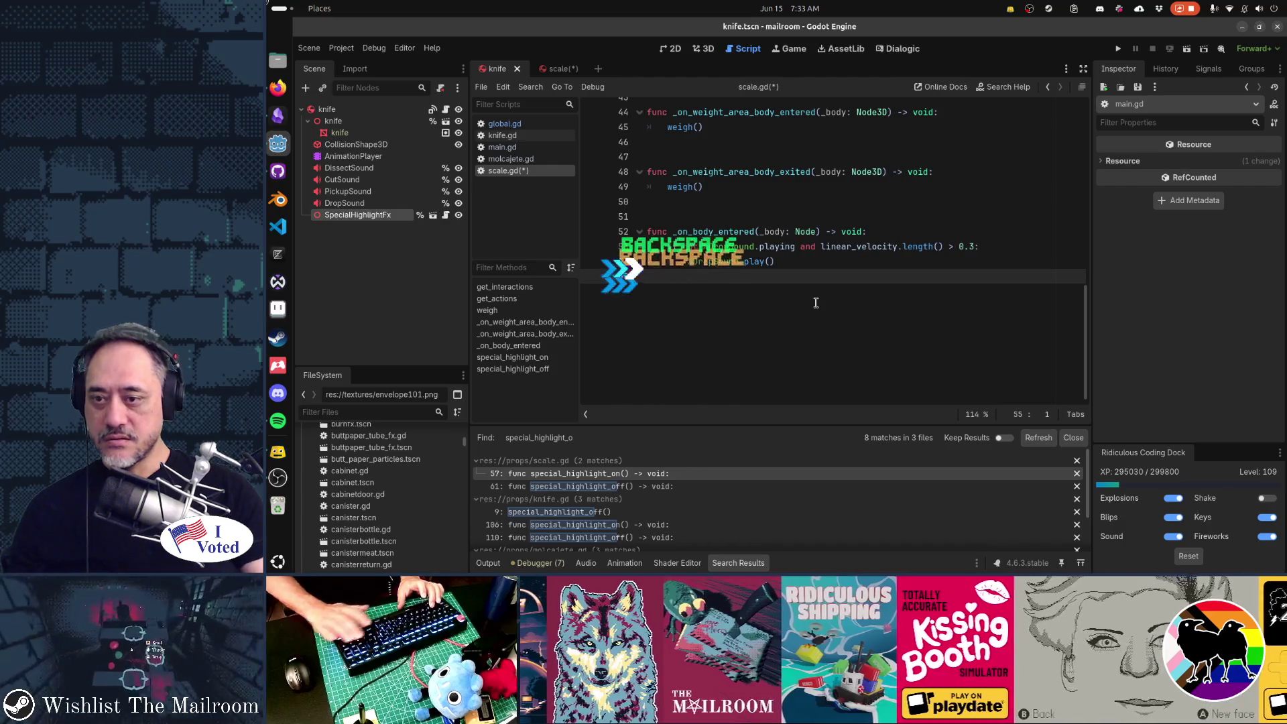
{"action": "key", "text": "ctrl+s"}
{"action": "left_click", "coordinate": [1037, 439]}
Remove the special_highlight_off() call from knife.gd's _ready function.
{"action": "left_click", "coordinate": [661, 473]}
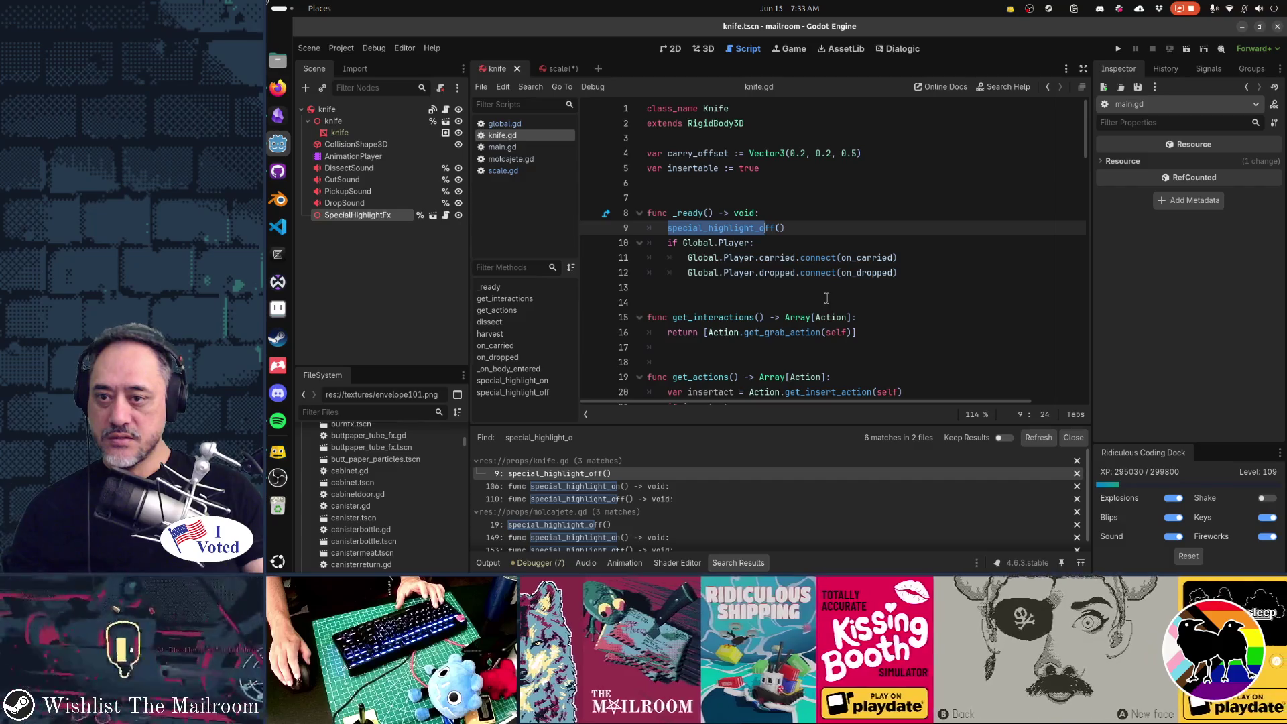
{"action": "key", "text": "Home"}
{"action": "key", "text": "shift+Down"}
{"action": "key", "text": "Delete"}
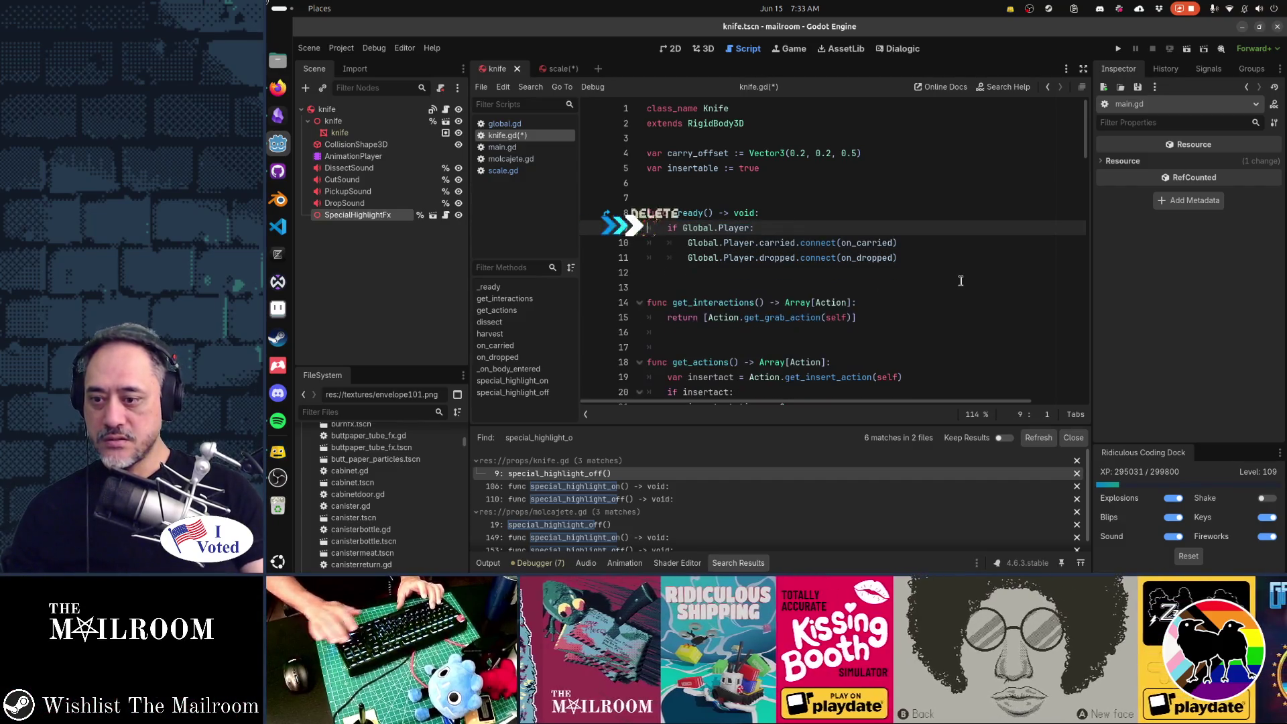
{"action": "left_click", "coordinate": [1038, 437]}
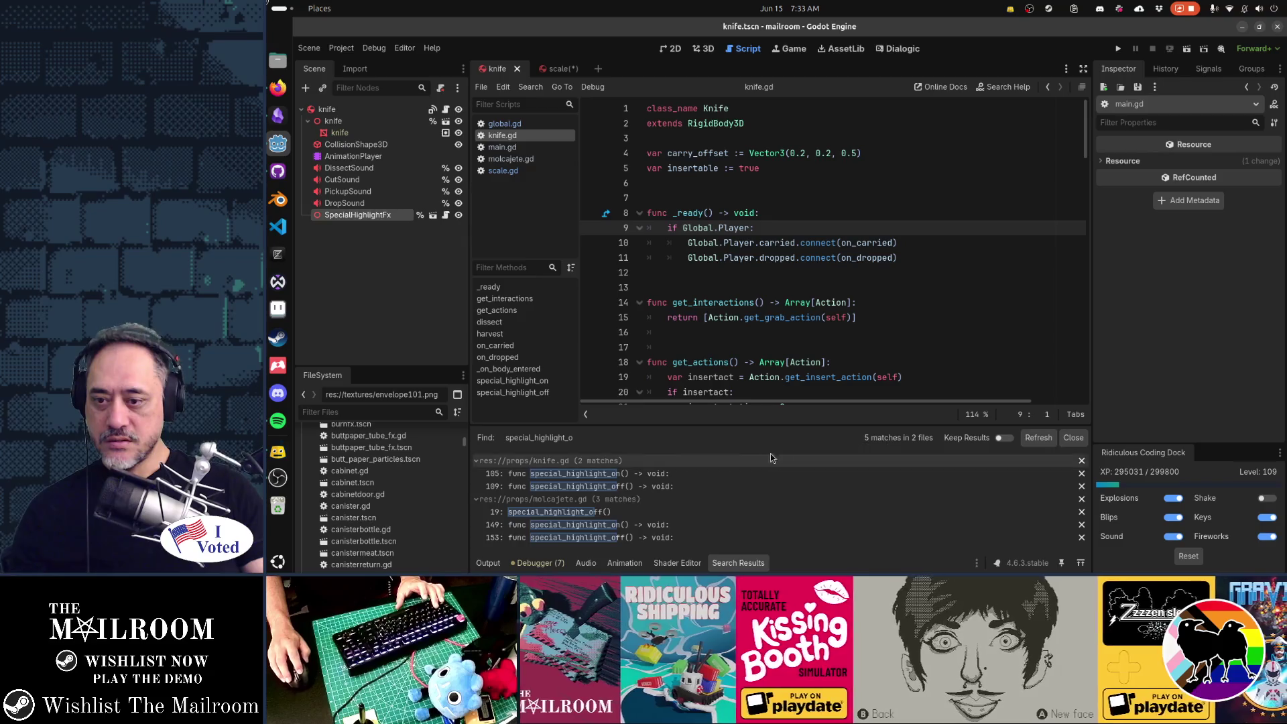
Delete knife.gd's special_highlight_on and off functions, save, and refresh the search.
{"action": "left_click", "coordinate": [724, 475]}
{"action": "scroll", "coordinate": [866, 266], "scroll_direction": "down", "scroll_amount": 2}
{"action": "left_click", "coordinate": [872, 274]}
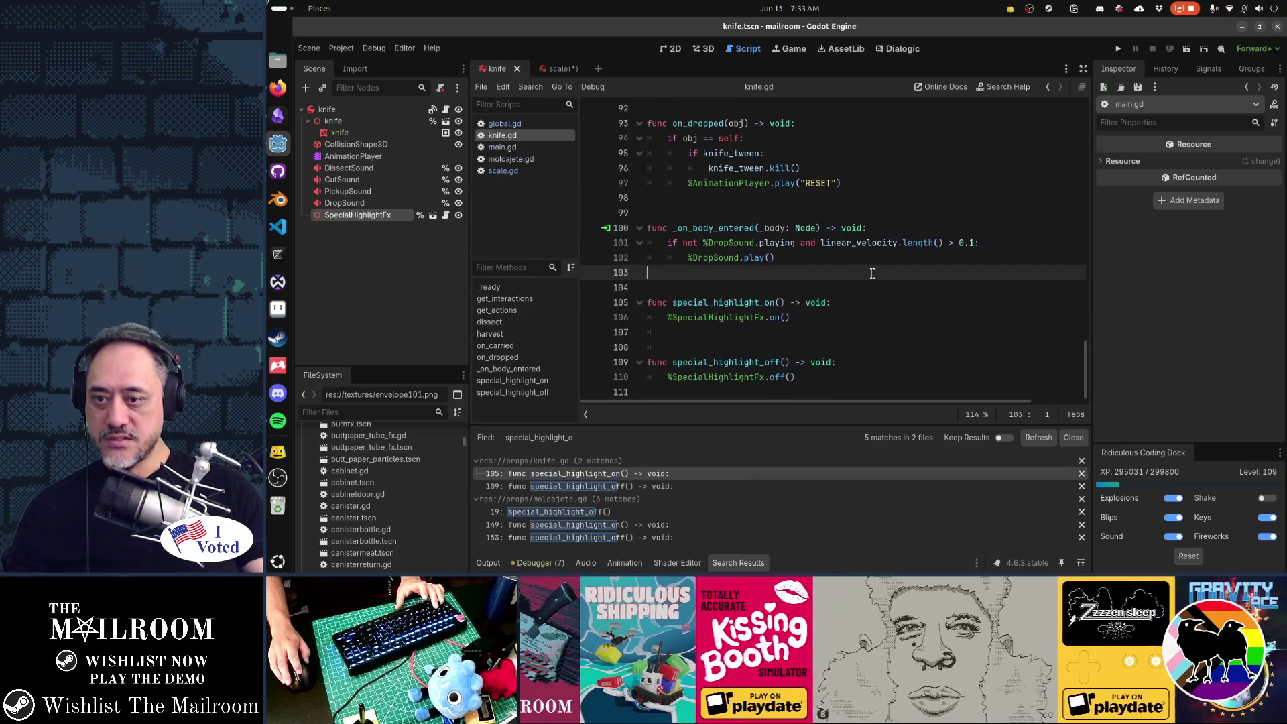
{"action": "key", "text": "shift+Down"}
{"action": "key", "text": "shift+Down"}
{"action": "key", "text": "shift+Down"}
{"action": "key", "text": "Delete"}
{"action": "key", "text": "ctrl+s"}
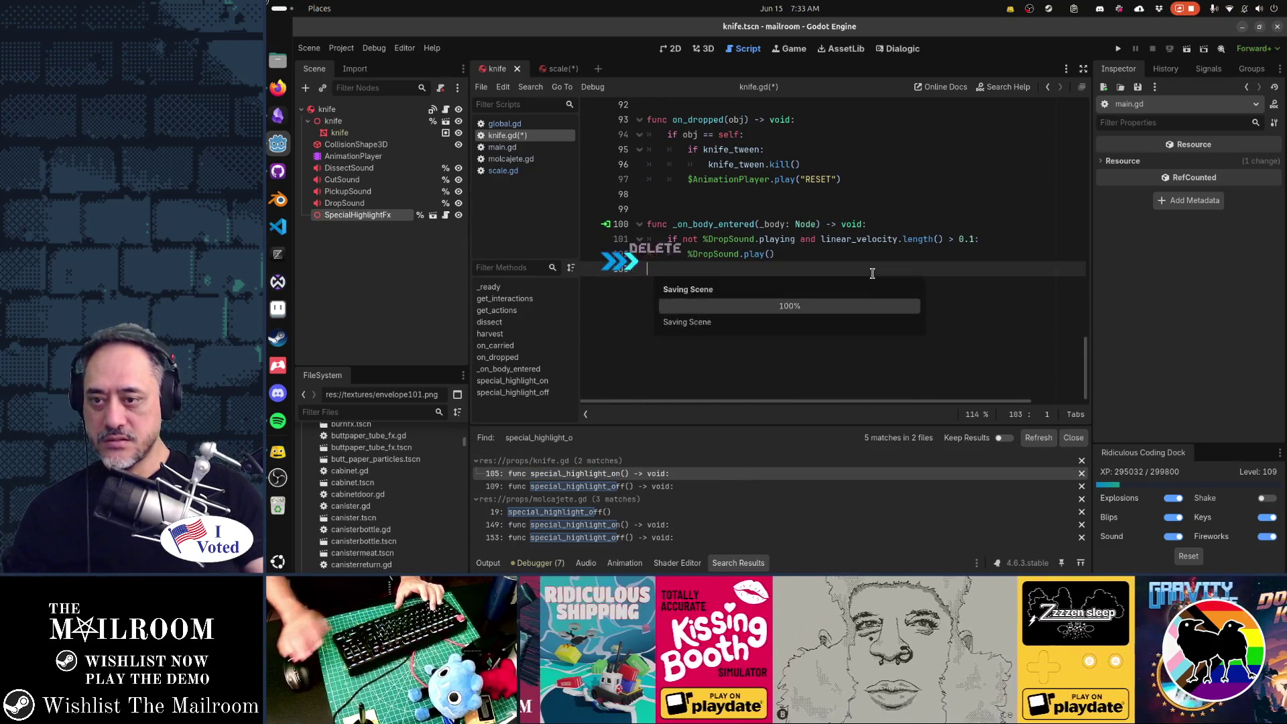
{"action": "left_click", "coordinate": [1039, 437]}
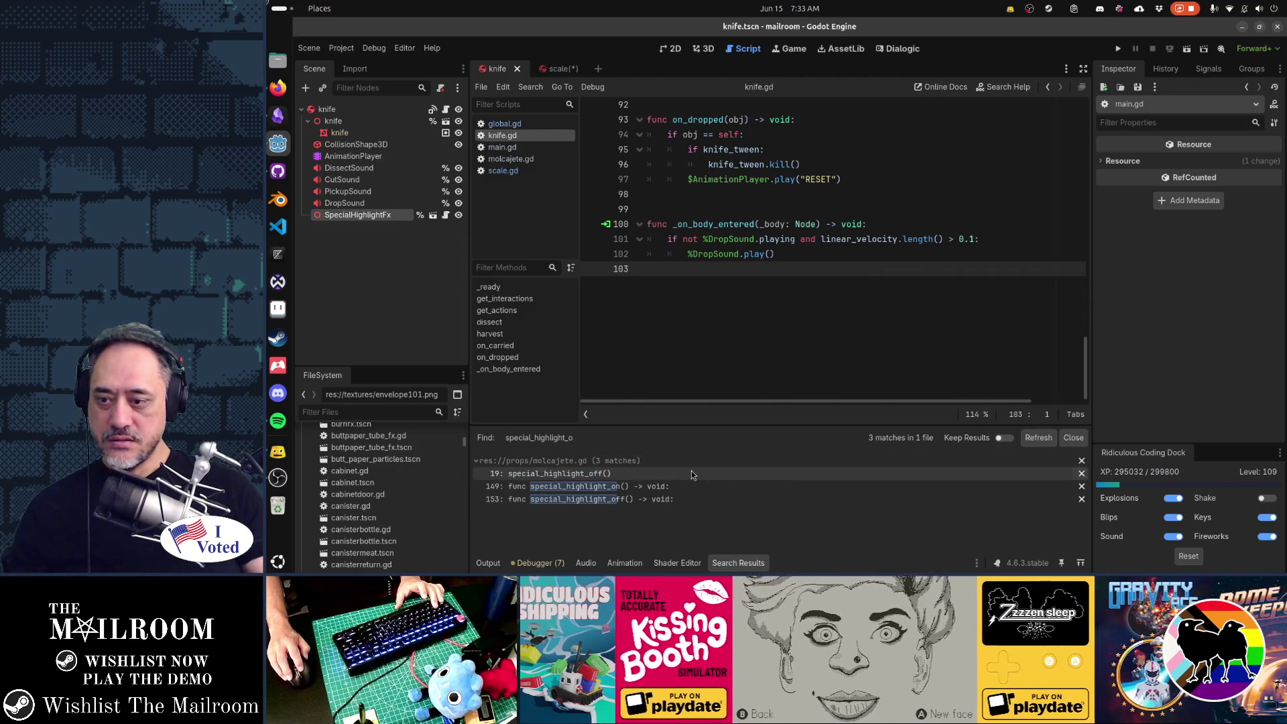
Strip molcajete.gd's special_highlight_off() call and both highlight functions, save, and confirm 0 matches.
{"action": "left_click", "coordinate": [690, 472]}
{"action": "left_click", "coordinate": [811, 109]}
{"action": "key", "text": "BackSpace"}
{"action": "key", "text": "BackSpace"}
{"action": "key", "text": "BackSpace"}
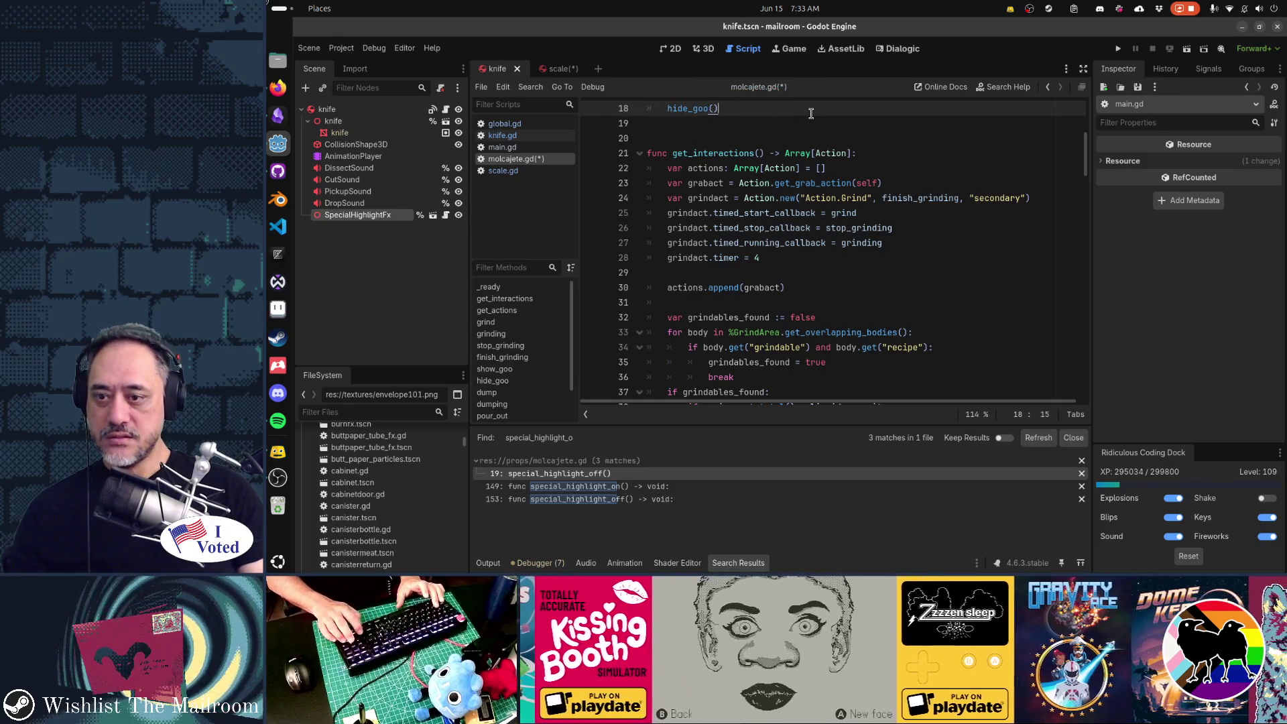
{"action": "key", "text": "ctrl+End"}
{"action": "key", "text": "shift+Up"}
{"action": "key", "text": "shift+Up"}
{"action": "key", "text": "shift+Up"}
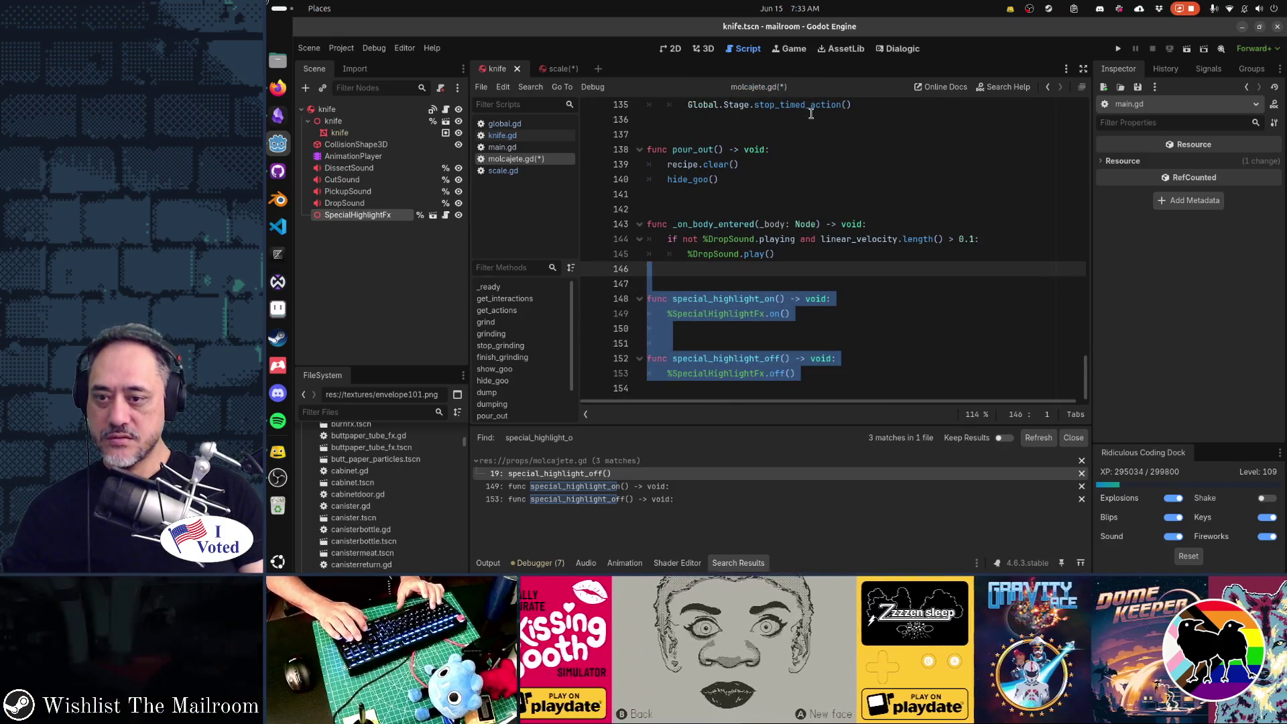
{"action": "key", "text": "Delete"}
{"action": "key", "text": "ctrl+s"}
{"action": "left_click", "coordinate": [1037, 437]}
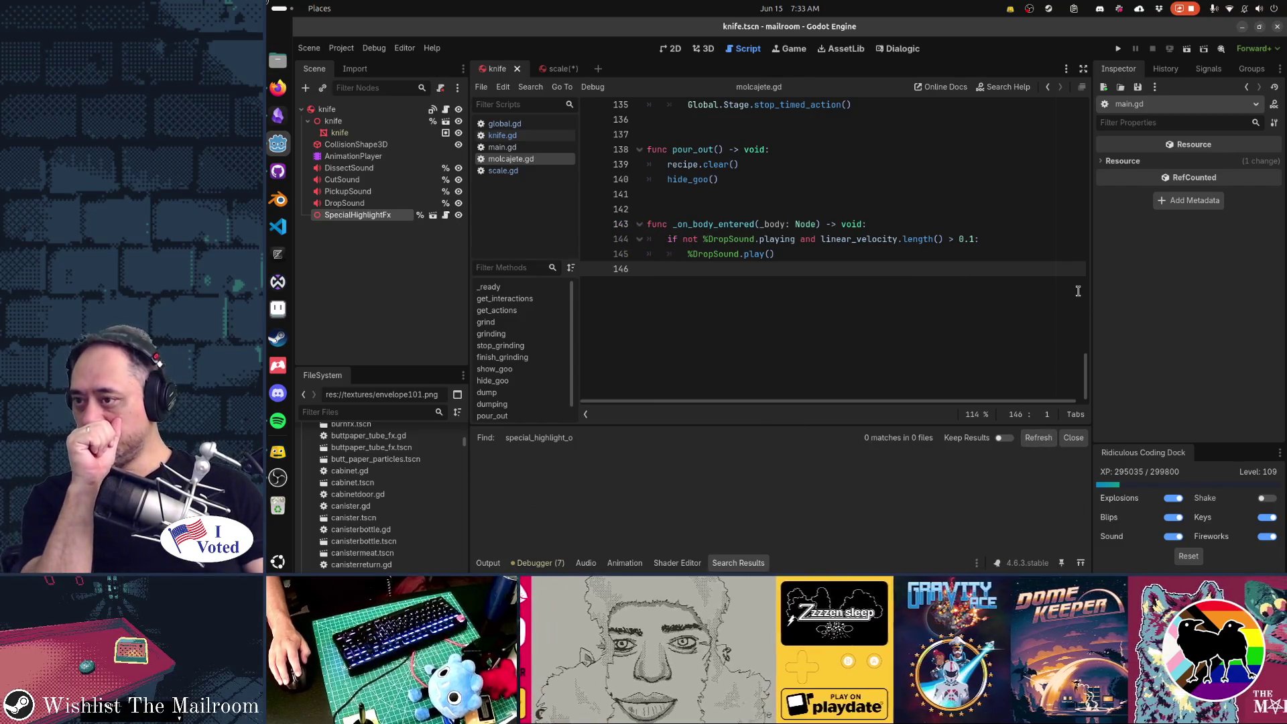
{"action": "scroll", "coordinate": [831, 321], "scroll_direction": "up", "scroll_amount": 8}
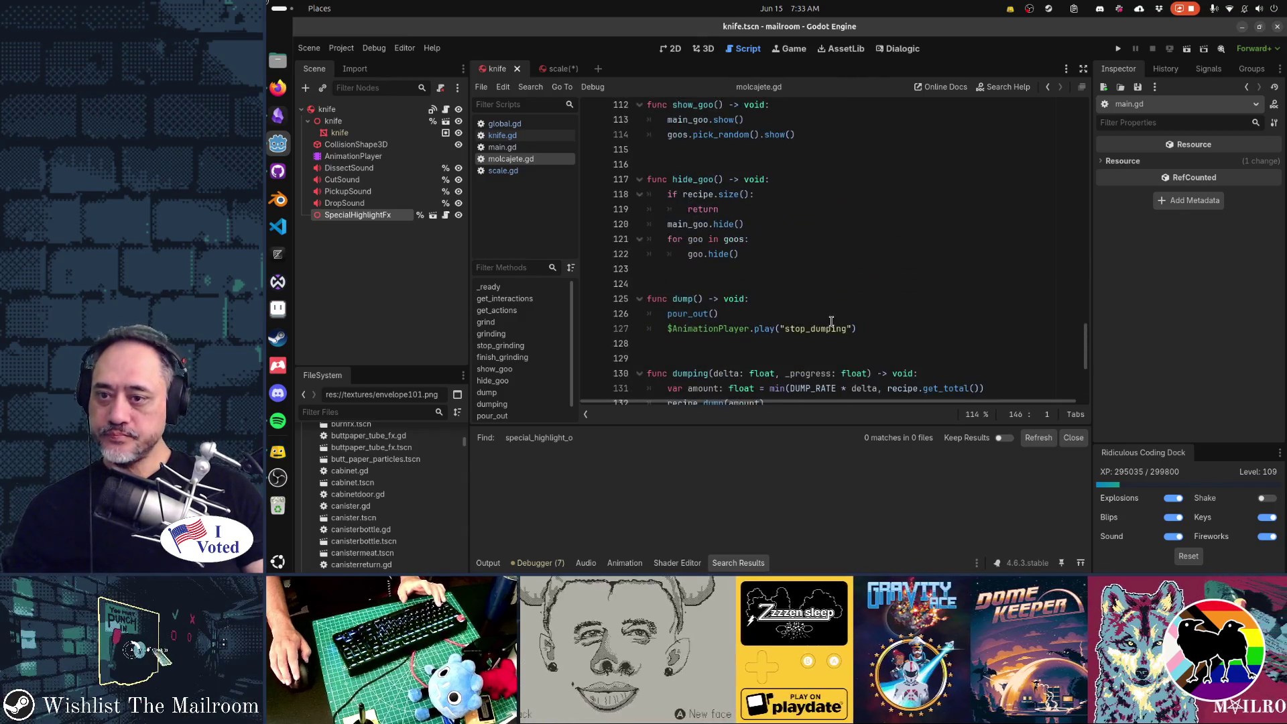
Open special_highlight_fx.gd and close knife.gd, molcajete.gd and scale.gd.
{"action": "left_click", "coordinate": [446, 215]}
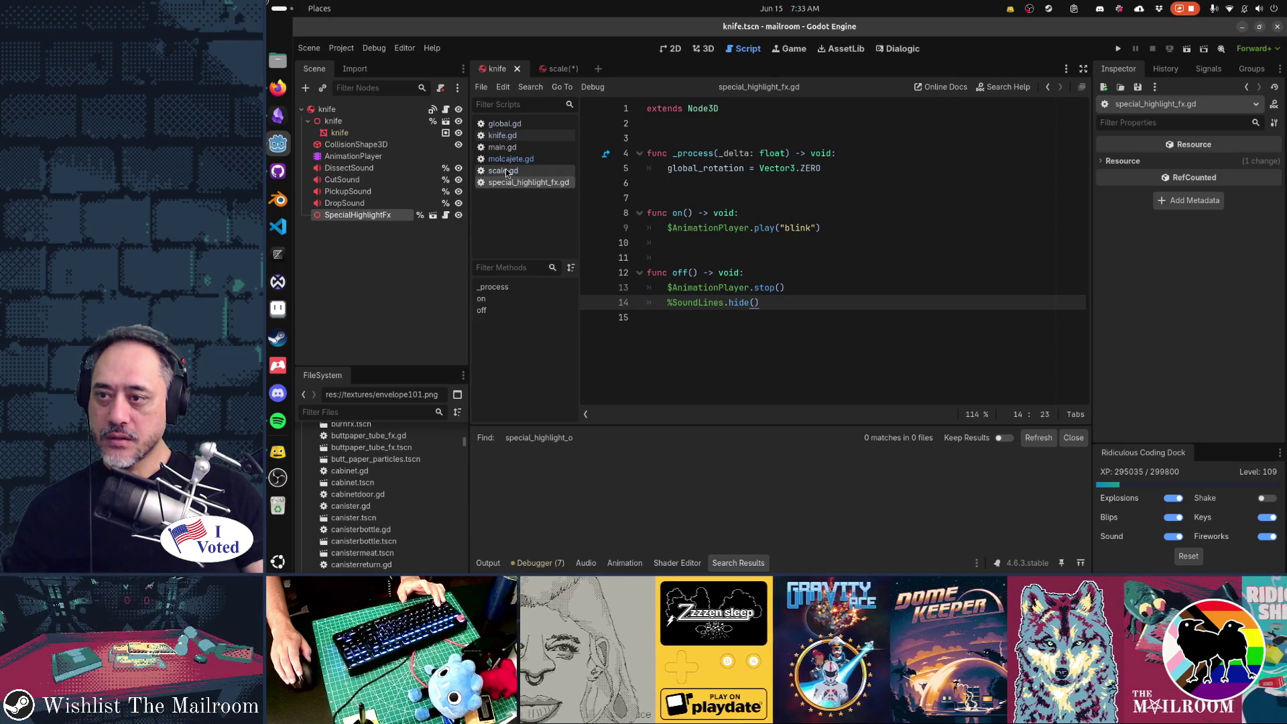
{"action": "middle_click", "coordinate": [513, 139]}
{"action": "middle_click", "coordinate": [516, 147]}
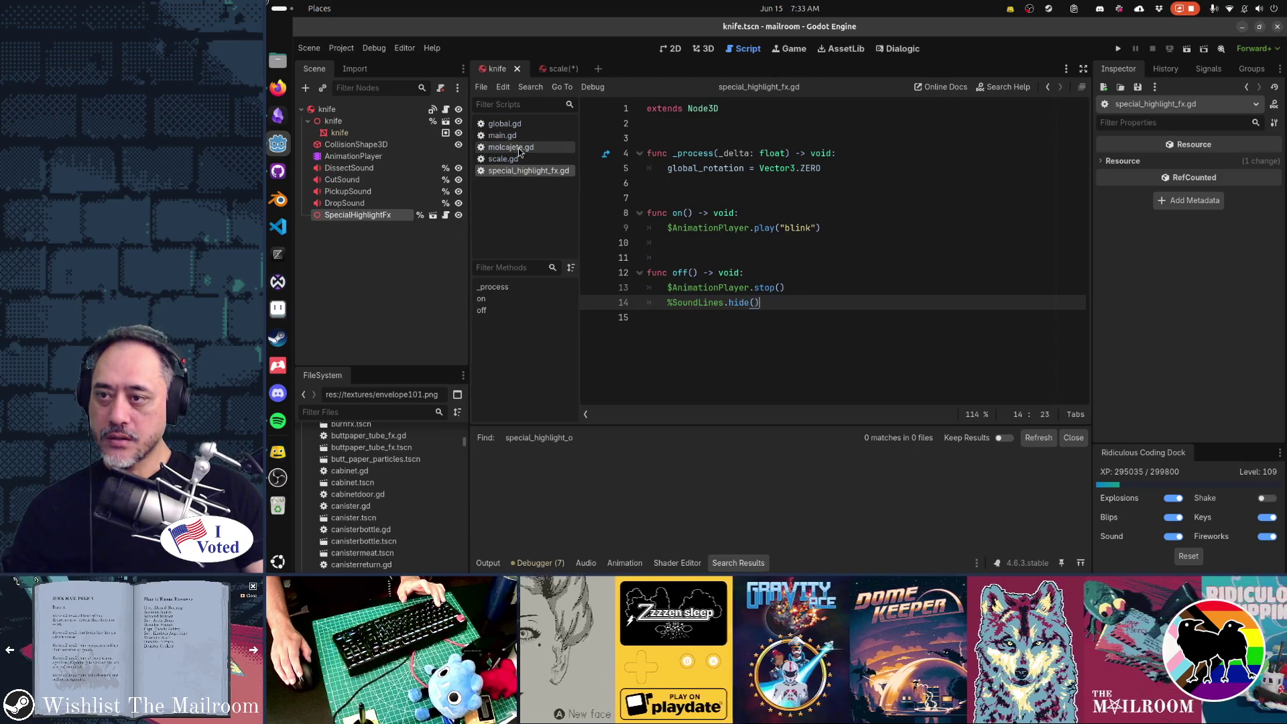
{"action": "middle_click", "coordinate": [518, 148]}
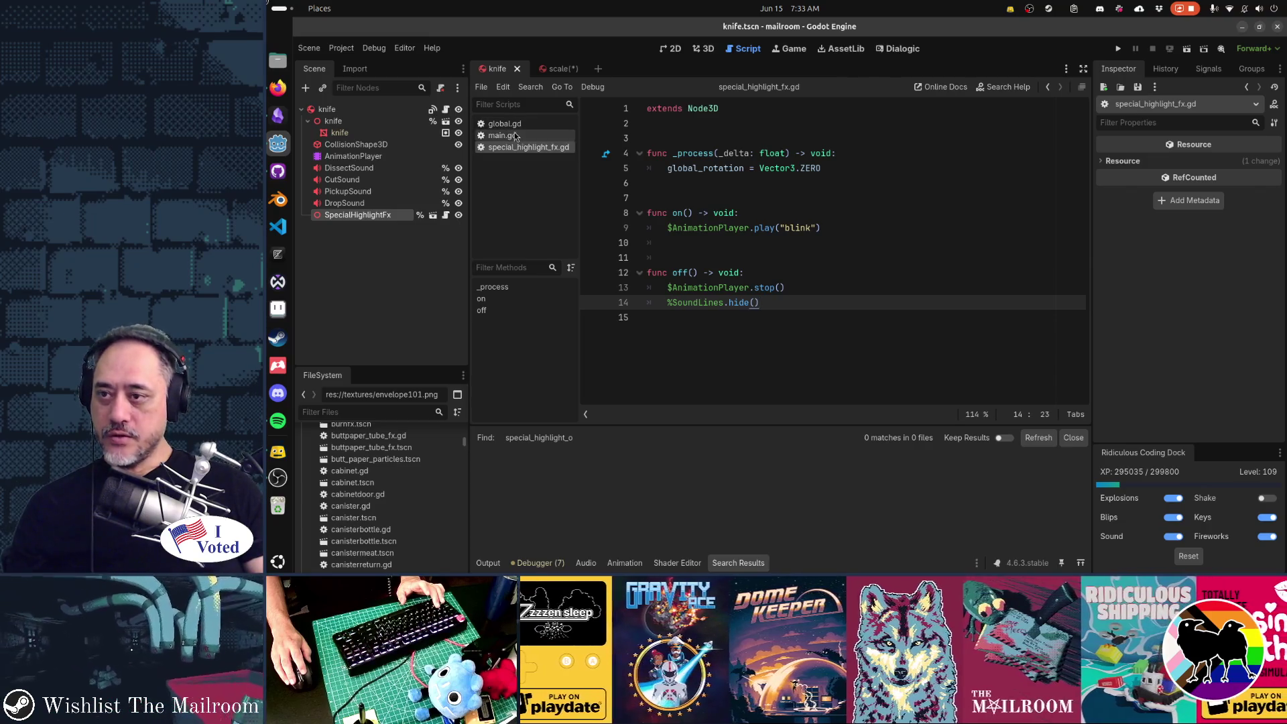
Search global.gd and main.gd for 'special_hig', then search main.gd for 'higl'.
{"action": "left_click", "coordinate": [517, 130]}
{"action": "key", "text": "ctrl+f"}
{"action": "type", "text": "special_hig"}
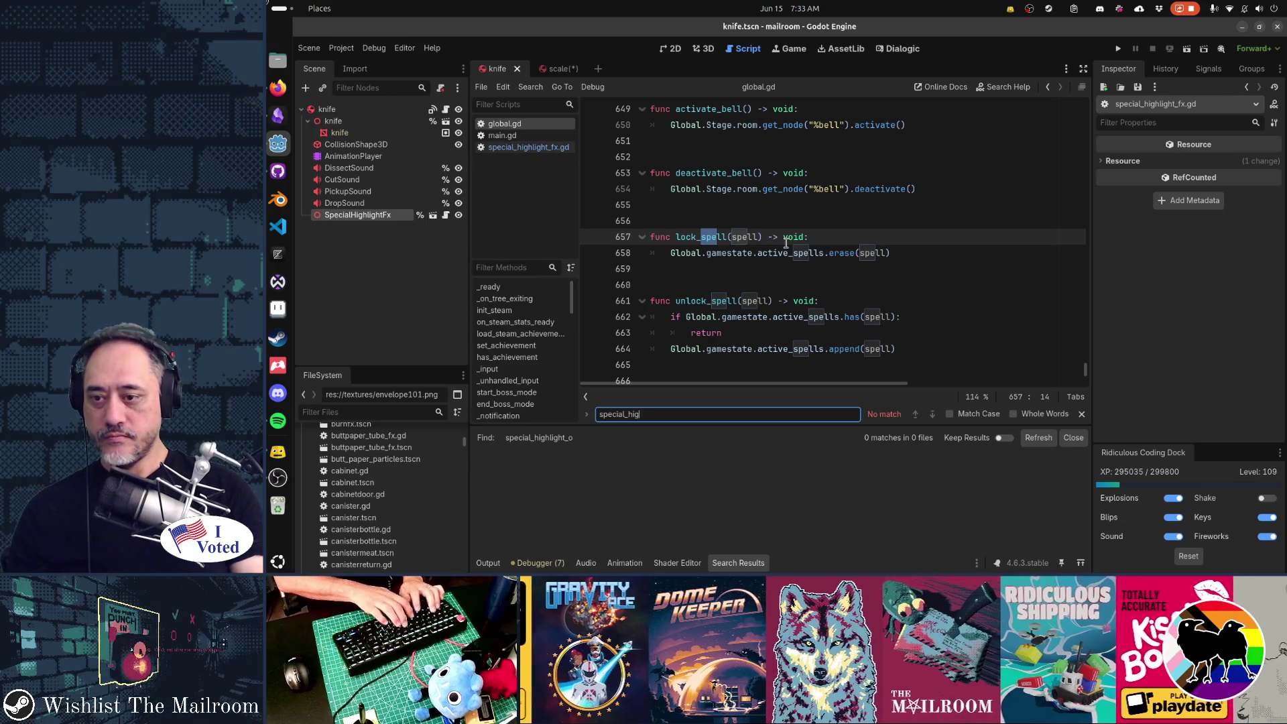
{"action": "key", "text": "alt+Left"}
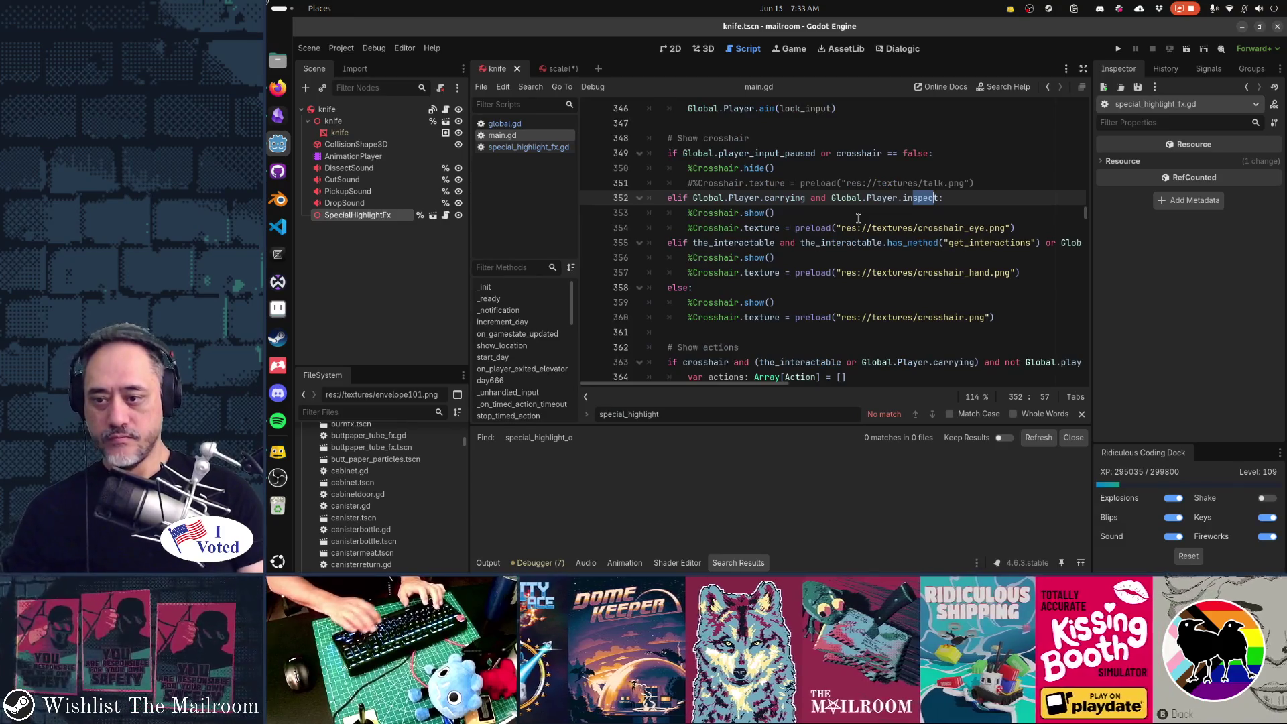
{"action": "key", "text": "ctrl+f"}
{"action": "type", "text": "spe"}
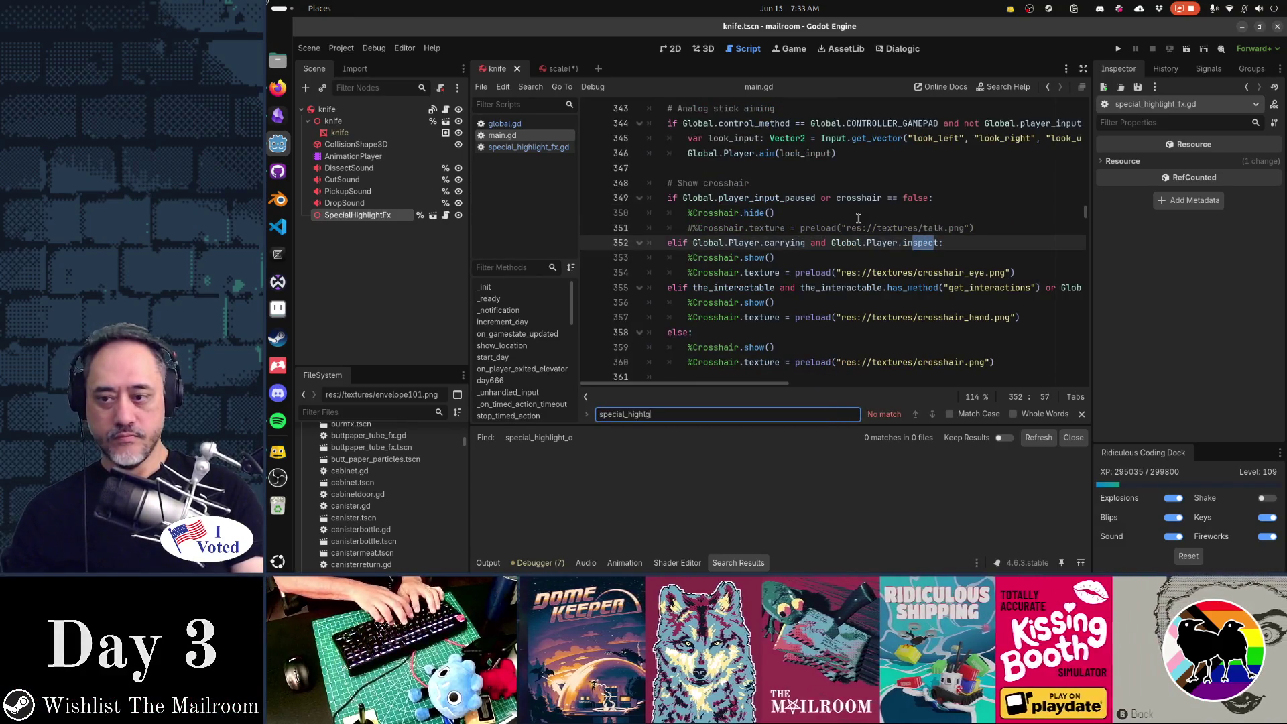
{"action": "key", "text": "Escape"}
{"action": "key", "text": "ctrl+f"}
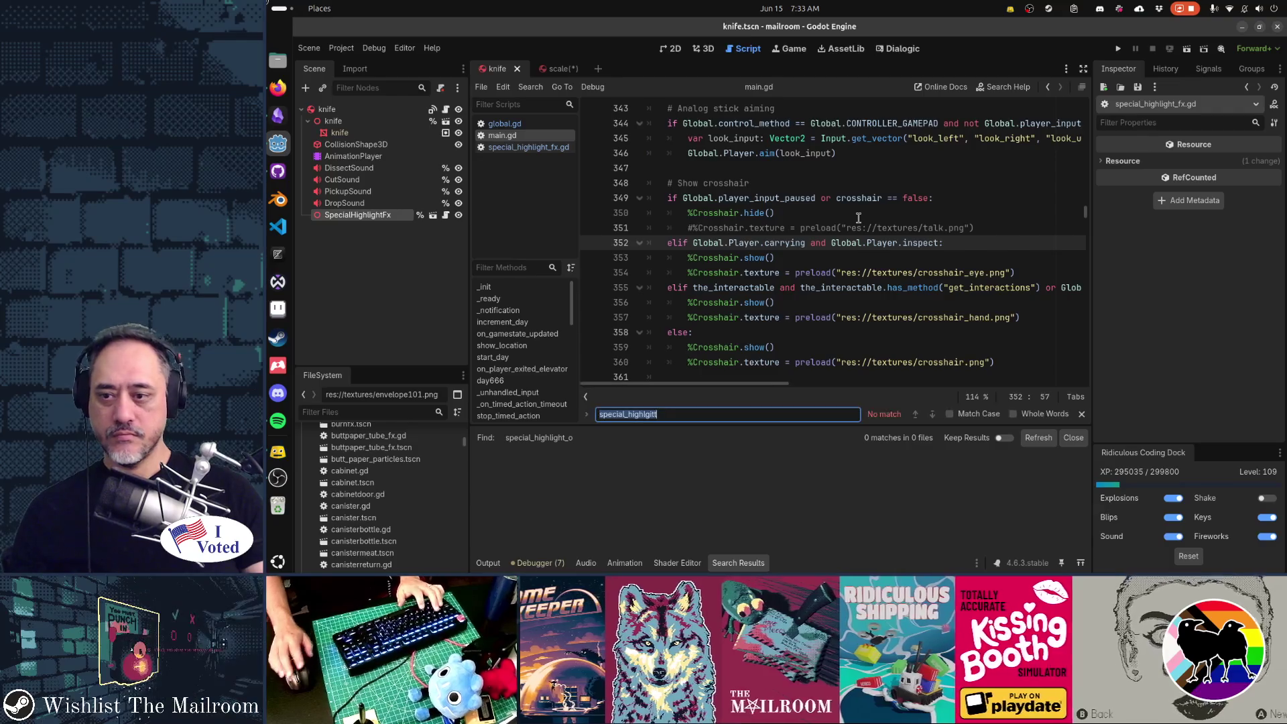
{"action": "type", "text": "higlih"}
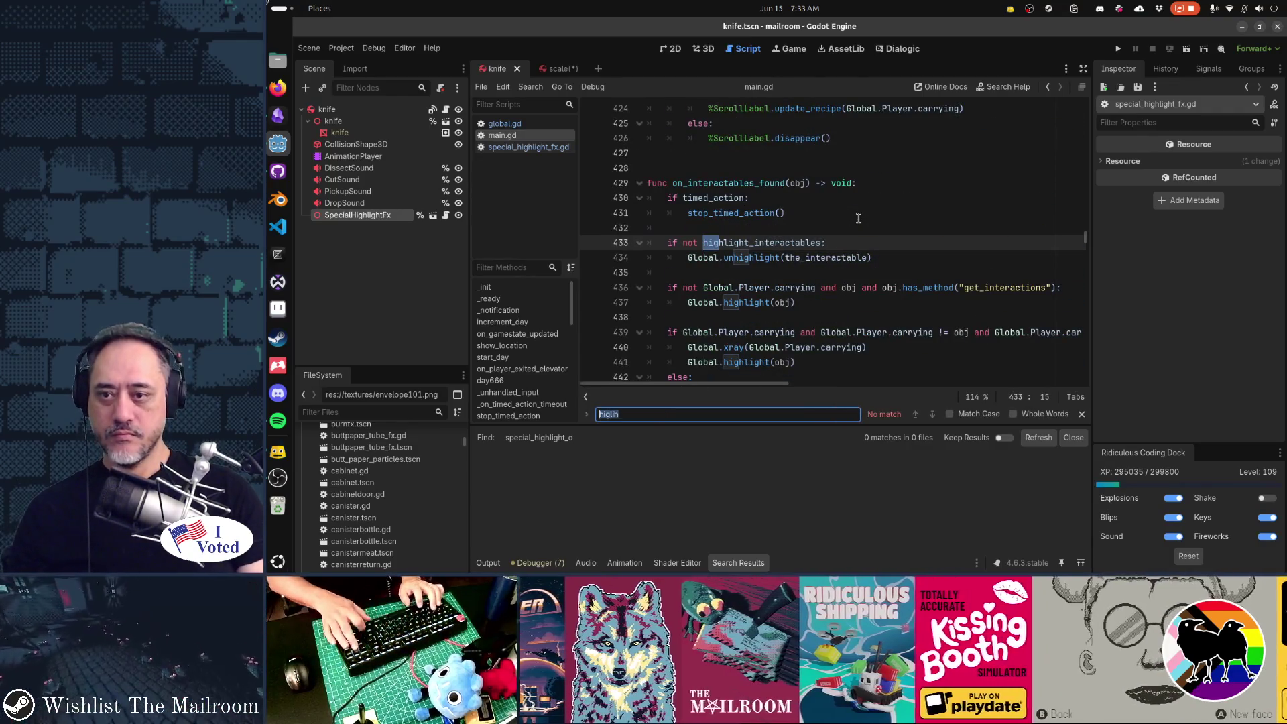
Step through highlight_interactables occurrences in main.gd to its declaration on line 16.
{"action": "double_click", "coordinate": [760, 244]}
{"action": "key", "text": "ctrl+d"}
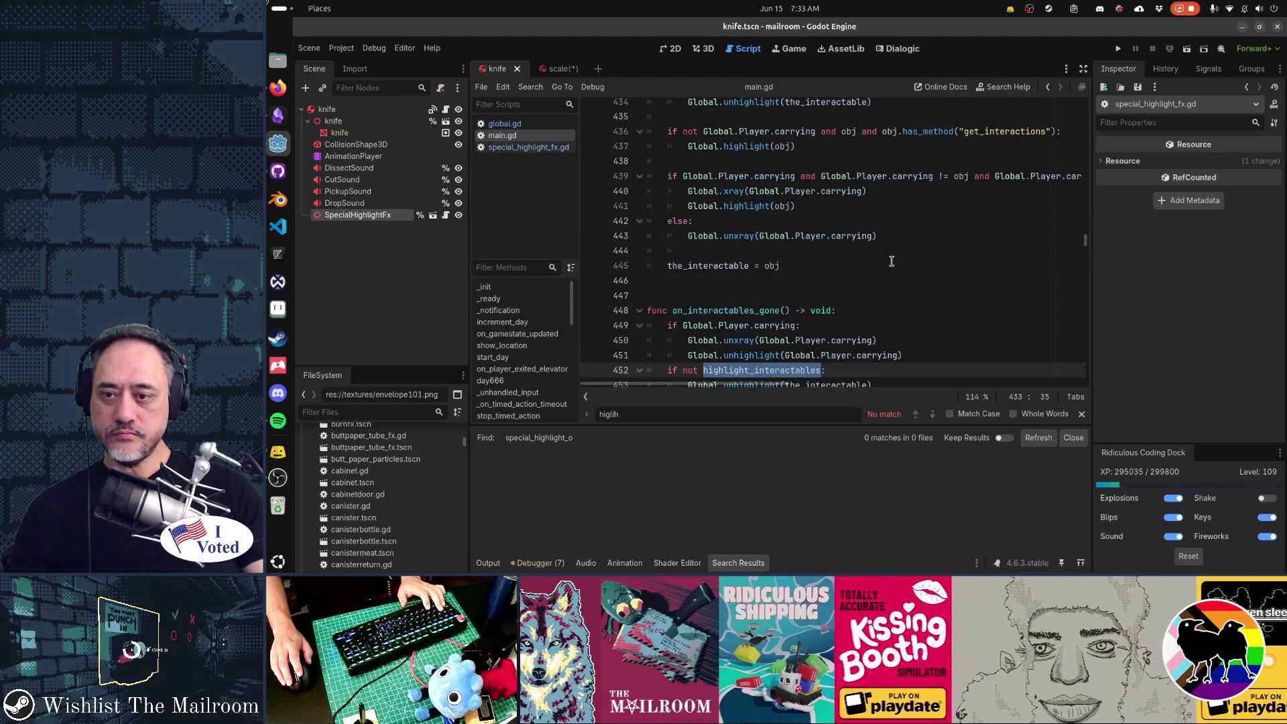
{"action": "key", "text": "ctrl+d"}
{"action": "key", "text": "ctrl+d"}
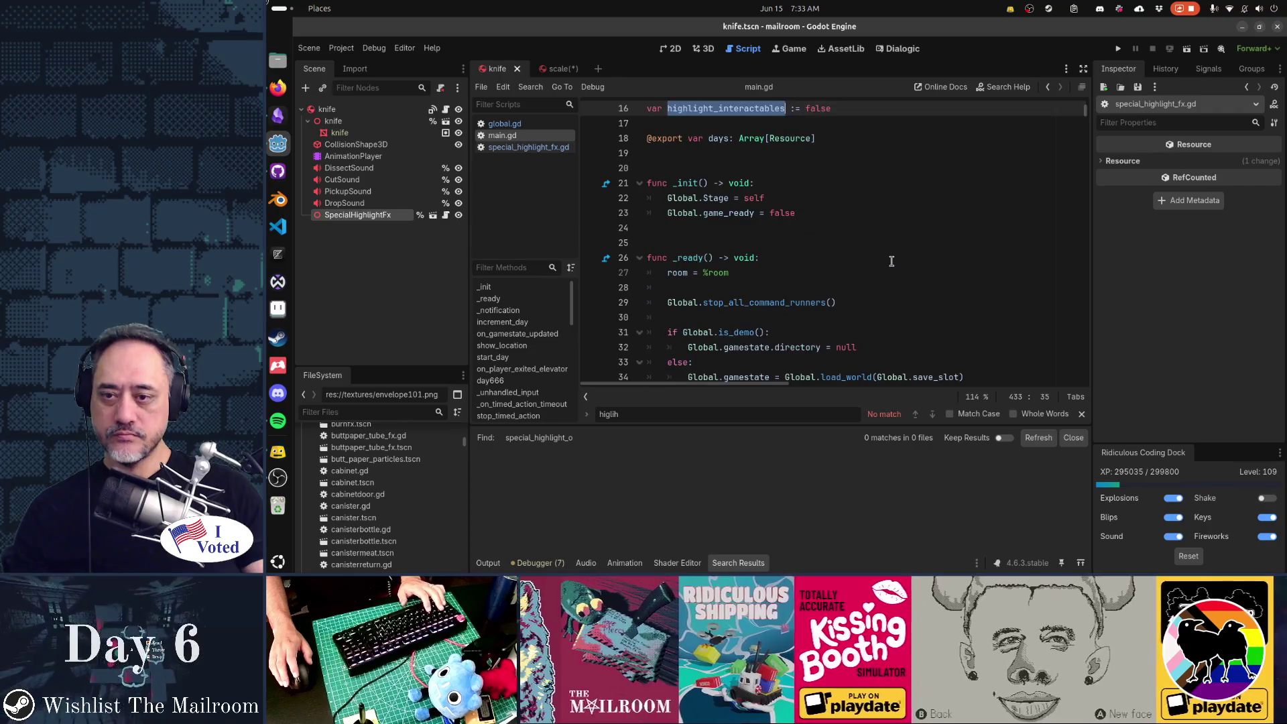
{"action": "key", "text": "ctrl+d"}
{"action": "scroll", "coordinate": [892, 261], "scroll_direction": "down", "scroll_amount": 4}
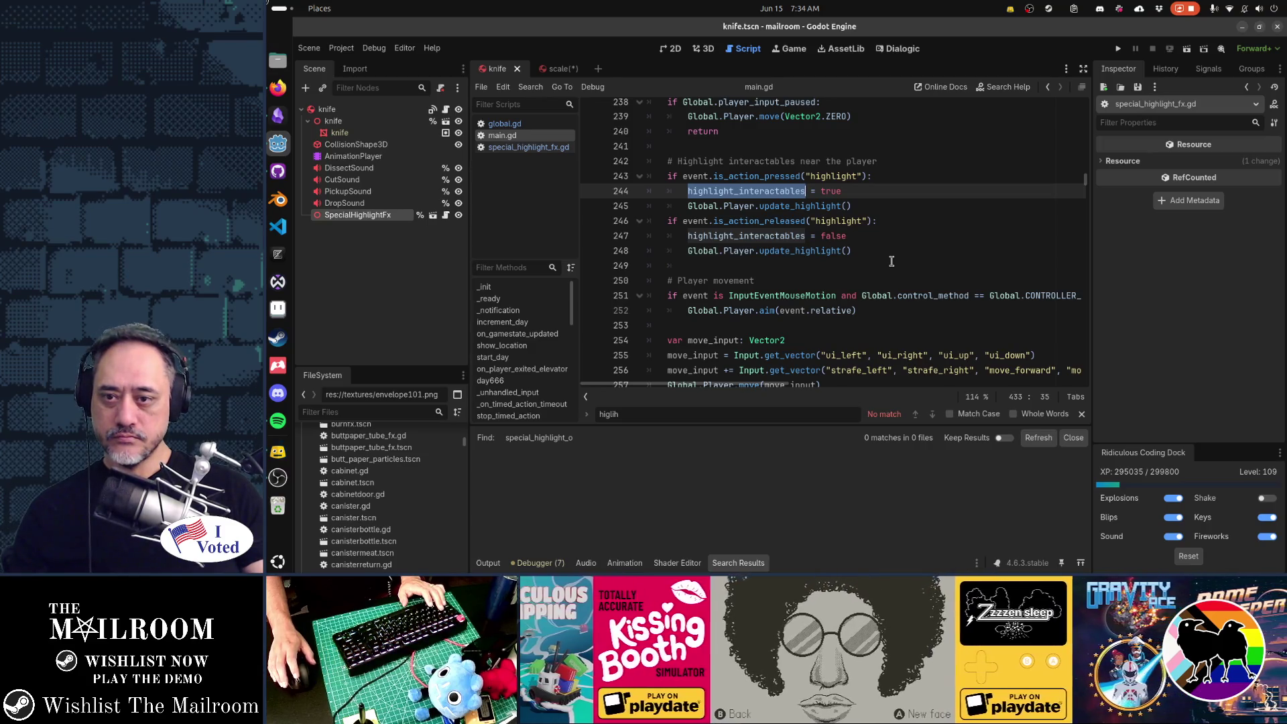
{"action": "key", "text": "ctrl+d"}
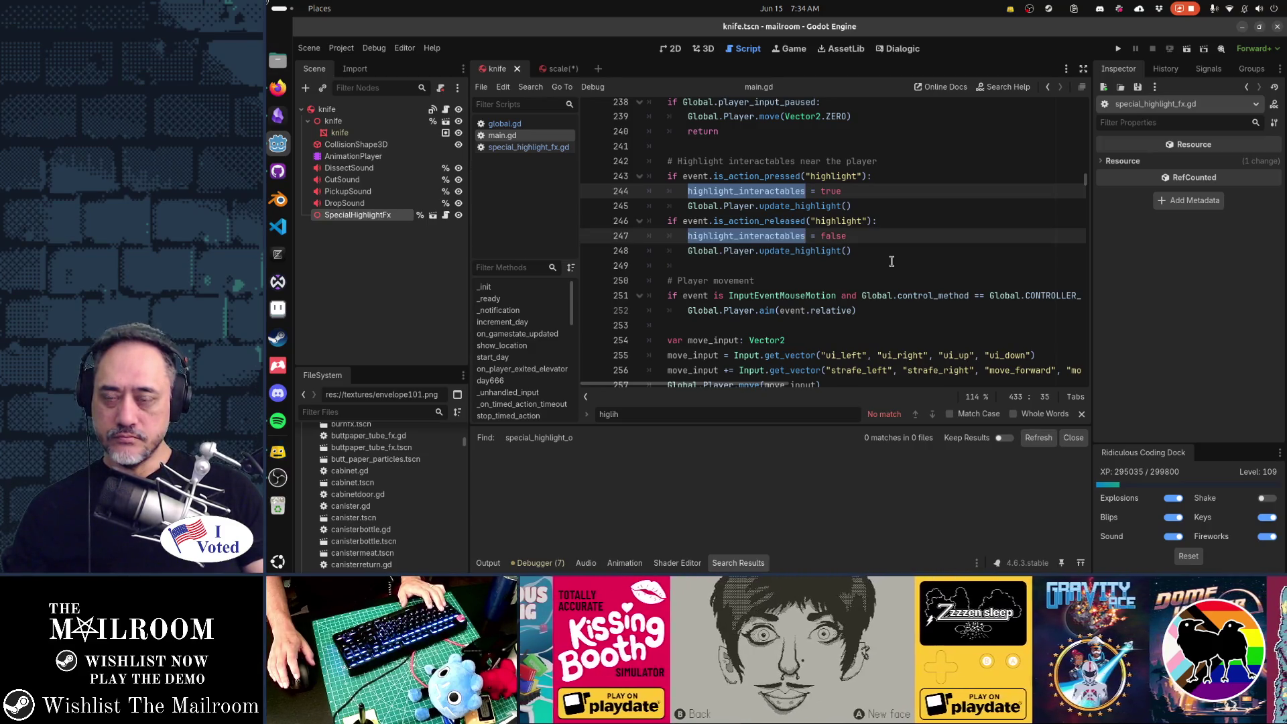
{"action": "key", "text": "Escape"}
{"action": "key", "text": "ctrl+Home"}
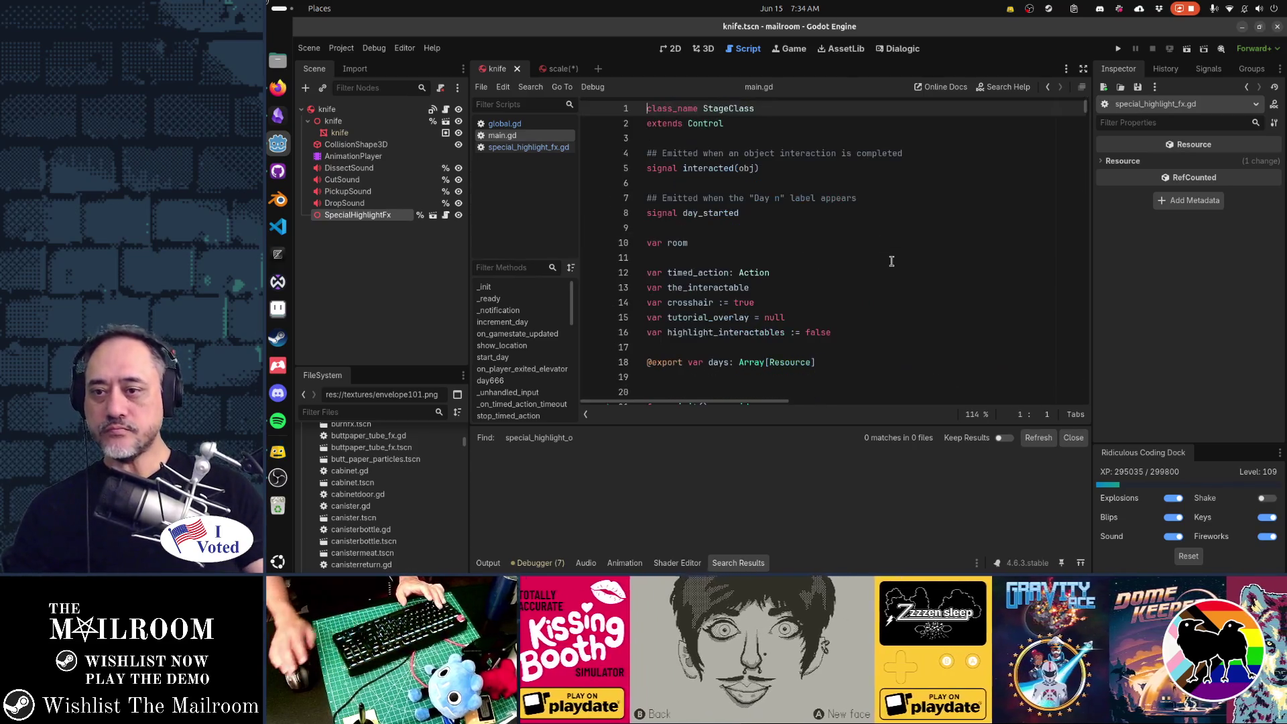
{"action": "scroll", "coordinate": [885, 278], "scroll_direction": "down", "scroll_amount": 3}
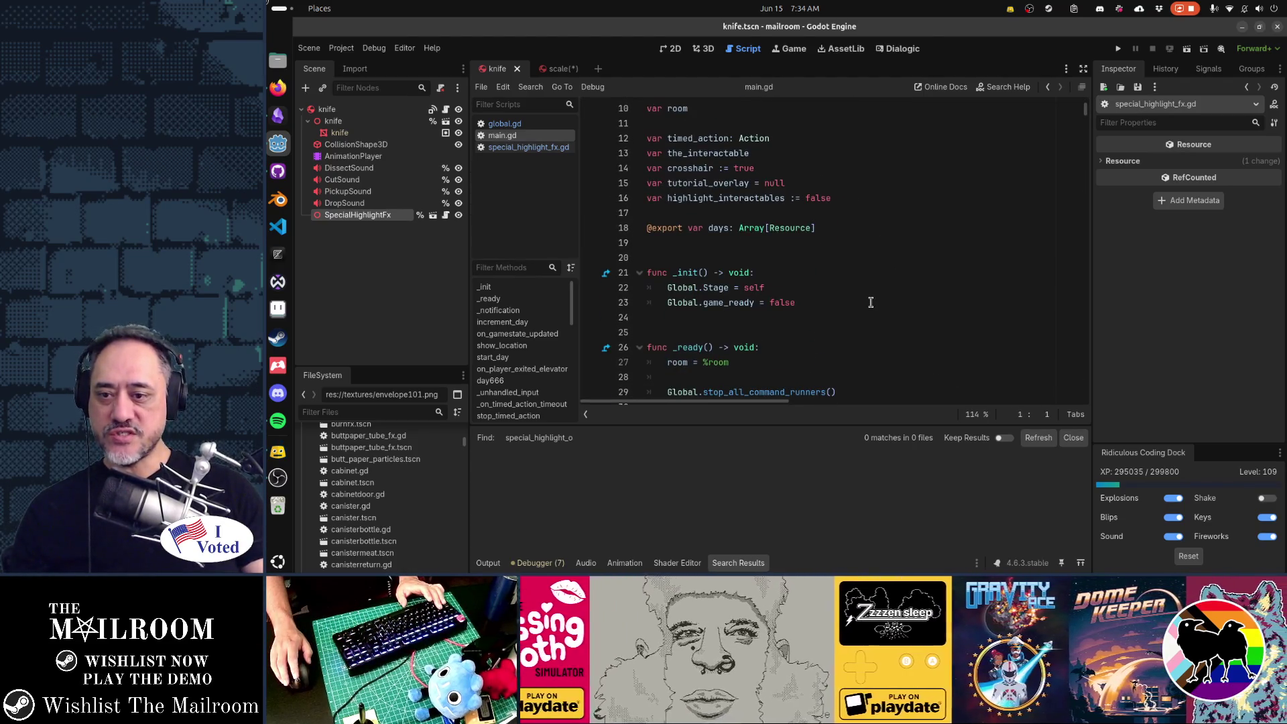
{"action": "scroll", "coordinate": [870, 302], "scroll_direction": "up", "scroll_amount": 2}
{"action": "left_click", "coordinate": [855, 288]}
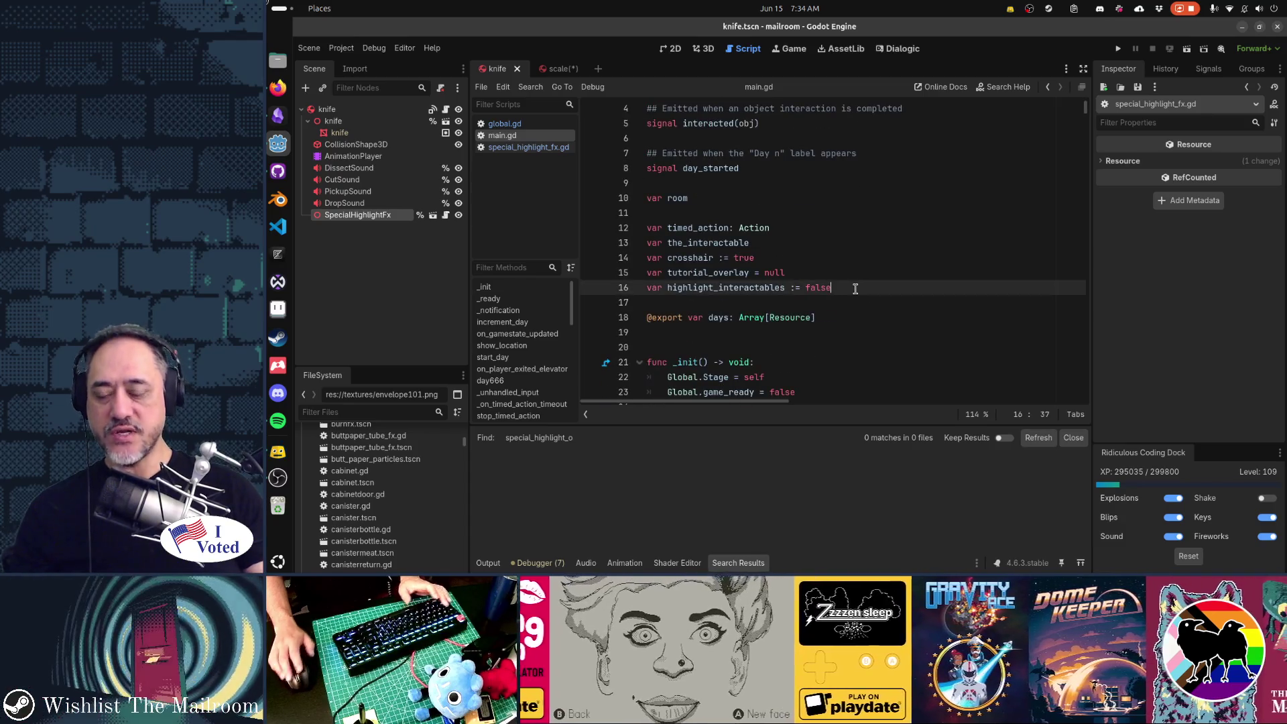
Give highlight_interactables a set(value) block assigning highlight_interactables = value, adding blank lines above it.
{"action": "type", "text": ":"}
{"action": "key", "text": "Return"}
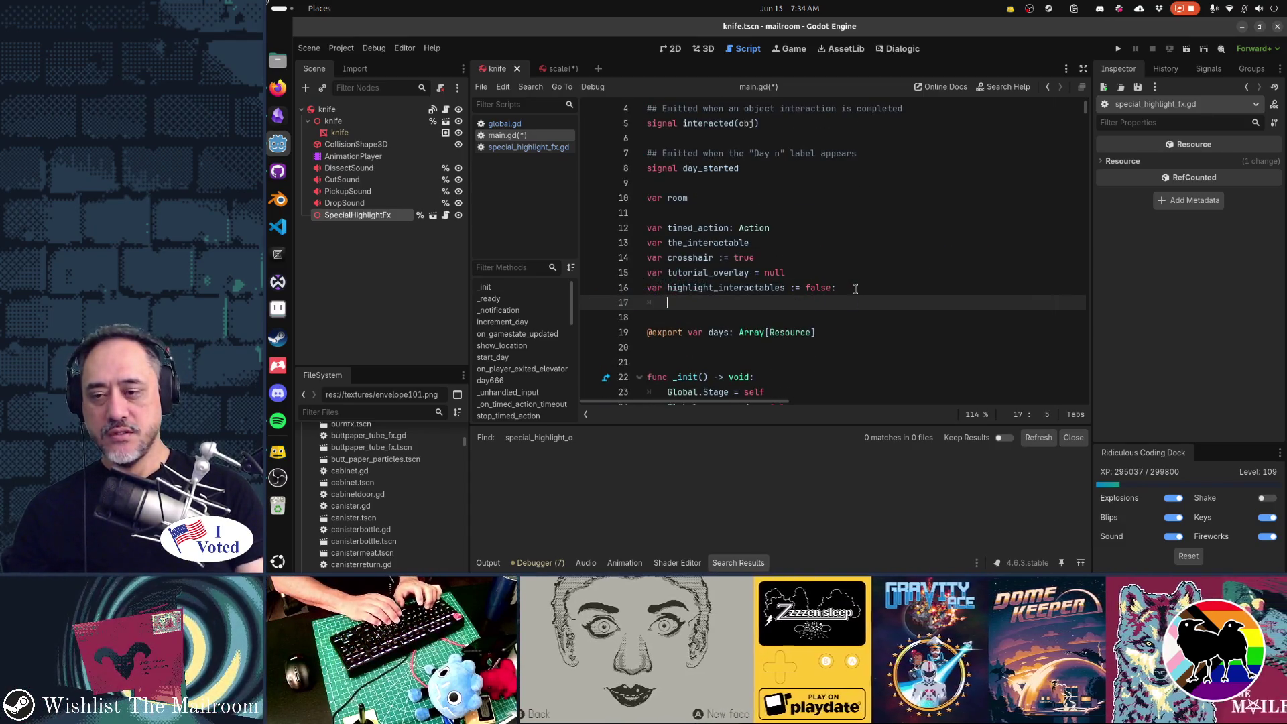
{"action": "type", "text": "set(value):"}
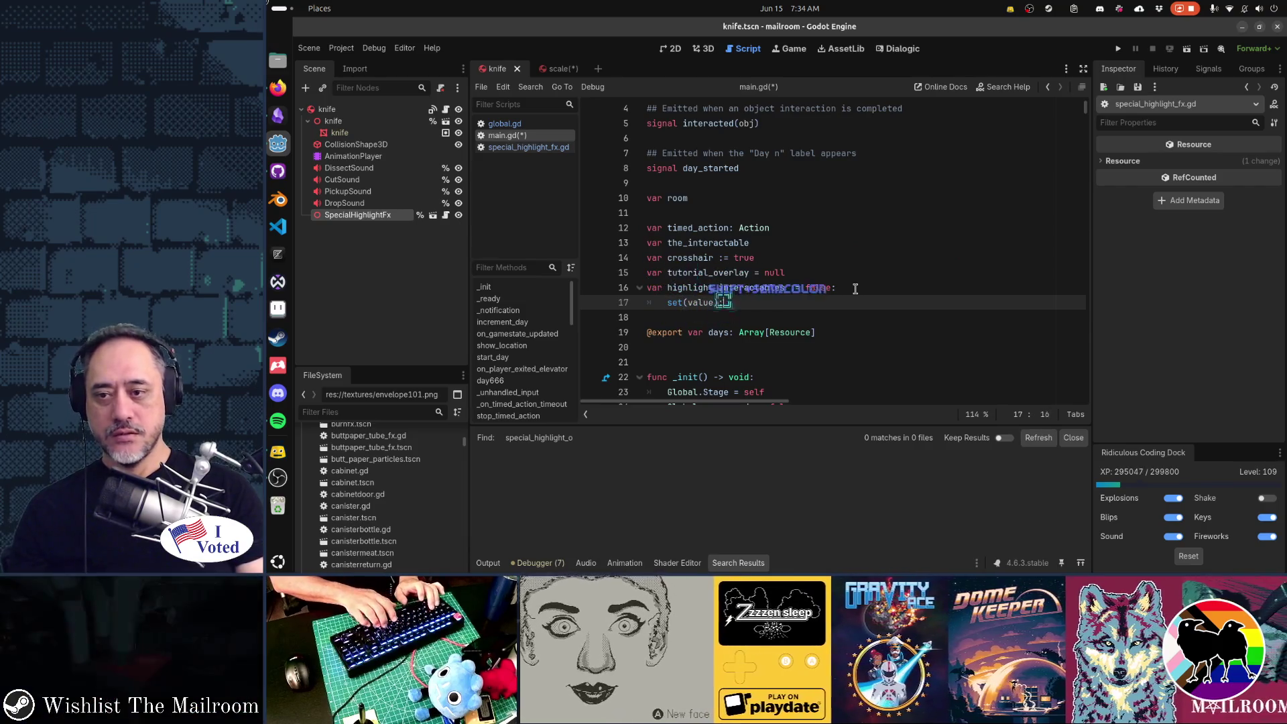
{"action": "key", "text": "Return"}
{"action": "type", "text": "higl"}
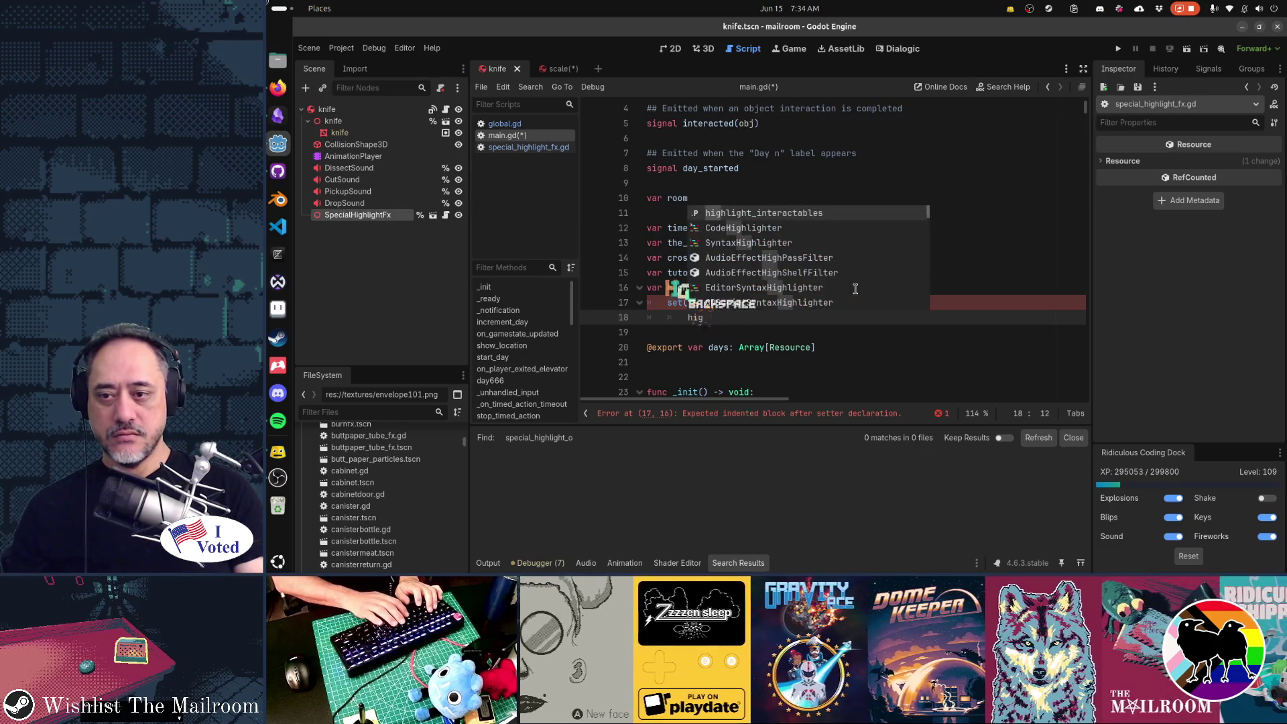
{"action": "key", "text": "BackSpace"}
{"action": "type", "text": "hligh"}
{"action": "key", "text": "Return"}
{"action": "type", "text": "= value"}
{"action": "key", "text": "Return"}
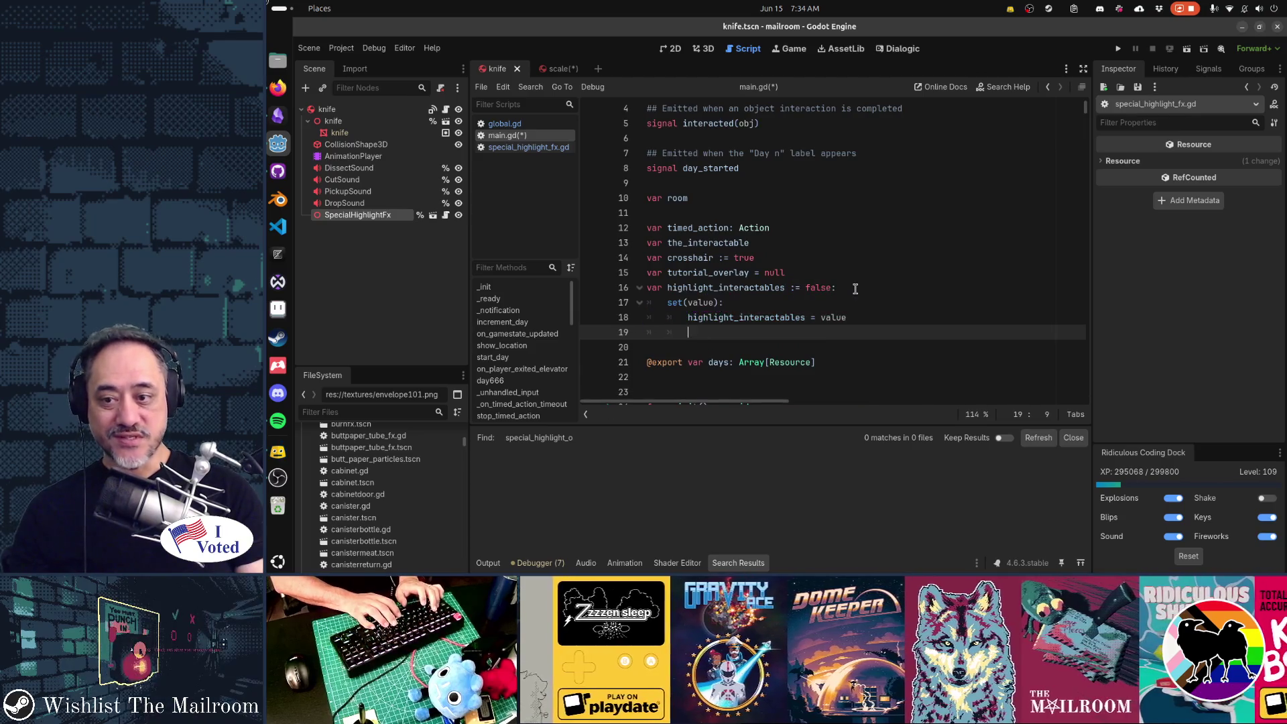
{"action": "key", "text": "Up"}
{"action": "key", "text": "Up"}
{"action": "key", "text": "Up"}
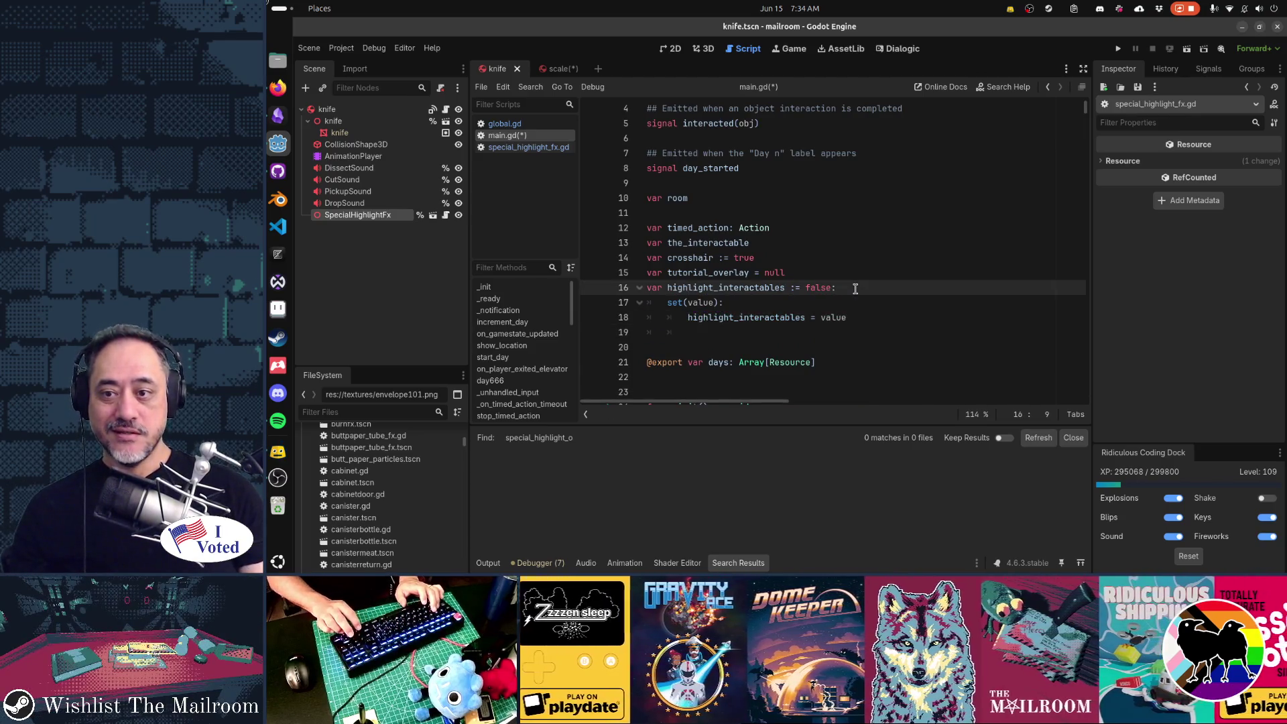
{"action": "key", "text": "Return"}
{"action": "key", "text": "Return"}
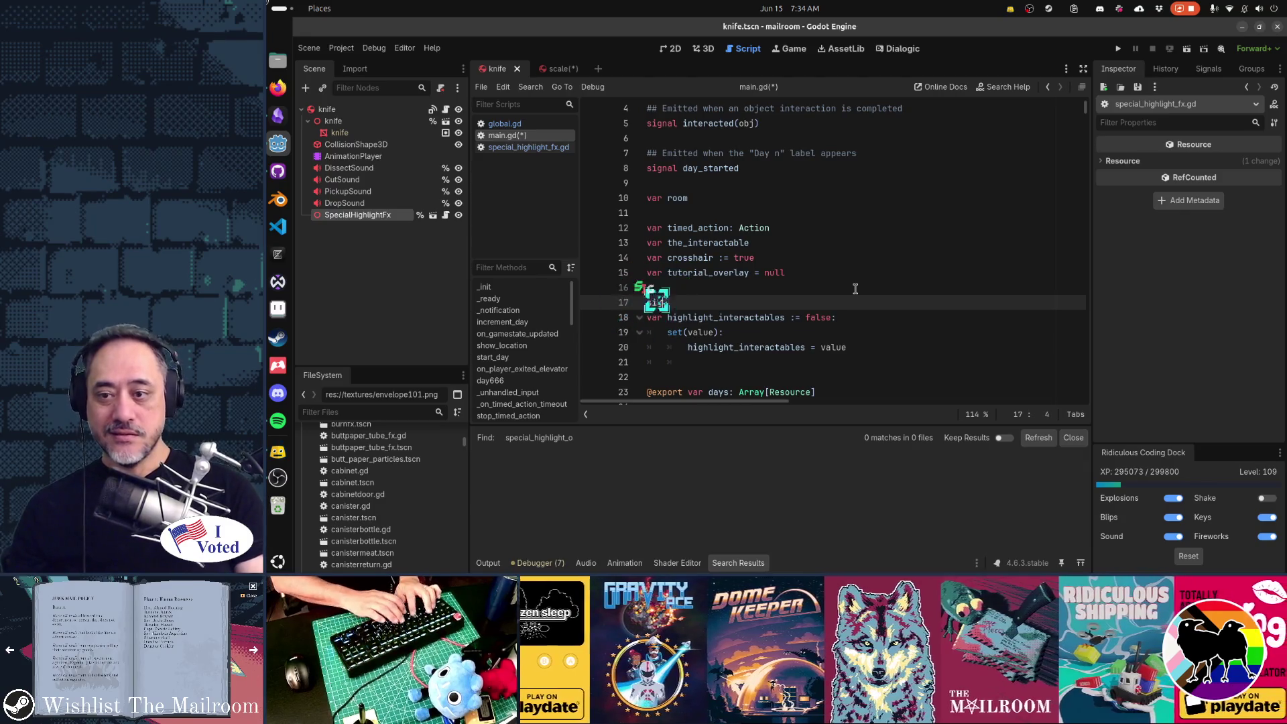
Declare 'signal interactables_highlighted' and a copied 'signal interactables_unhighlighted' above highlight_interactables.
{"action": "type", "text": "signal "}
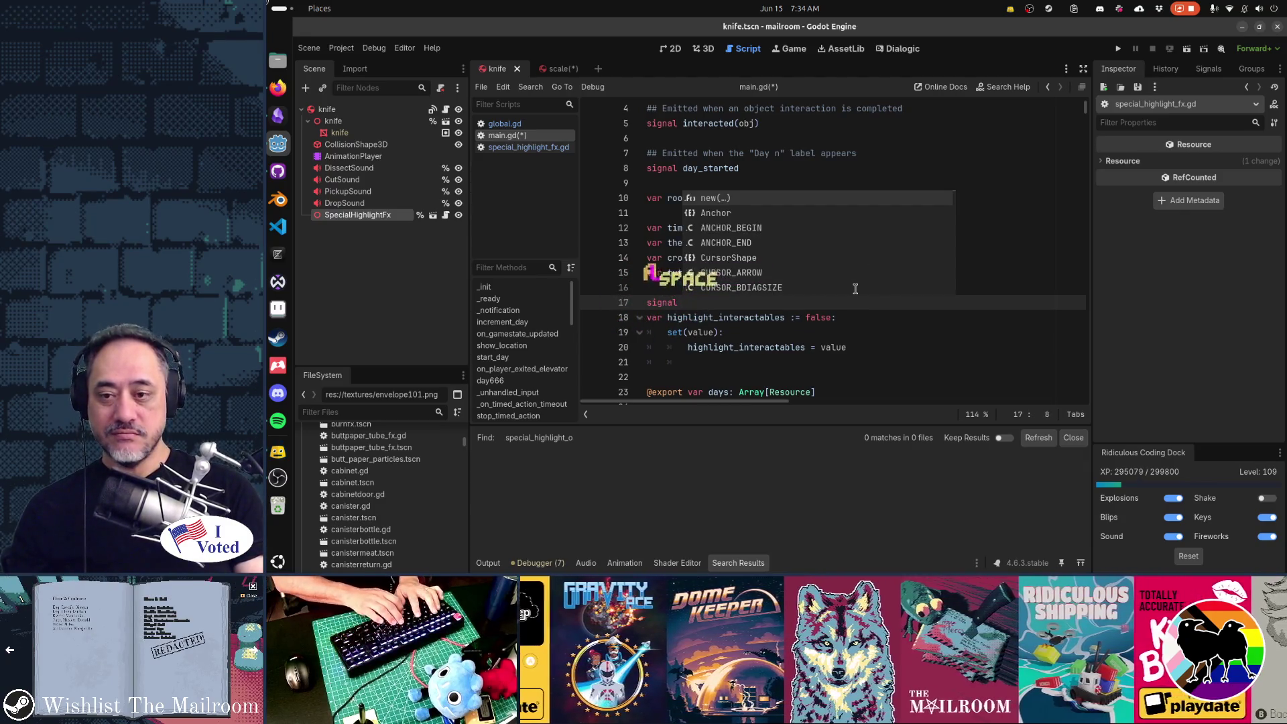
{"action": "type", "text": "interac"}
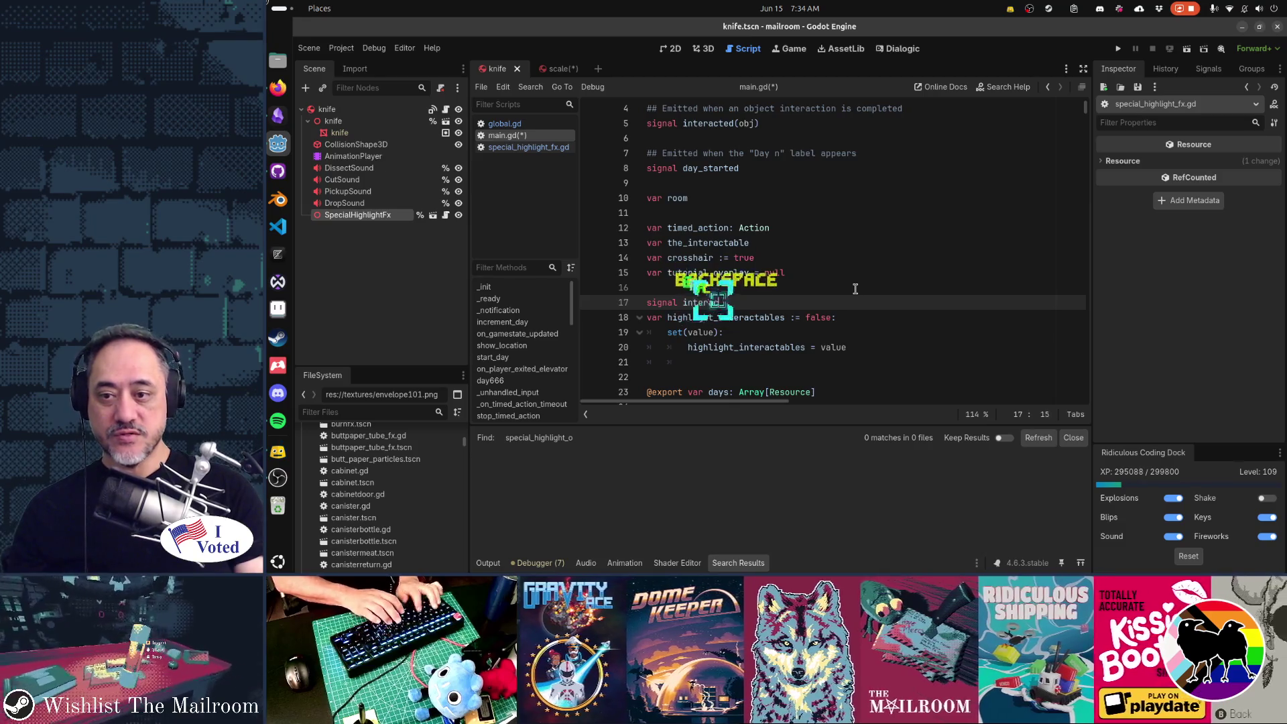
{"action": "type", "text": "tables_"}
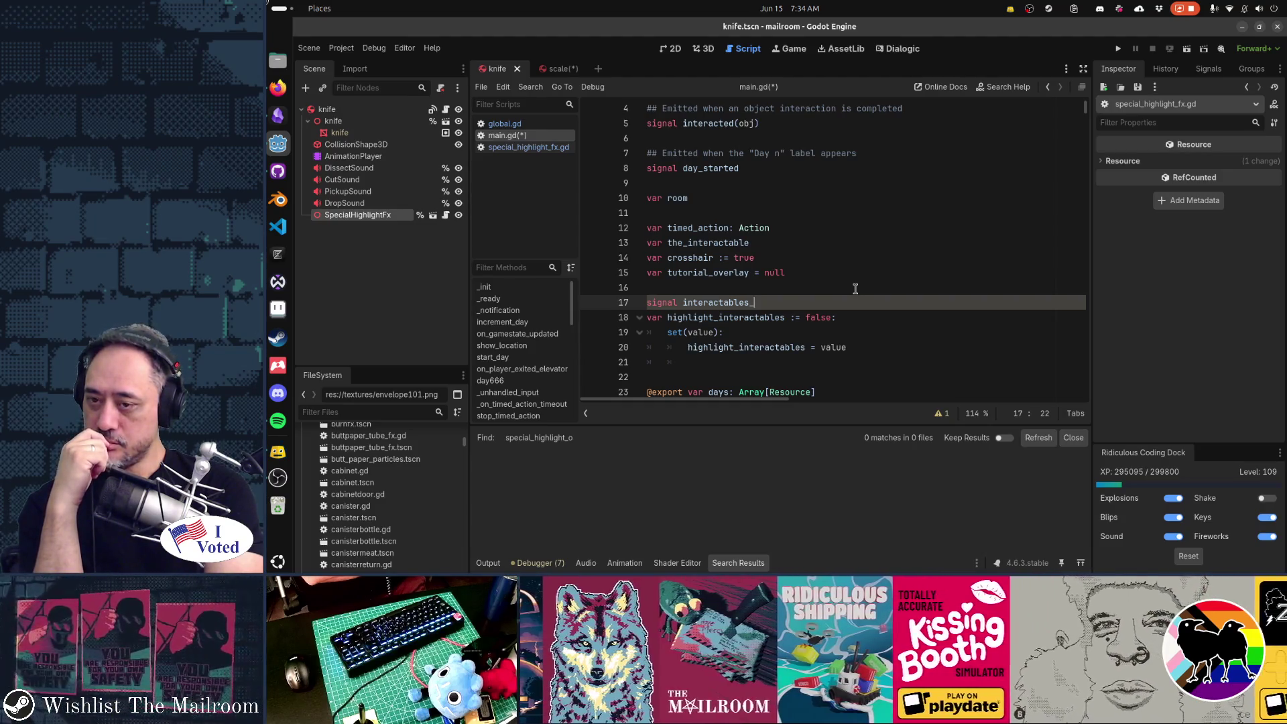
{"action": "type", "text": "highlighted"}
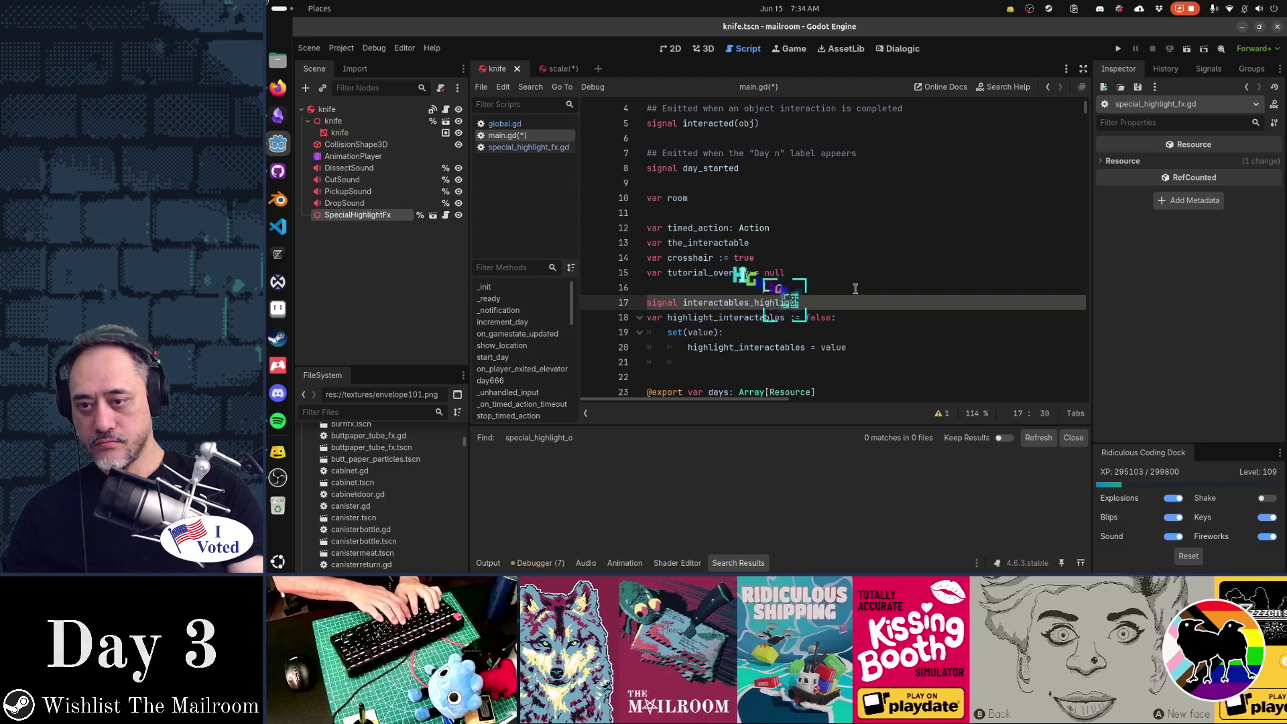
{"action": "key", "text": "shift+Home"}
{"action": "key", "text": "ctrl+c"}
{"action": "key", "text": "End"}
{"action": "key", "text": "Return"}
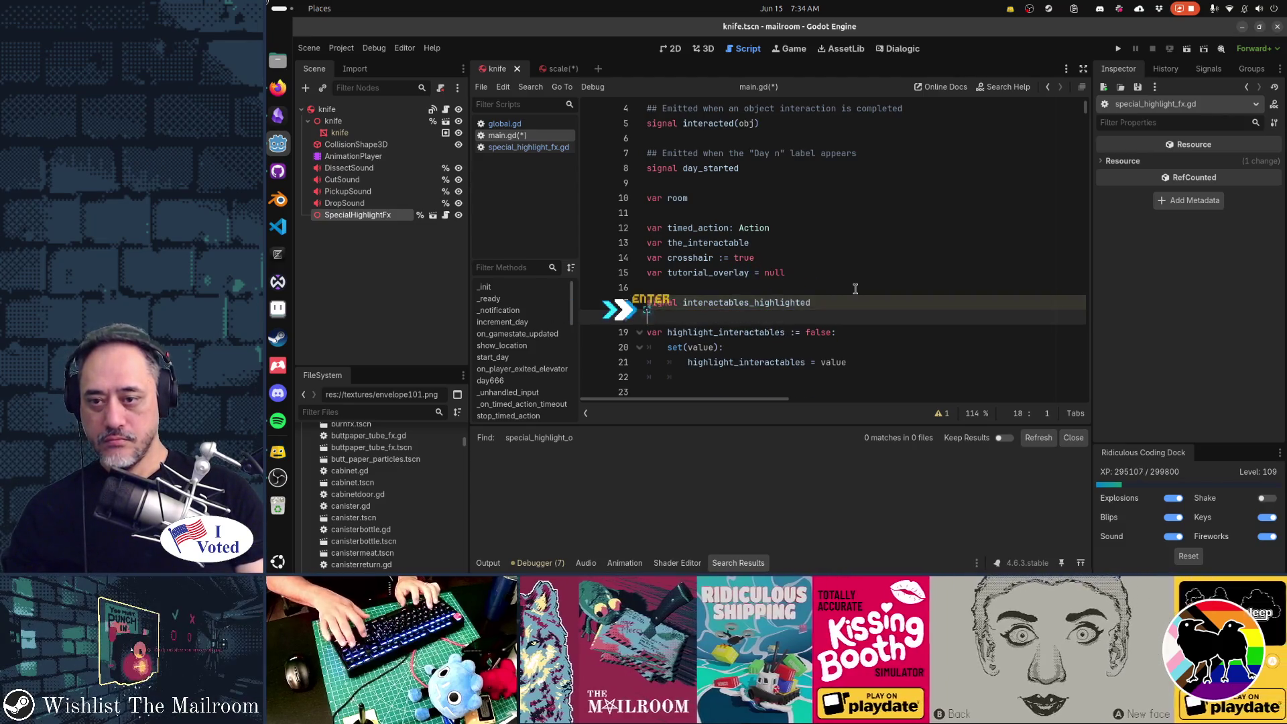
{"action": "key", "text": "ctrl+v"}
{"action": "key", "text": "shift+Left"}
{"action": "key", "text": "shift+Left"}
{"action": "key", "text": "shift+Left"}
{"action": "key", "text": "shift+Left"}
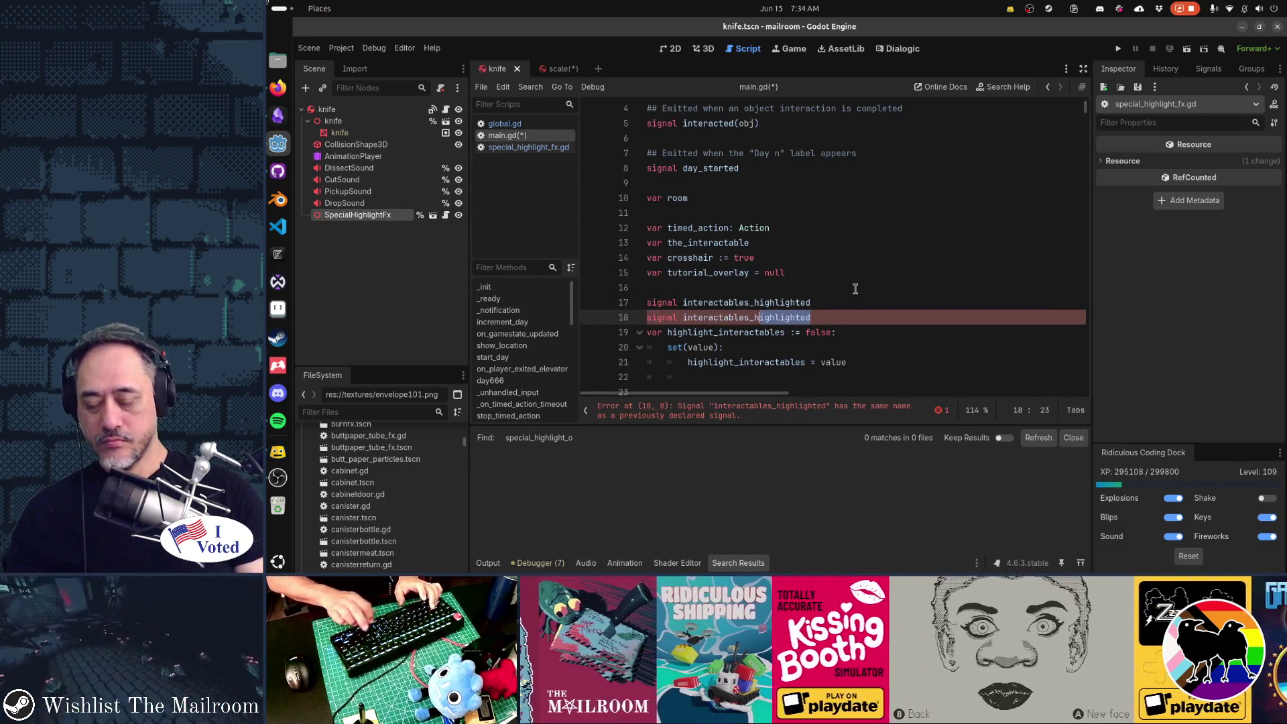
{"action": "type", "text": "highlighted"}
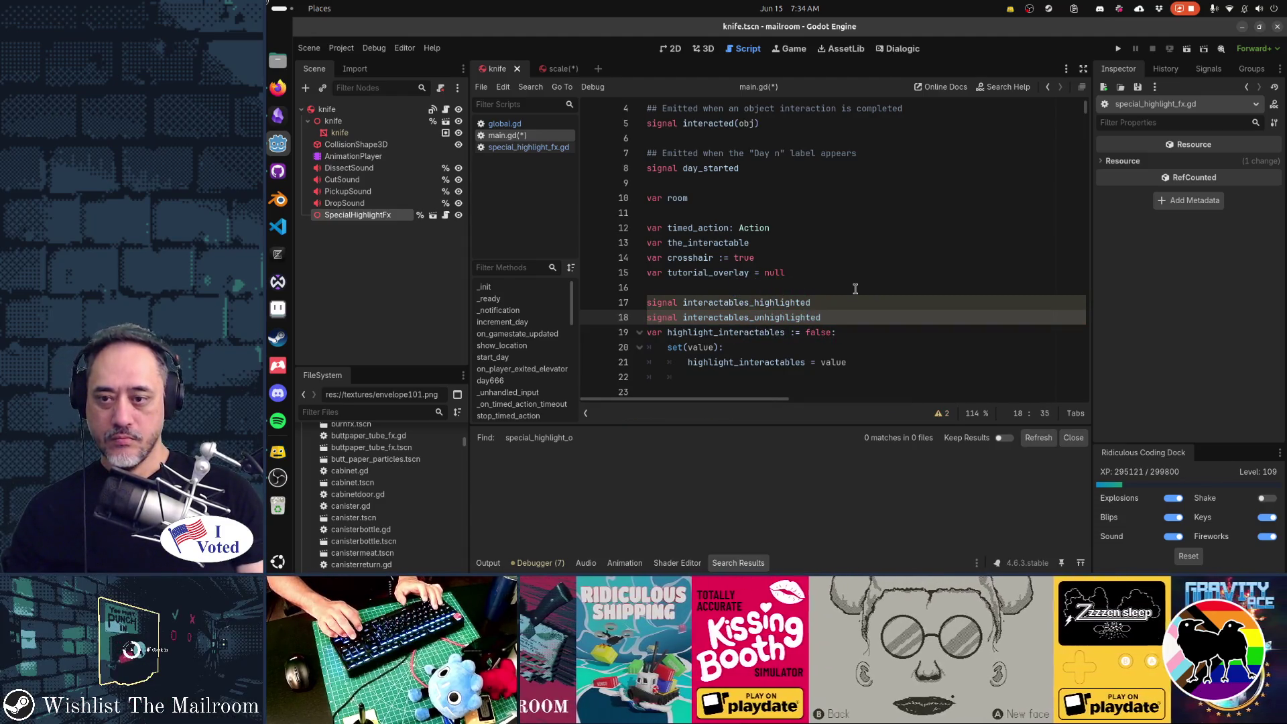
{"action": "key", "text": "Down"}
{"action": "key", "text": "Down"}
{"action": "key", "text": "Down"}
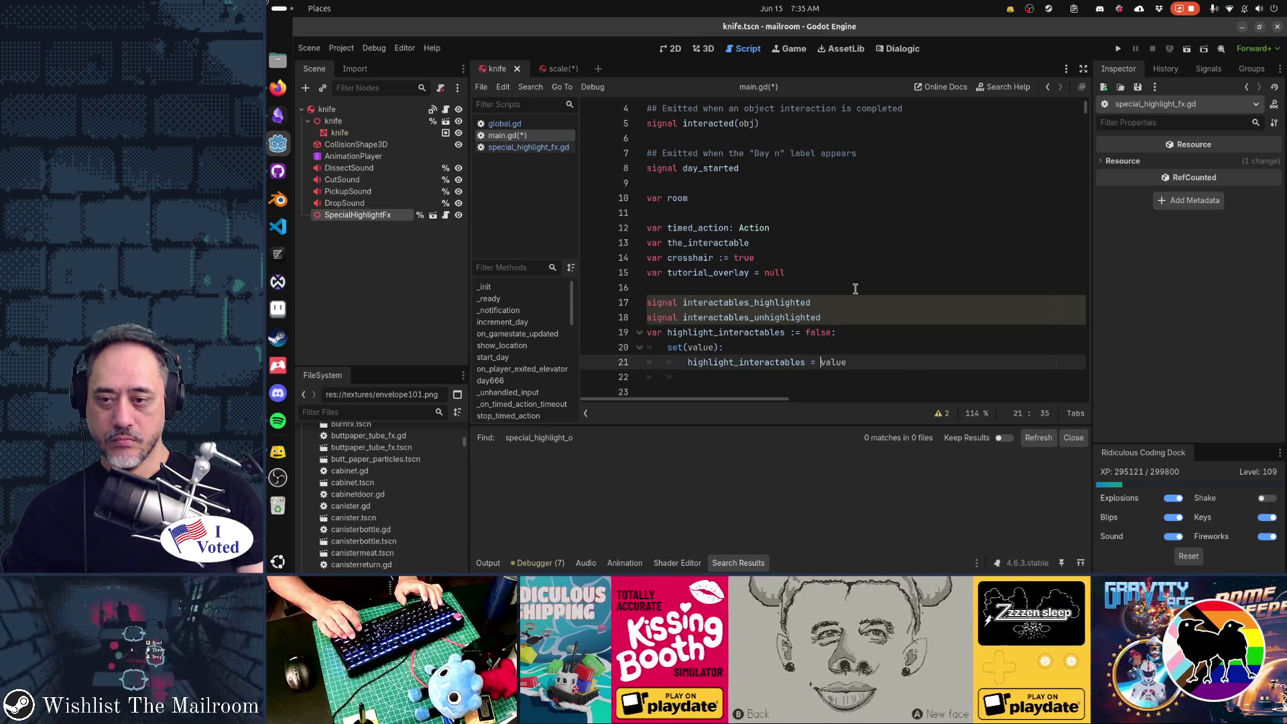
{"action": "key", "text": "End"}
In the setter, emit interactables_highlighted under 'if value:' and interactables_unhighlighted under 'else:'.
{"action": "key", "text": "Return"}
{"action": "type", "text": "if "}
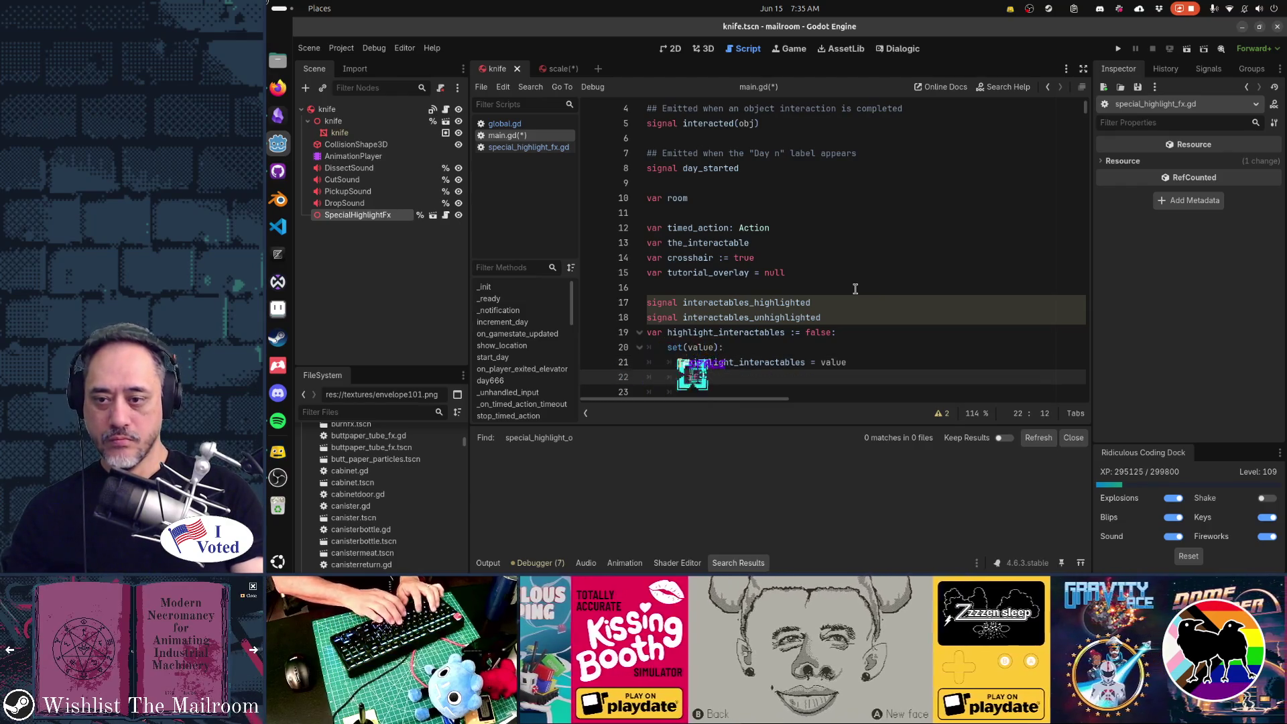
{"action": "type", "text": "value"}
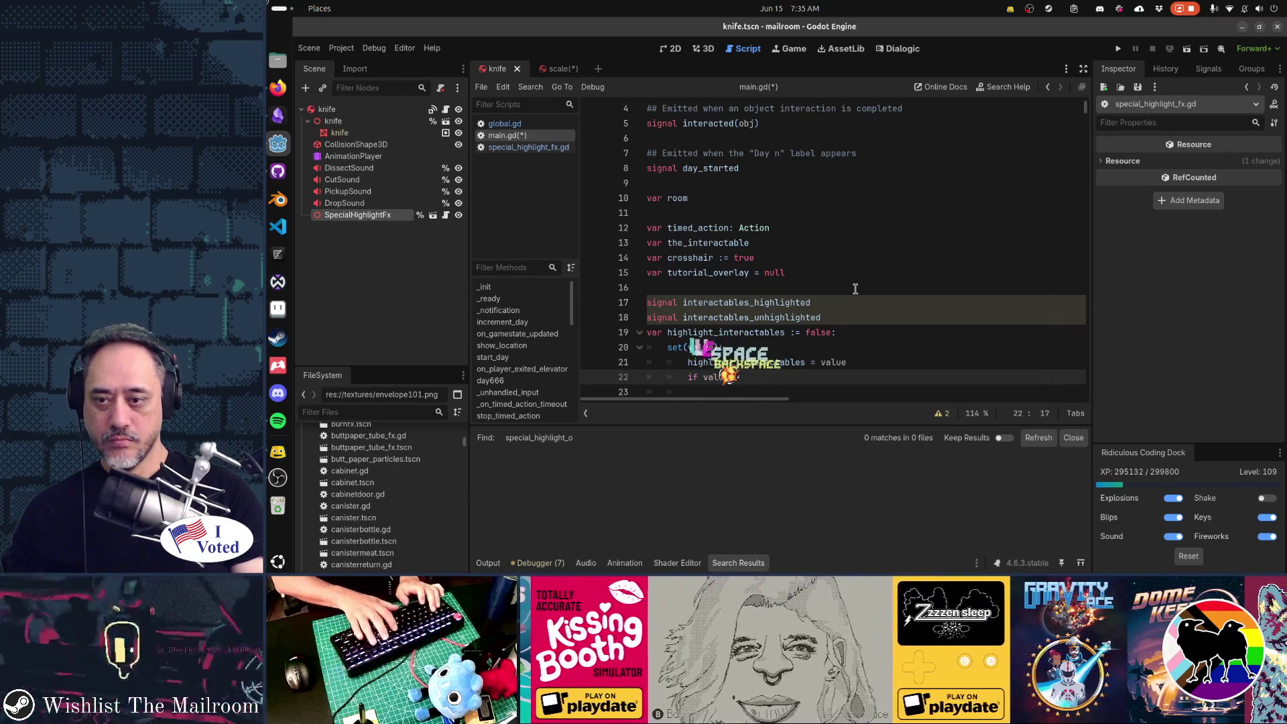
{"action": "type", "text": ":"}
{"action": "key", "text": "Return"}
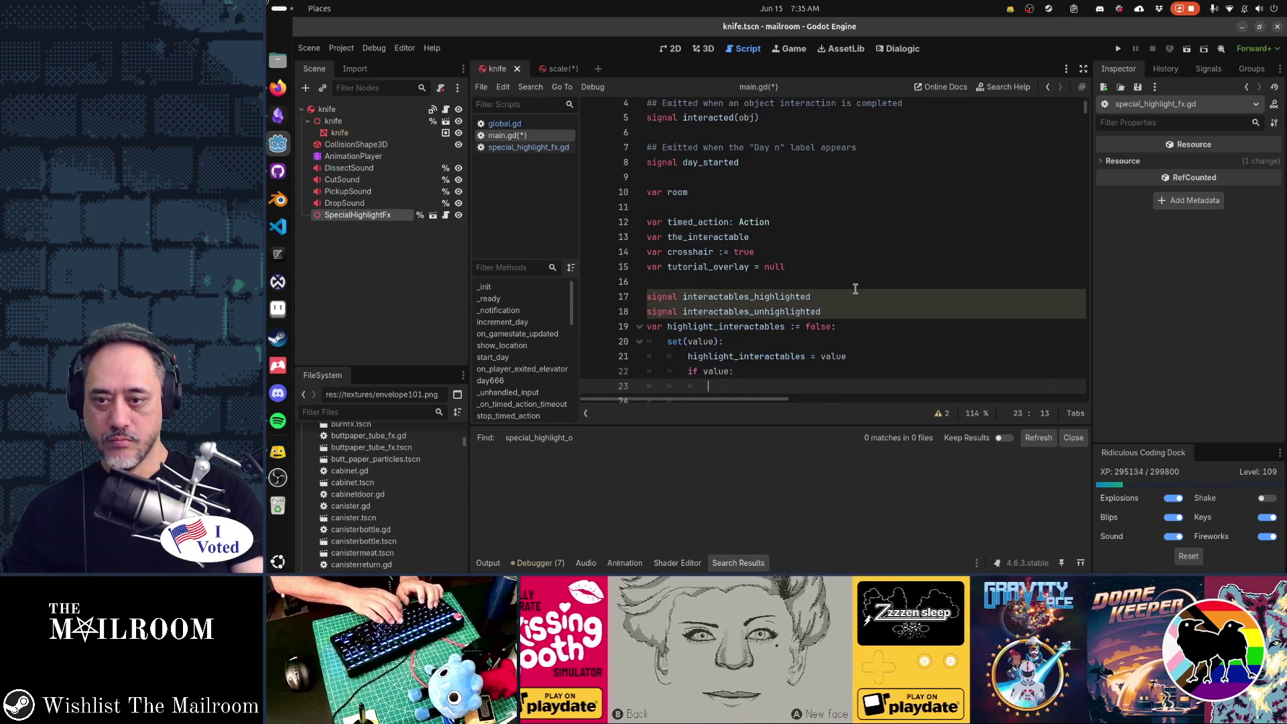
{"action": "type", "text": "actables_"}
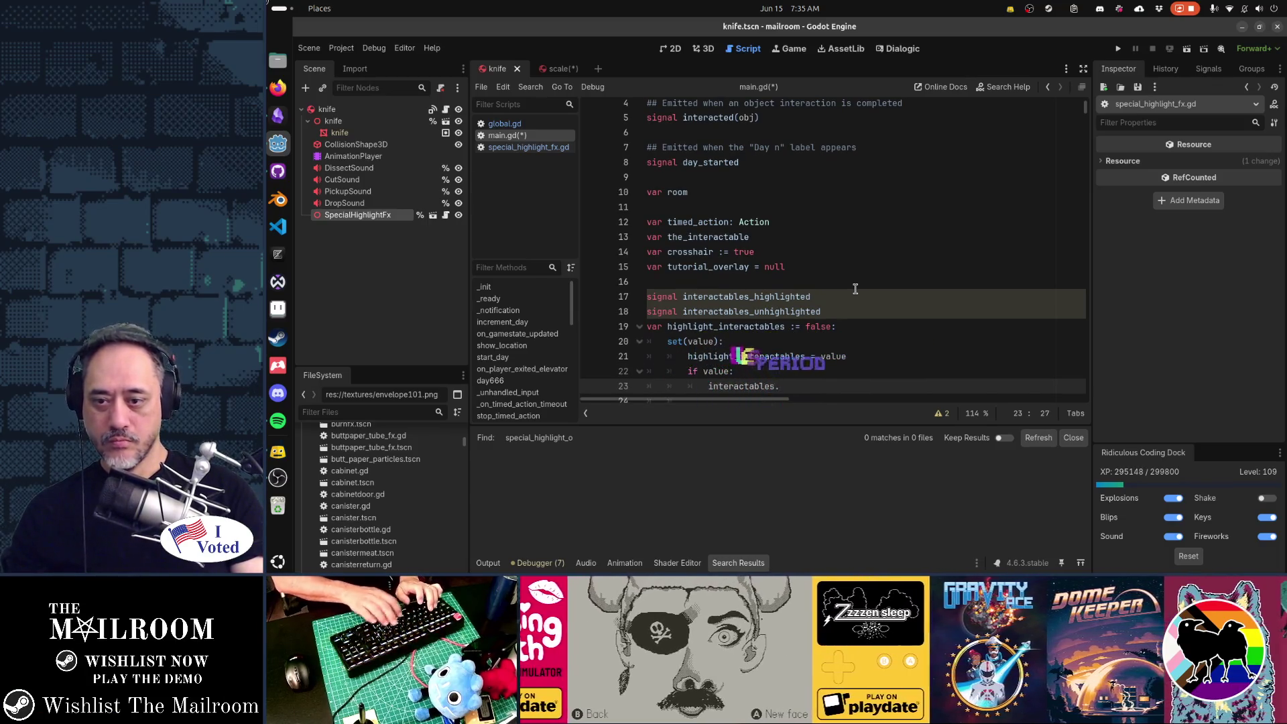
{"action": "type", "text": "high"}
{"action": "key", "text": "Return"}
{"action": "type", "text": ".em"}
{"action": "key", "text": "Return"}
{"action": "key", "text": "Return"}
{"action": "type", "text": "else:"}
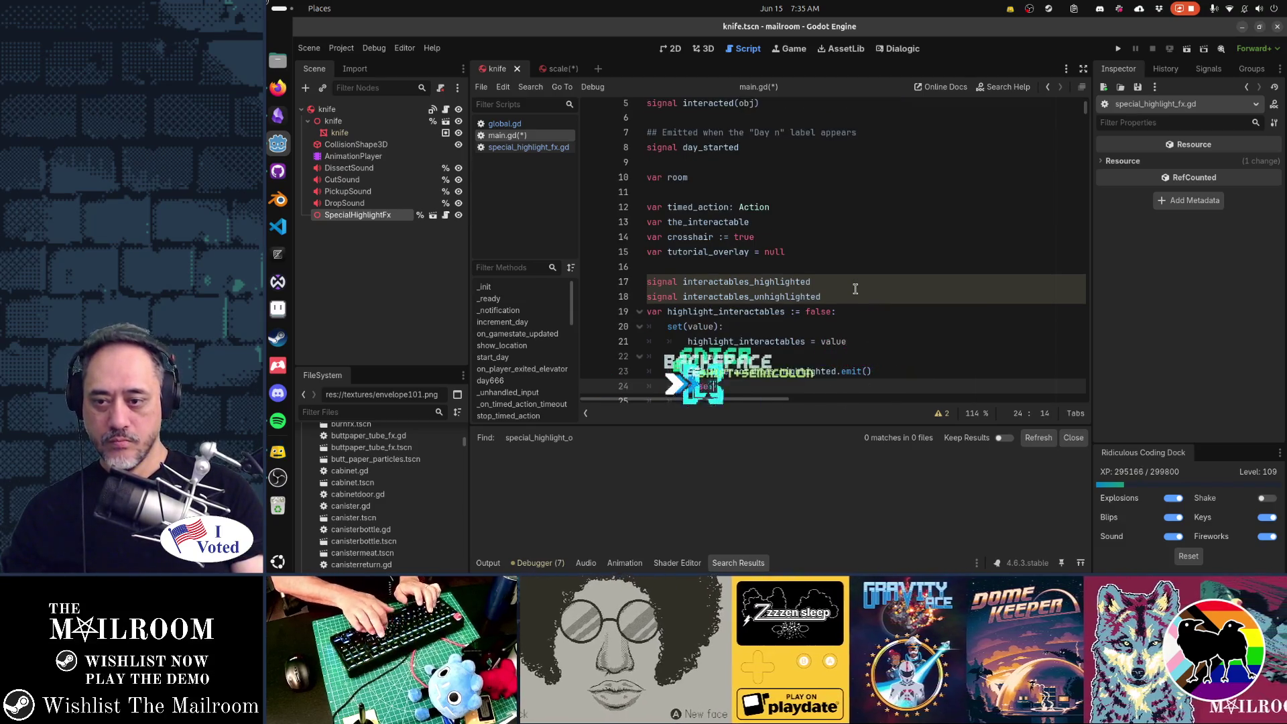
{"action": "key", "text": "Return"}
{"action": "type", "text": "eract"}
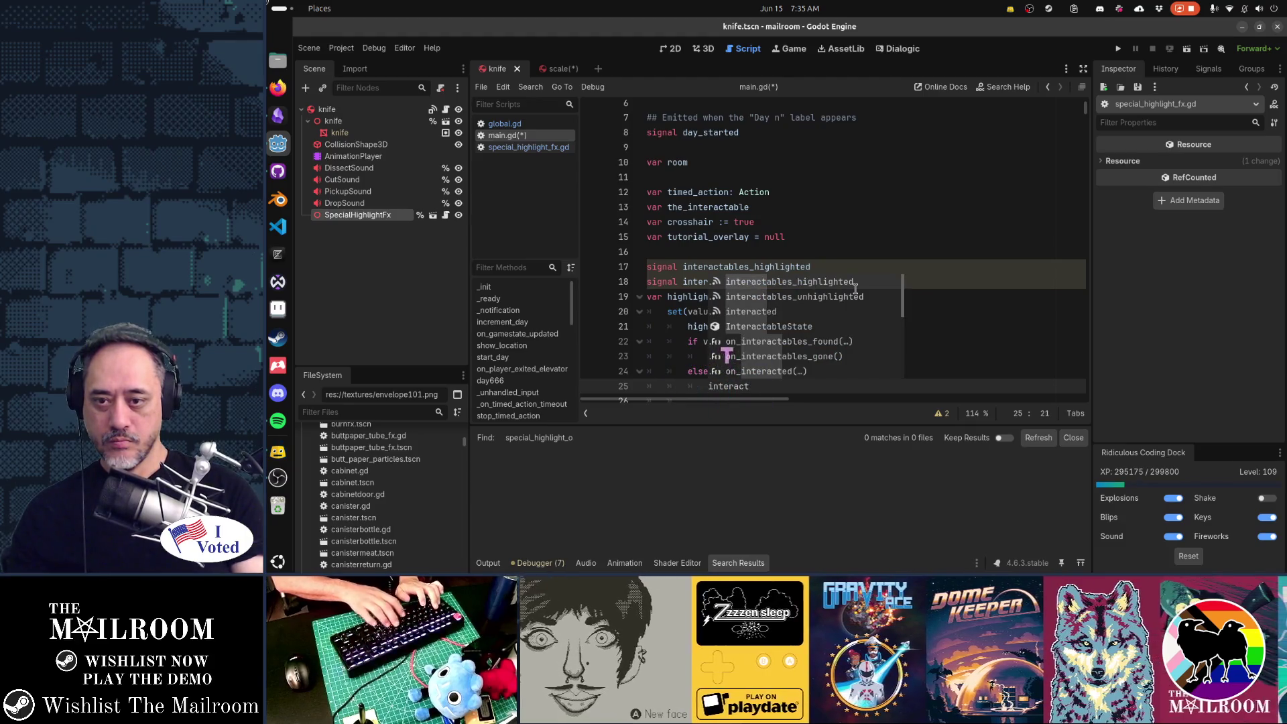
{"action": "key", "text": "Down"}
{"action": "key", "text": "Return"}
{"action": "key", "text": "Return"}
{"action": "type", "text": "("}
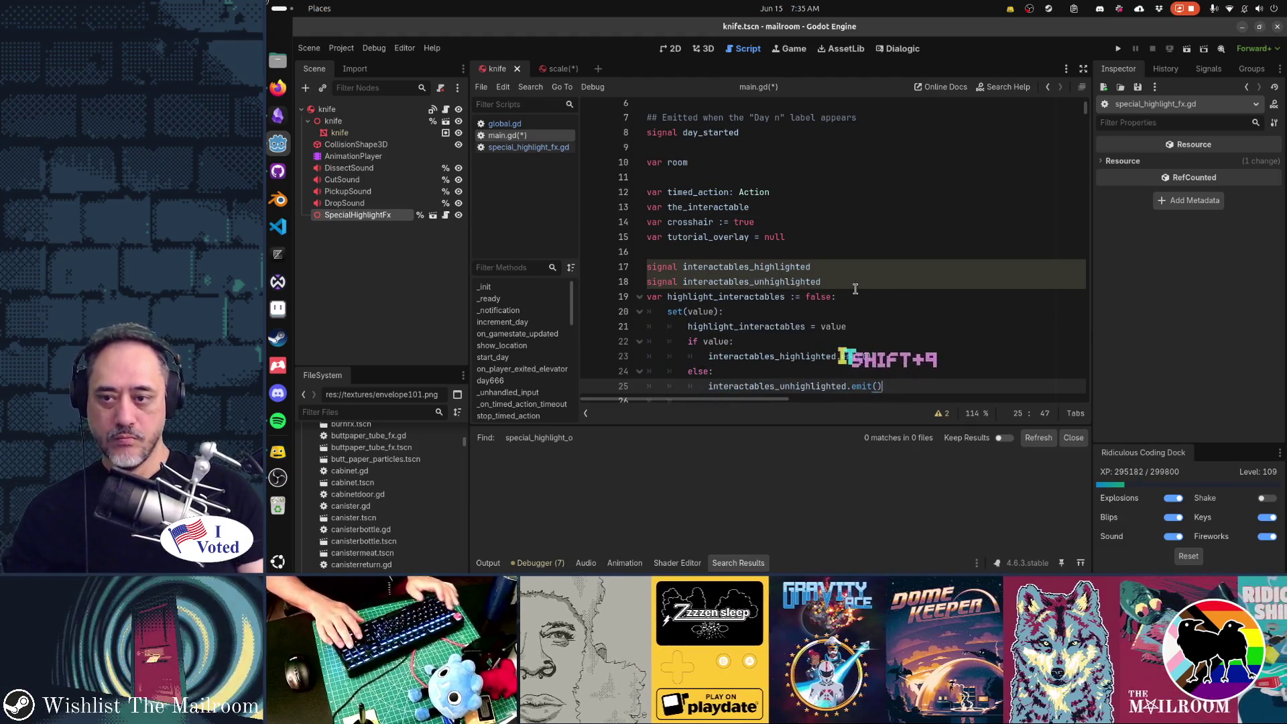
{"action": "key", "text": "Down"}
Remove the extra blank line after the setter and save main.gd.
{"action": "key", "text": "ctrl+x"}
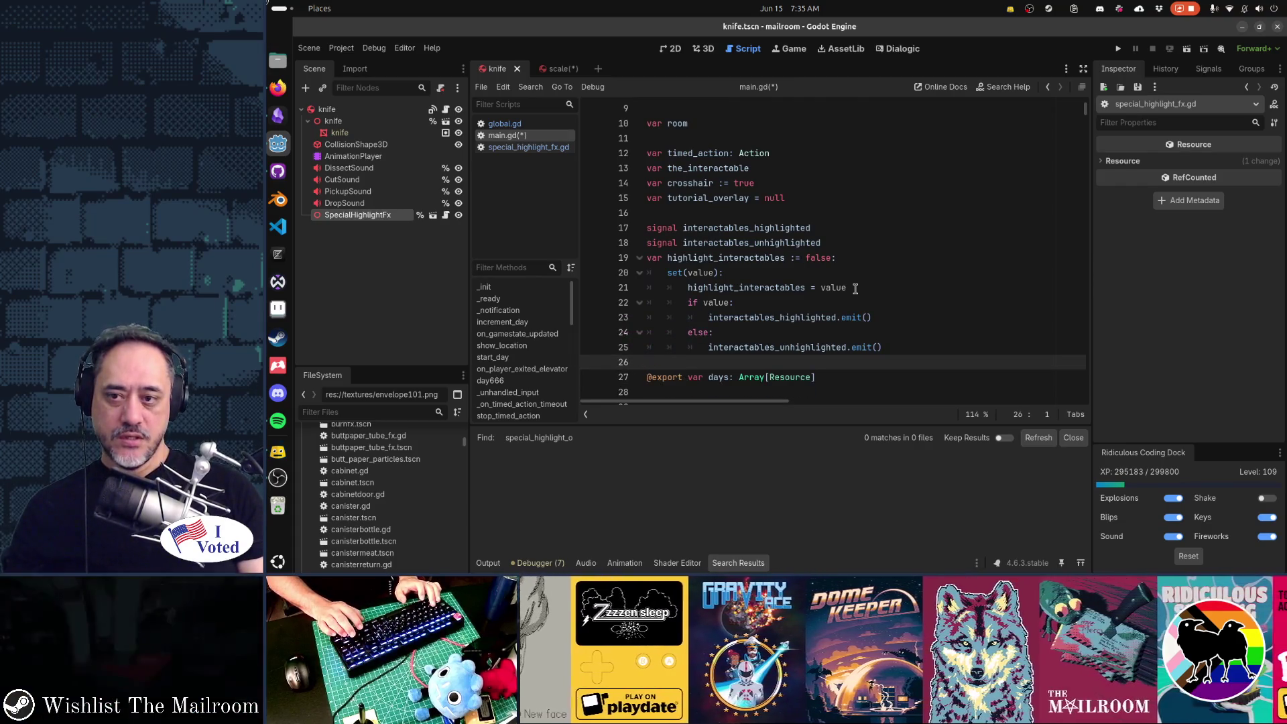
{"action": "key", "text": "Up"}
{"action": "key", "text": "Up"}
{"action": "key", "text": "Up"}
{"action": "key", "text": "ctrl+Right"}
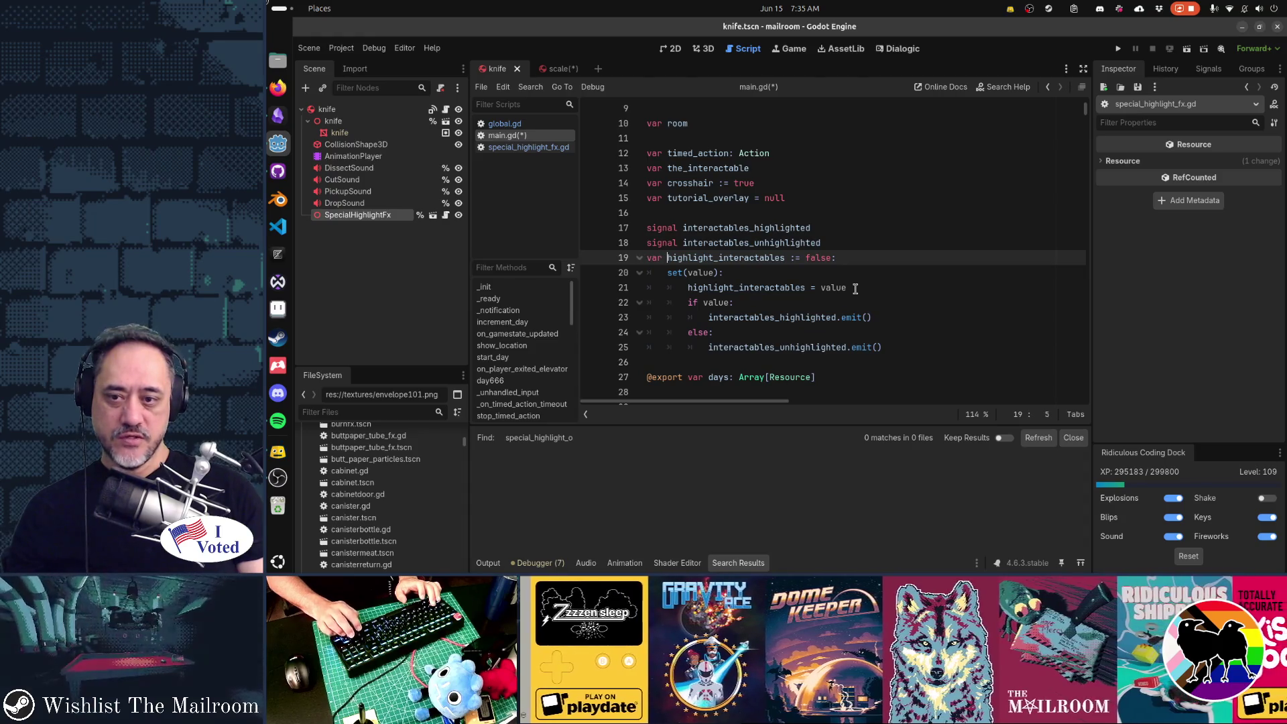
{"action": "key", "text": "ctrl+Right"}
{"action": "key", "text": "Down"}
{"action": "key", "text": "Down"}
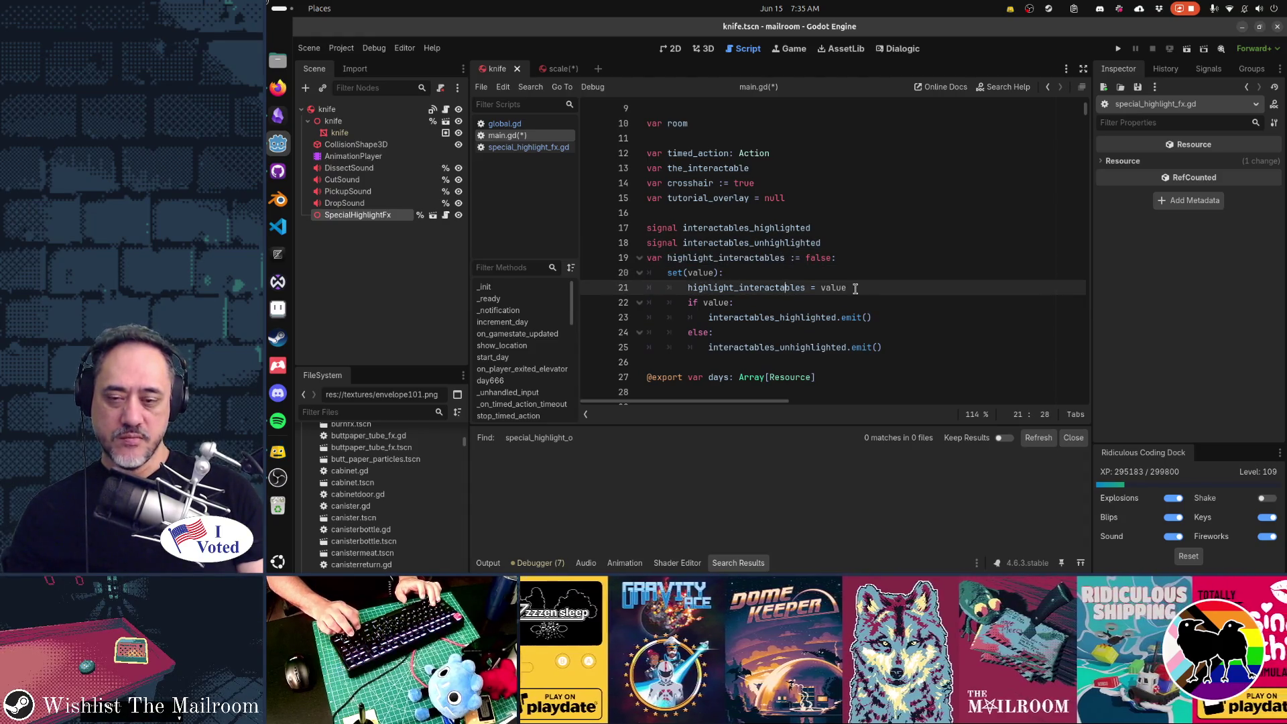
{"action": "key", "text": "Down"}
{"action": "key", "text": "Down"}
{"action": "key", "text": "Down"}
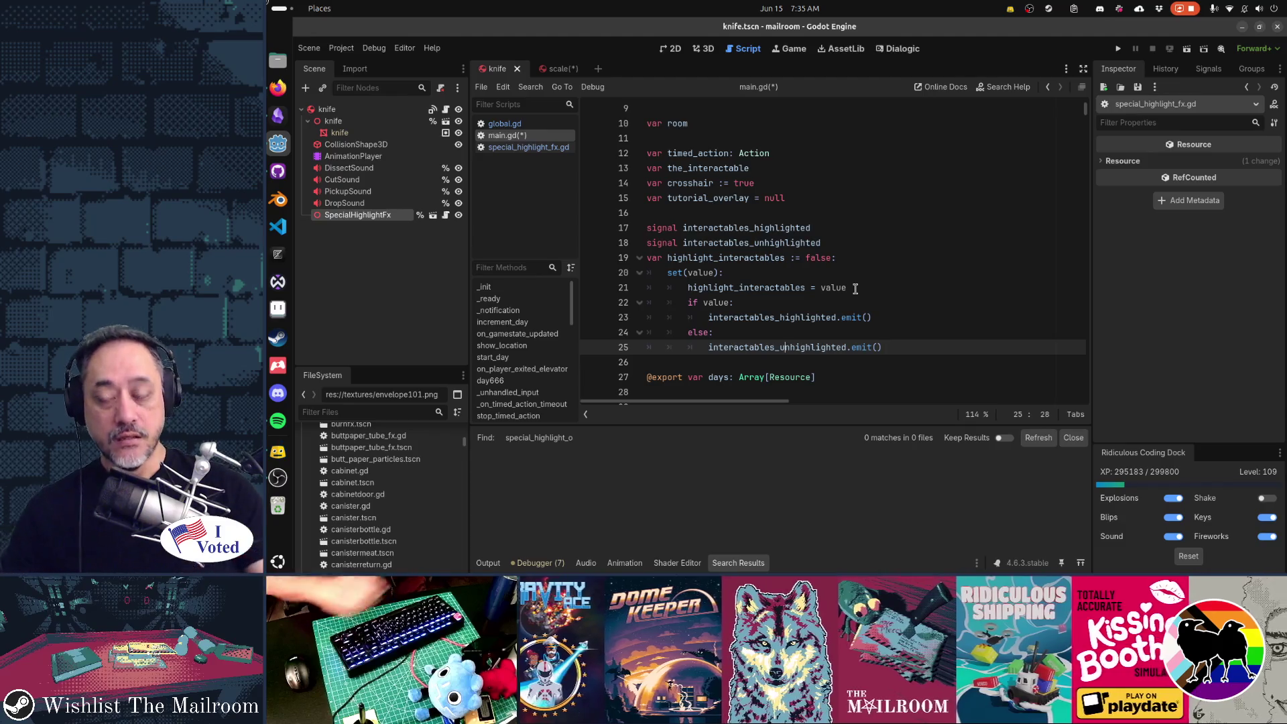
{"action": "key", "text": "ctrl+s"}
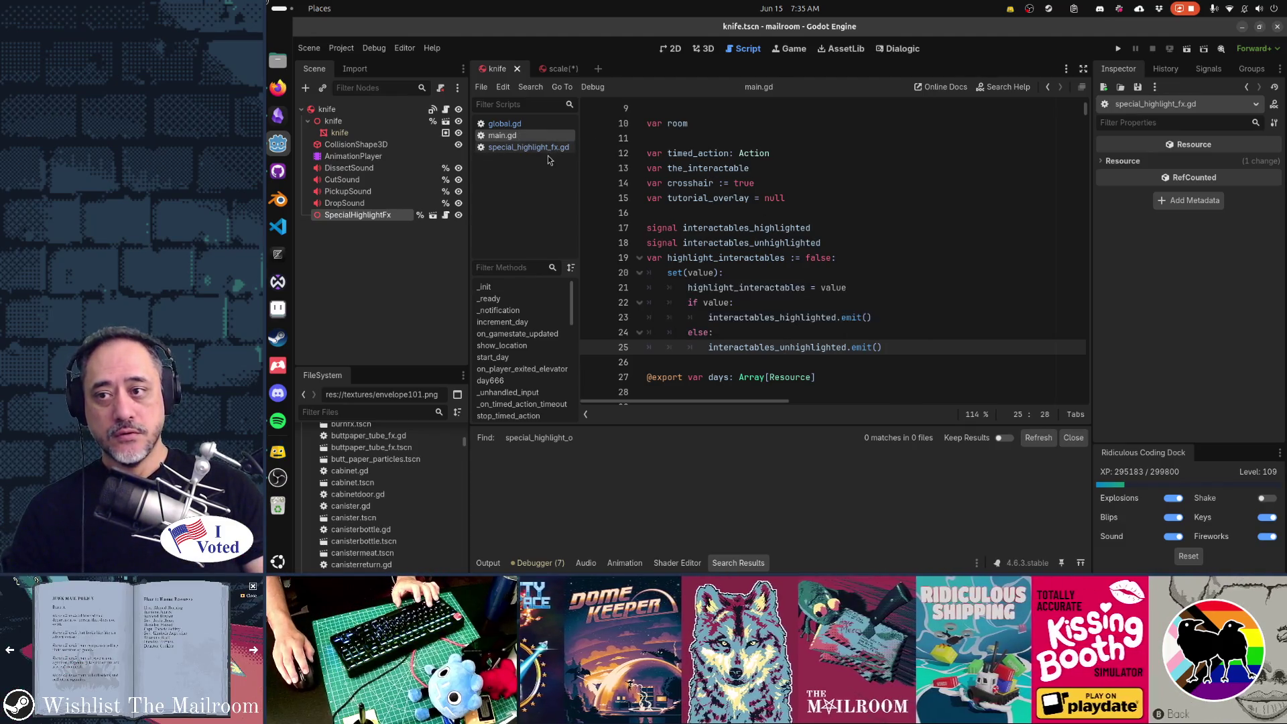
Add 'func _ready() -> void:' to special_highlight_fx.gd, starting with 'if Global.game_ready:'.
{"action": "left_click", "coordinate": [544, 151]}
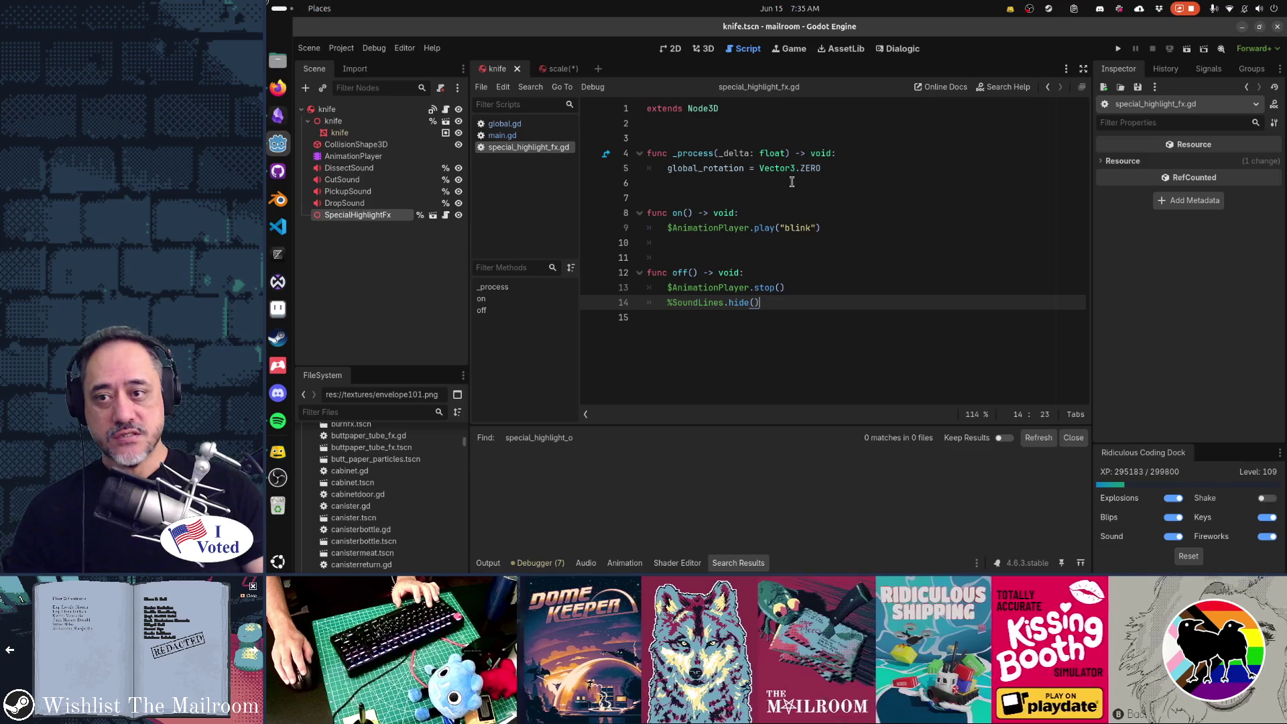
{"action": "left_click", "coordinate": [710, 125]}
{"action": "key", "text": "Return"}
{"action": "key", "text": "Return"}
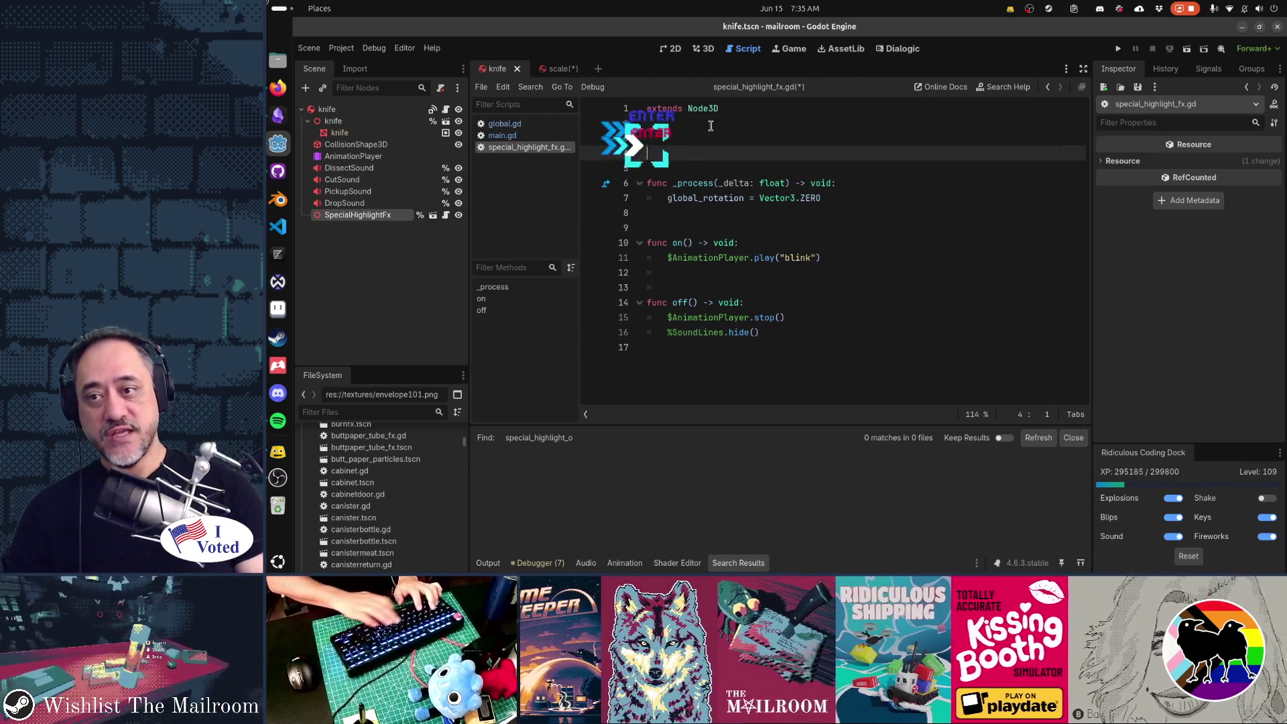
{"action": "type", "text": "func _ready() -> v"}
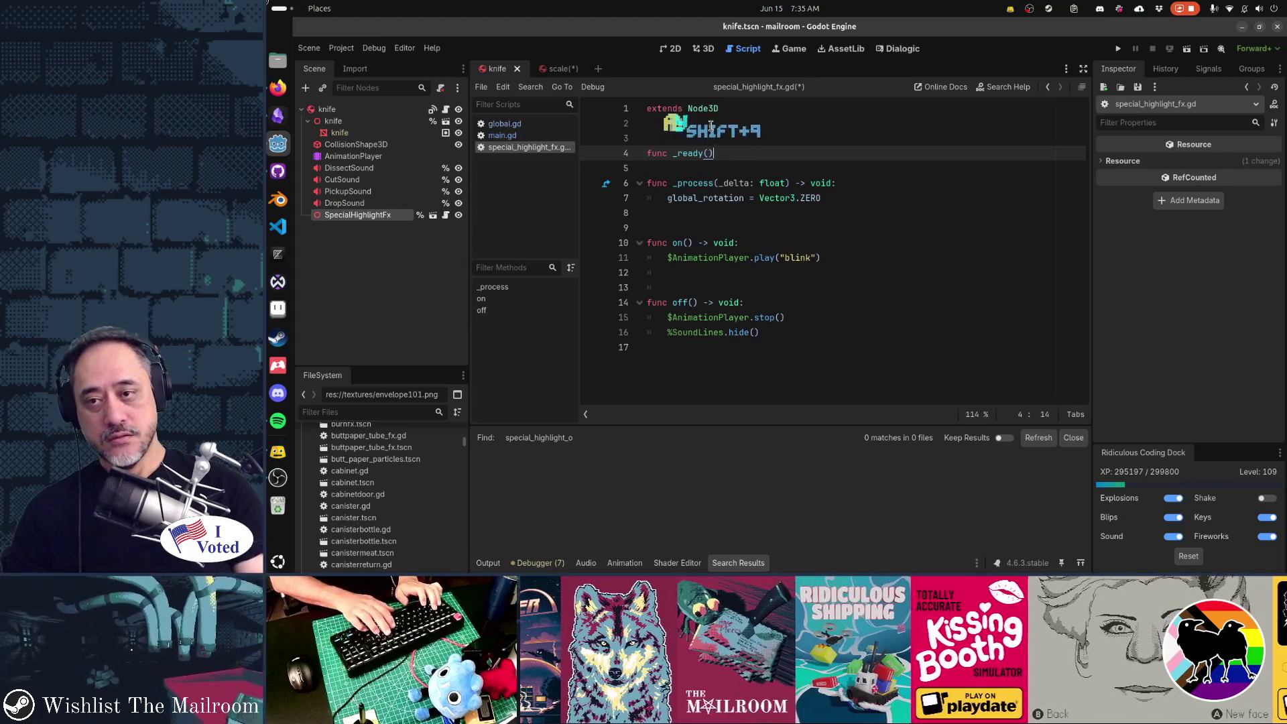
{"action": "type", "text": "oid:"}
{"action": "key", "text": "Return"}
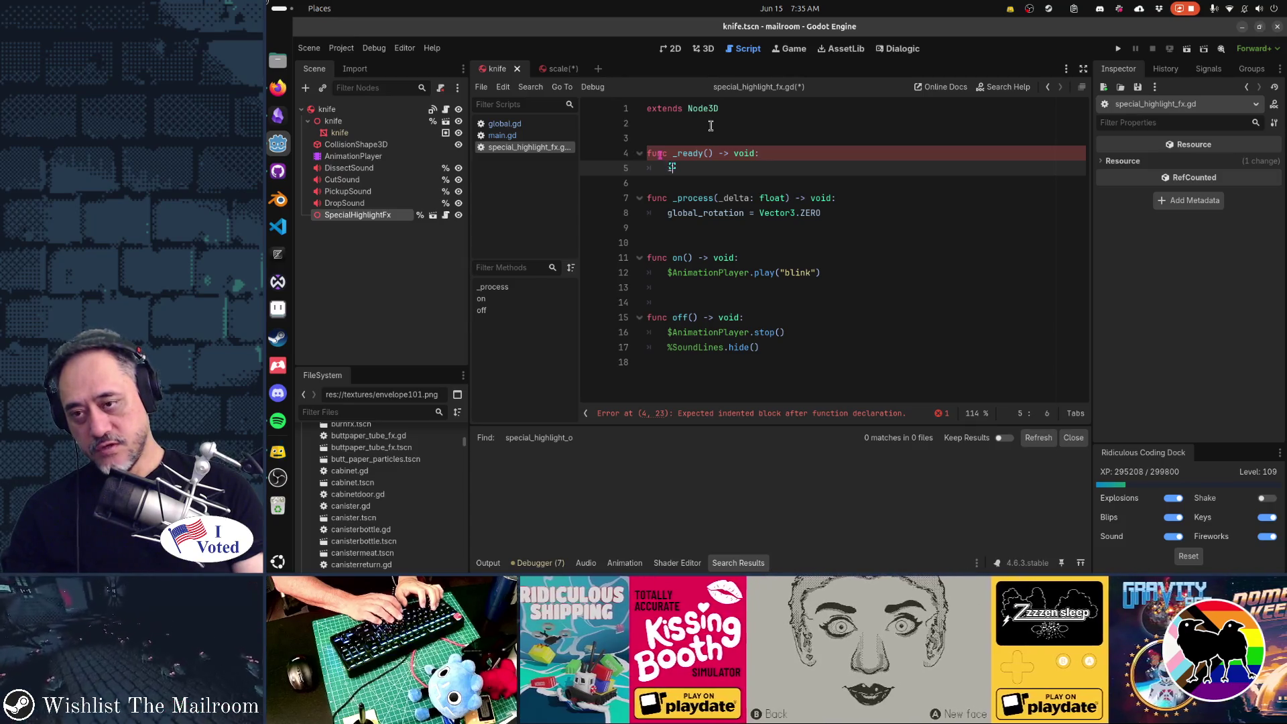
{"action": "type", "text": "f $A"}
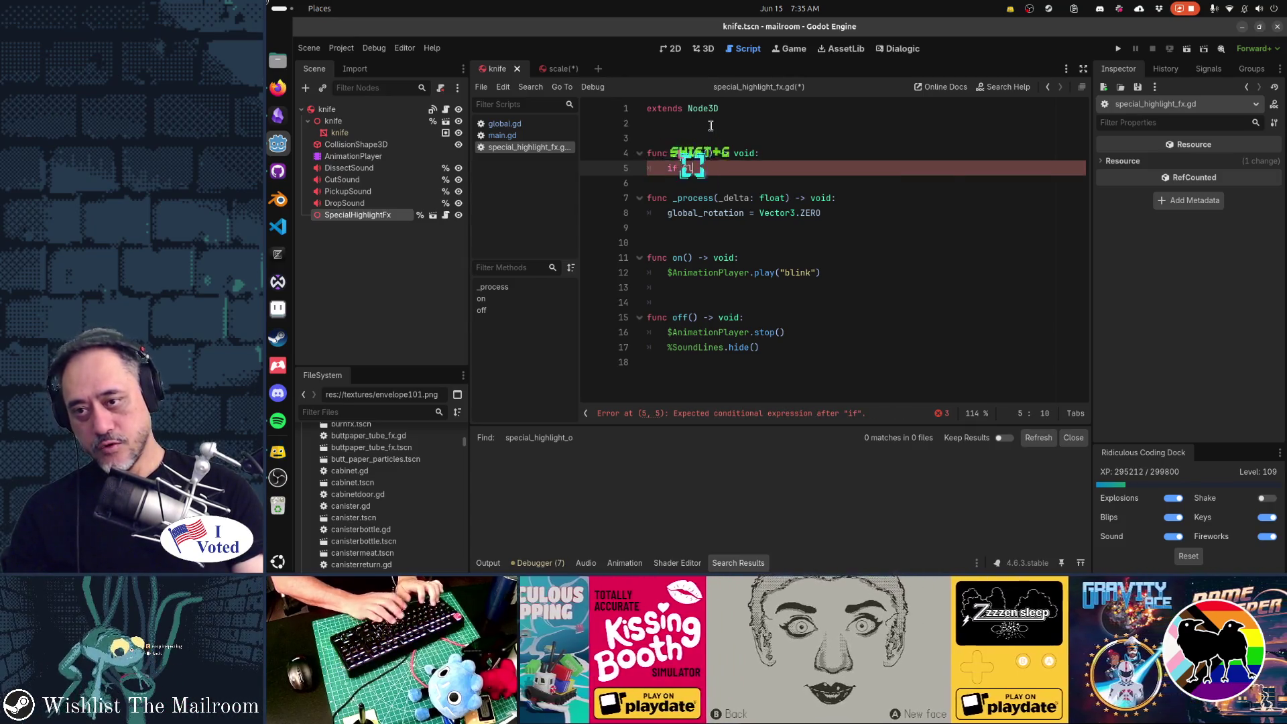
{"action": "type", "text": "obal."}
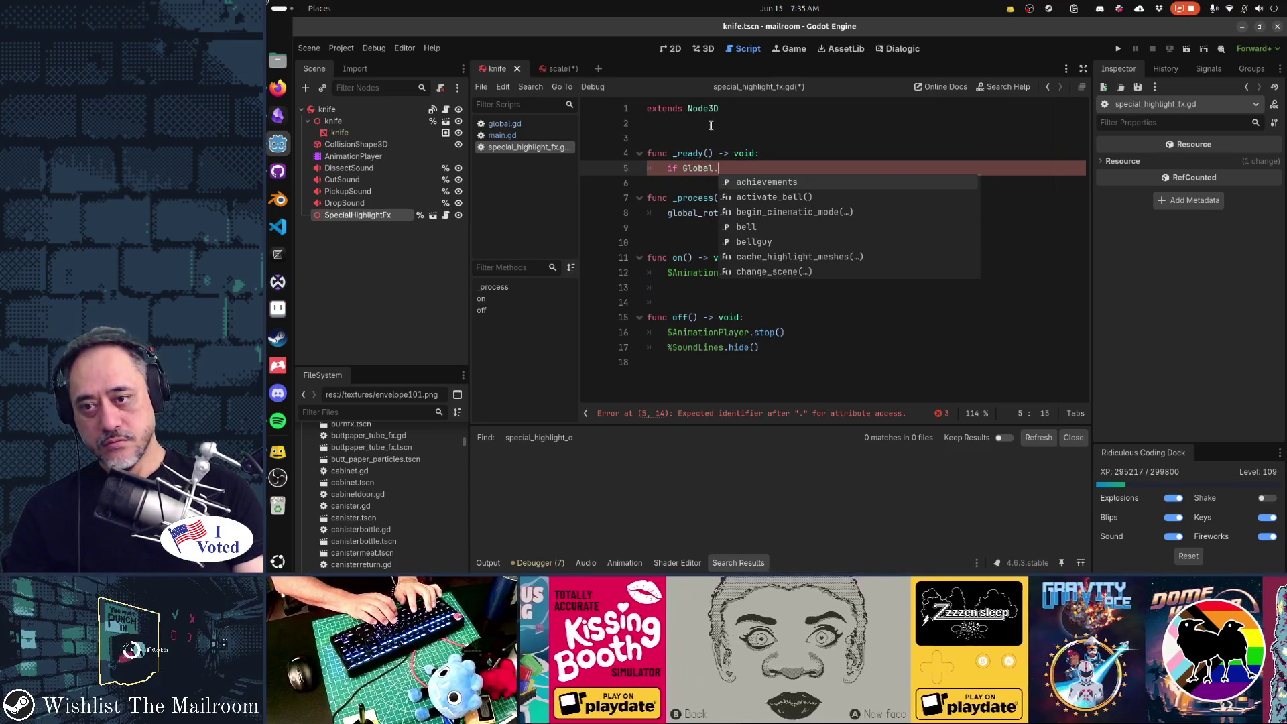
{"action": "type", "text": "g"}
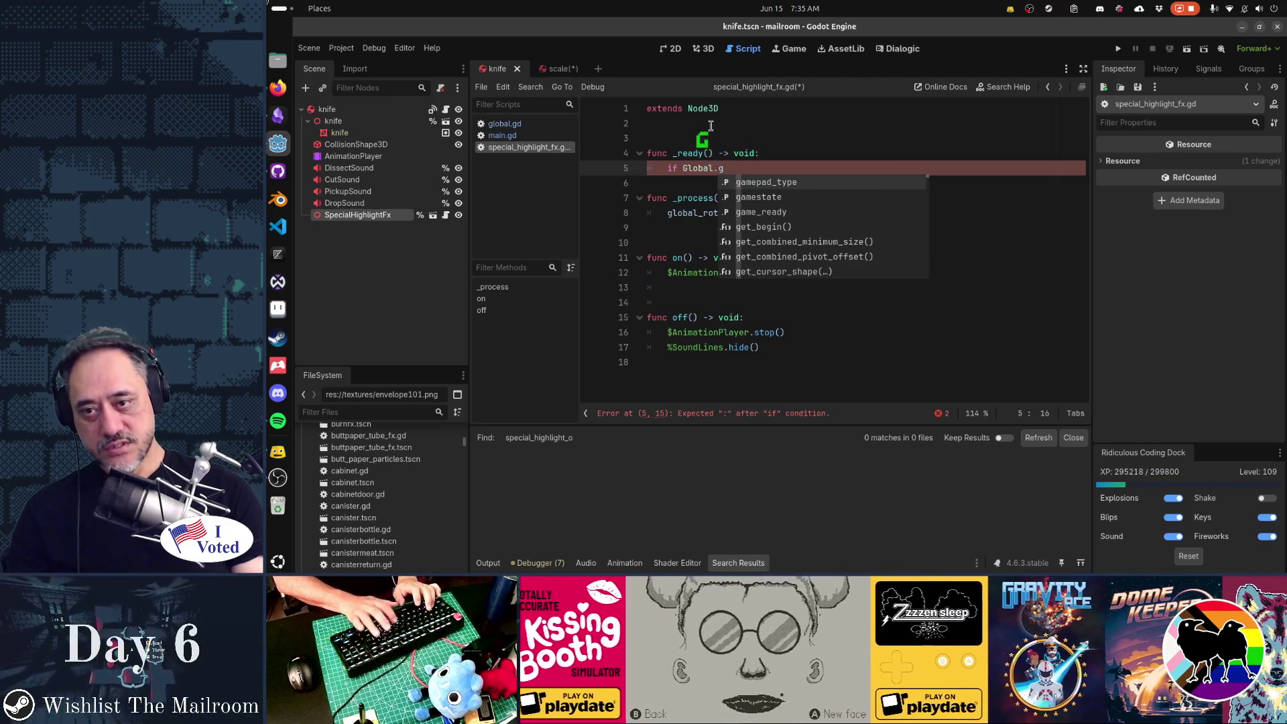
{"action": "key", "text": "Down"}
{"action": "key", "text": "Down"}
{"action": "key", "text": "Return"}
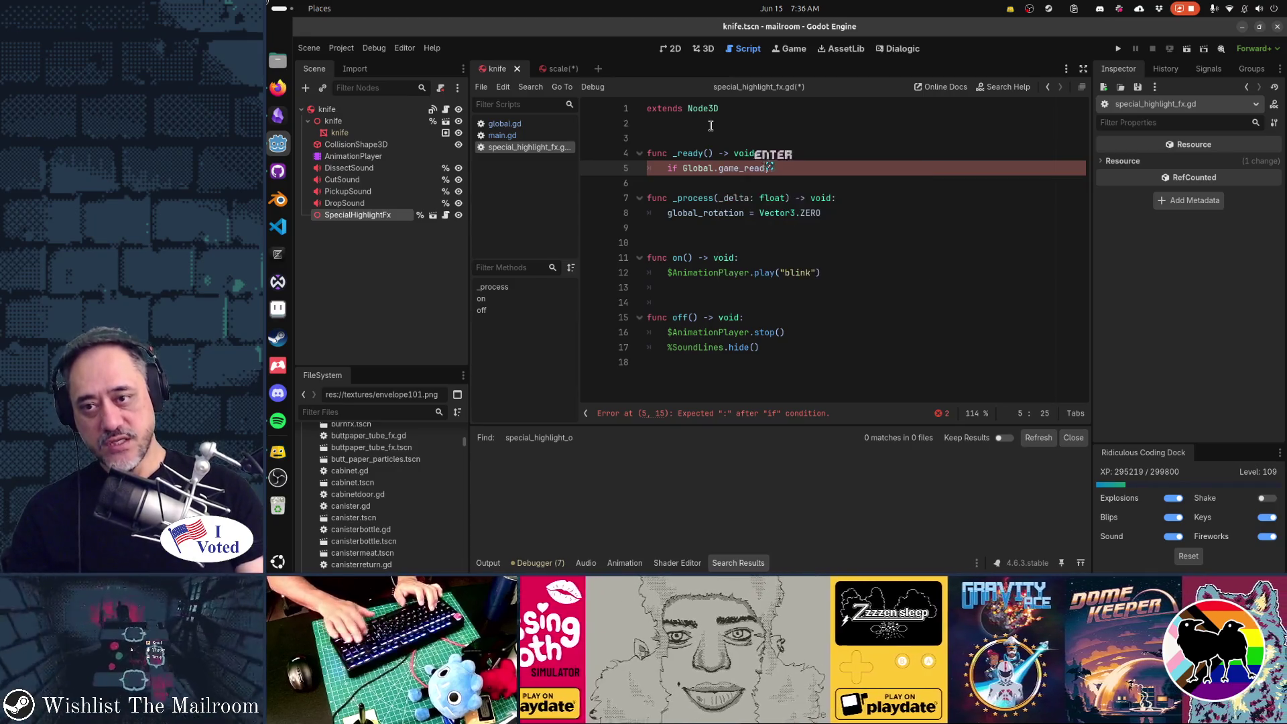
{"action": "type", "text": ":"}
{"action": "key", "text": "Return"}
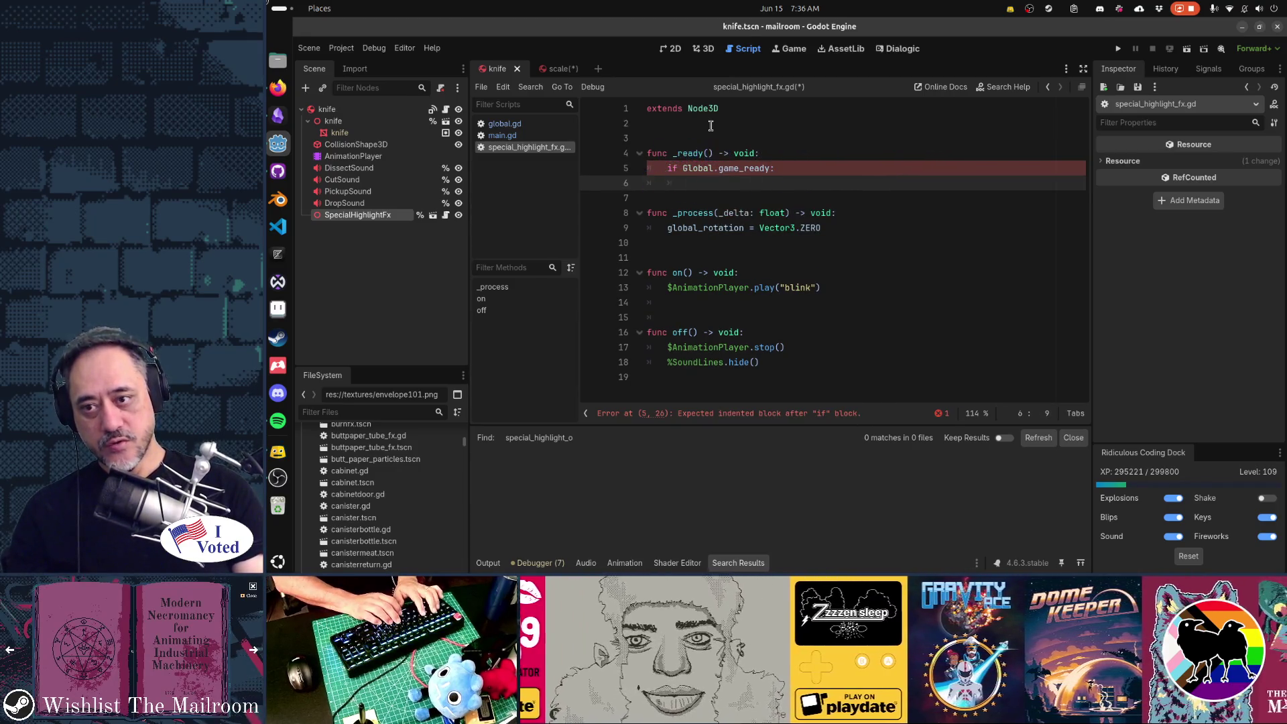
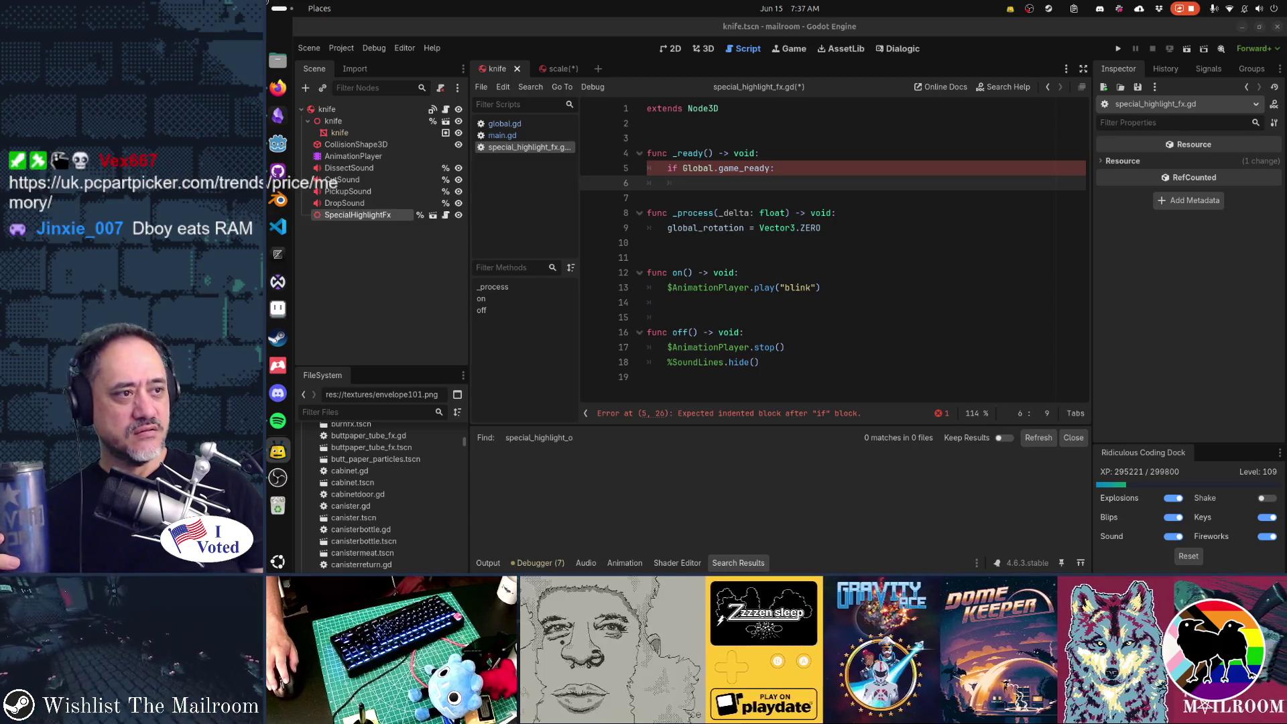
Bring Firefox with PCPartPicker's Memory Price Trends page in front of the Godot editor.
{"action": "left_click", "coordinate": [278, 87]}
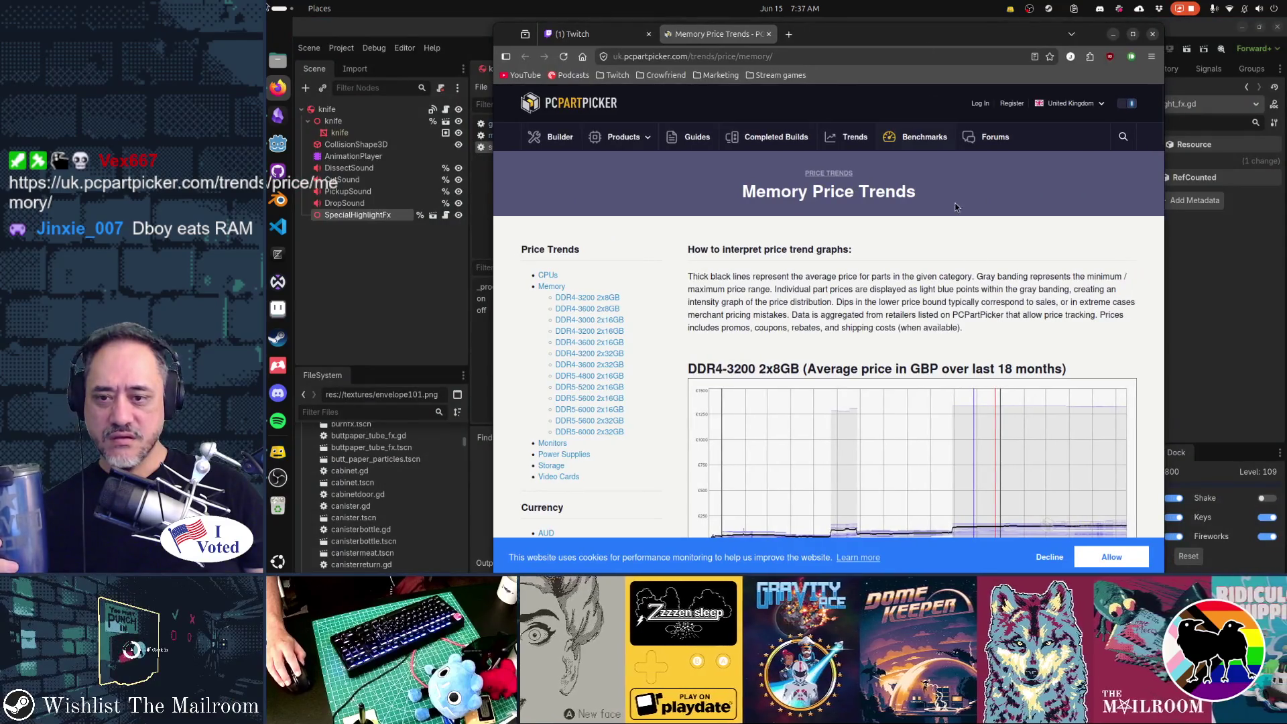
Scroll past the DDR4 memory price charts down to the DDR5-4800 2x16GB chart.
{"action": "scroll", "coordinate": [1023, 352], "scroll_direction": "down", "scroll_amount": 2}
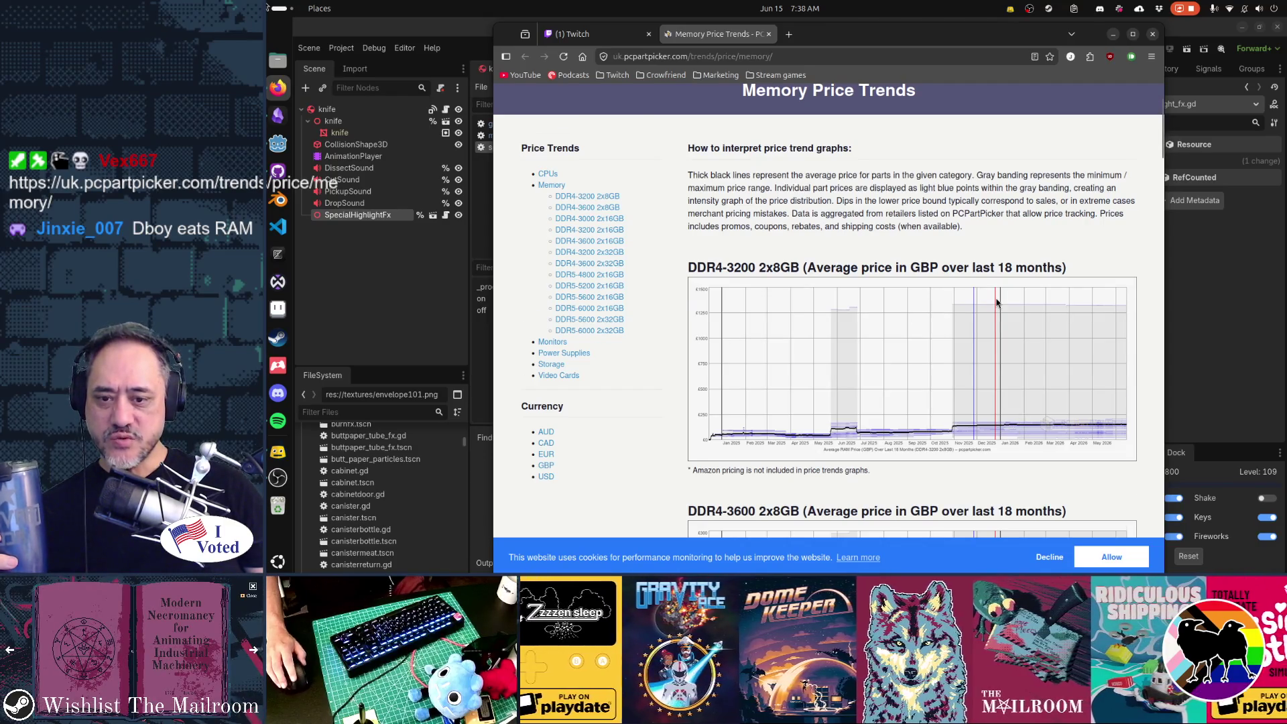
{"action": "scroll", "coordinate": [996, 303], "scroll_direction": "down", "scroll_amount": 5}
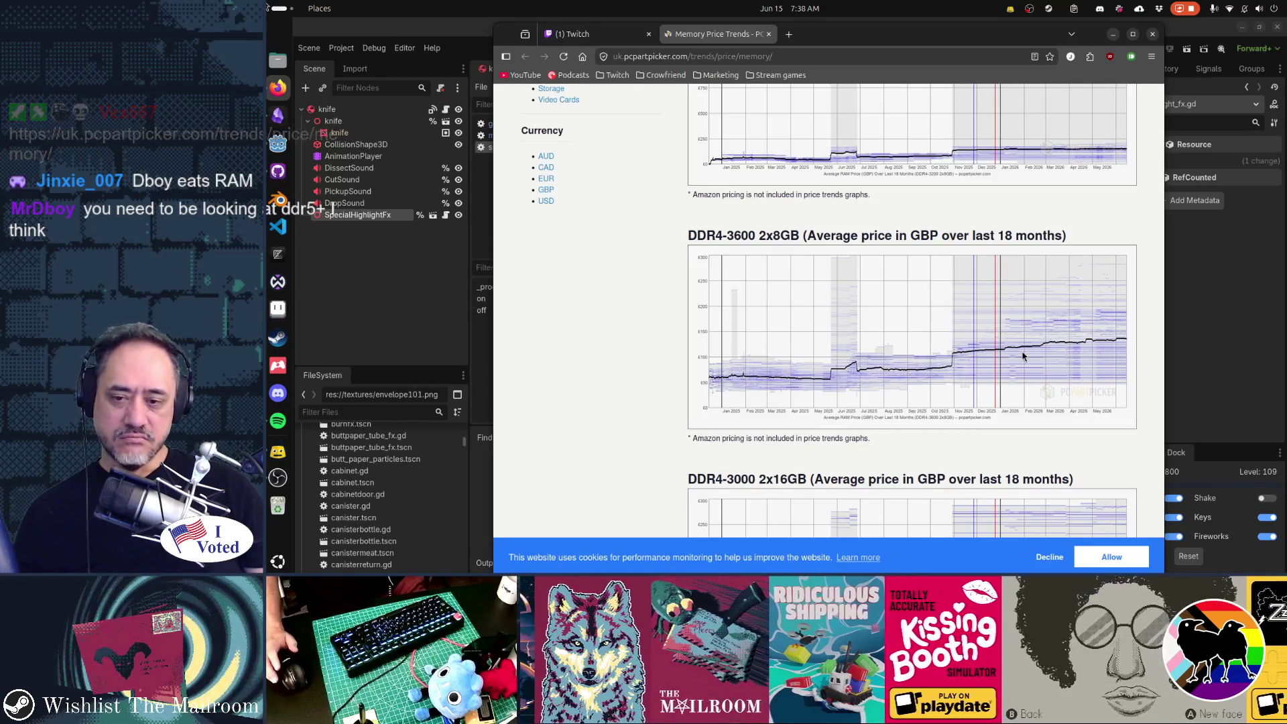
{"action": "scroll", "coordinate": [1024, 356], "scroll_direction": "down", "scroll_amount": 2}
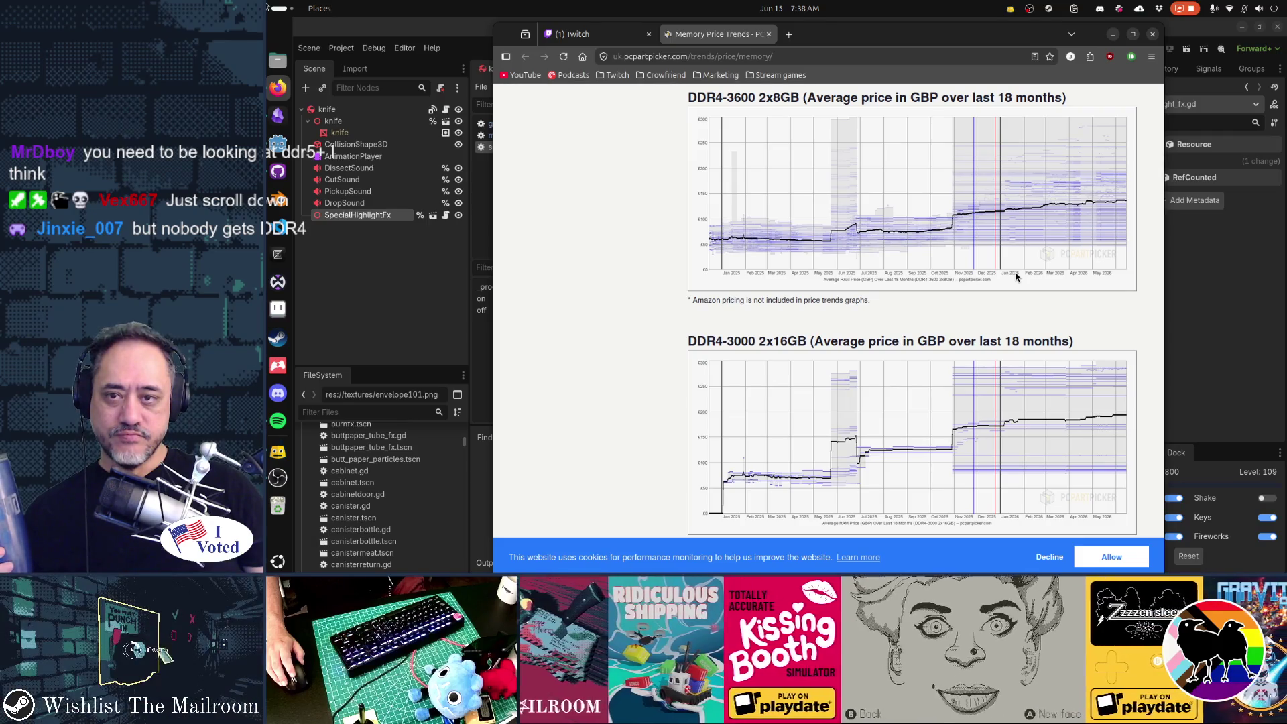
{"action": "scroll", "coordinate": [1015, 277], "scroll_direction": "up", "scroll_amount": 2}
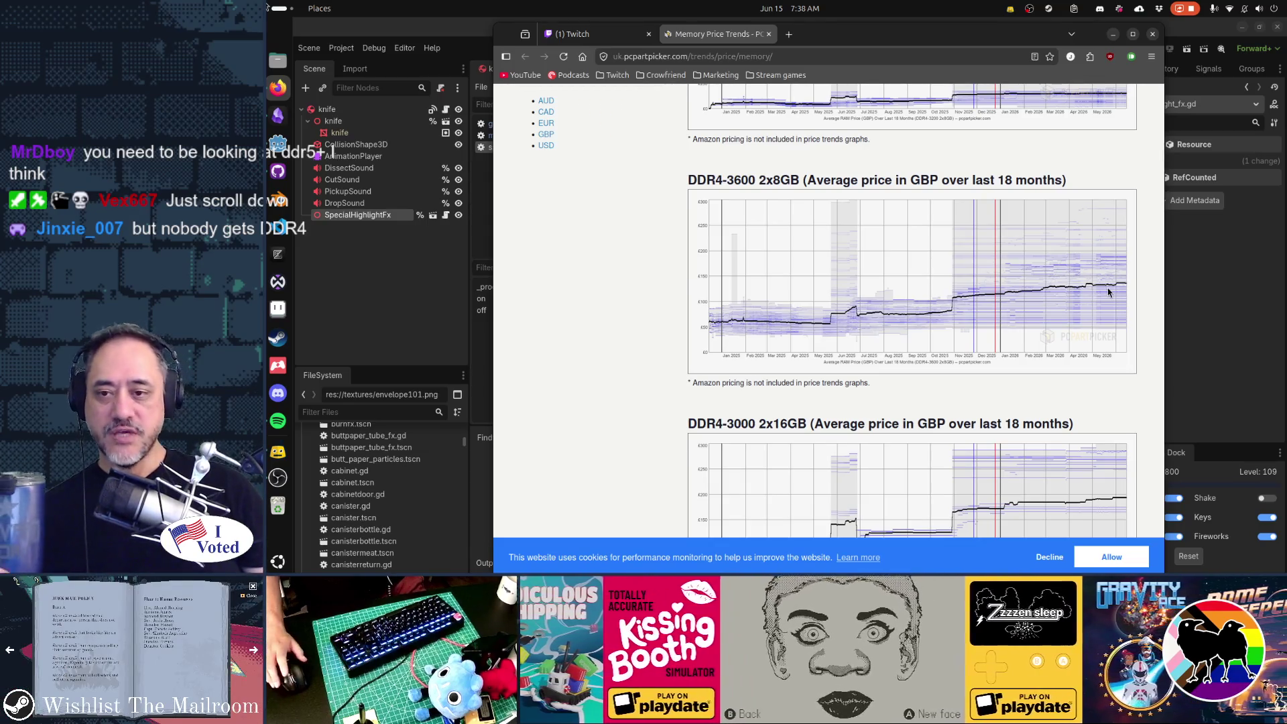
{"action": "scroll", "coordinate": [1108, 292], "scroll_direction": "down", "scroll_amount": 5}
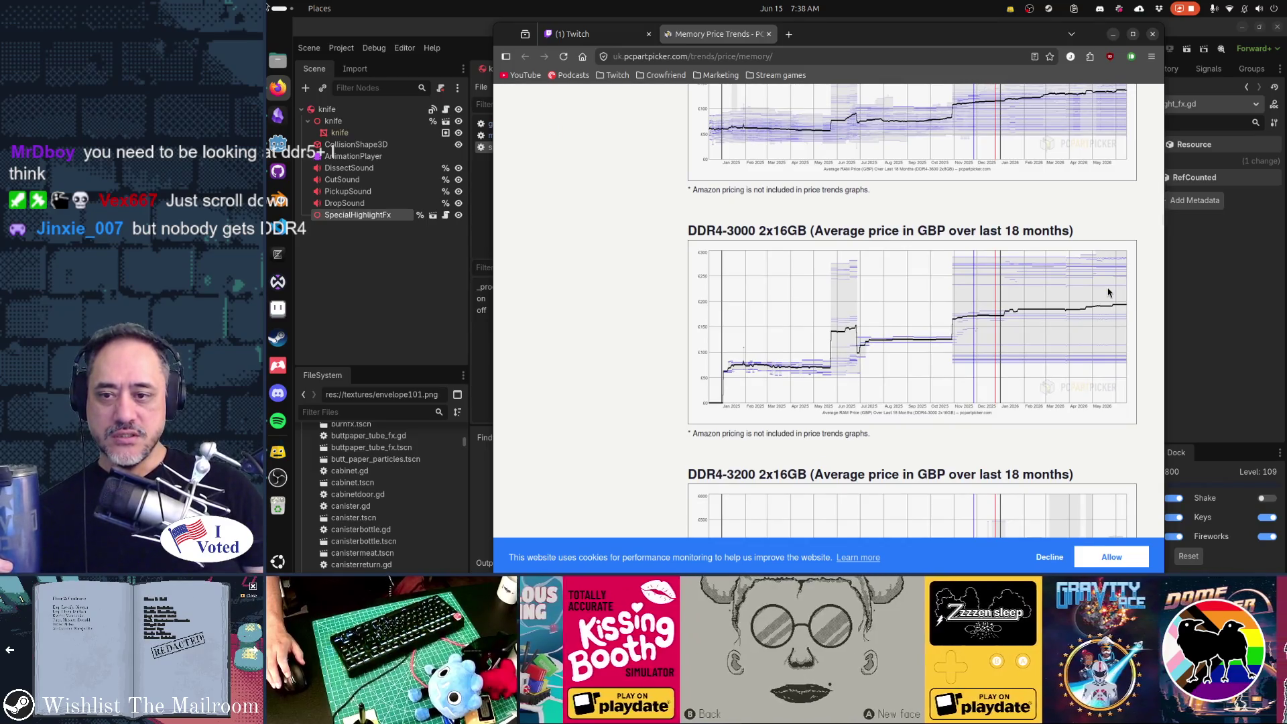
{"action": "scroll", "coordinate": [1108, 292], "scroll_direction": "down", "scroll_amount": 1}
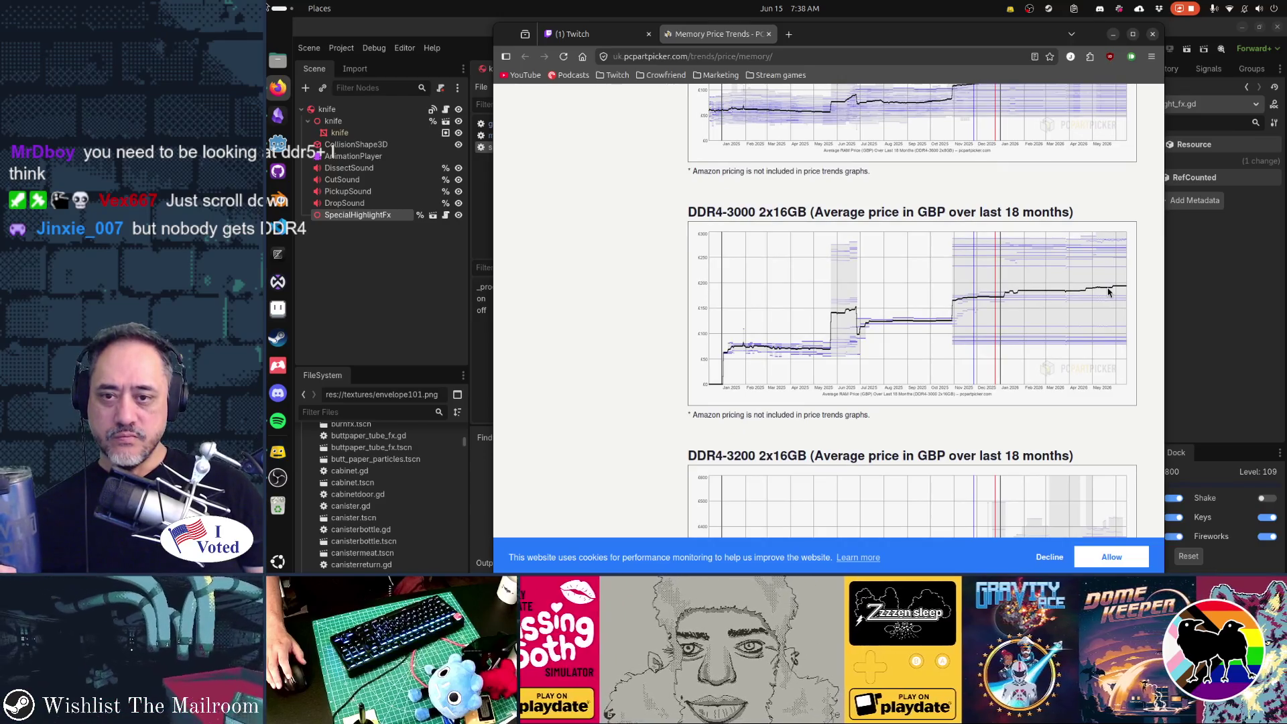
{"action": "scroll", "coordinate": [1107, 293], "scroll_direction": "up", "scroll_amount": 1}
{"action": "scroll", "coordinate": [1108, 292], "scroll_direction": "down", "scroll_amount": 2}
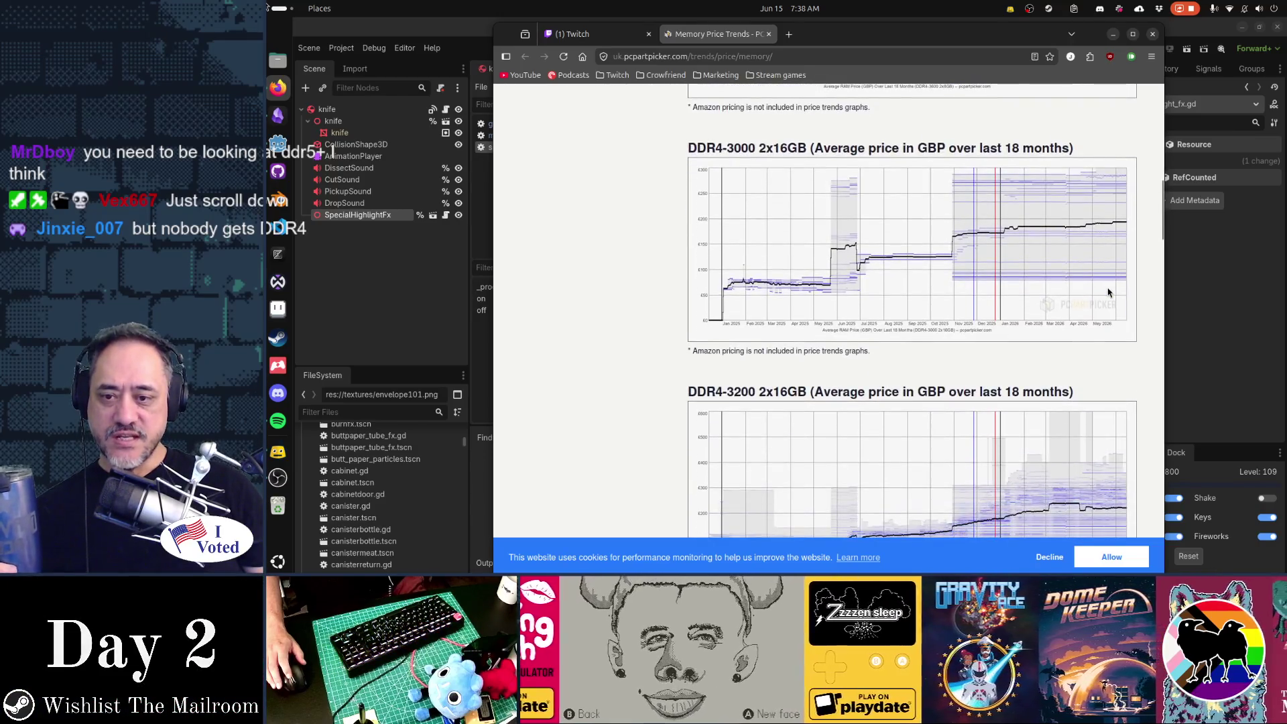
{"action": "scroll", "coordinate": [1108, 292], "scroll_direction": "down", "scroll_amount": 3}
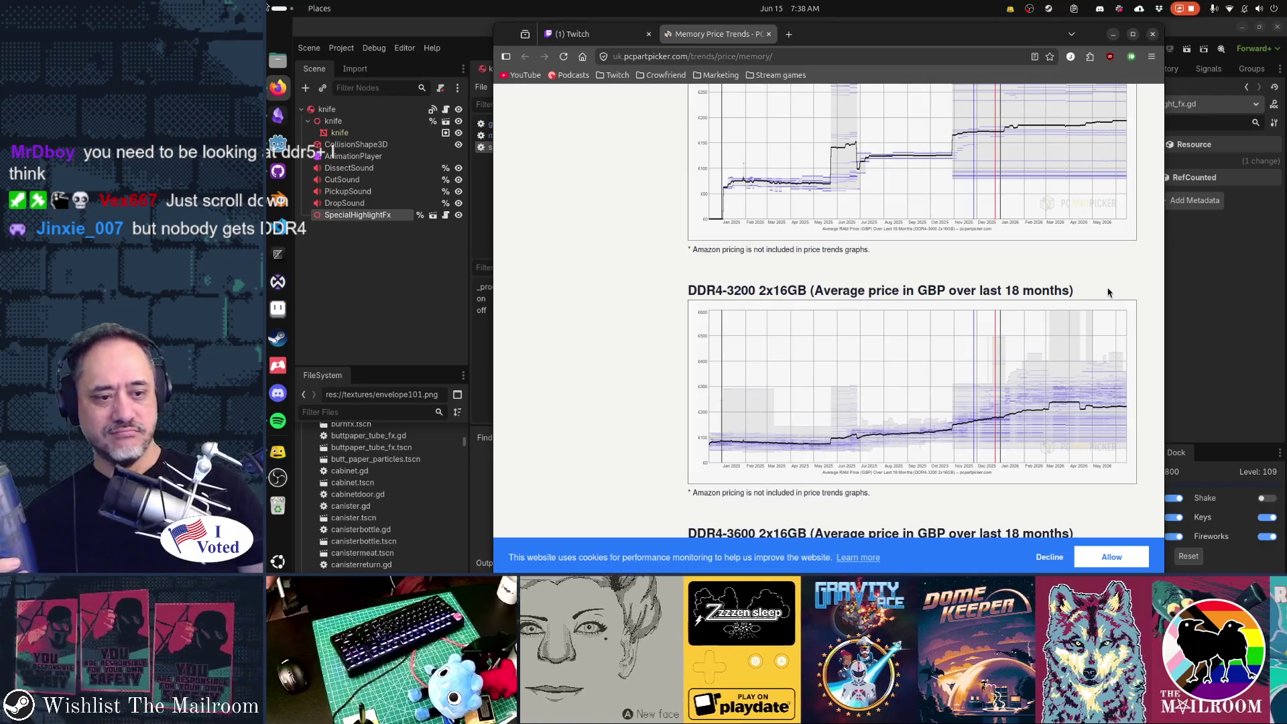
{"action": "scroll", "coordinate": [1108, 292], "scroll_direction": "down", "scroll_amount": 6}
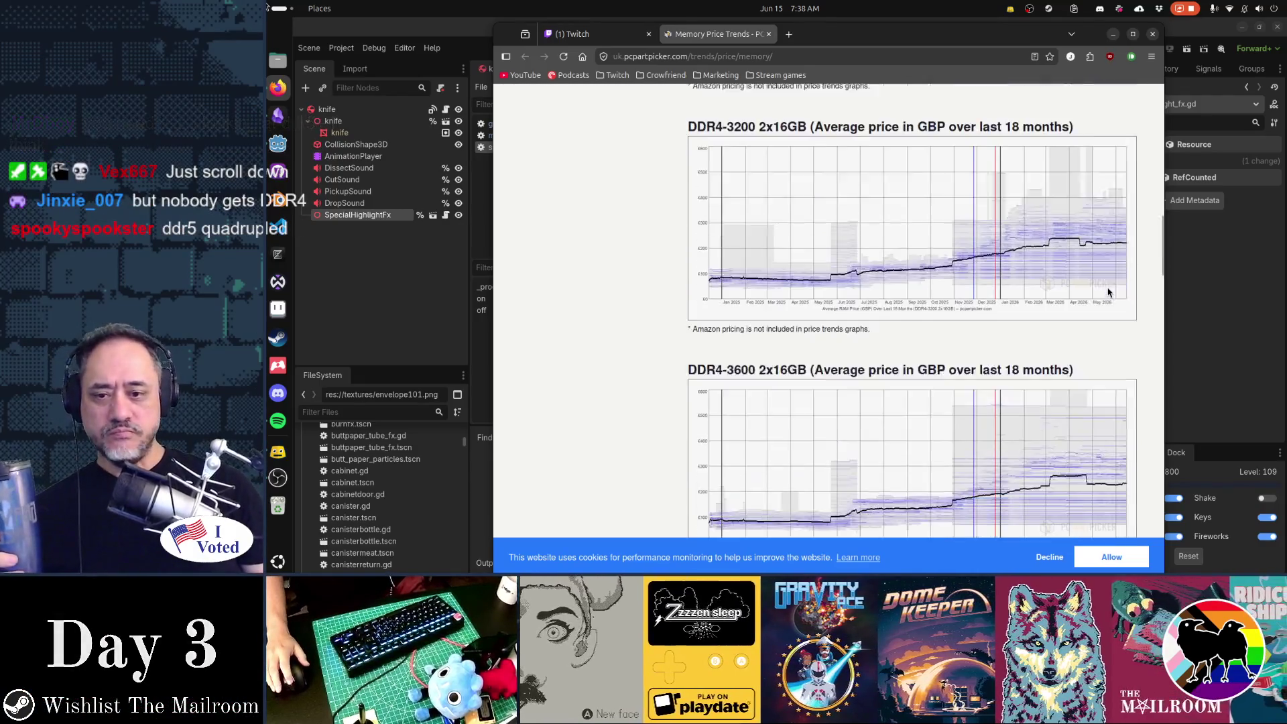
{"action": "scroll", "coordinate": [1108, 292], "scroll_direction": "down", "scroll_amount": 12}
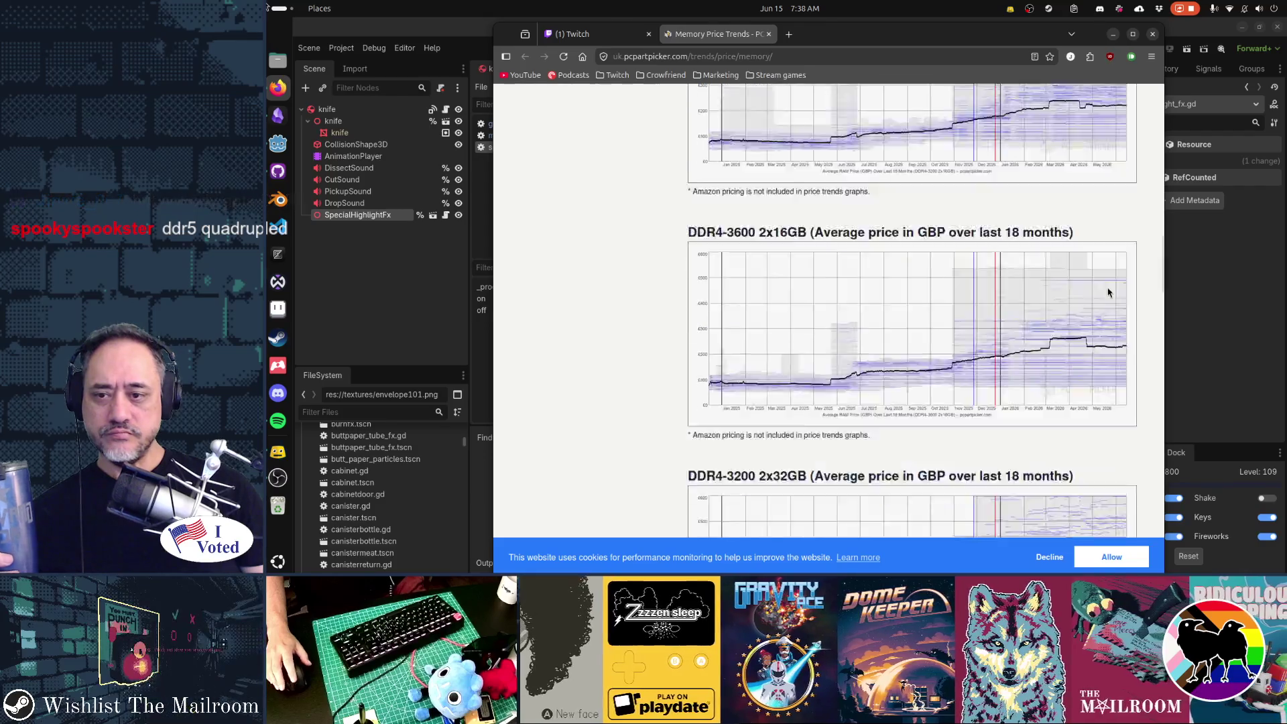
{"action": "scroll", "coordinate": [1108, 293], "scroll_direction": "down", "scroll_amount": 12}
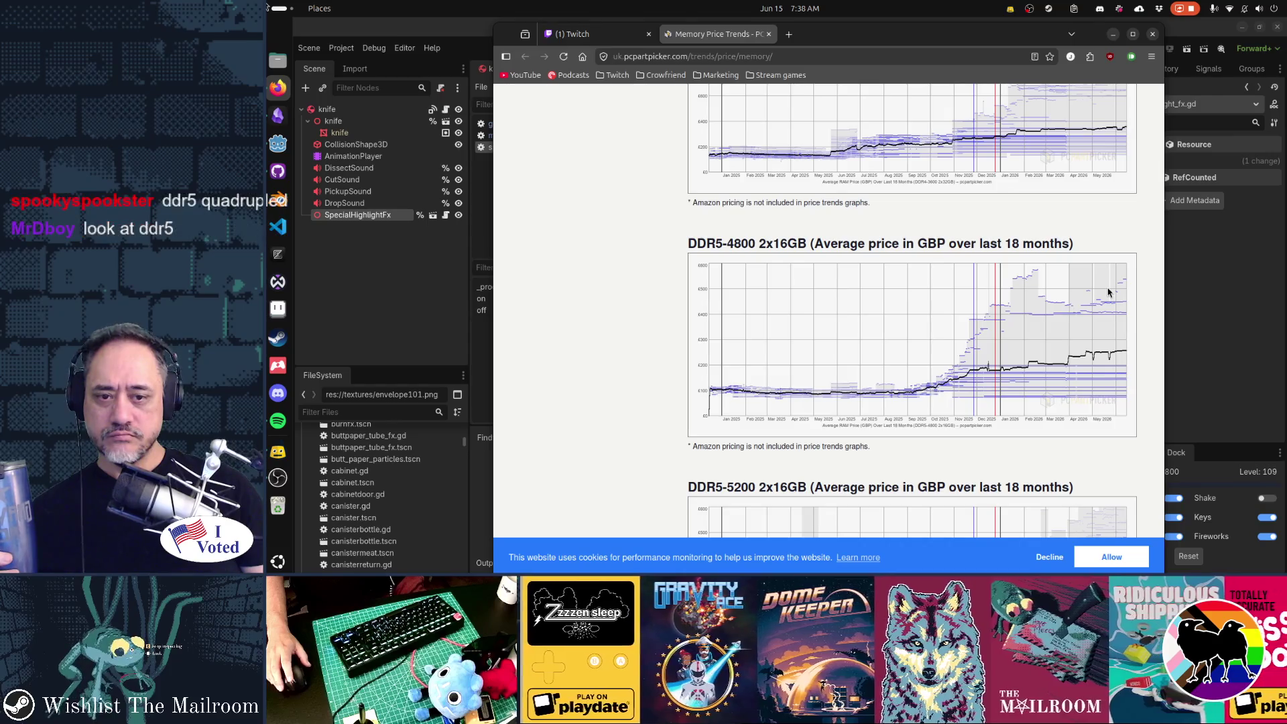
{"action": "scroll", "coordinate": [1108, 292], "scroll_direction": "down", "scroll_amount": 7}
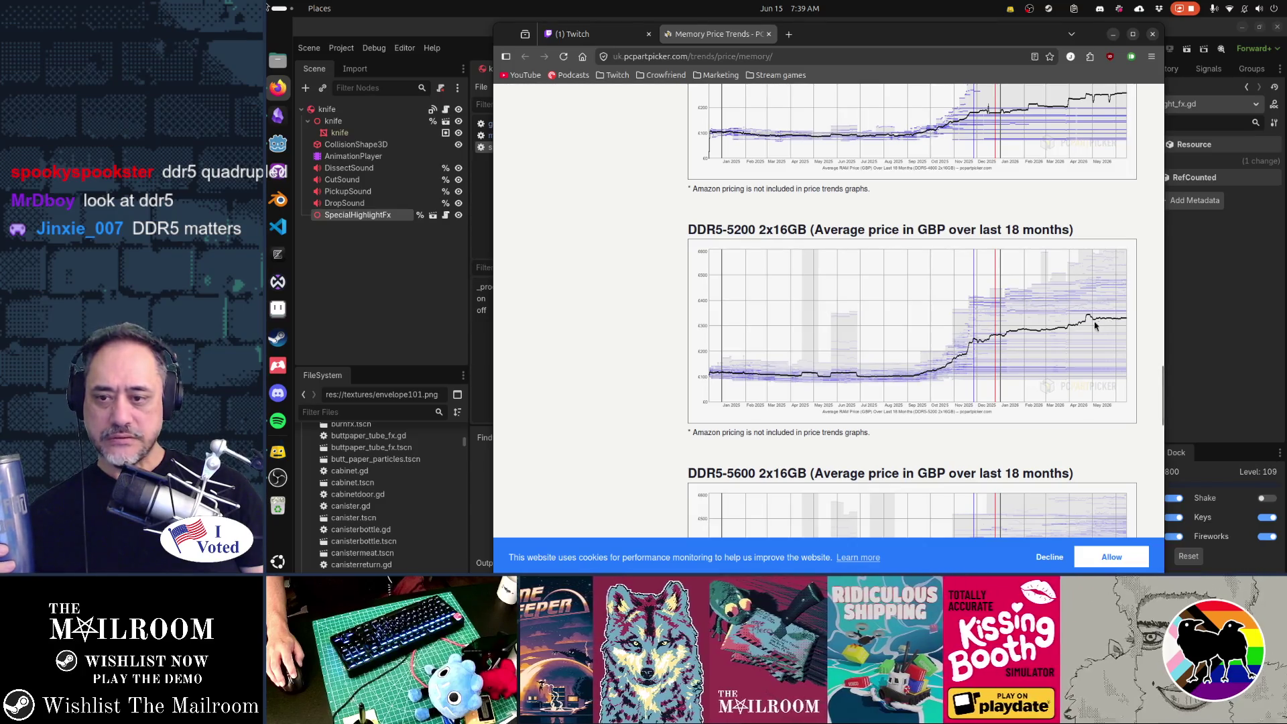
{"action": "scroll", "coordinate": [1016, 335], "scroll_direction": "down", "scroll_amount": 3}
{"action": "scroll", "coordinate": [1016, 335], "scroll_direction": "up", "scroll_amount": 3}
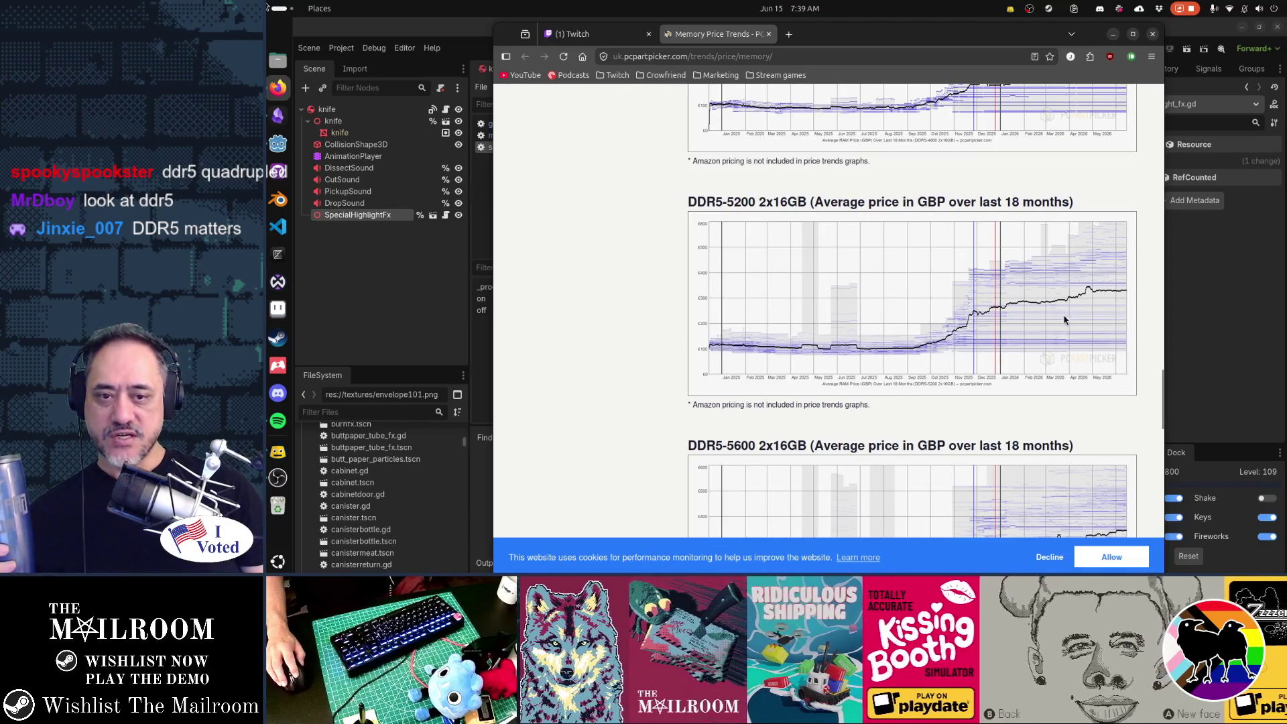
{"action": "scroll", "coordinate": [1105, 302], "scroll_direction": "down", "scroll_amount": 4}
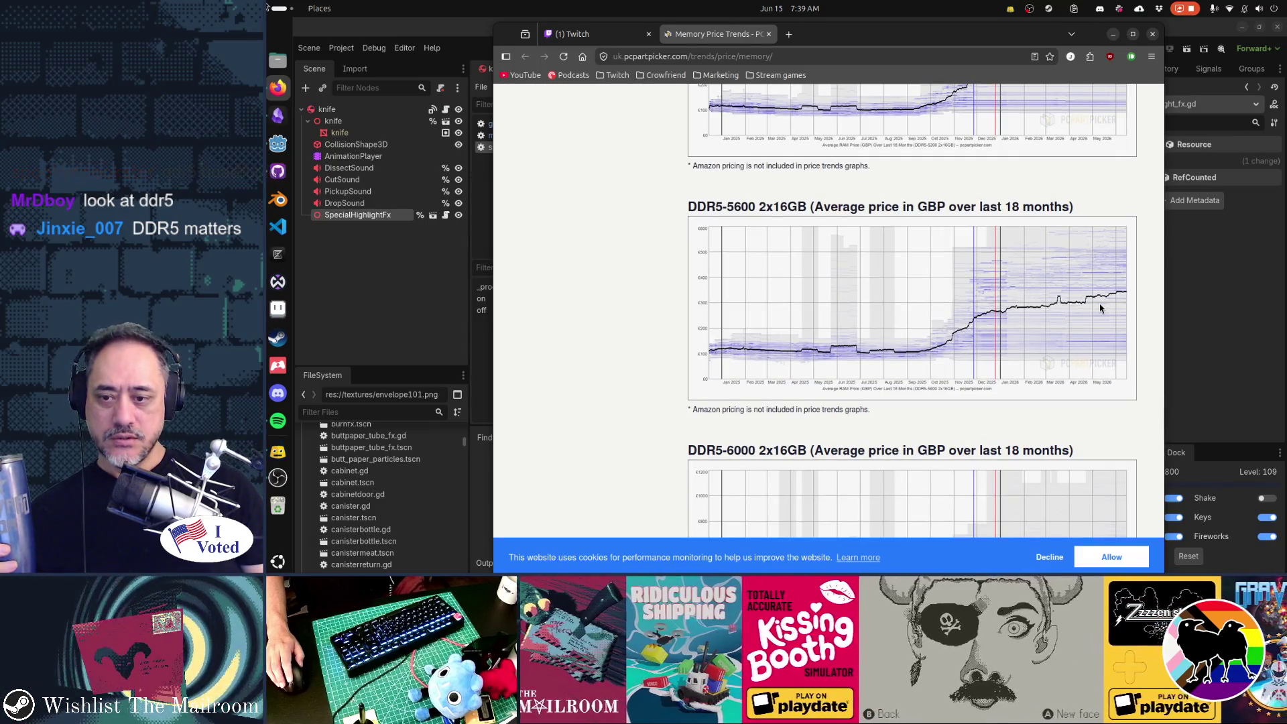
{"action": "scroll", "coordinate": [1100, 309], "scroll_direction": "down", "scroll_amount": 2}
{"action": "scroll", "coordinate": [1101, 308], "scroll_direction": "down", "scroll_amount": 2}
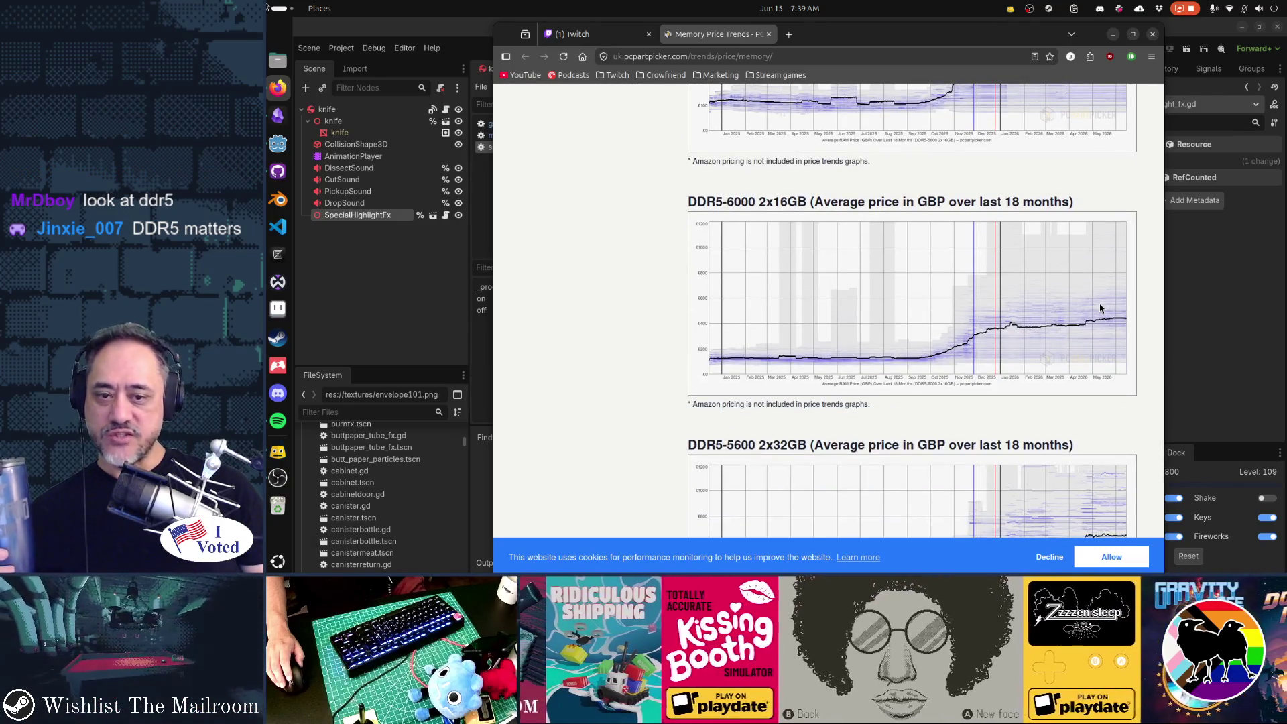
{"action": "scroll", "coordinate": [1100, 308], "scroll_direction": "down", "scroll_amount": 3}
{"action": "scroll", "coordinate": [1100, 308], "scroll_direction": "down", "scroll_amount": 3}
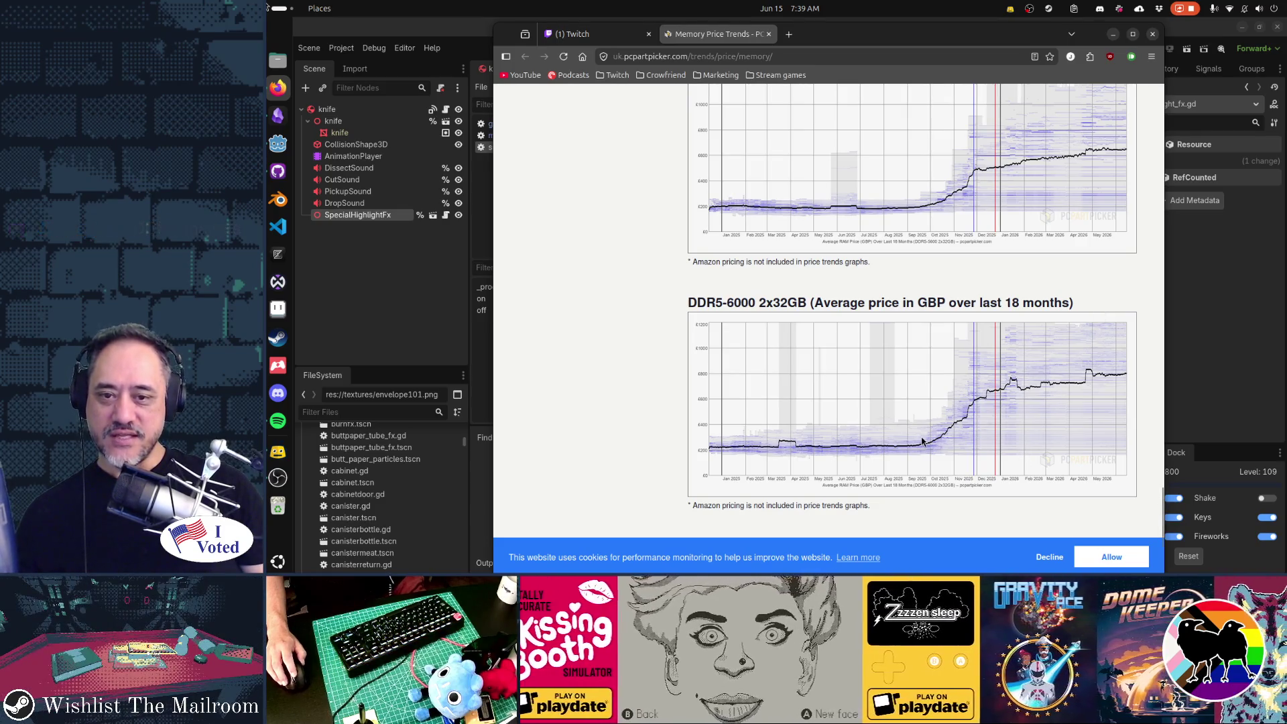
{"action": "left_click_drag", "start_coordinate": [690, 302], "coordinate": [805, 308]}
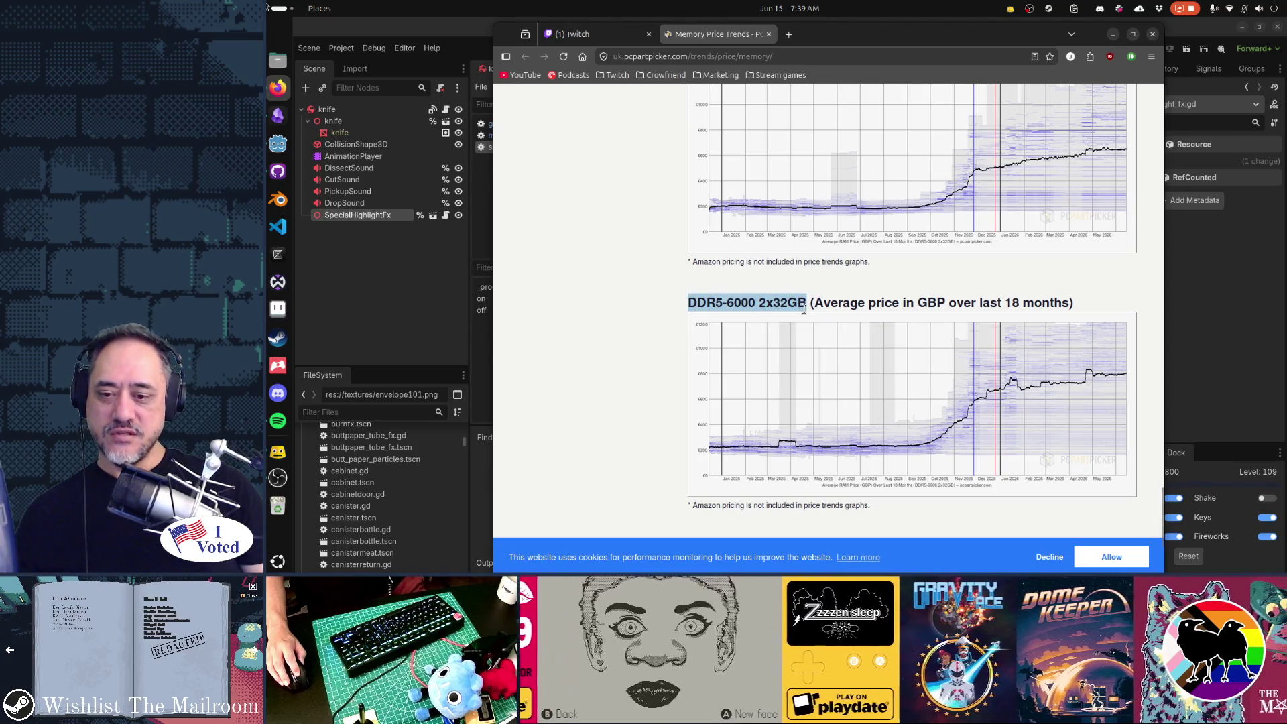
{"action": "scroll", "coordinate": [951, 380], "scroll_direction": "down", "scroll_amount": 3}
{"action": "scroll", "coordinate": [951, 380], "scroll_direction": "up", "scroll_amount": 2}
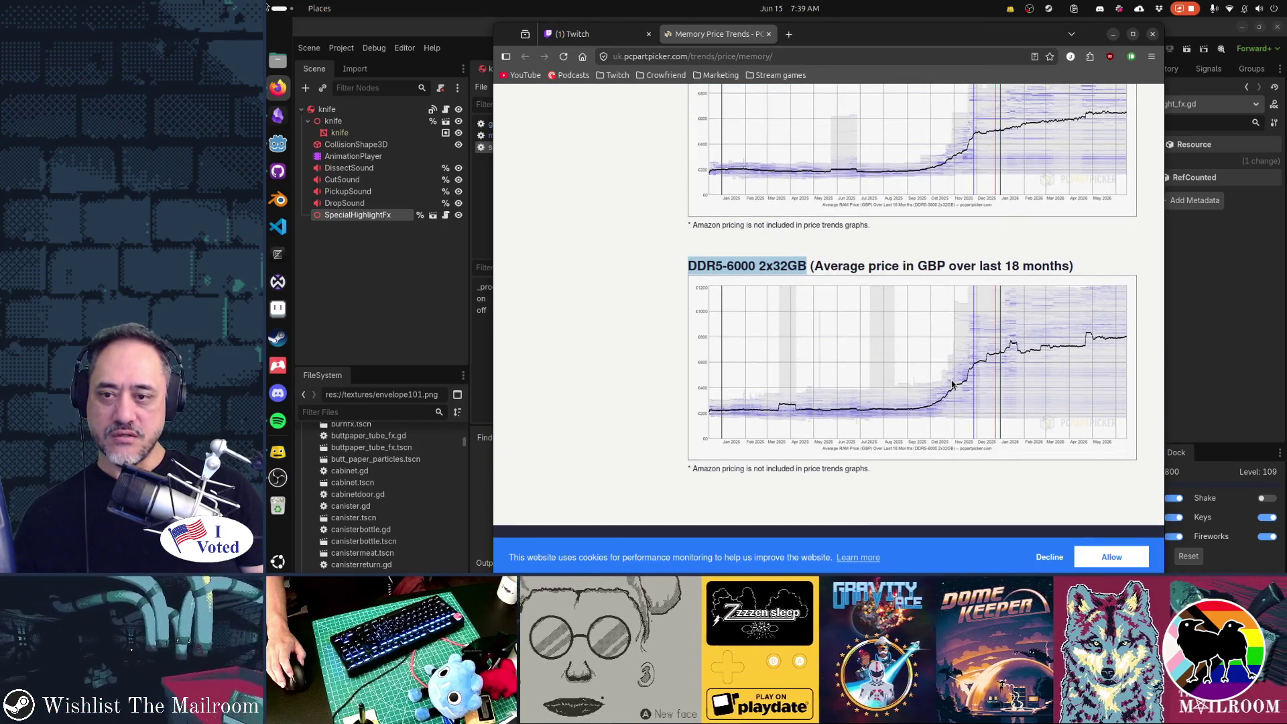
{"action": "scroll", "coordinate": [951, 384], "scroll_direction": "up", "scroll_amount": 10}
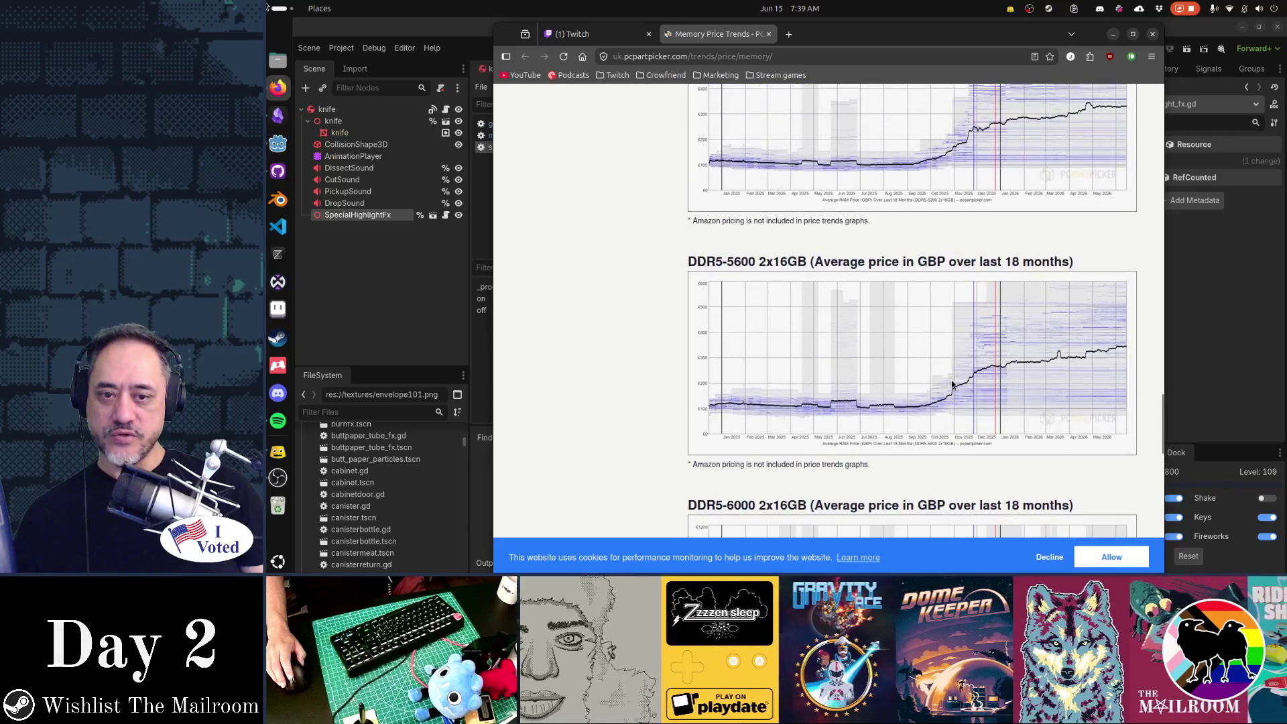
{"action": "scroll", "coordinate": [952, 384], "scroll_direction": "up", "scroll_amount": 5}
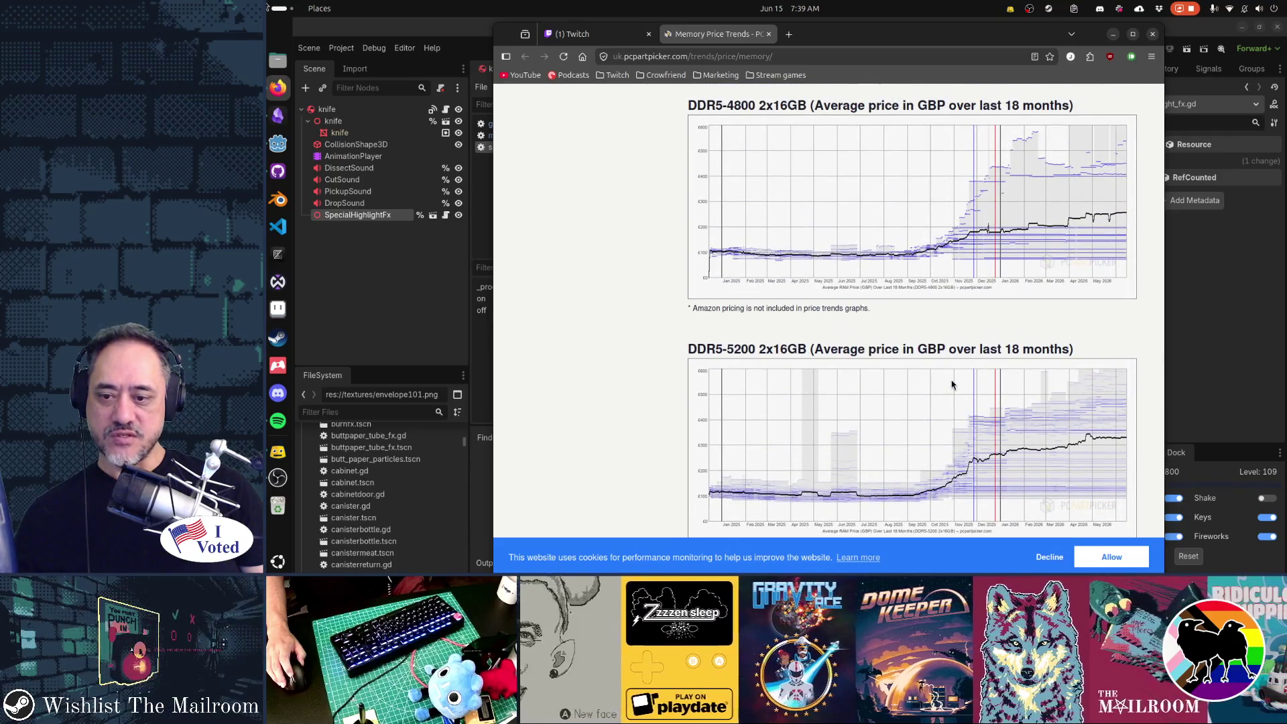
{"action": "scroll", "coordinate": [952, 384], "scroll_direction": "up", "scroll_amount": 5}
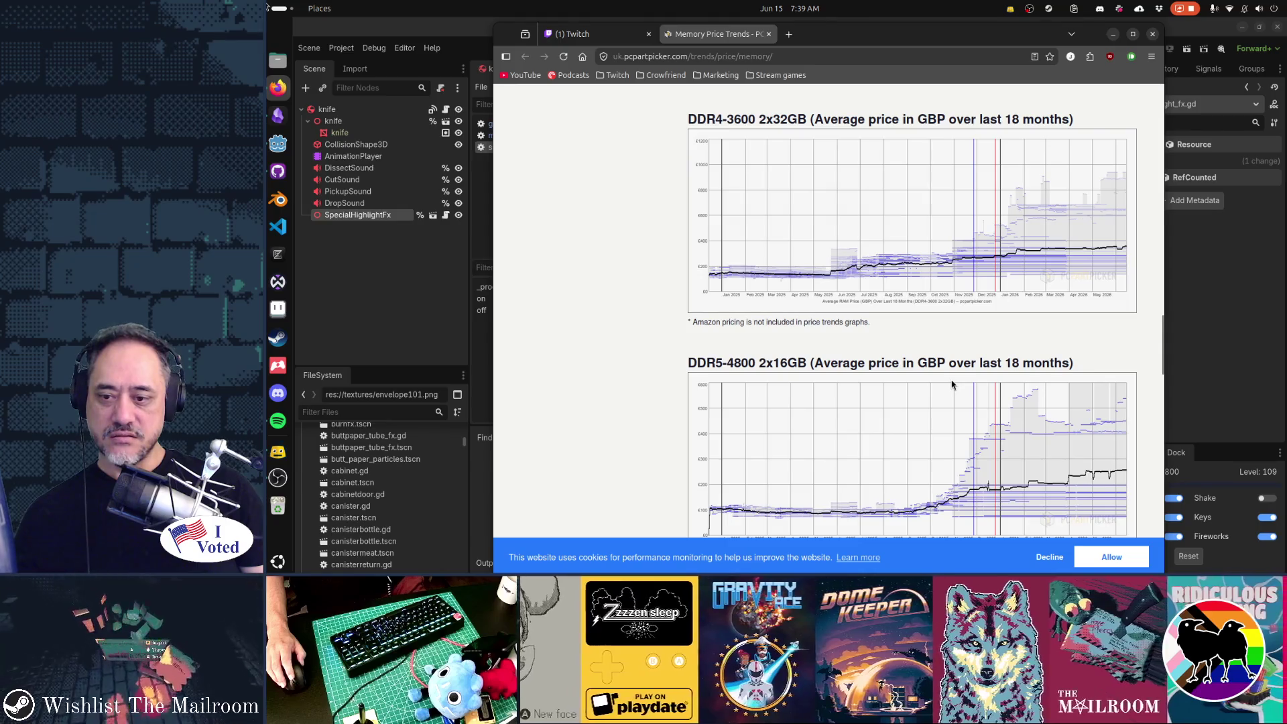
{"action": "scroll", "coordinate": [952, 384], "scroll_direction": "down", "scroll_amount": 3}
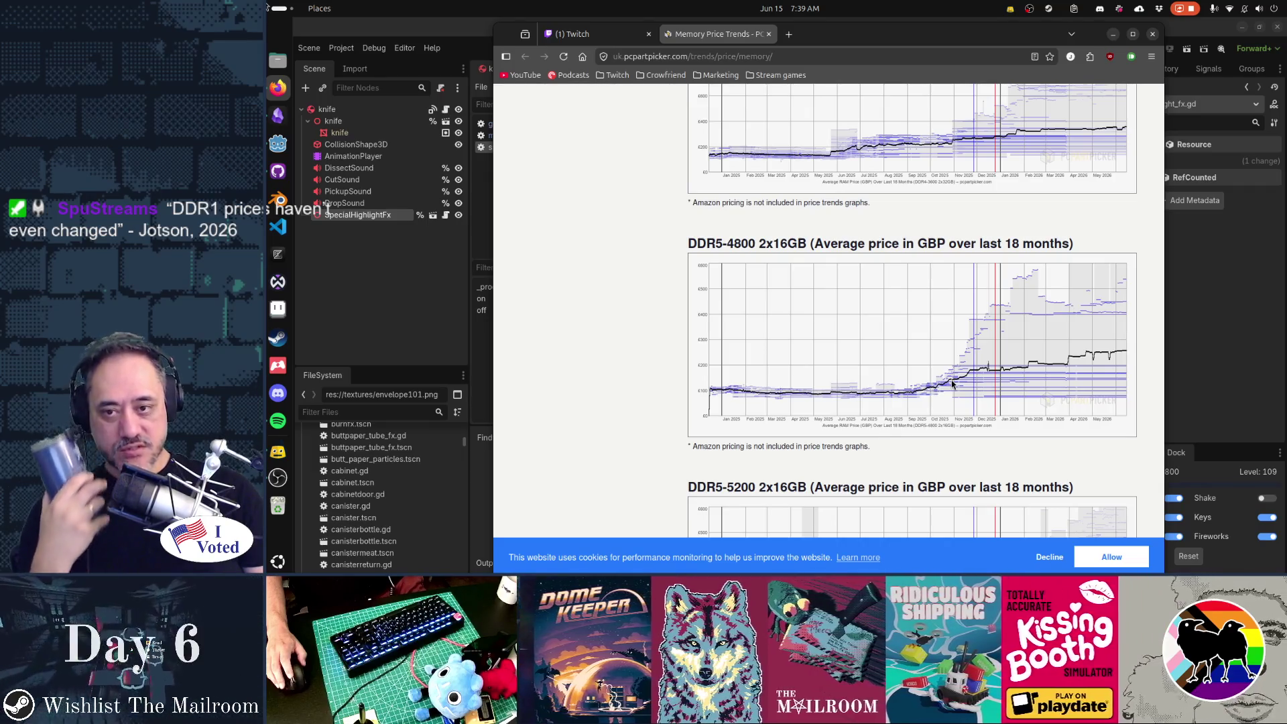
Scroll down to the page footer and back up to the DDR4-3200 and DDR4-3600 2x8GB charts.
{"action": "scroll", "coordinate": [952, 383], "scroll_direction": "up", "scroll_amount": 4}
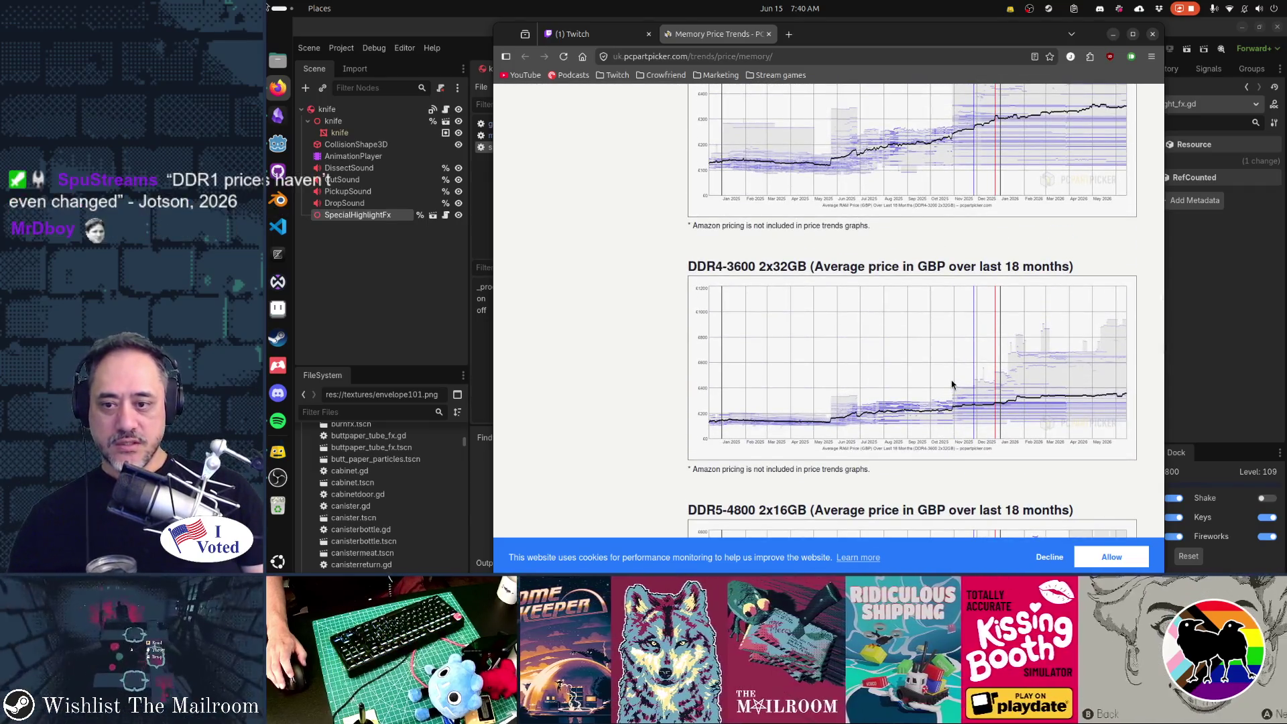
{"action": "scroll", "coordinate": [952, 384], "scroll_direction": "up", "scroll_amount": 6}
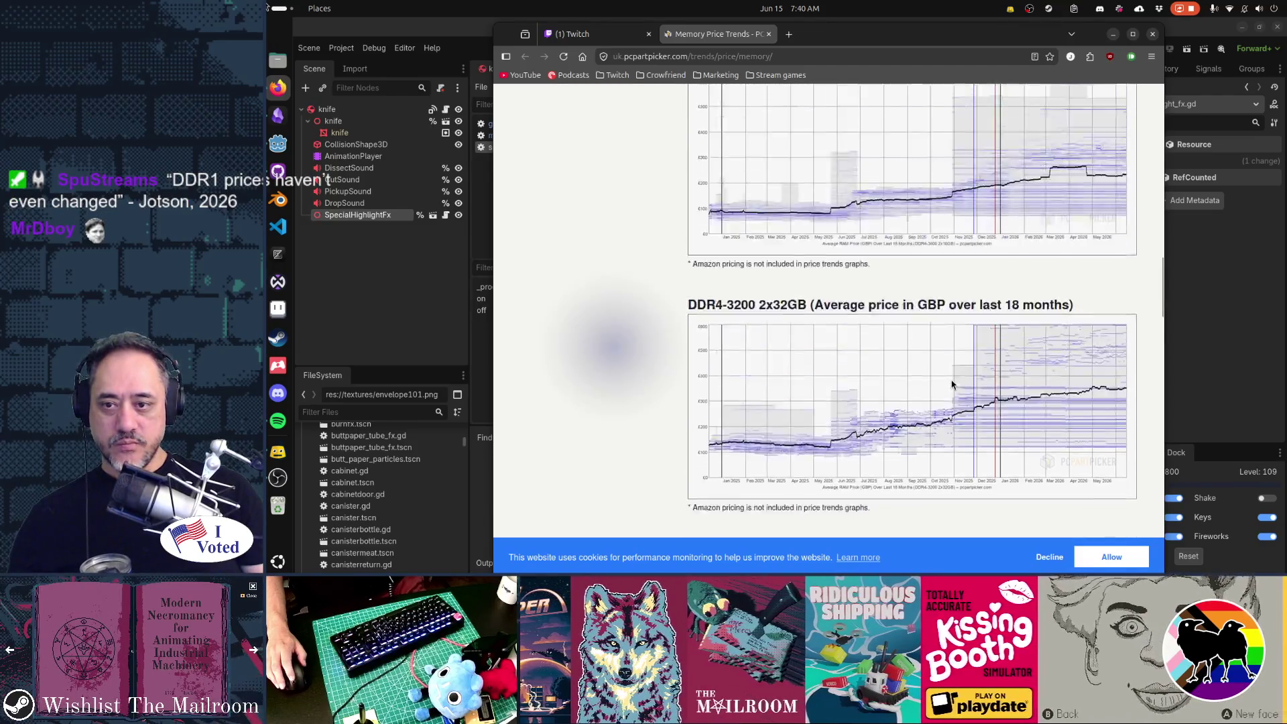
{"action": "scroll", "coordinate": [952, 383], "scroll_direction": "down", "scroll_amount": 2}
{"action": "scroll", "coordinate": [952, 383], "scroll_direction": "down", "scroll_amount": 15}
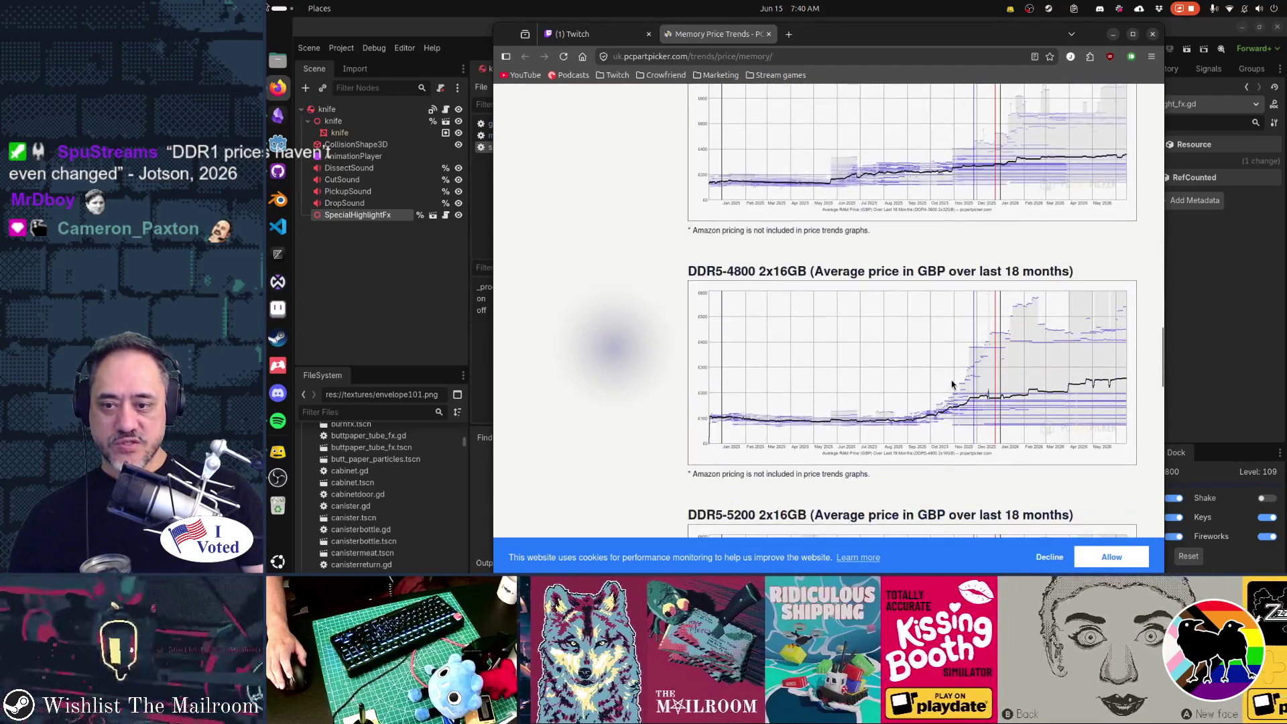
{"action": "scroll", "coordinate": [952, 383], "scroll_direction": "down", "scroll_amount": 2}
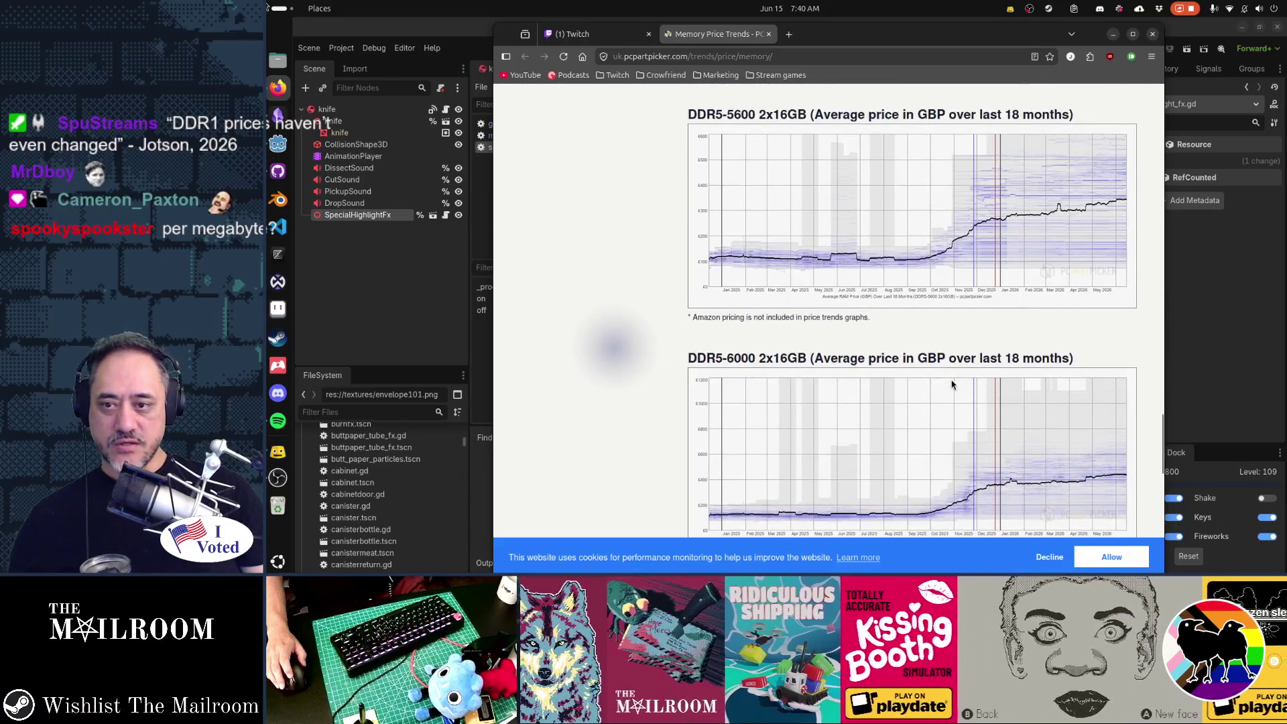
{"action": "scroll", "coordinate": [952, 383], "scroll_direction": "down", "scroll_amount": 5}
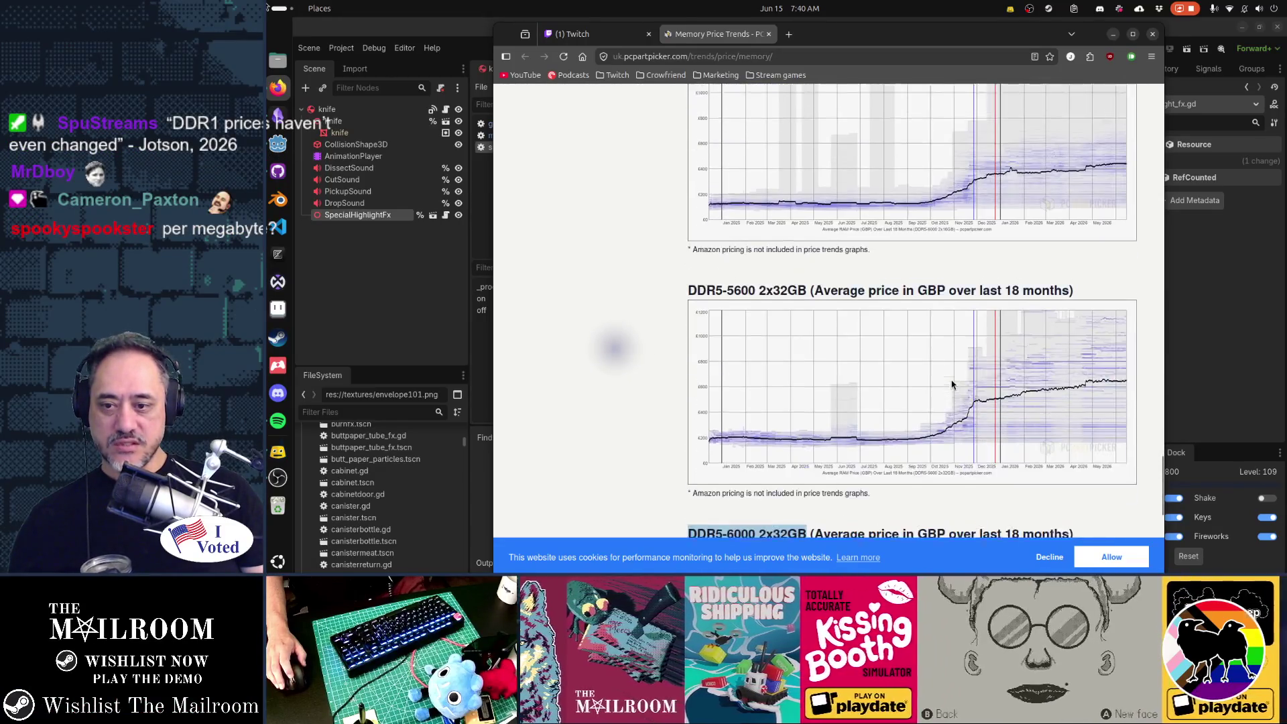
{"action": "scroll", "coordinate": [952, 384], "scroll_direction": "down", "scroll_amount": 5}
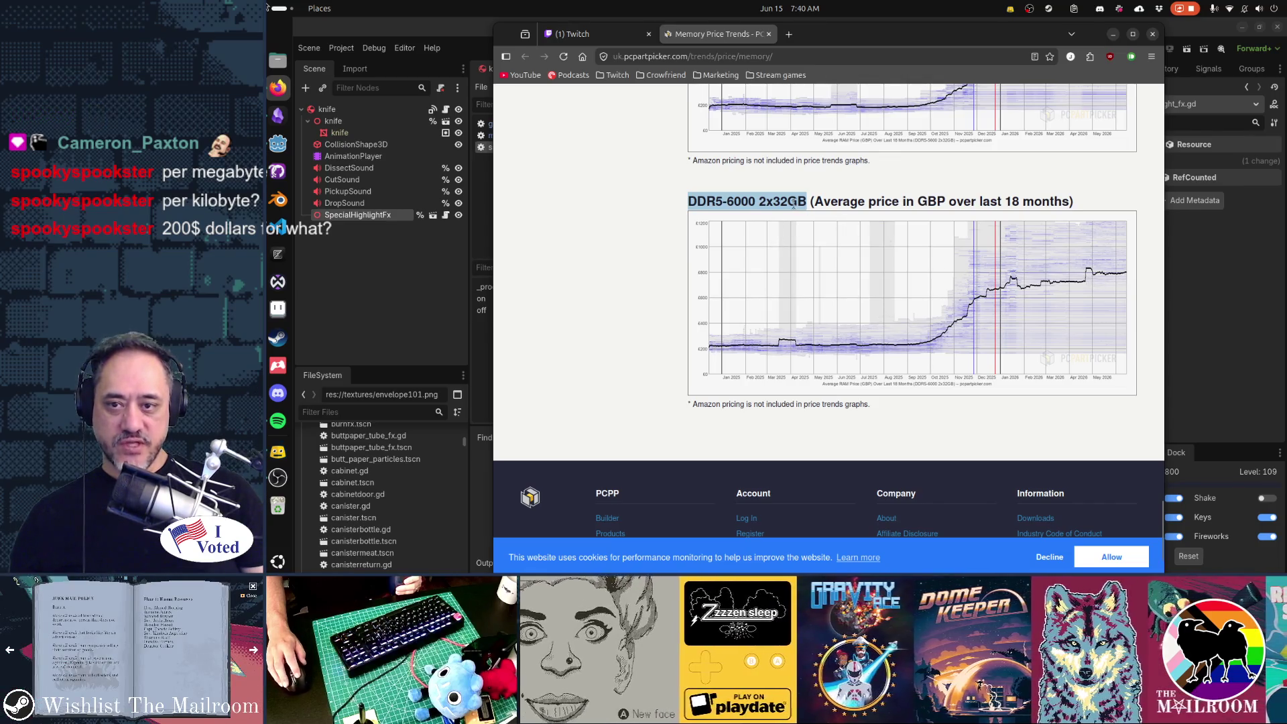
{"action": "scroll", "coordinate": [932, 392], "scroll_direction": "up", "scroll_amount": 6}
{"action": "scroll", "coordinate": [932, 394], "scroll_direction": "up", "scroll_amount": 10}
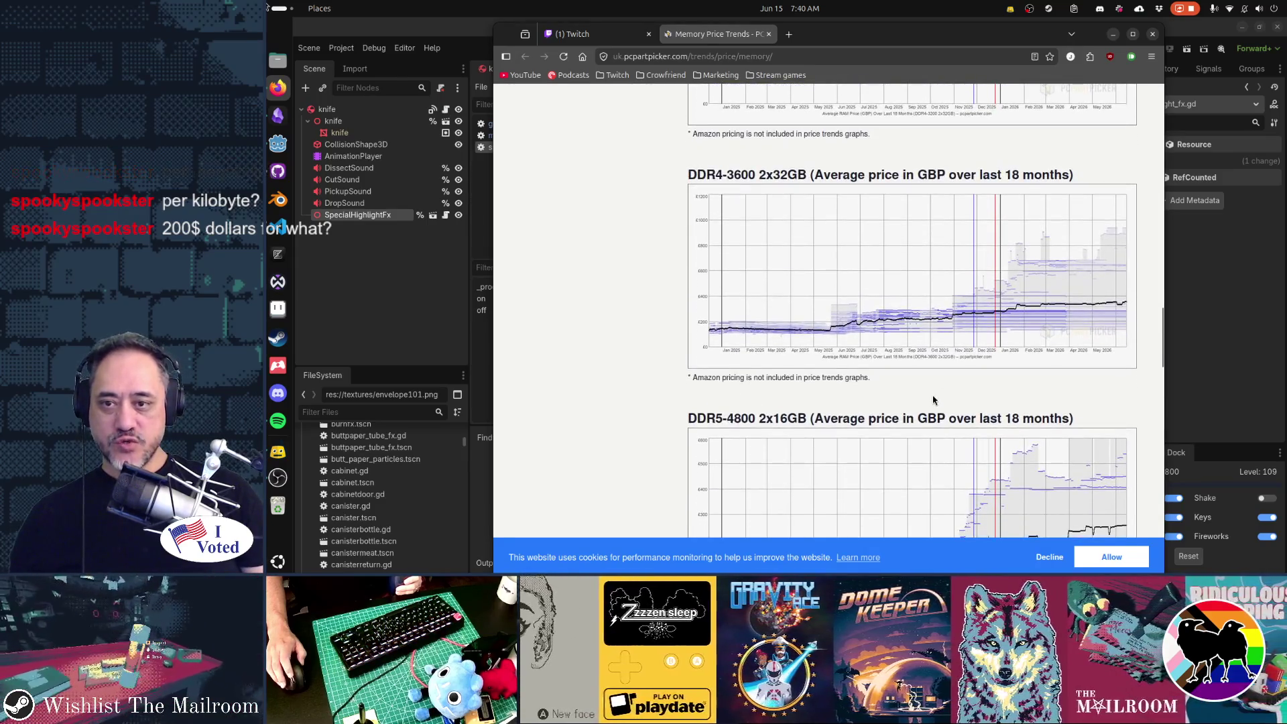
{"action": "scroll", "coordinate": [933, 400], "scroll_direction": "up", "scroll_amount": 10}
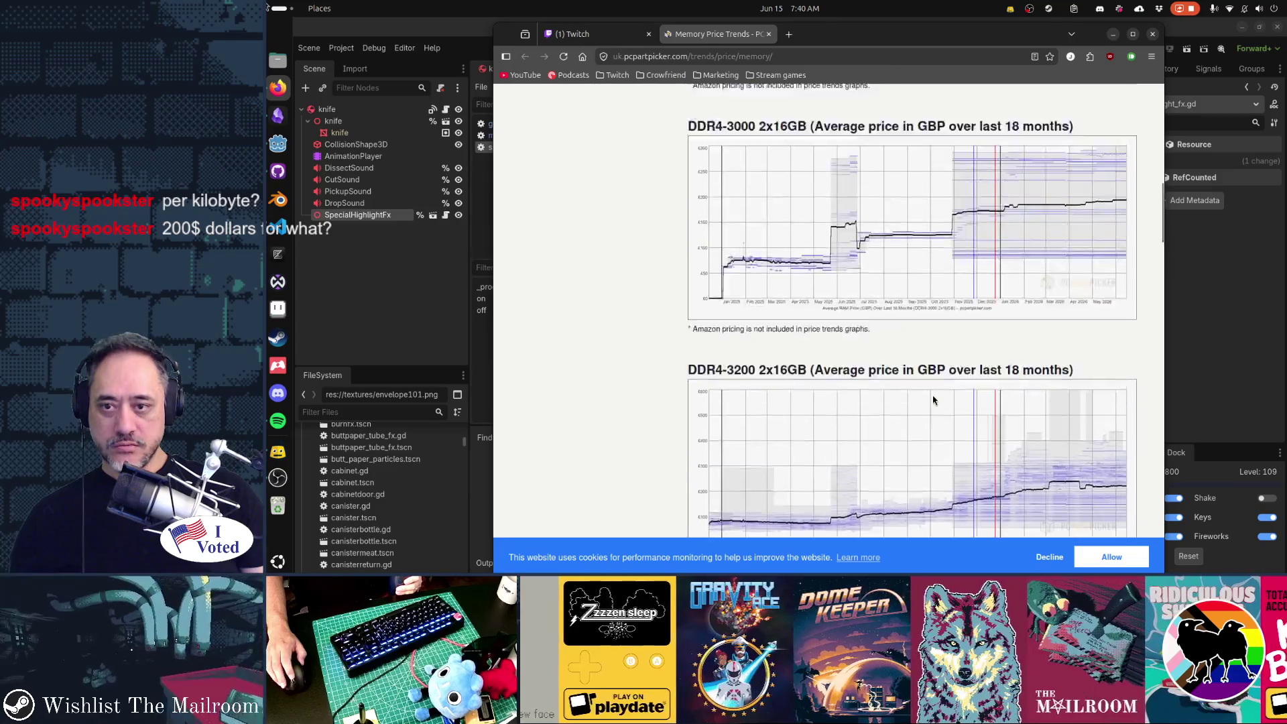
{"action": "scroll", "coordinate": [933, 400], "scroll_direction": "up", "scroll_amount": 7}
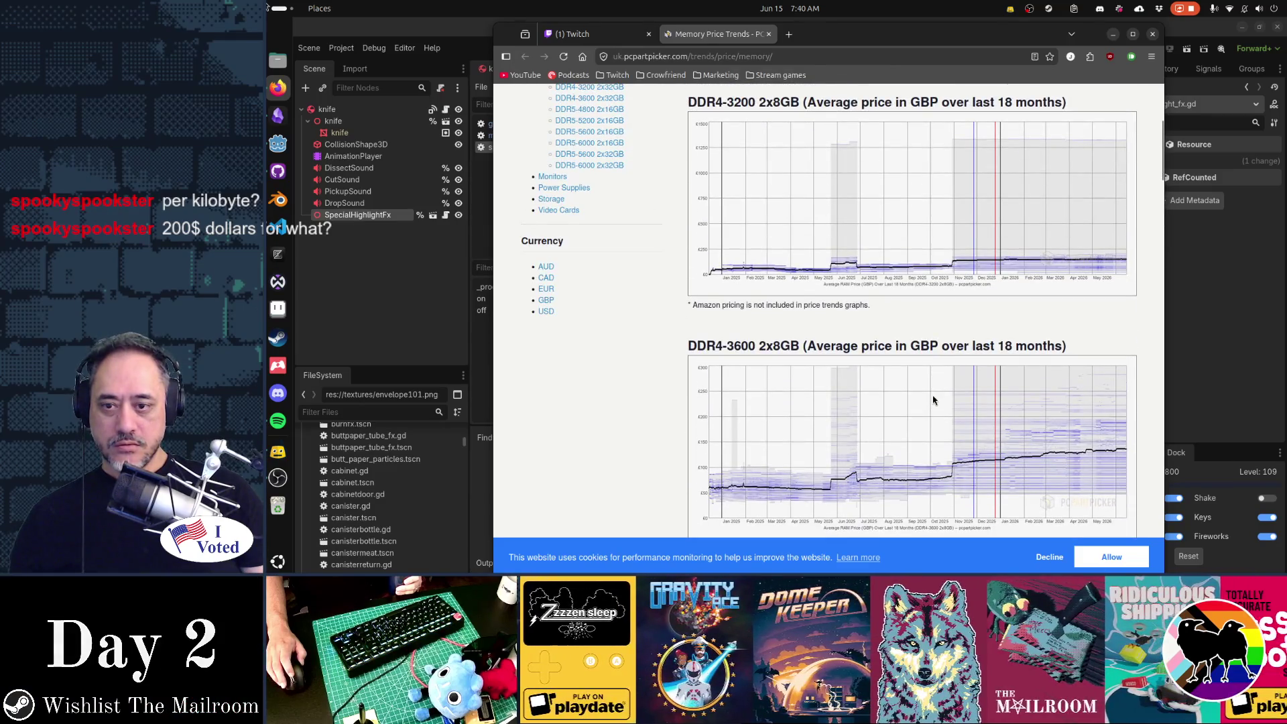
Scroll down to the DDR5-4800 and DDR5-5200 2x16GB price charts, then return to Godot.
{"action": "scroll", "coordinate": [933, 400], "scroll_direction": "down", "scroll_amount": 2}
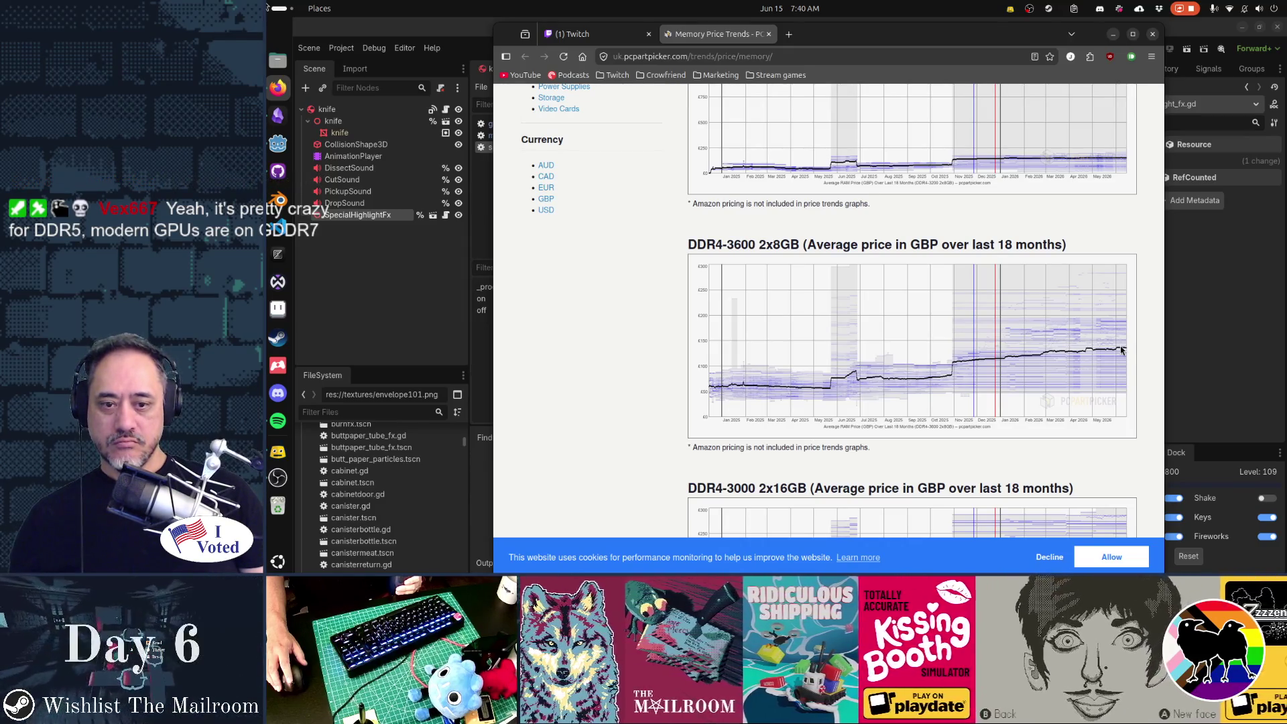
{"action": "scroll", "coordinate": [1120, 349], "scroll_direction": "down", "scroll_amount": 5}
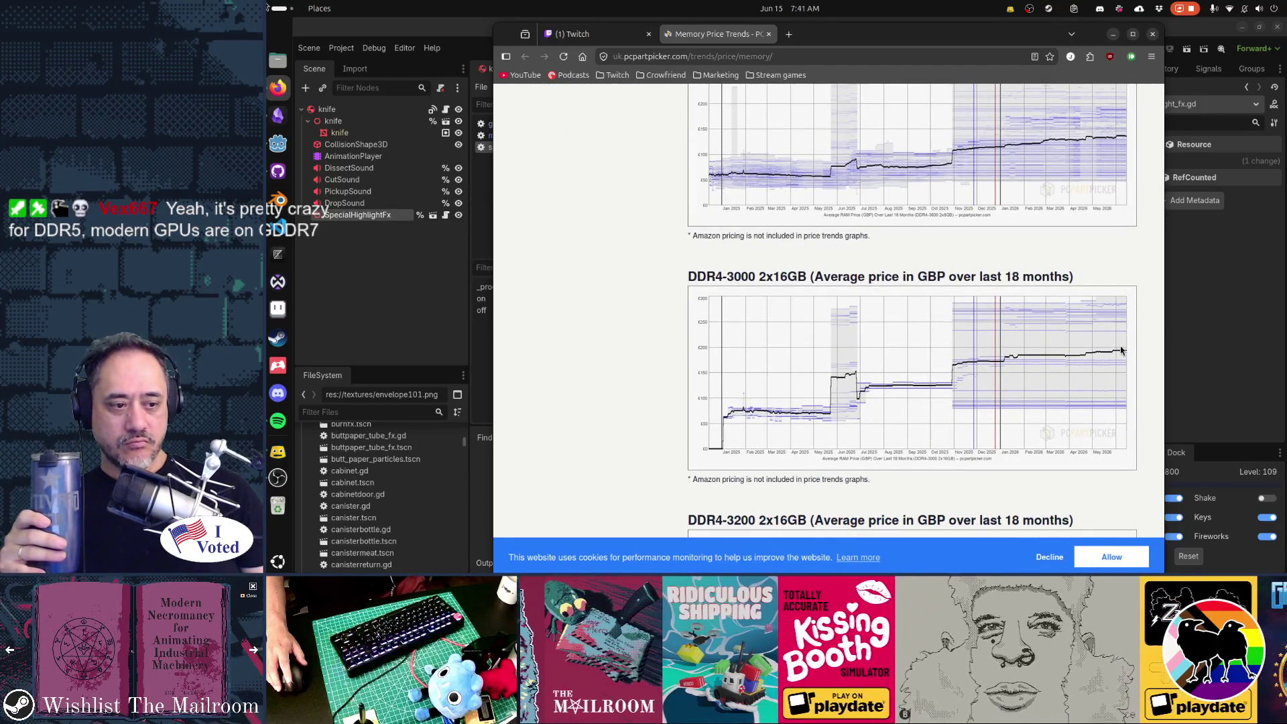
{"action": "scroll", "coordinate": [1120, 350], "scroll_direction": "up", "scroll_amount": 2}
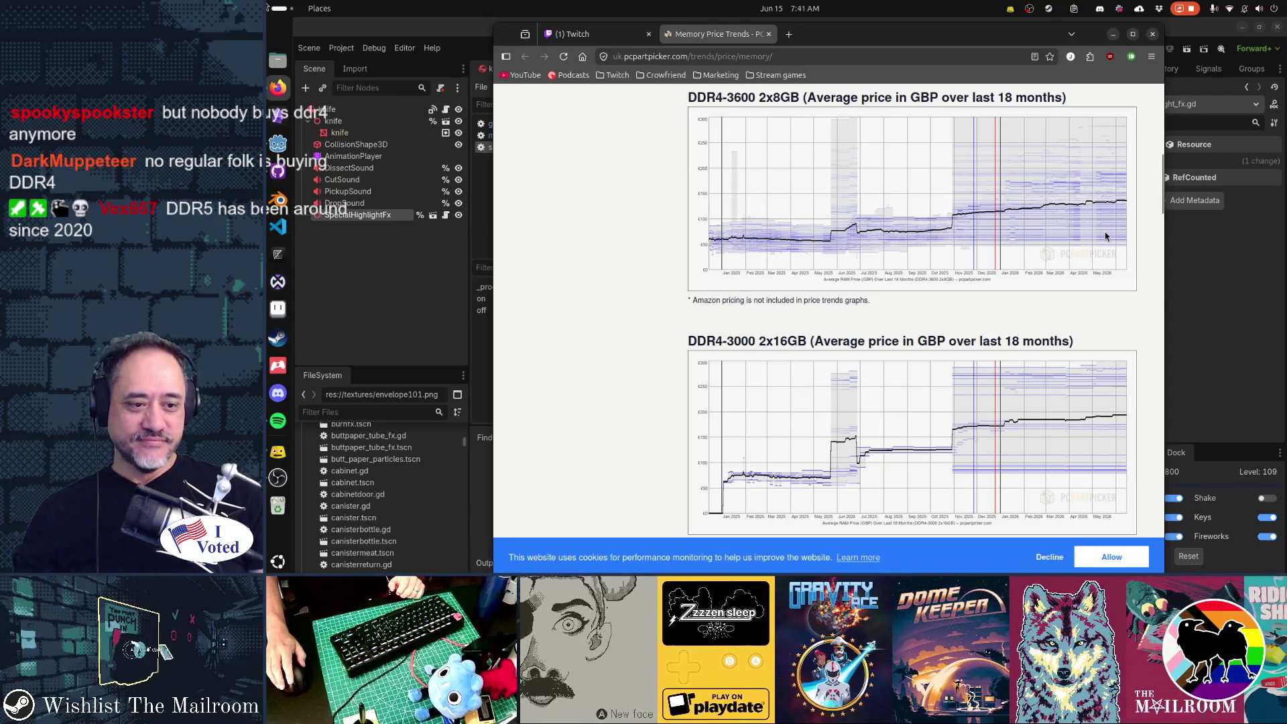
{"action": "scroll", "coordinate": [1105, 236], "scroll_direction": "down", "scroll_amount": 5}
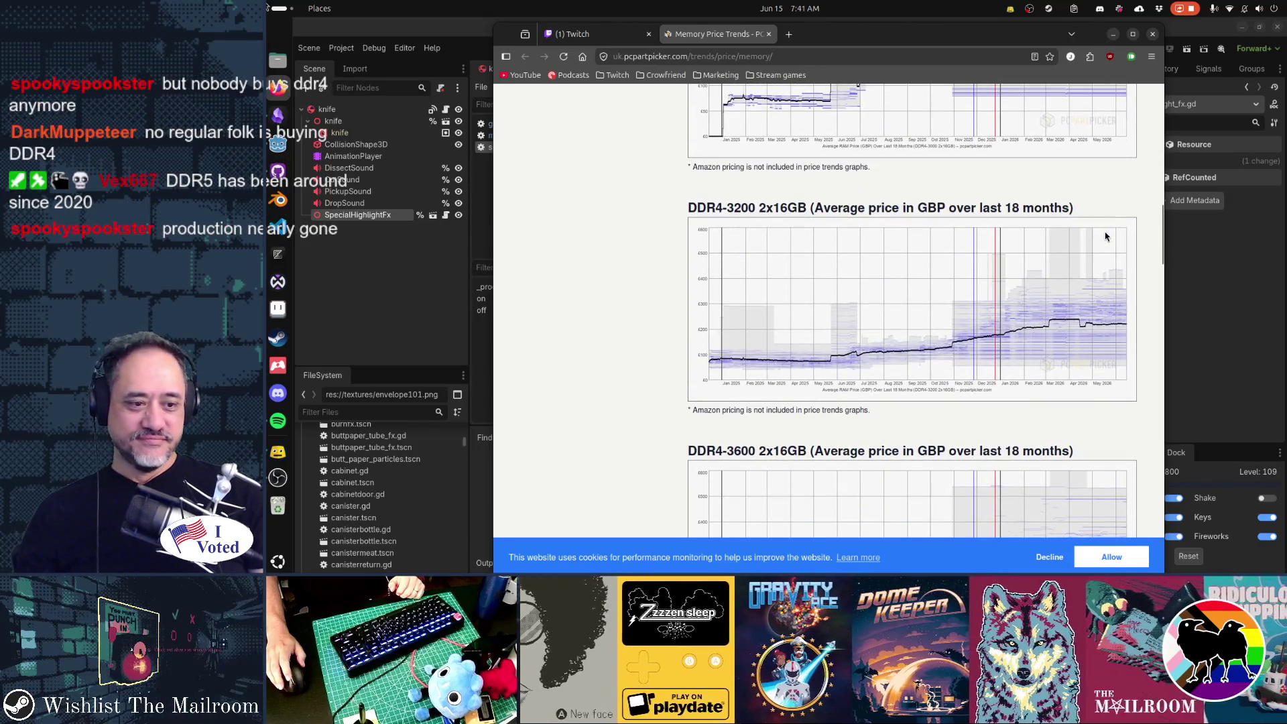
{"action": "scroll", "coordinate": [1105, 235], "scroll_direction": "down", "scroll_amount": 2}
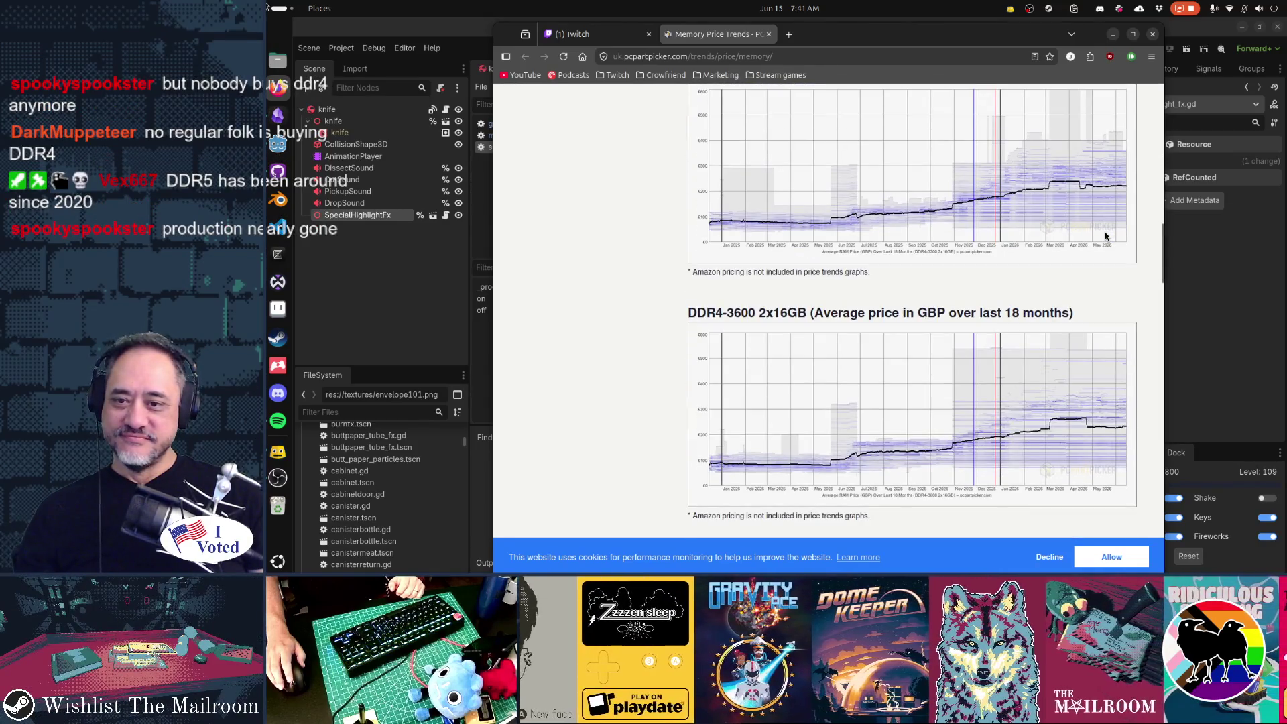
{"action": "scroll", "coordinate": [1105, 236], "scroll_direction": "down", "scroll_amount": 9}
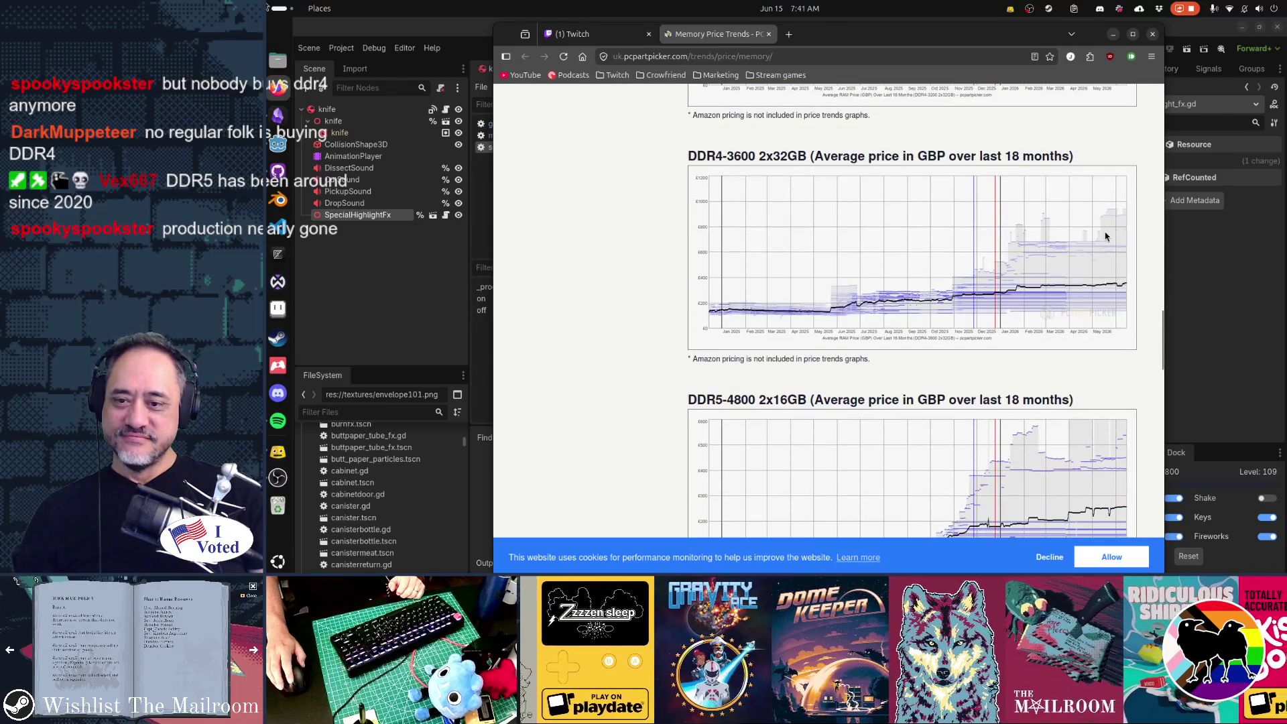
{"action": "scroll", "coordinate": [1105, 236], "scroll_direction": "down", "scroll_amount": 4}
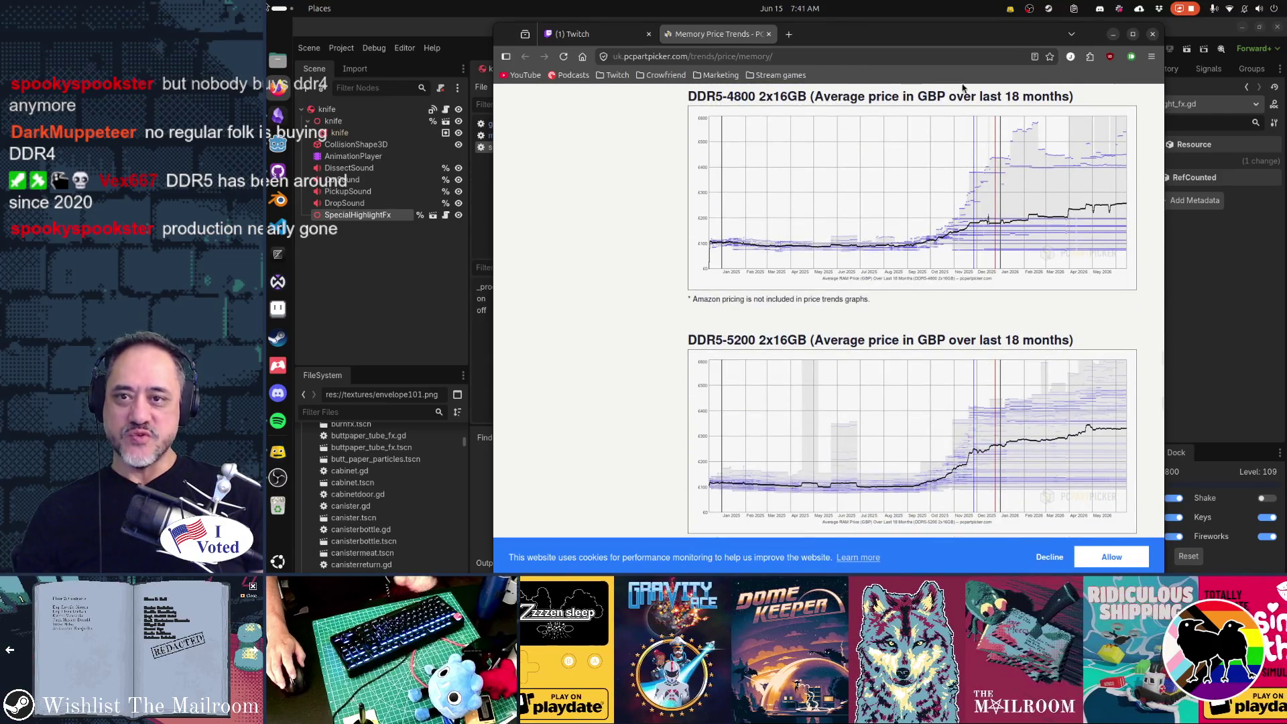
{"action": "key", "text": "alt+Tab"}
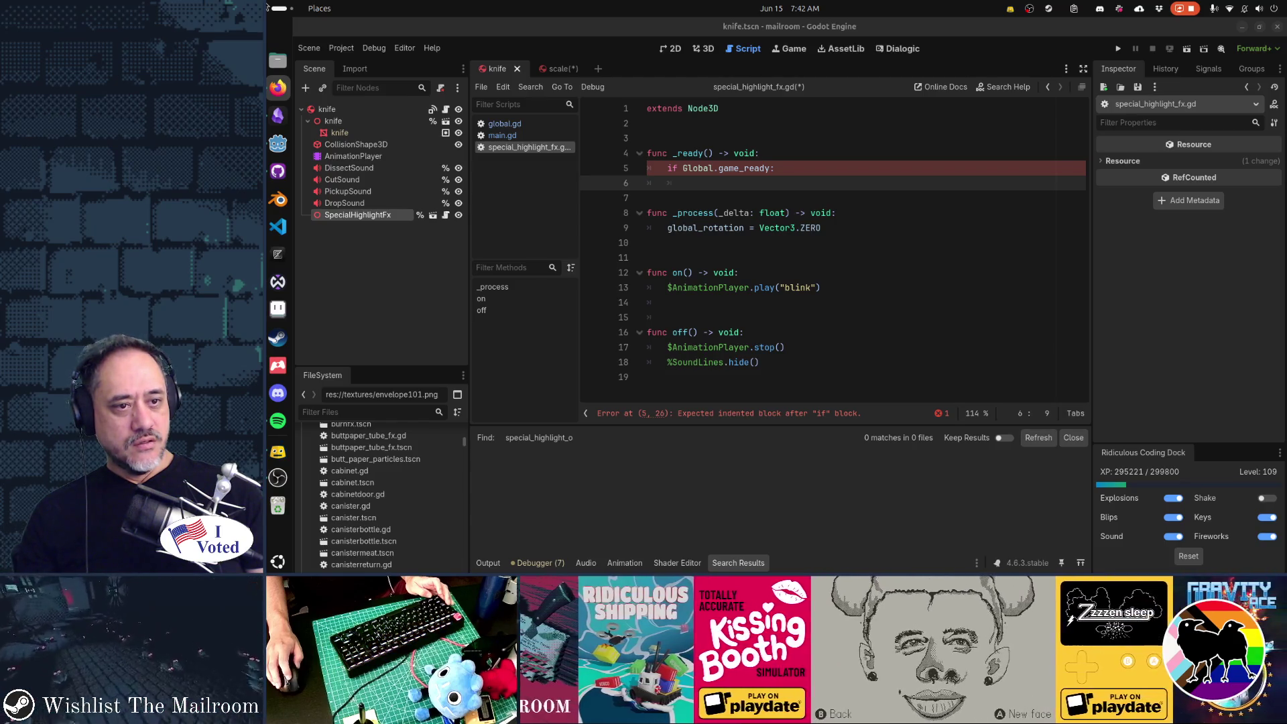
Bring the browser showing Amazon's Crucial Ballistix 3200 MHz DDR4 32GB listing back over the editor.
{"action": "key", "text": "super+shift+Left"}
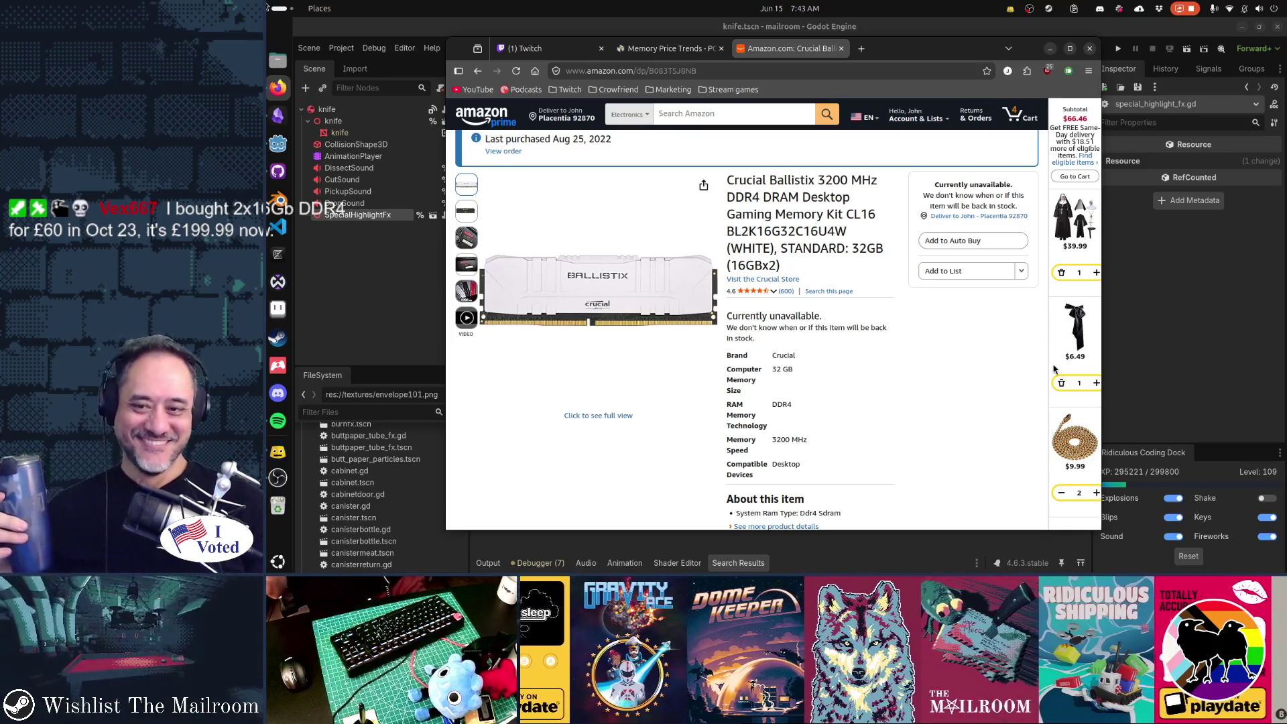
Switch from the Amazon listing to the PCPartPicker DDR5-4800 2x16GB price chart window.
{"action": "scroll", "coordinate": [1053, 369], "scroll_direction": "down", "scroll_amount": 1}
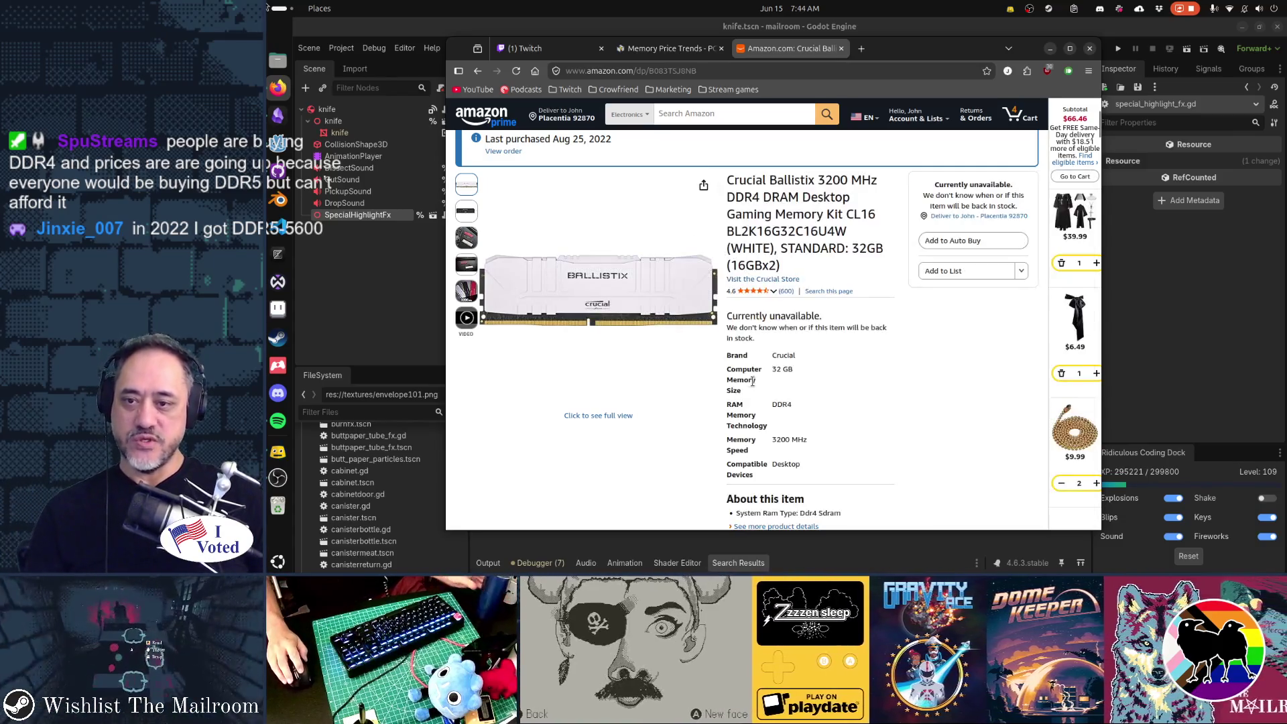
{"action": "key", "text": "alt+Tab"}
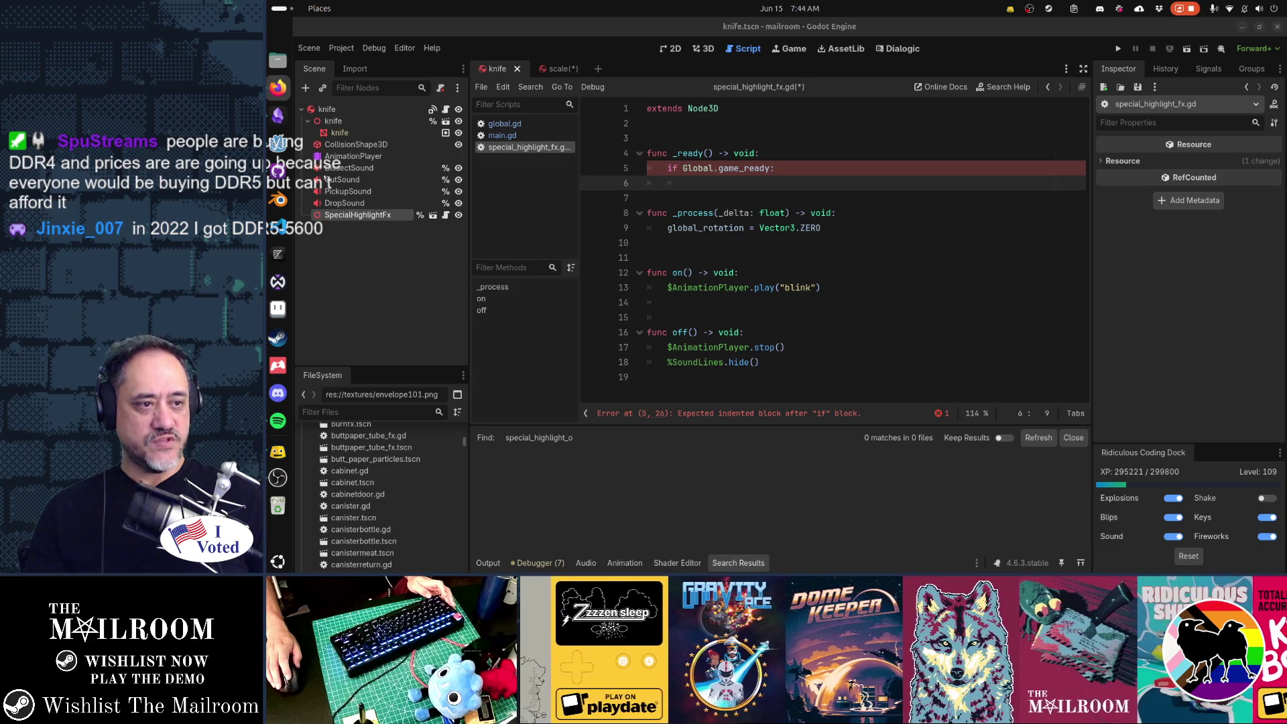
{"action": "key", "text": "alt+Tab"}
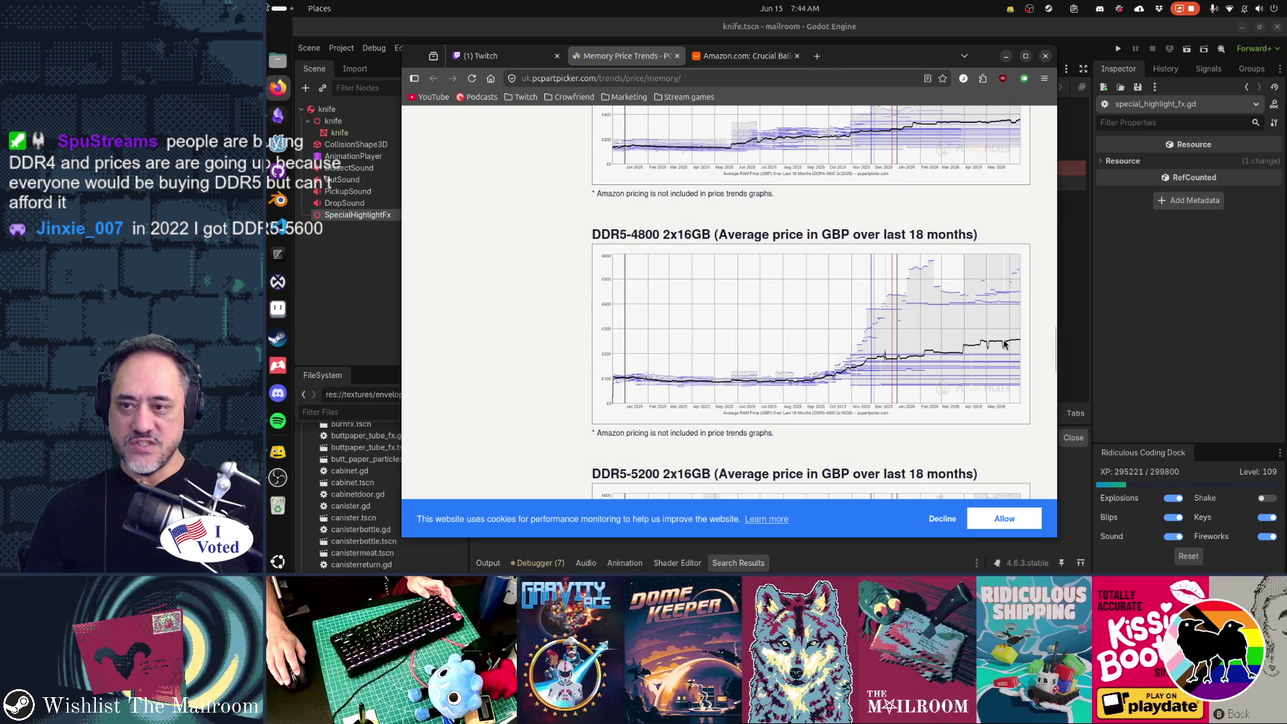
Dismiss the PCPartPicker DDR5-4800 chart window to bring the Godot script back.
{"action": "mouse_move", "coordinate": [753, 60]}
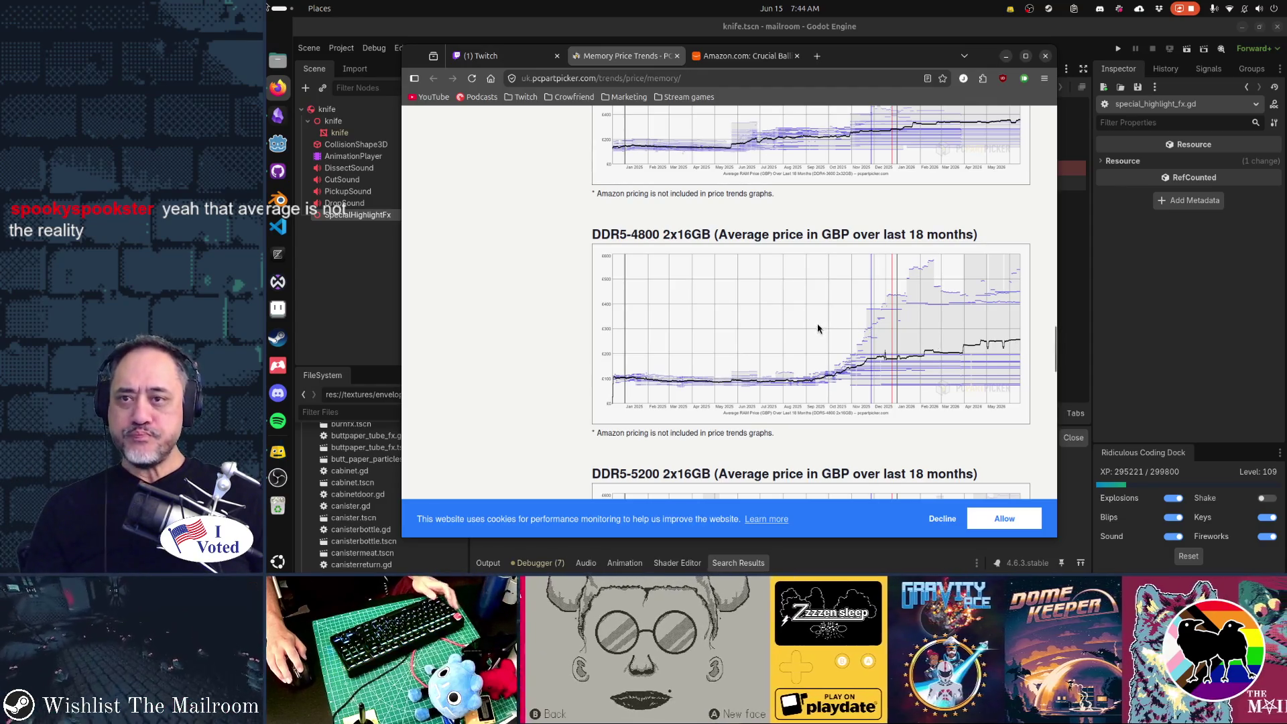
{"action": "key", "text": "alt+Tab"}
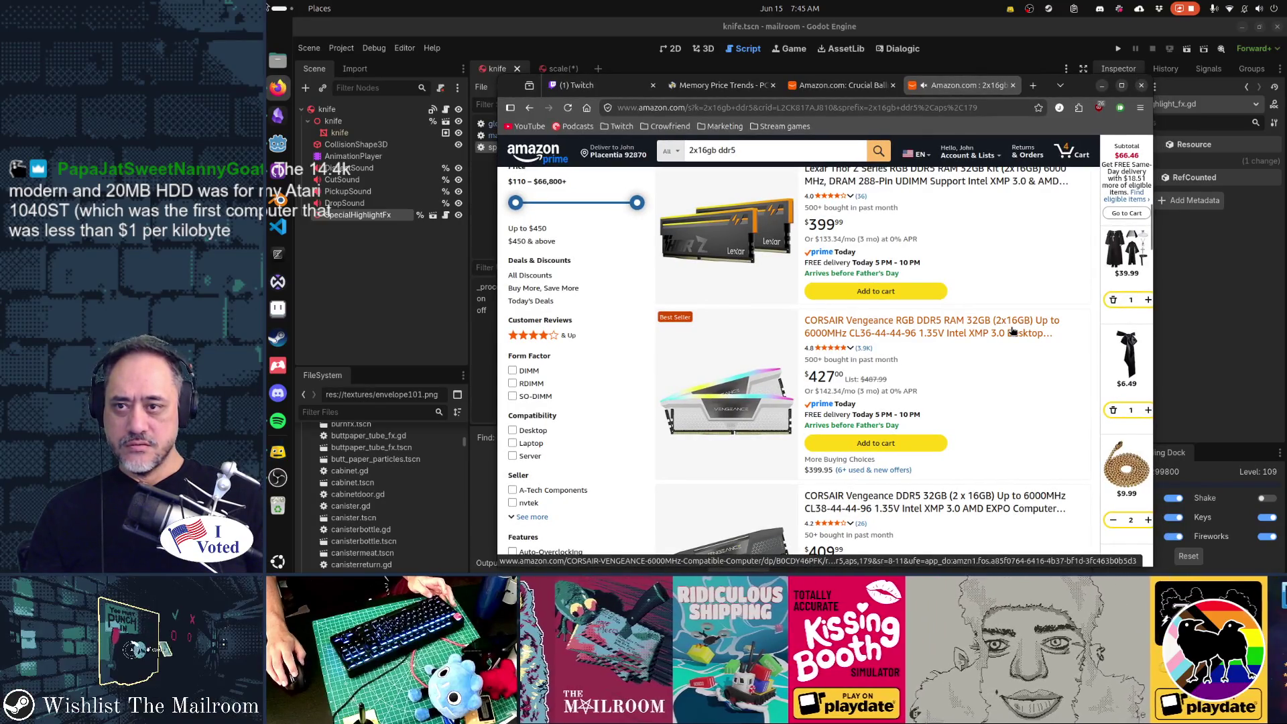
Bring the browser back and switch to the Amazon 2x16gb ddr5 search results.
{"action": "key", "text": "alt+Tab"}
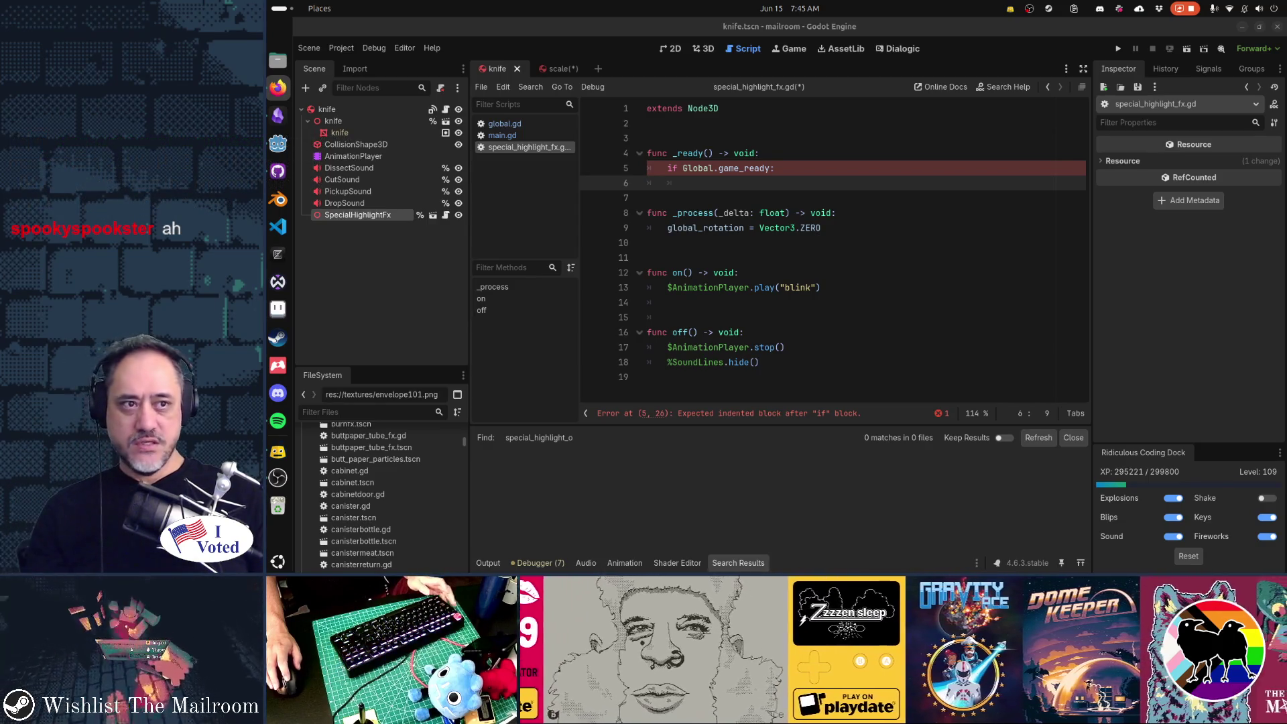
{"action": "key", "text": "alt+Tab"}
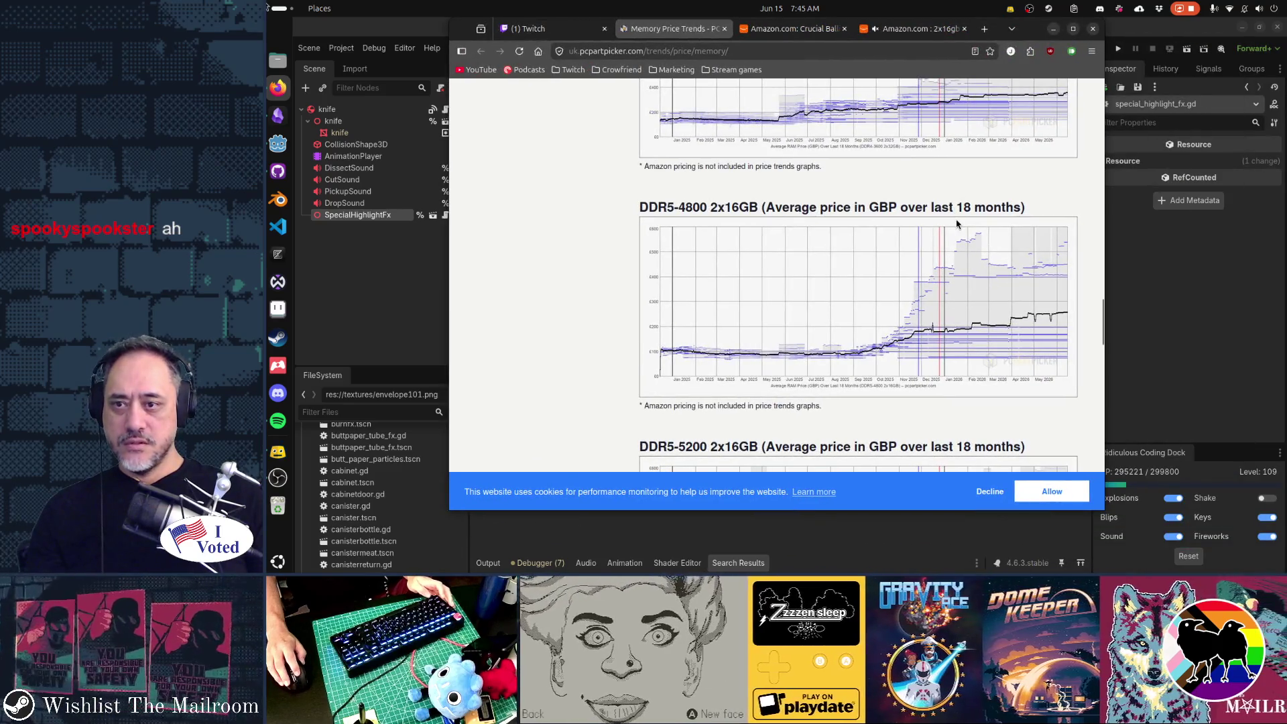
{"action": "left_click", "coordinate": [904, 29]}
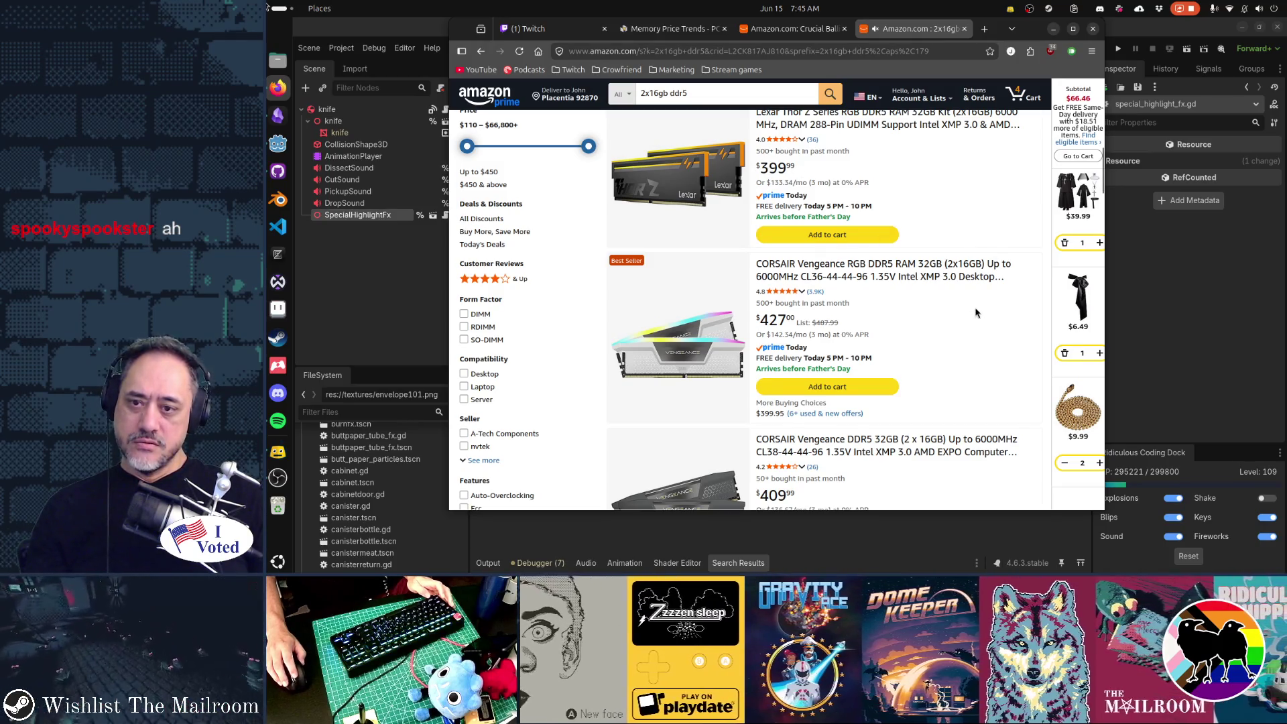
Browse down to the CORSAIR Vengeance 32GB DDR5 listings, closing a rating breakdown popup.
{"action": "scroll", "coordinate": [975, 313], "scroll_direction": "down", "scroll_amount": 3}
{"action": "scroll", "coordinate": [975, 313], "scroll_direction": "down", "scroll_amount": 2}
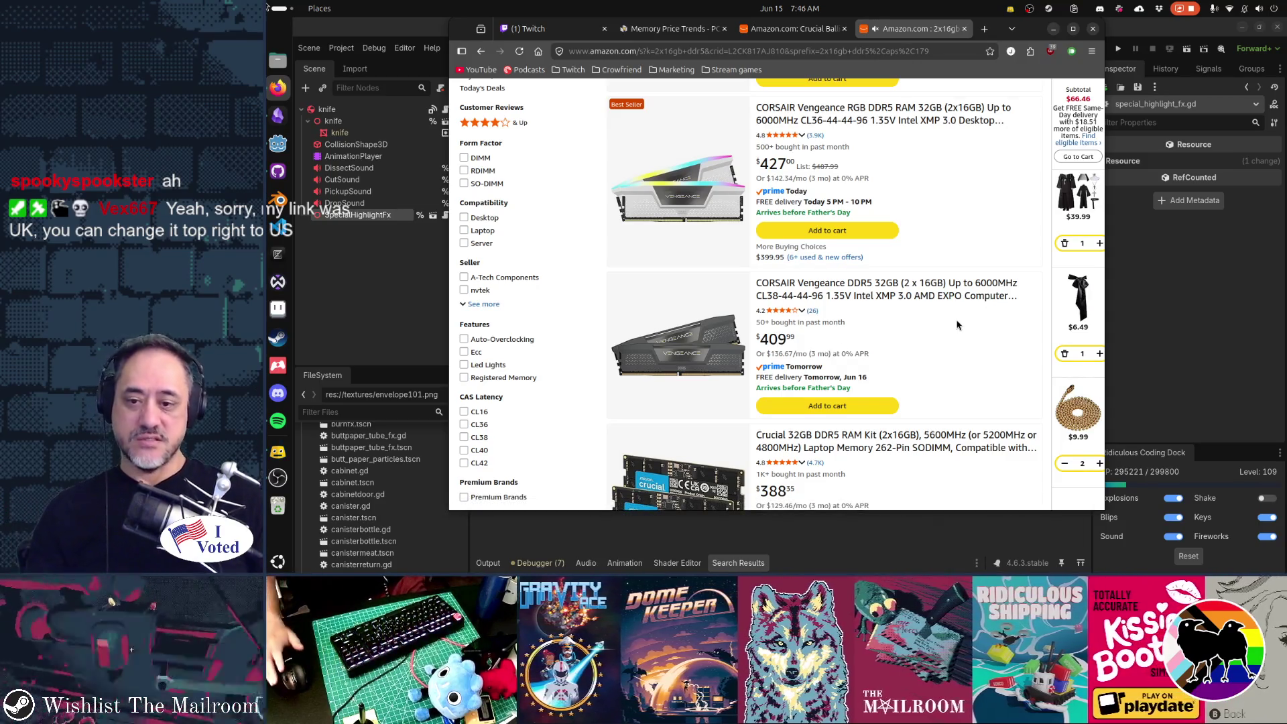
{"action": "scroll", "coordinate": [957, 325], "scroll_direction": "down", "scroll_amount": 7}
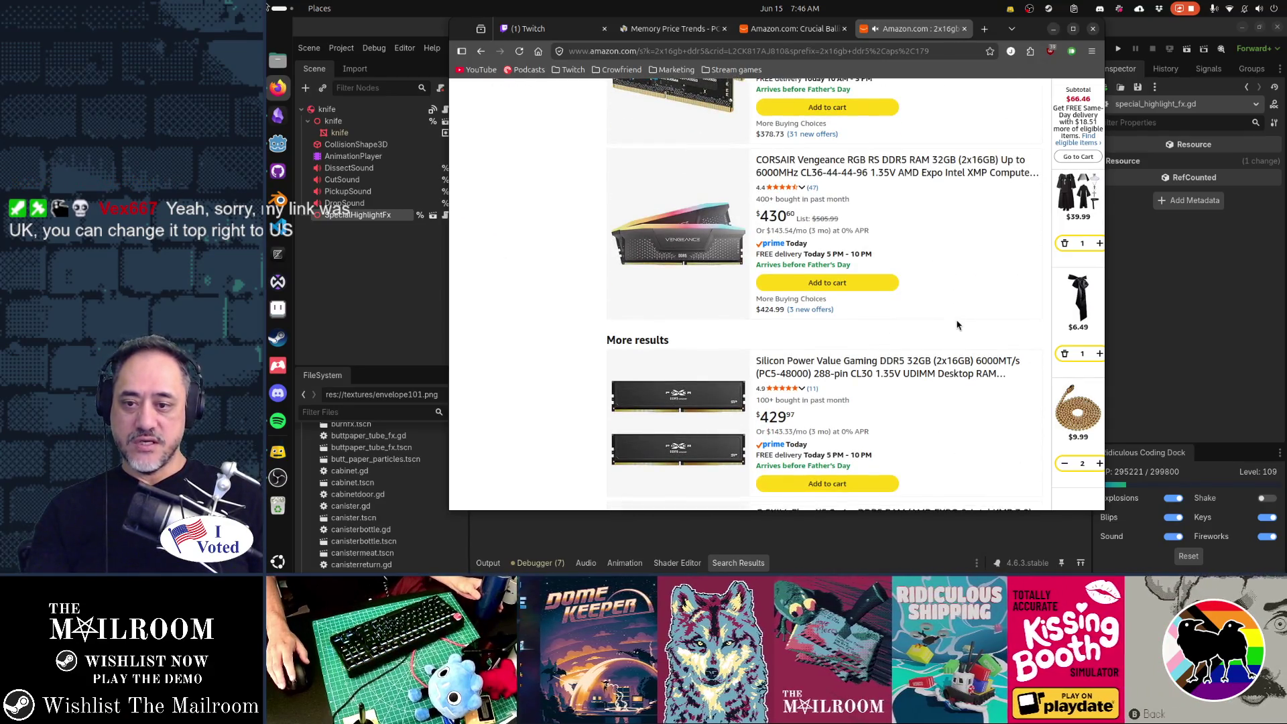
{"action": "scroll", "coordinate": [957, 326], "scroll_direction": "up", "scroll_amount": 10}
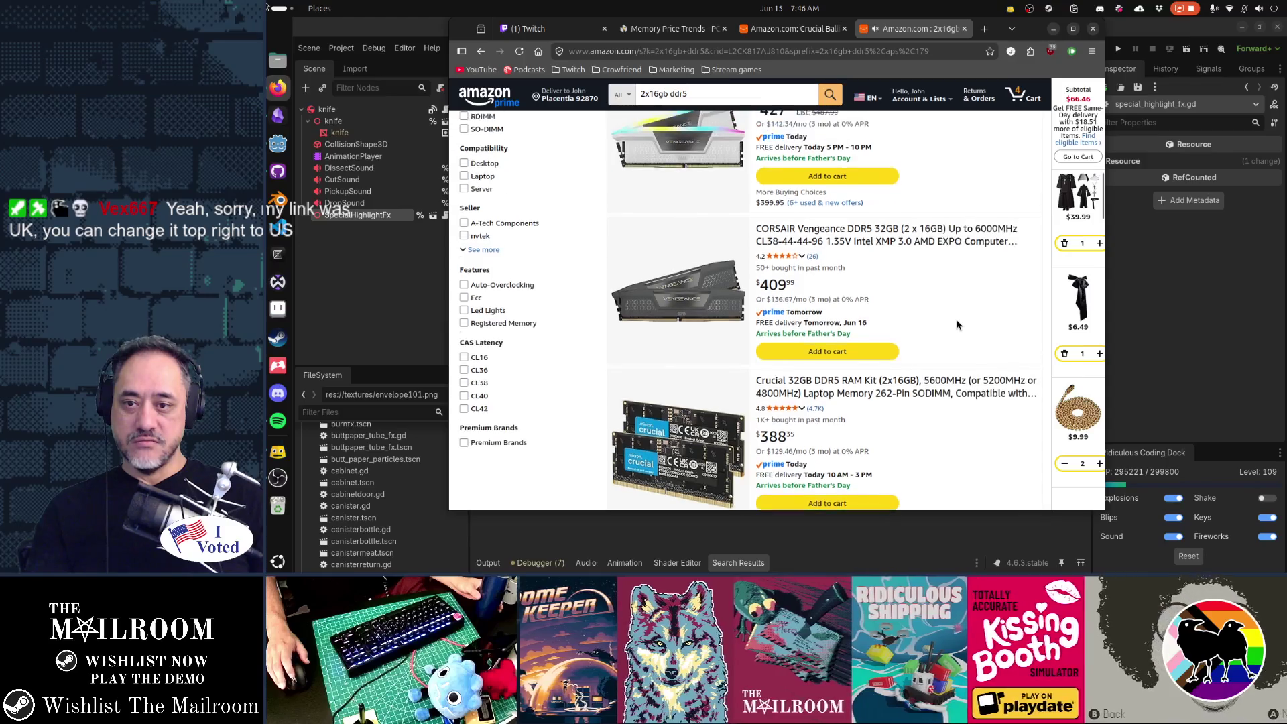
{"action": "scroll", "coordinate": [957, 325], "scroll_direction": "up", "scroll_amount": 2}
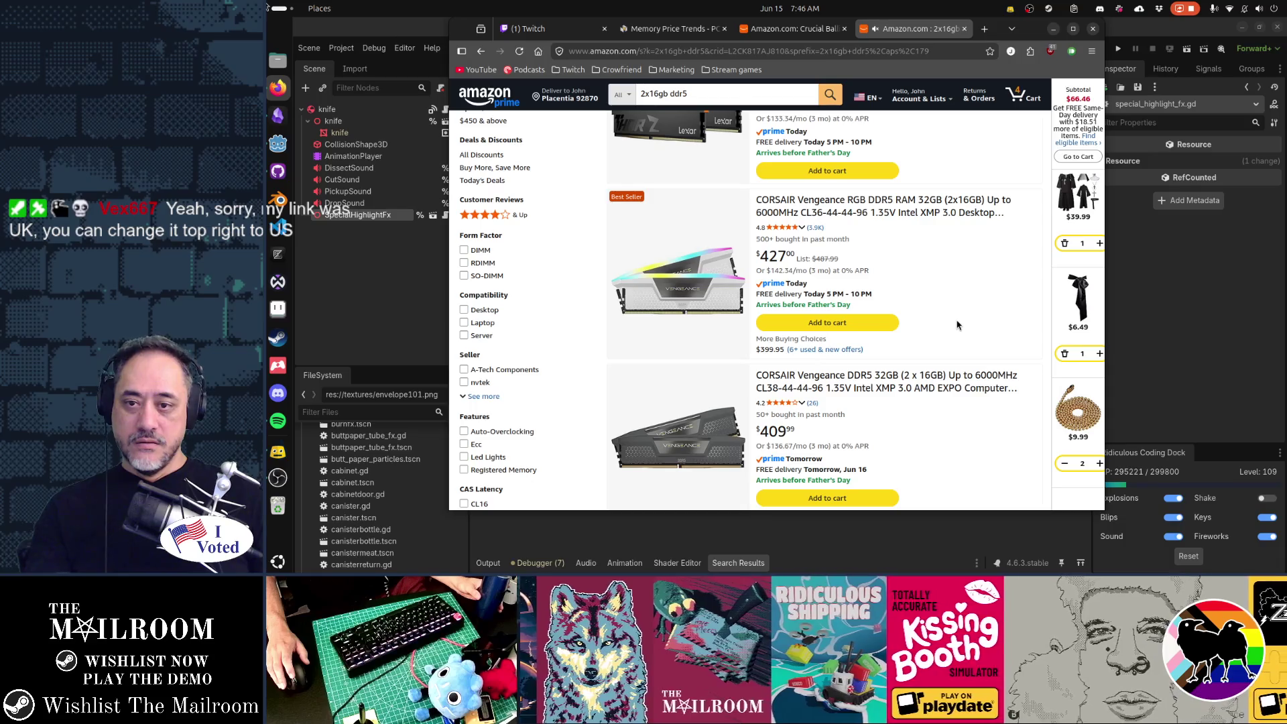
{"action": "mouse_move", "coordinate": [801, 403]}
{"action": "left_click", "coordinate": [864, 421]}
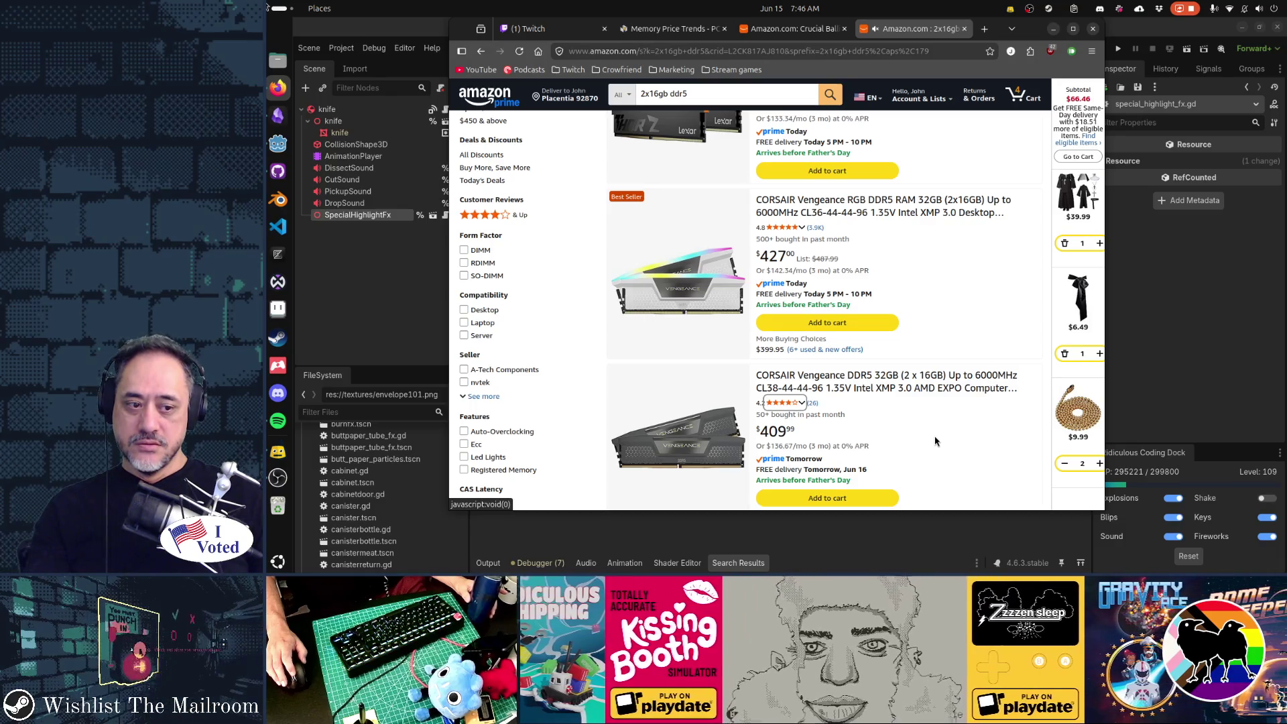
{"action": "scroll", "coordinate": [934, 437], "scroll_direction": "up", "scroll_amount": 3}
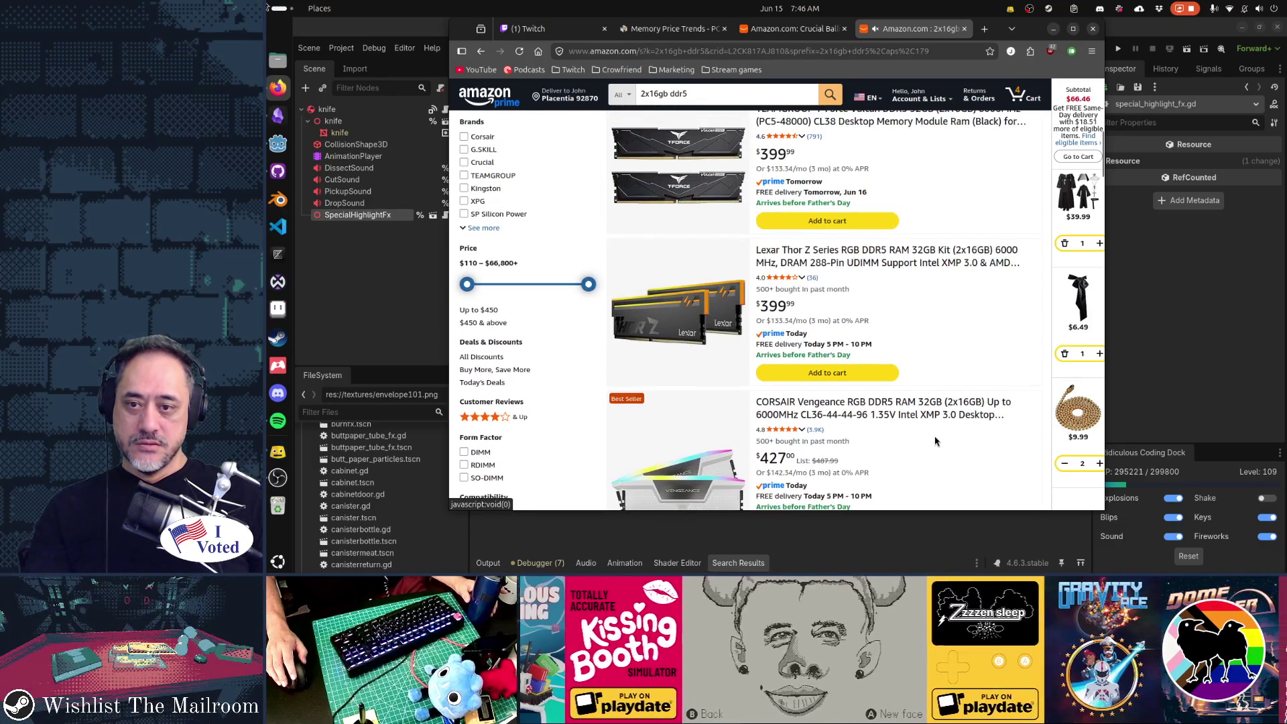
{"action": "scroll", "coordinate": [934, 440], "scroll_direction": "down", "scroll_amount": 3}
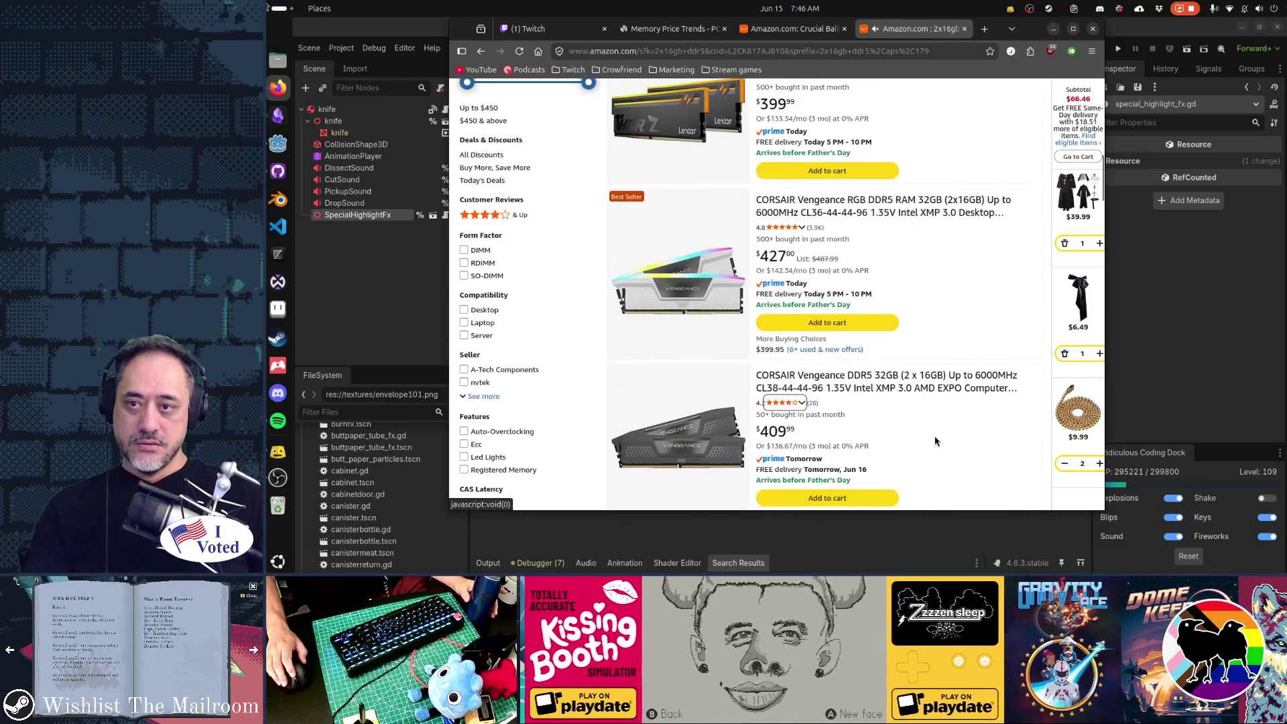
Return to special_highlight_fx.gd in Godot and start a Find in Files search.
{"action": "key", "text": "alt+Tab"}
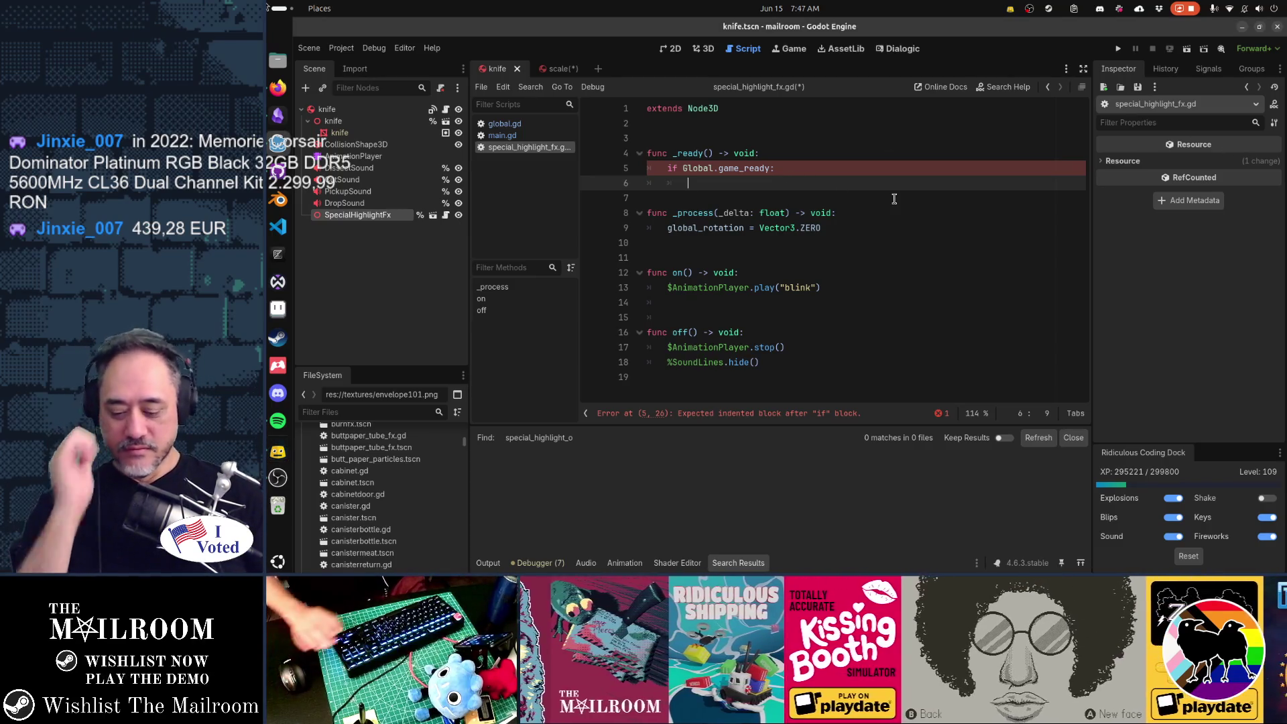
{"action": "key", "text": "ctrl+shift+f"}
Search the project for global.game_ready, open deliverycounter.gd, and select its game-ready if/else block.
{"action": "type", "text": "globa"}
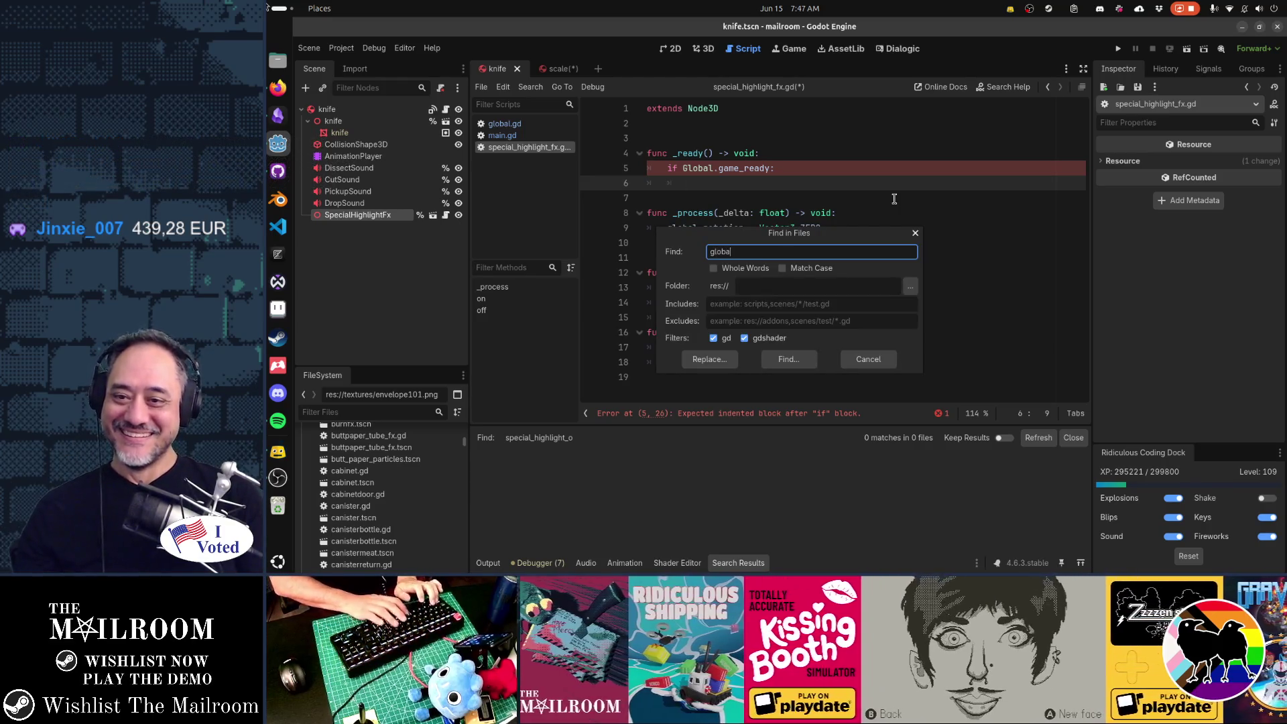
{"action": "type", "text": "l.game_ready"}
{"action": "key", "text": "Return"}
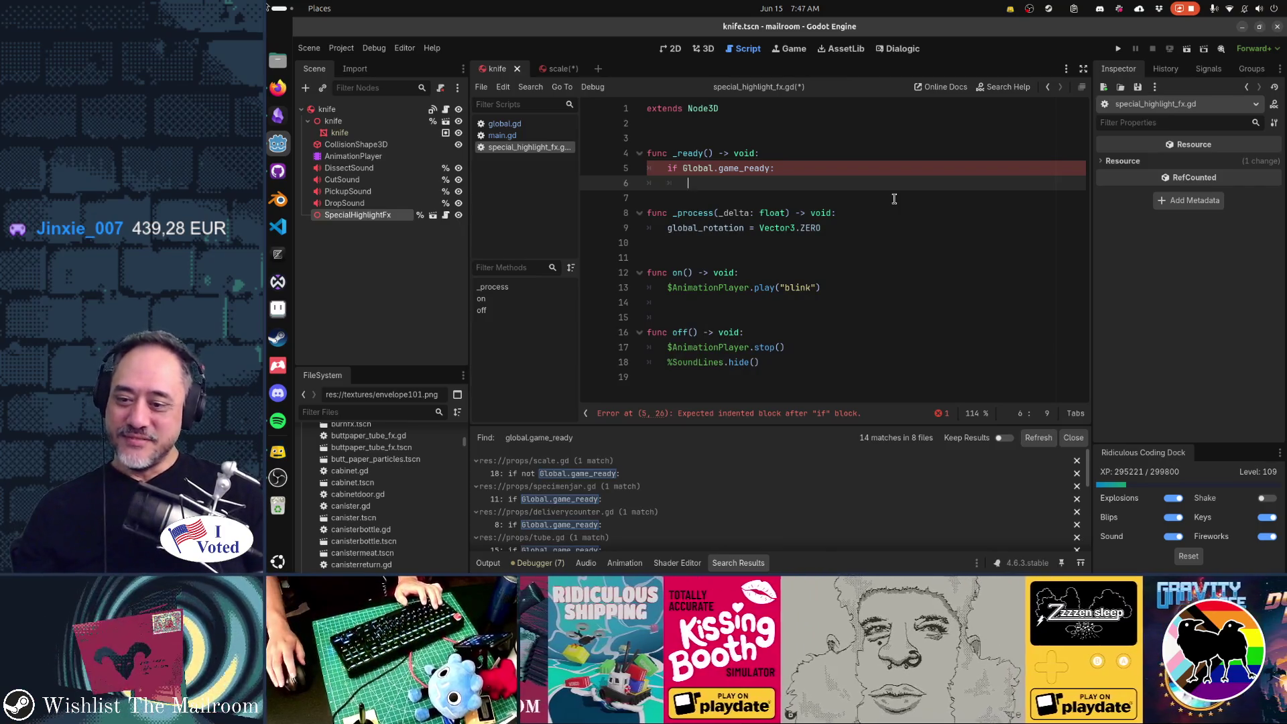
{"action": "scroll", "coordinate": [654, 513], "scroll_direction": "down", "scroll_amount": 1}
{"action": "left_click", "coordinate": [653, 513]}
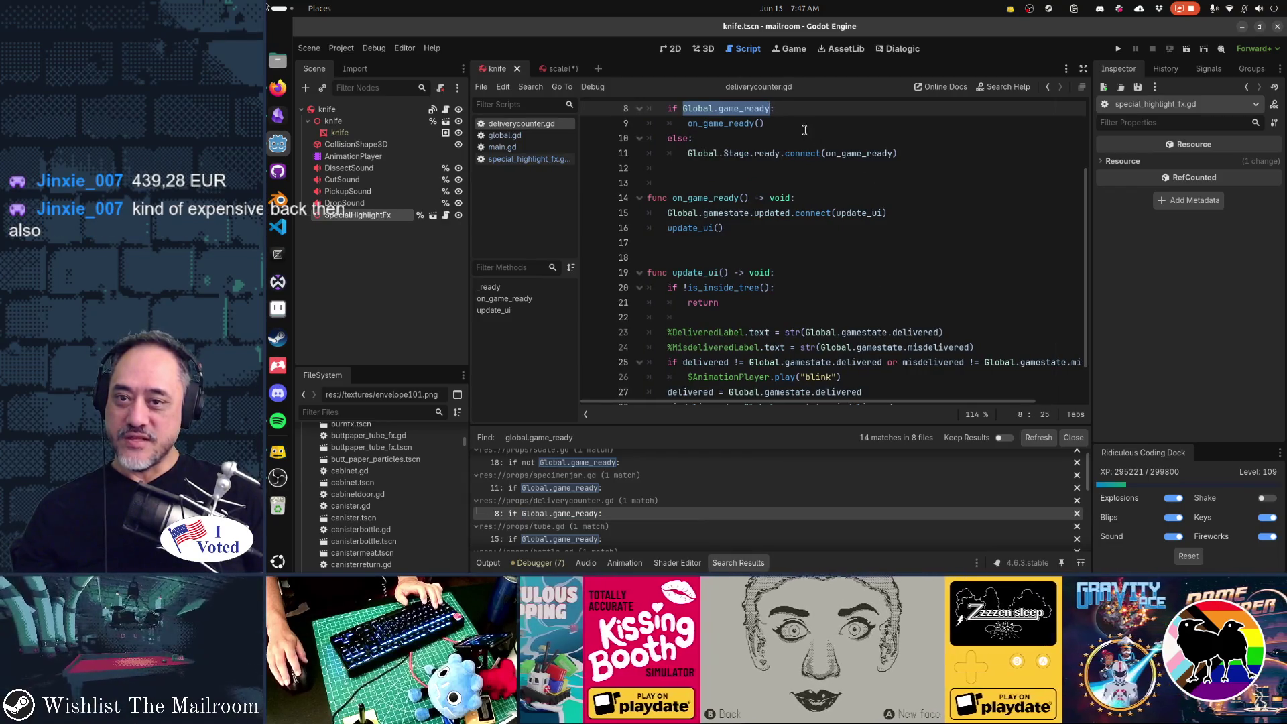
{"action": "key", "text": "Home"}
{"action": "key", "text": "Home"}
{"action": "key", "text": "shift+Down"}
{"action": "key", "text": "shift+Down"}
{"action": "key", "text": "shift+Down"}
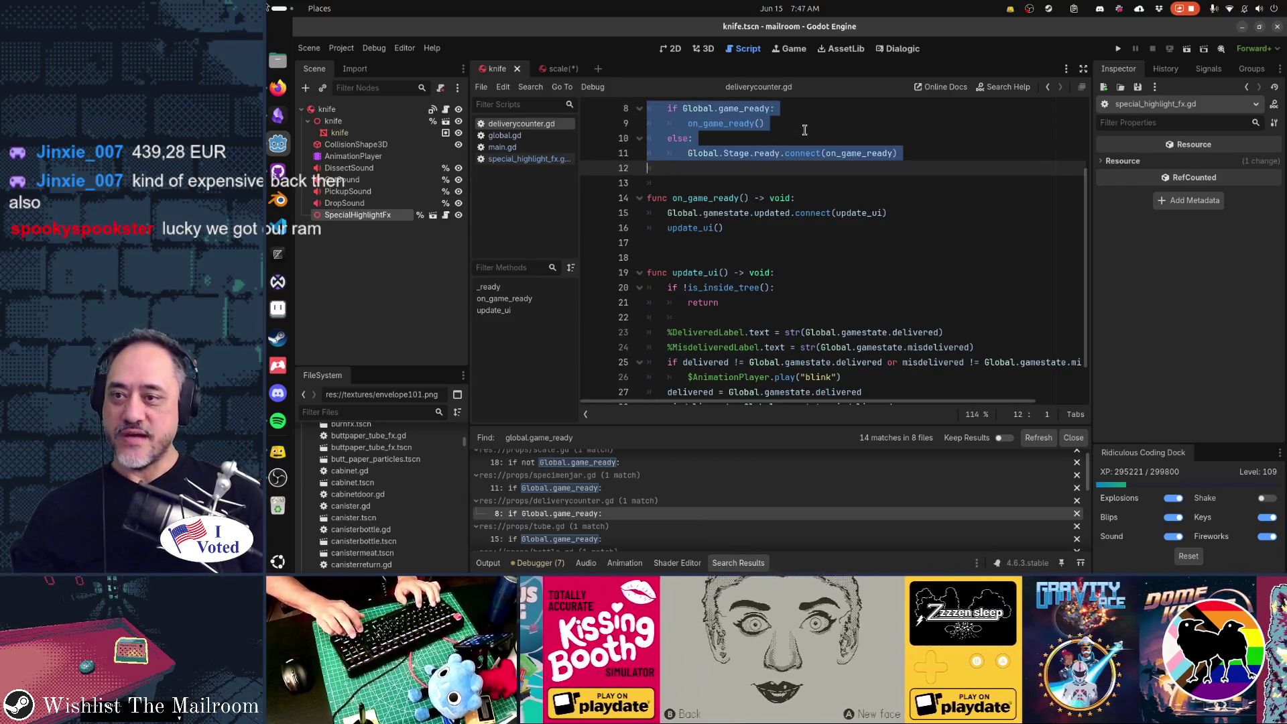
In special_highlight_fx.gd, replace the unfinished lines 5–6 with the copied if/else block.
{"action": "left_click", "coordinate": [527, 159]}
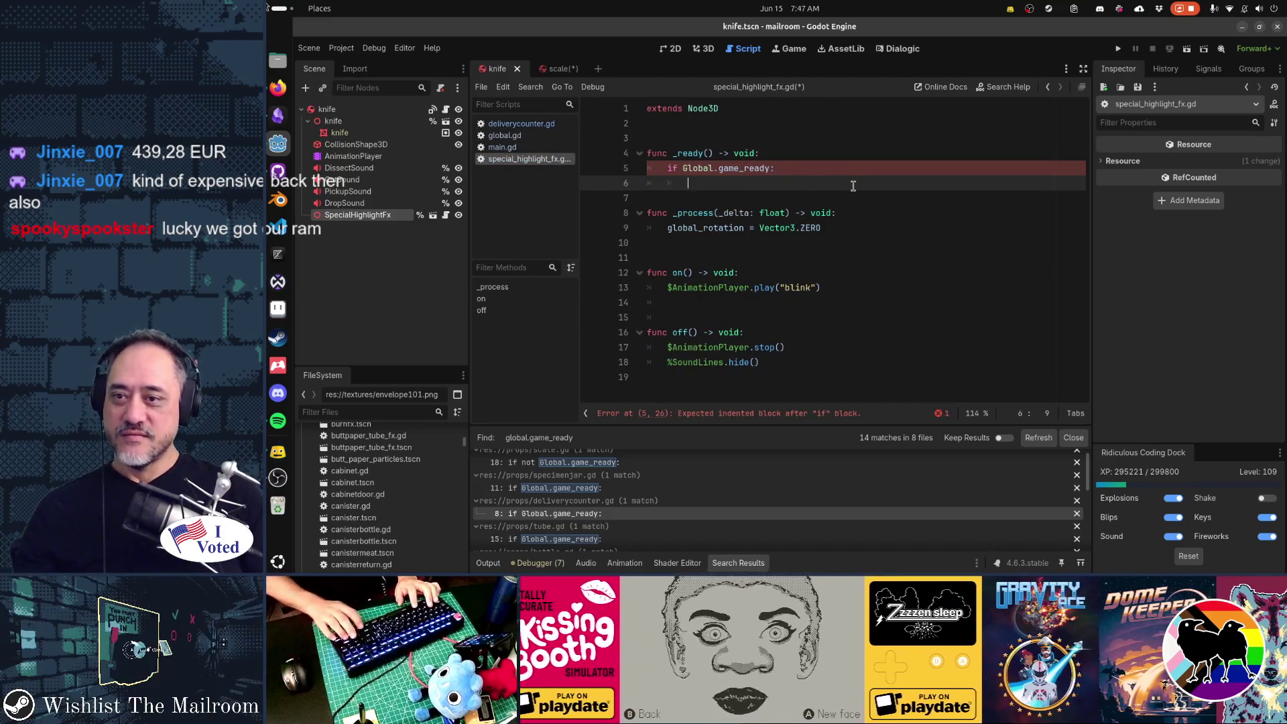
{"action": "key", "text": "Up"}
{"action": "key", "text": "Home"}
{"action": "key", "text": "Home"}
{"action": "key", "text": "shift+Down"}
{"action": "key", "text": "shift+Down"}
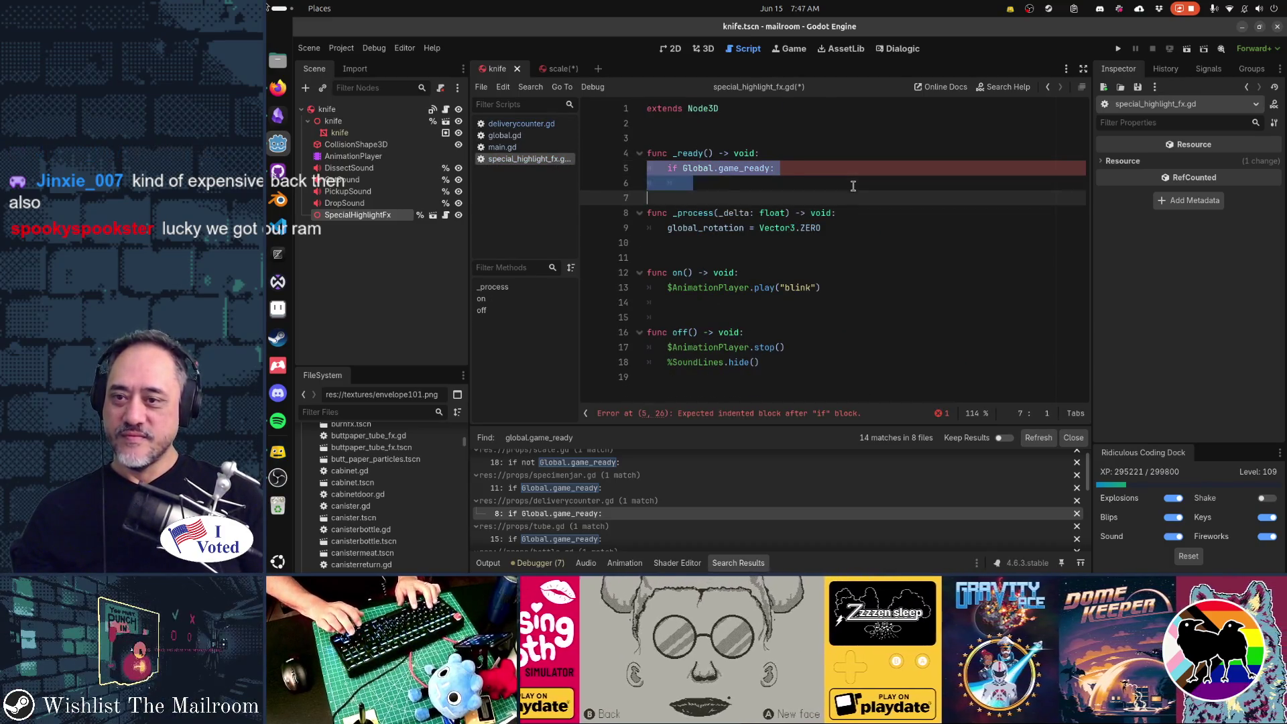
{"action": "type", "text": "if Global.game_ready: \t\ton_game_ready() \telse: \t\tGlobal.Stage.ready.connect(on_game_ready)"}
{"action": "key", "text": "Return"}
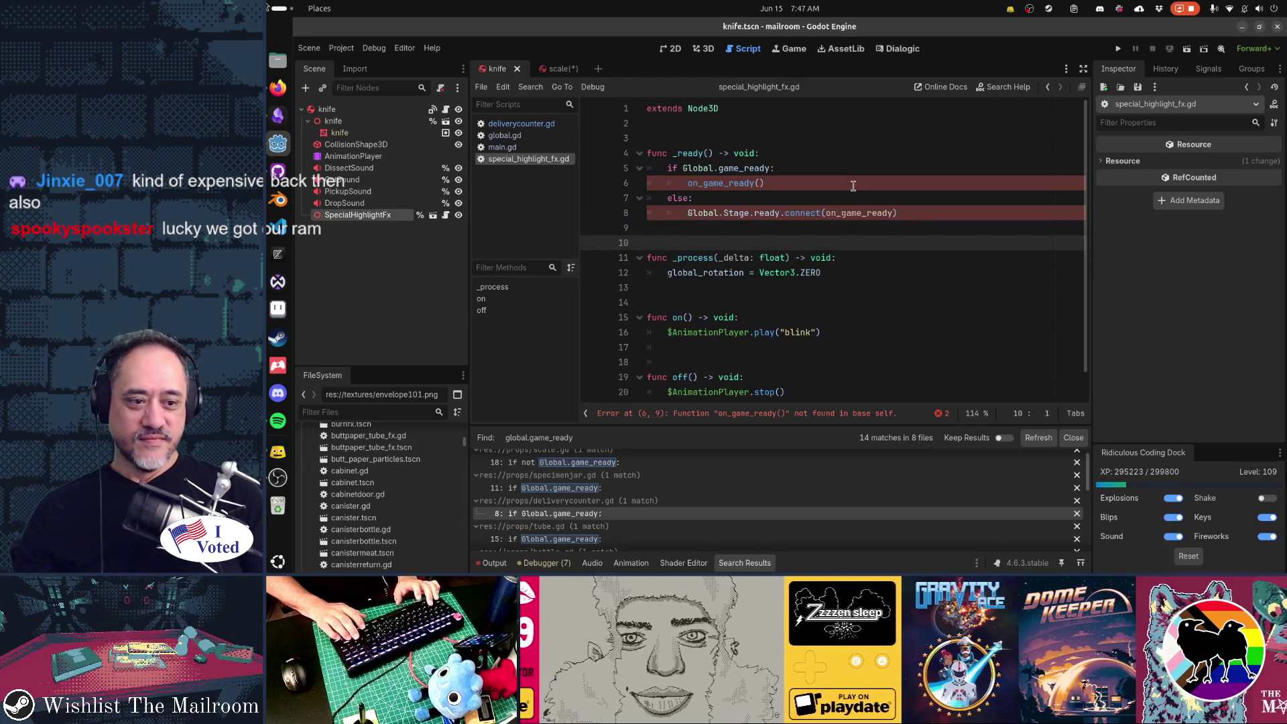
{"action": "key", "text": "Up"}
{"action": "key", "text": "Up"}
{"action": "key", "text": "Up"}
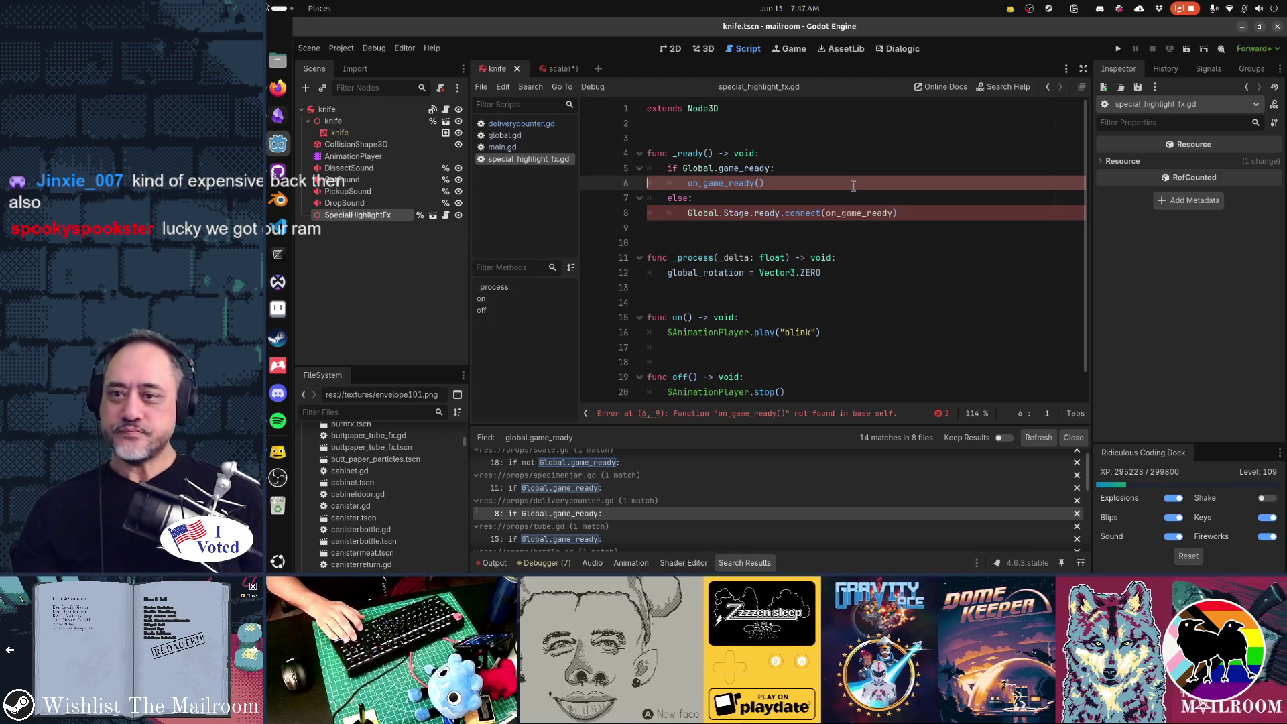
{"action": "key", "text": "Down"}
{"action": "key", "text": "Down"}
{"action": "key", "text": "Down"}
Add an on_game_ready() function containing pass below the if/else block.
{"action": "key", "text": "Return"}
{"action": "key", "text": "Return"}
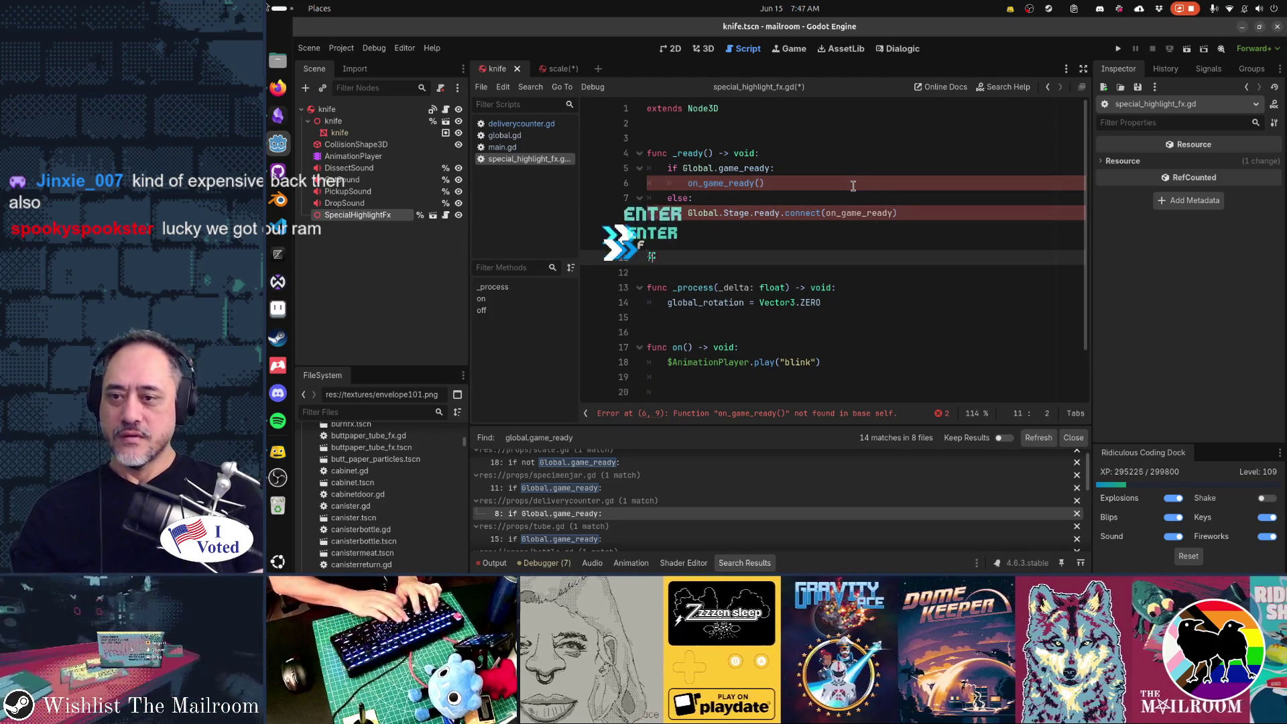
{"action": "type", "text": "func on_gam"}
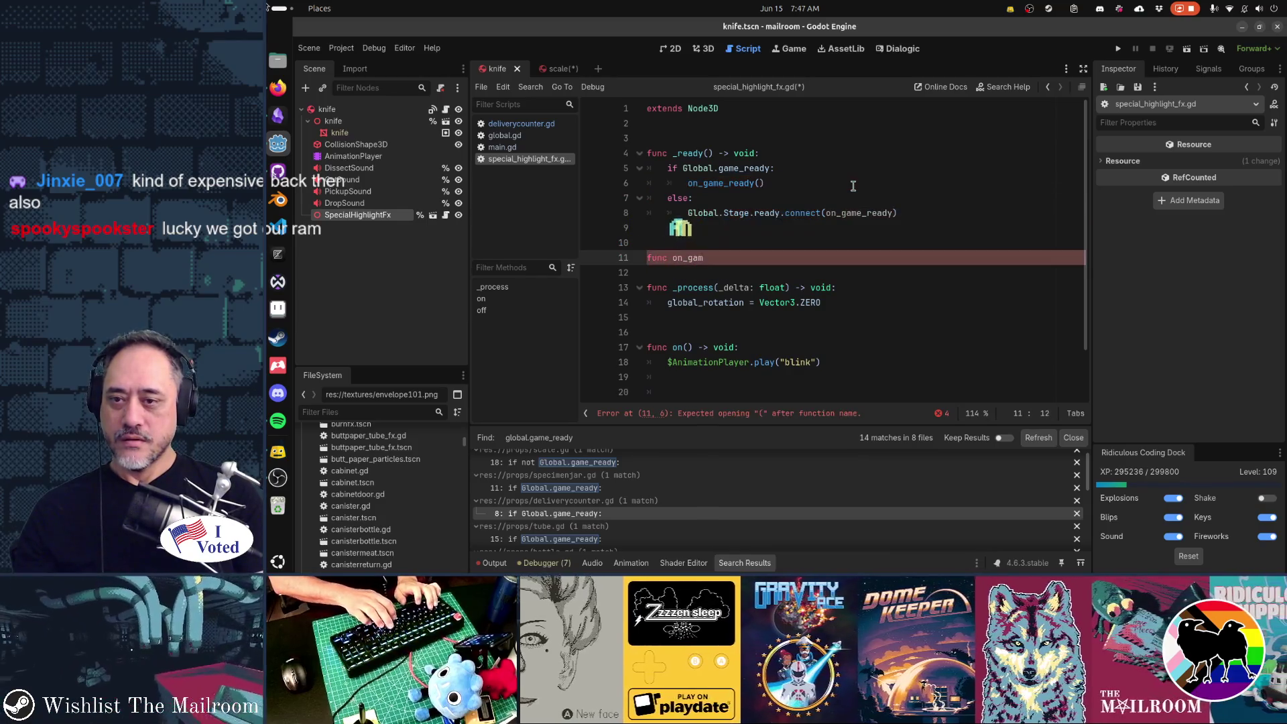
{"action": "type", "text": "e_ready():"}
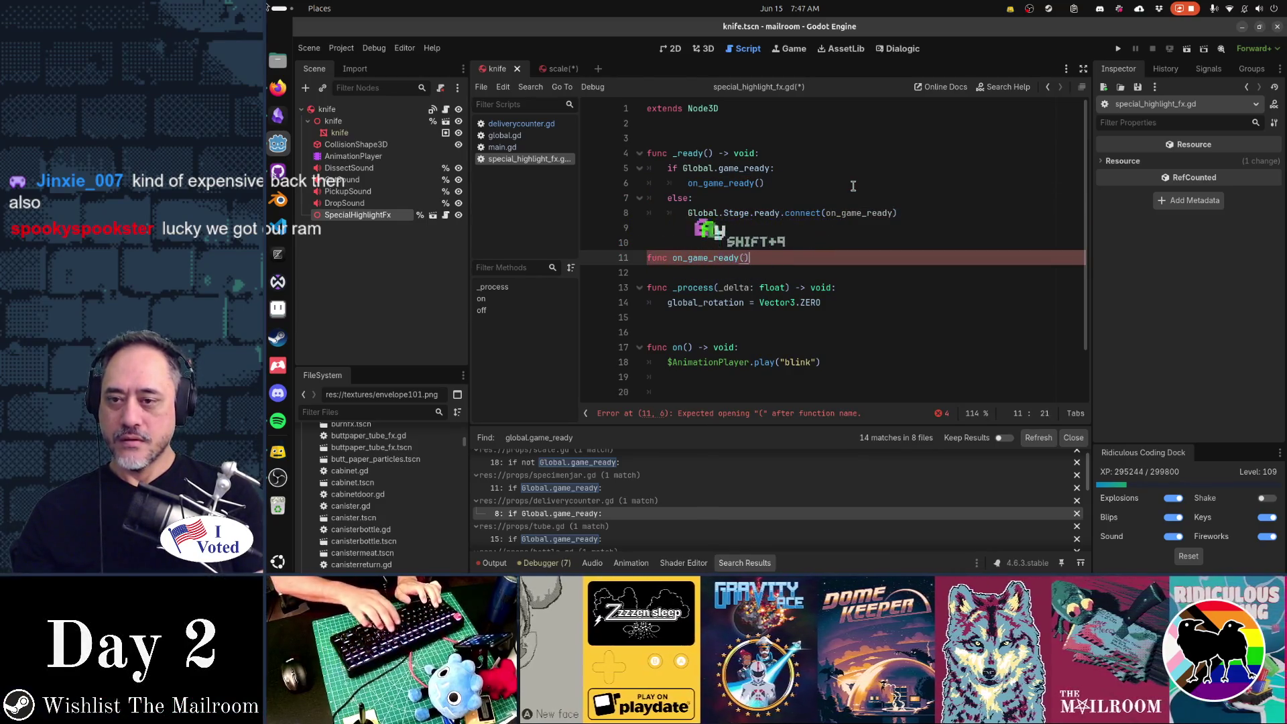
{"action": "key", "text": "Return"}
{"action": "type", "text": "pass"}
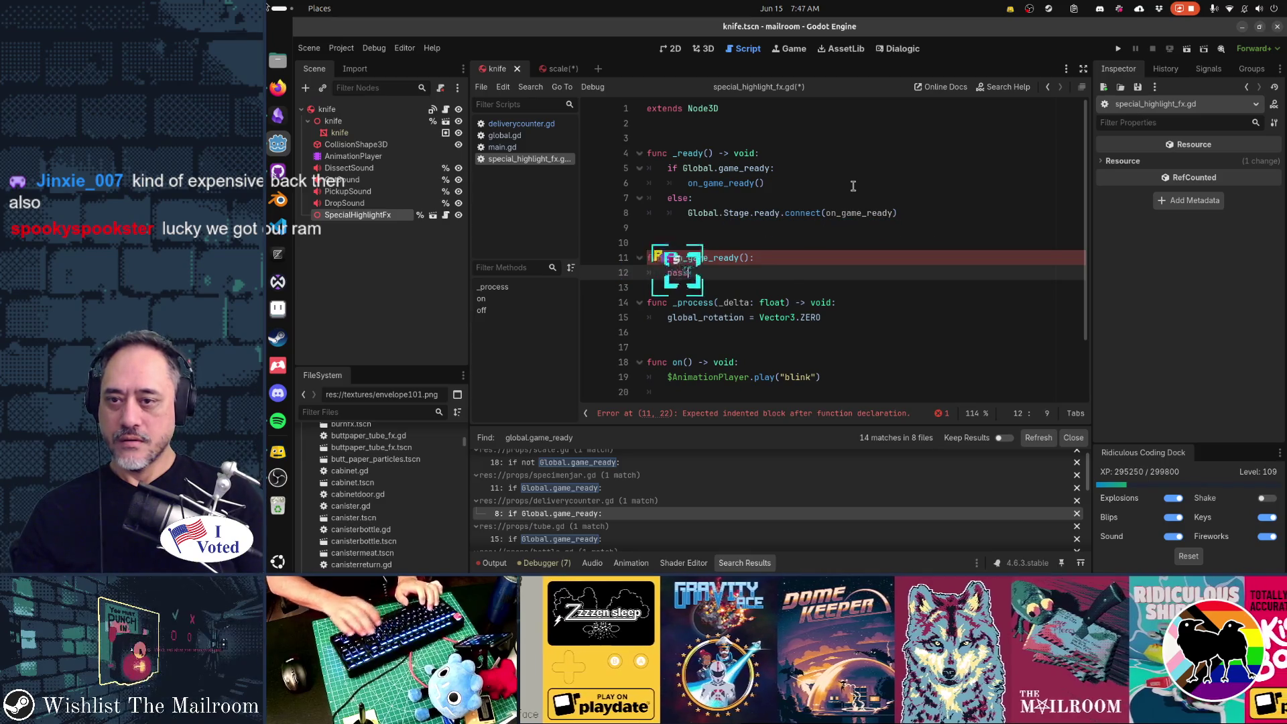
{"action": "scroll", "coordinate": [853, 186], "scroll_direction": "down", "scroll_amount": 1}
{"action": "key", "text": "Return"}
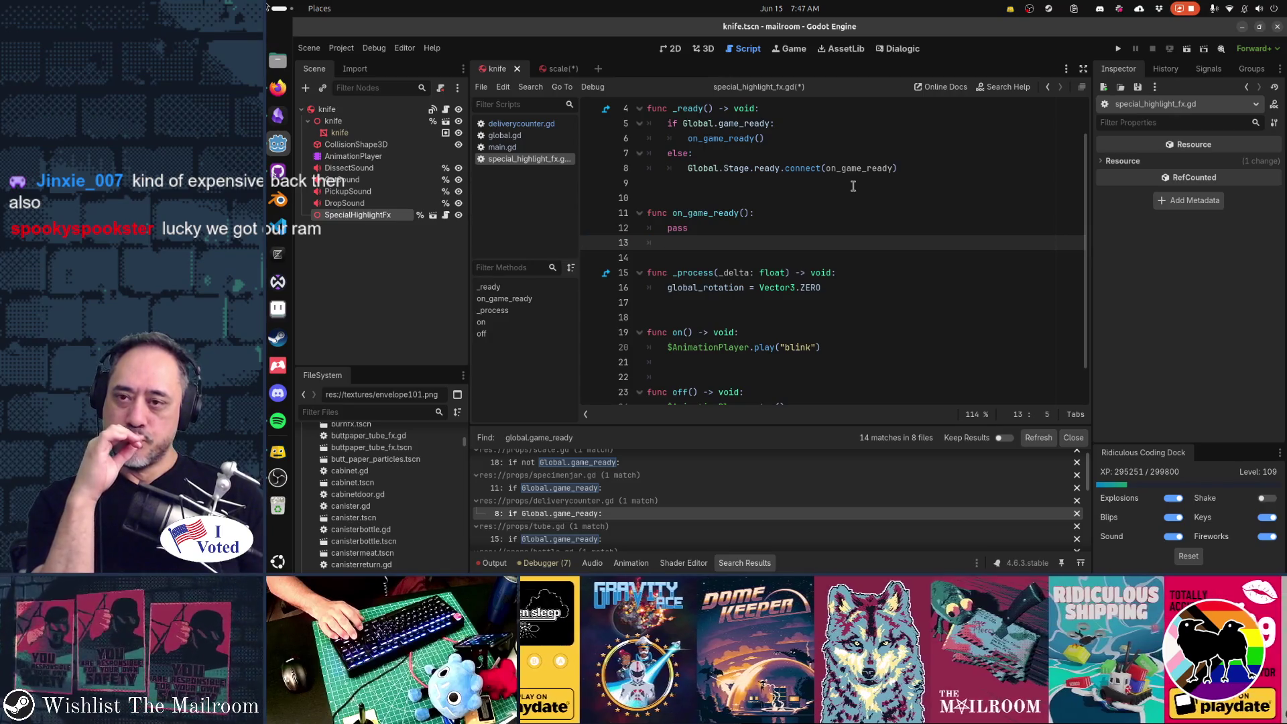
{"action": "key", "text": "Up"}
{"action": "key", "text": "Up"}
{"action": "key", "text": "Up"}
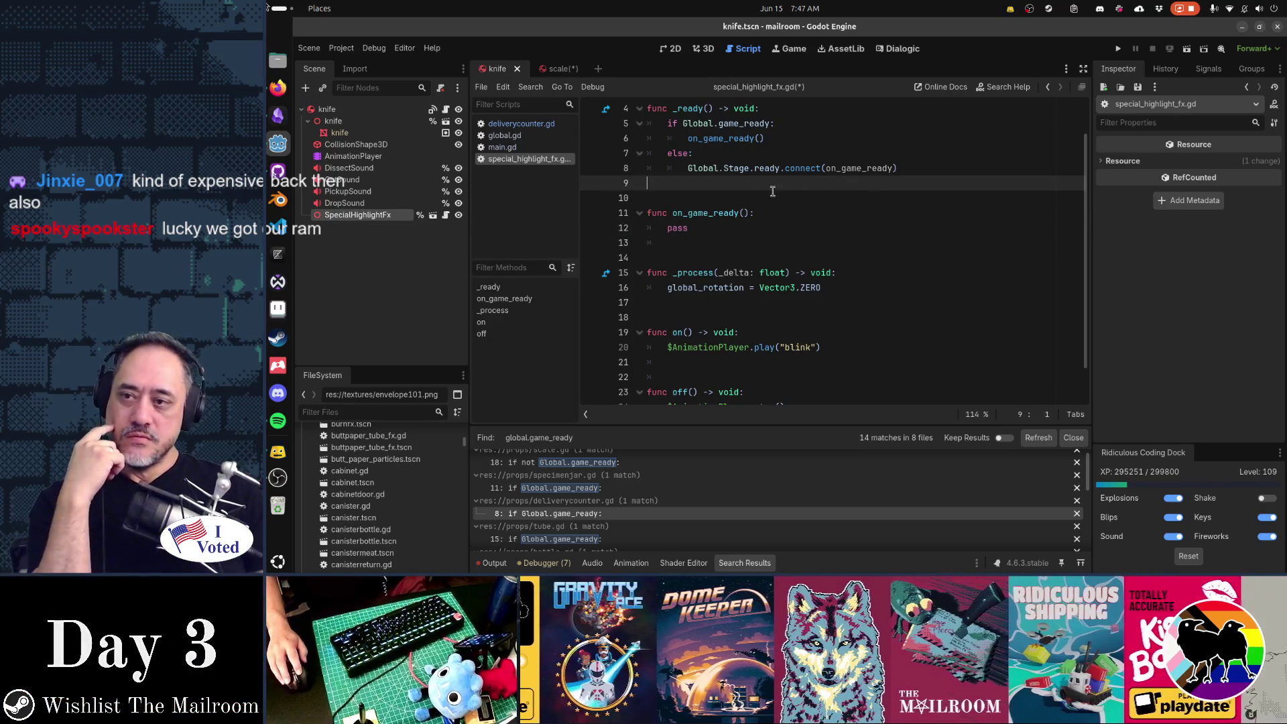
{"action": "mouse_move", "coordinate": [698, 120]}
{"action": "left_mouse_down"}
{"action": "mouse_move", "coordinate": [764, 141]}
{"action": "mouse_move", "coordinate": [771, 169]}
{"action": "left_mouse_up"}
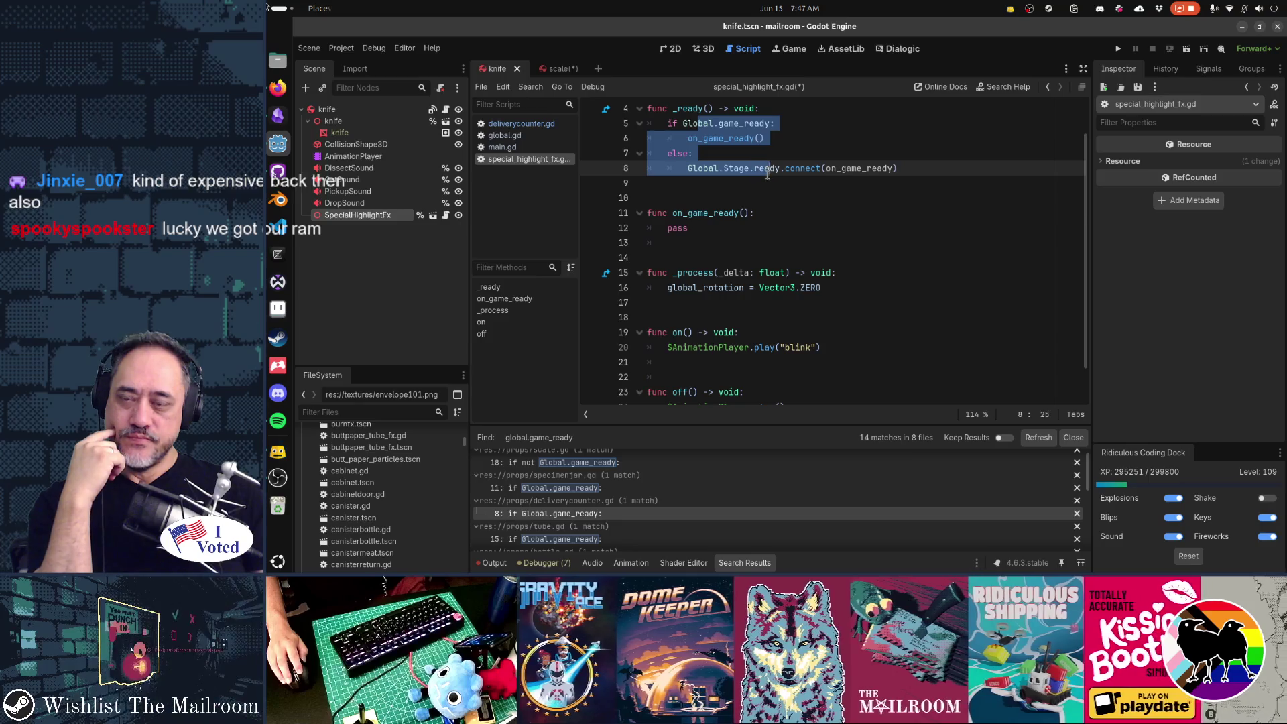
{"action": "scroll", "coordinate": [791, 254], "scroll_direction": "up", "scroll_amount": 1}
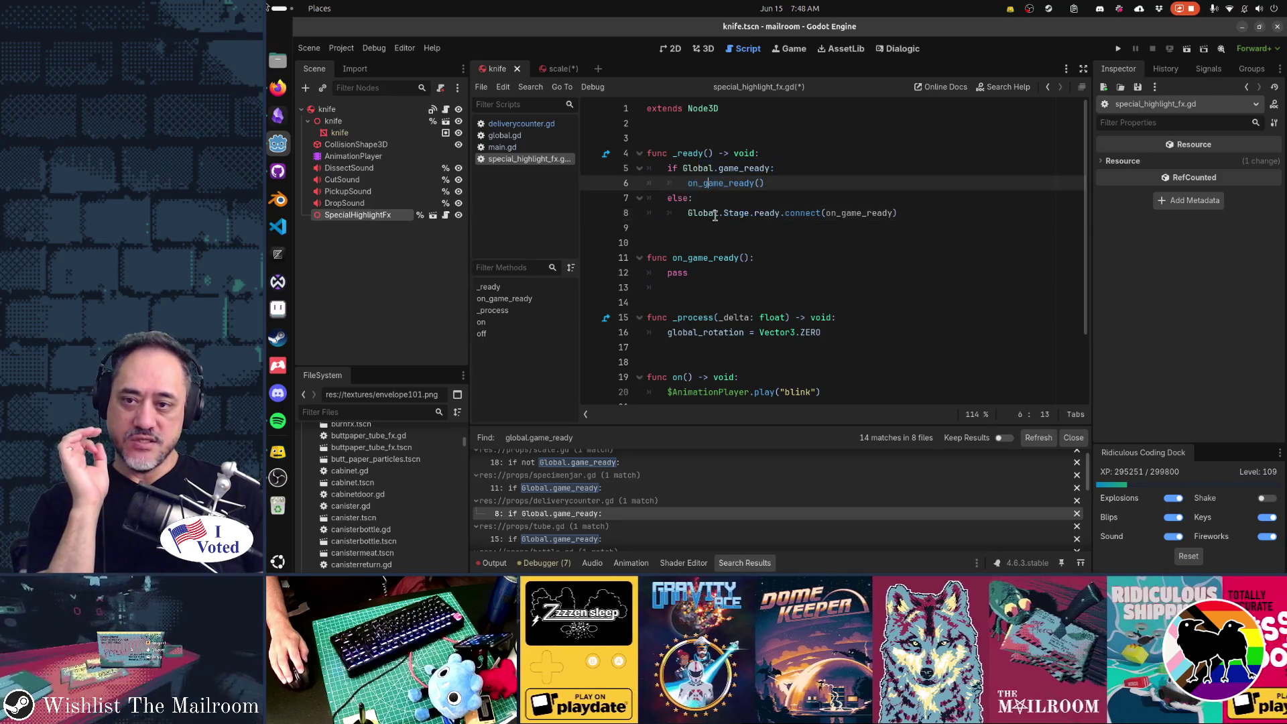
{"action": "left_click", "coordinate": [756, 213]}
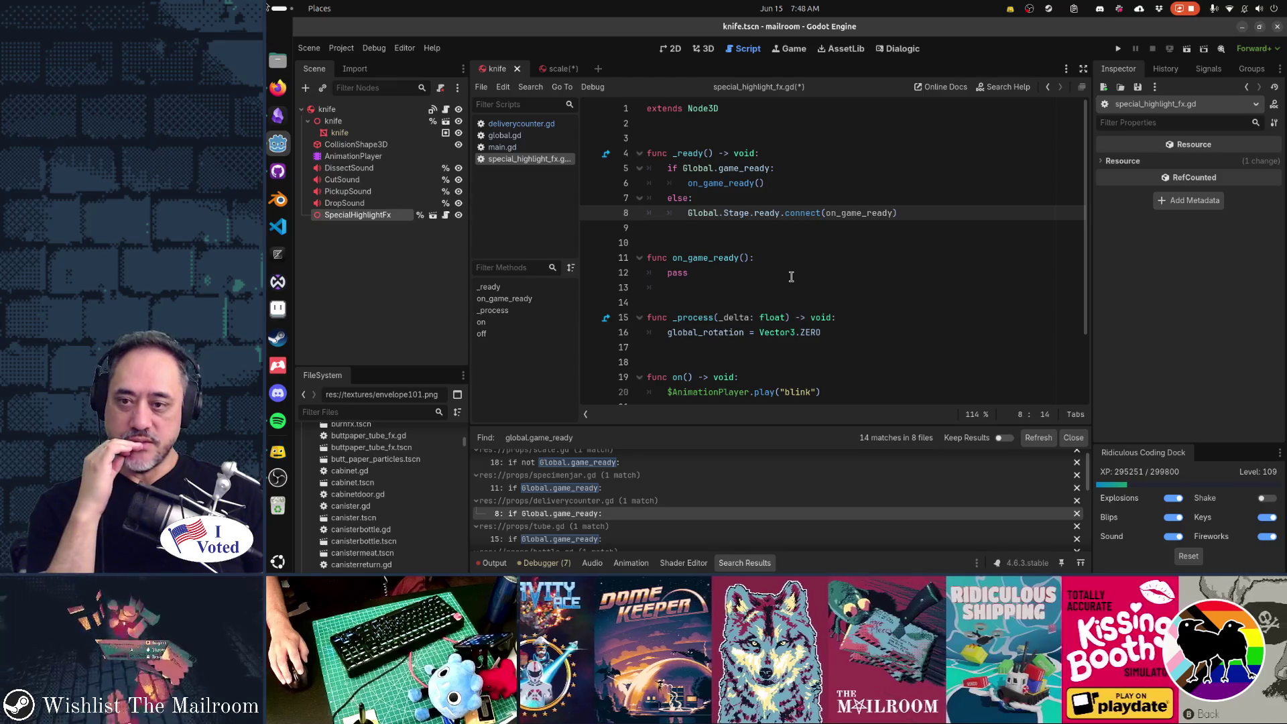
{"action": "left_click", "coordinate": [768, 276]}
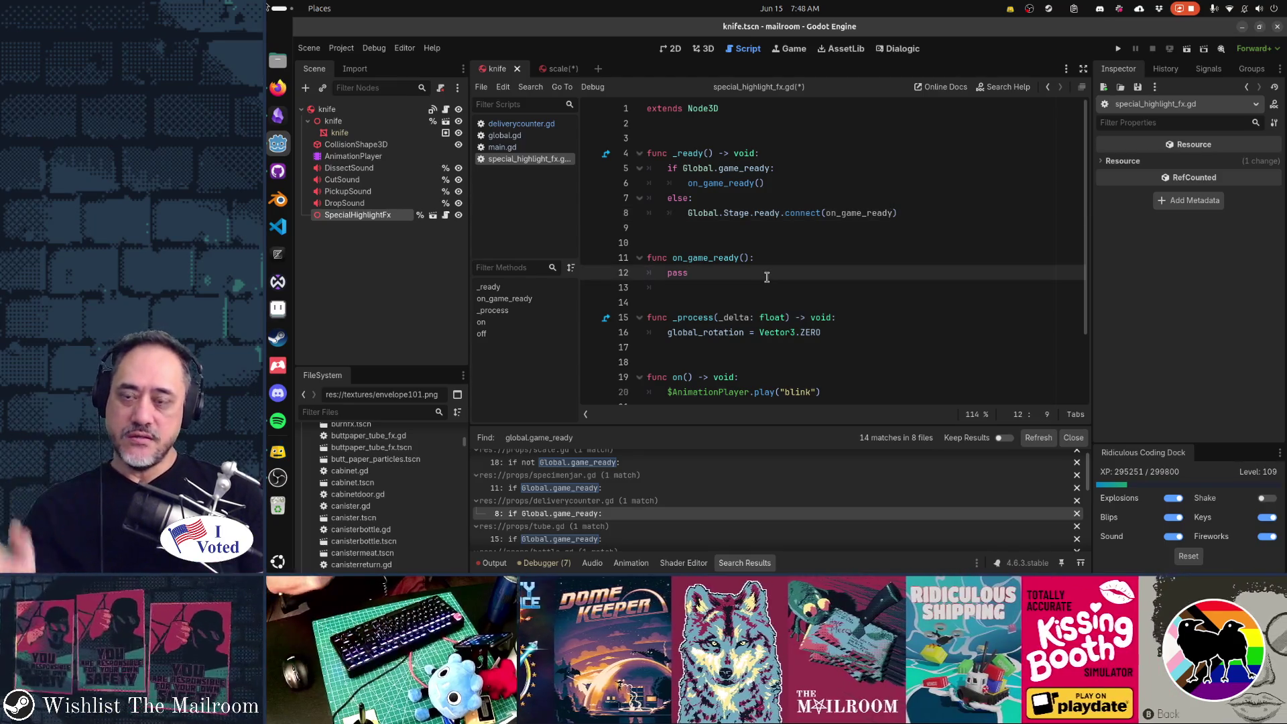
{"action": "key", "text": "Up"}
{"action": "key", "text": "Up"}
{"action": "key", "text": "Up"}
{"action": "key", "text": "shift+End"}
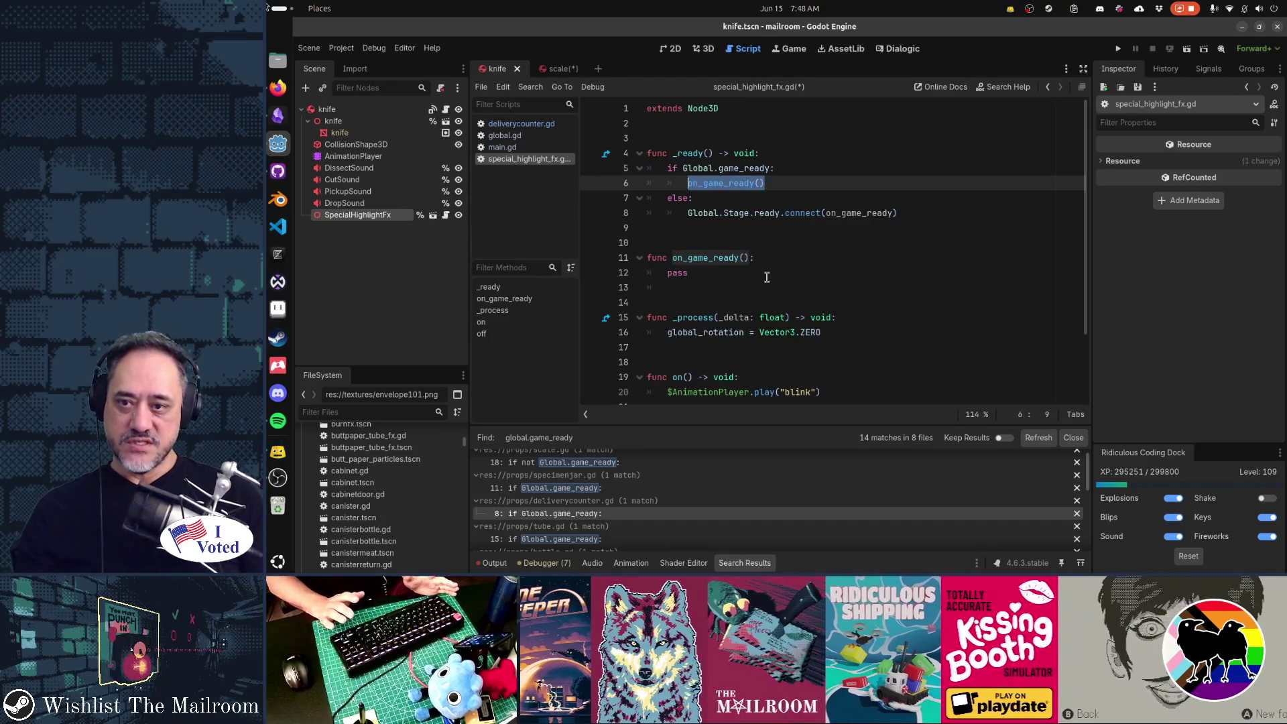
{"action": "key", "text": "Down"}
{"action": "key", "text": "Down"}
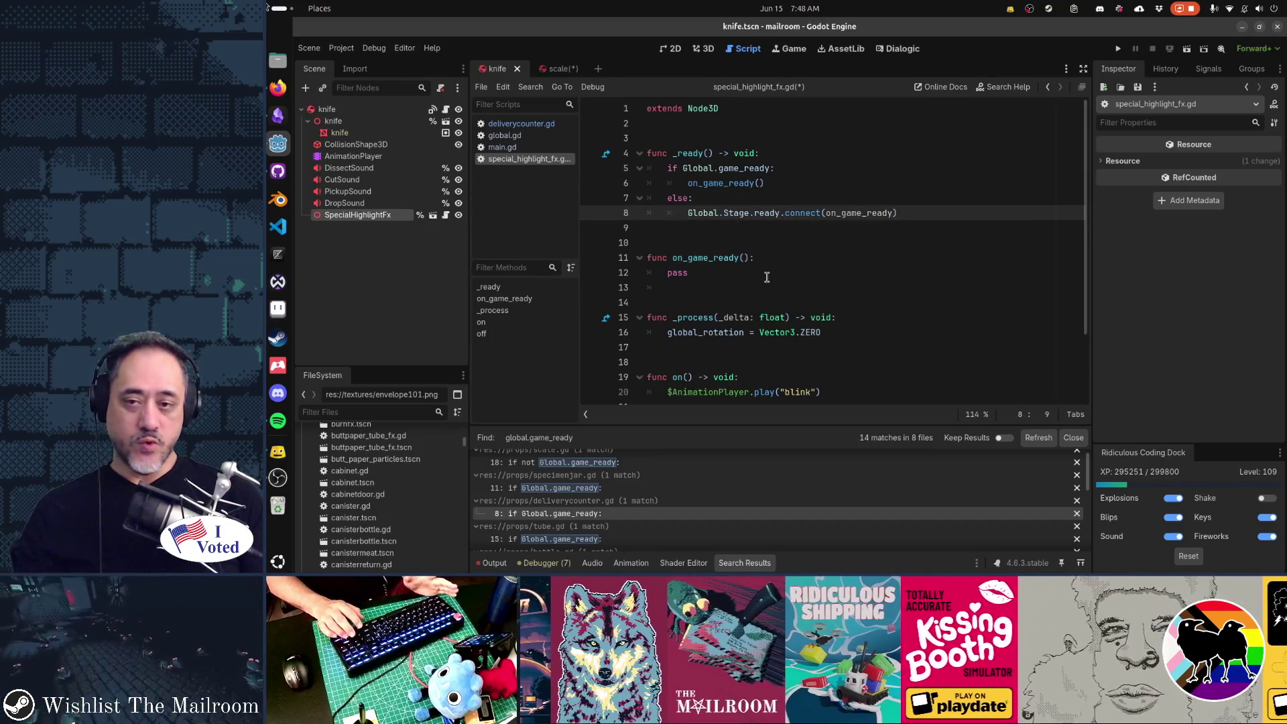
{"action": "key", "text": "shift+End"}
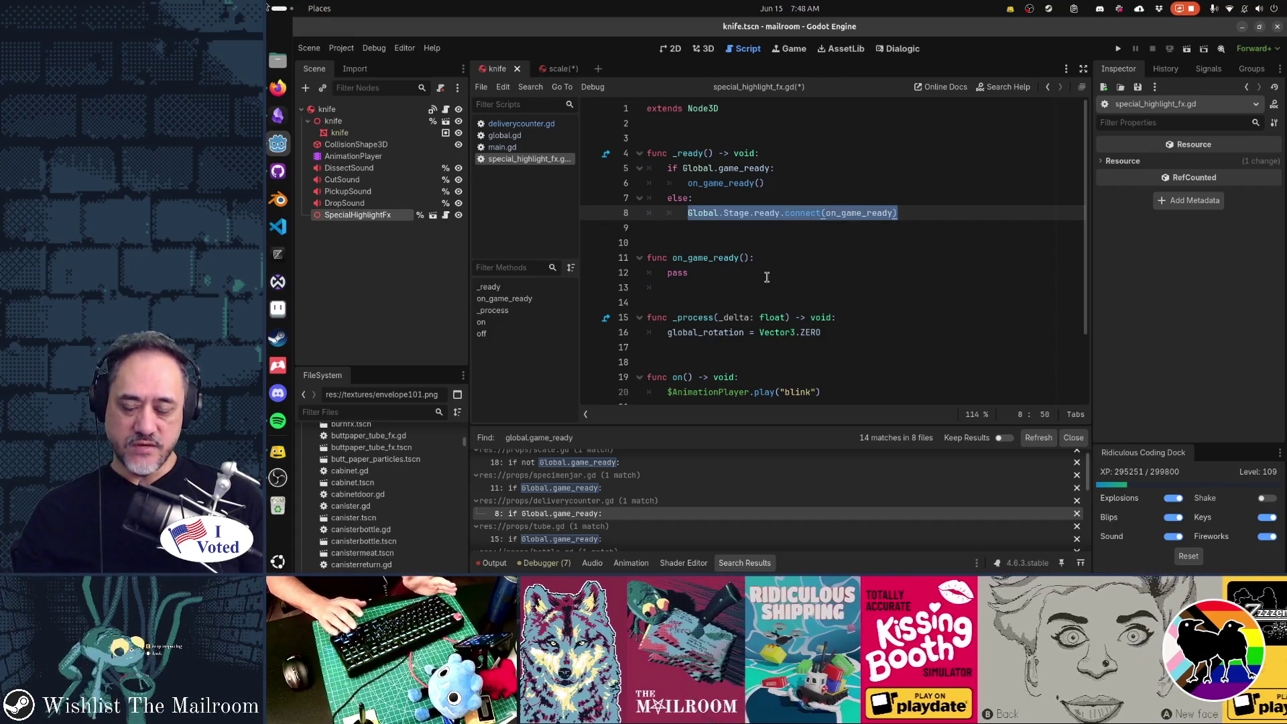
{"action": "key", "text": "Down"}
{"action": "key", "text": "Down"}
{"action": "key", "text": "Down"}
{"action": "scroll", "coordinate": [767, 276], "scroll_direction": "down", "scroll_amount": 1}
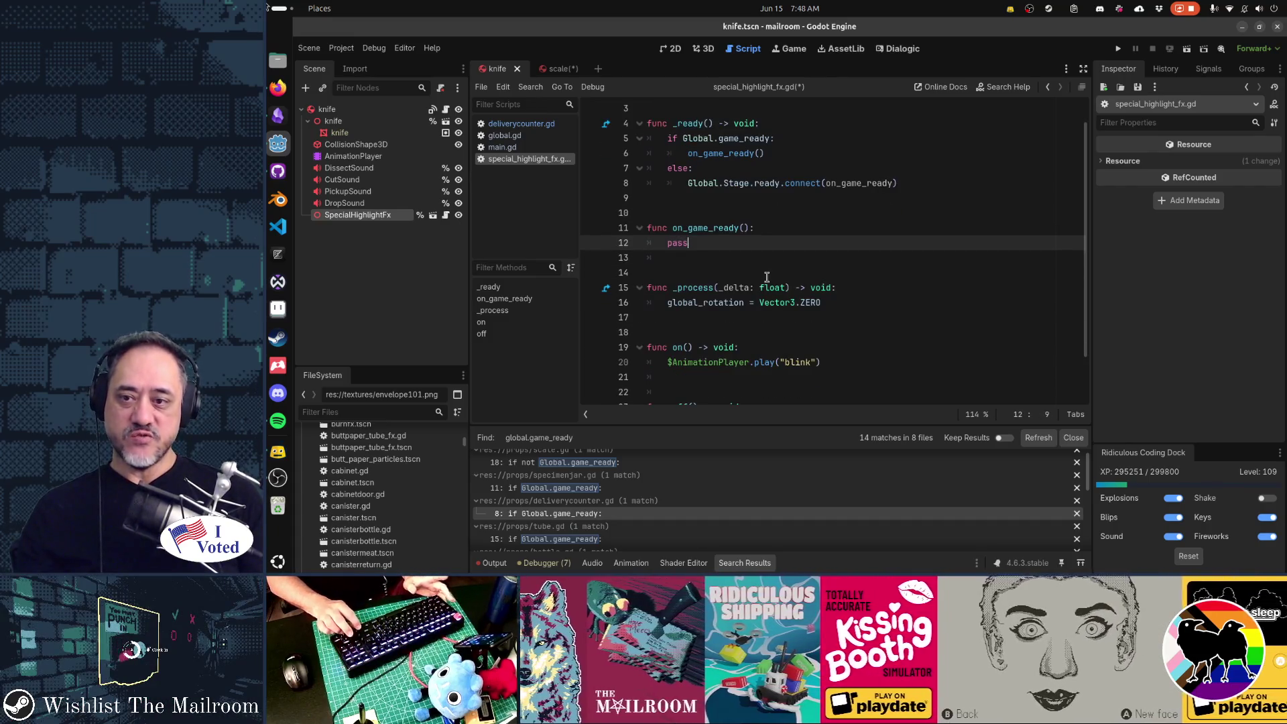
Write Global.Stage.highlight_interactables.connect(on) and duplicate it onto the next line.
{"action": "type", "text": "G"}
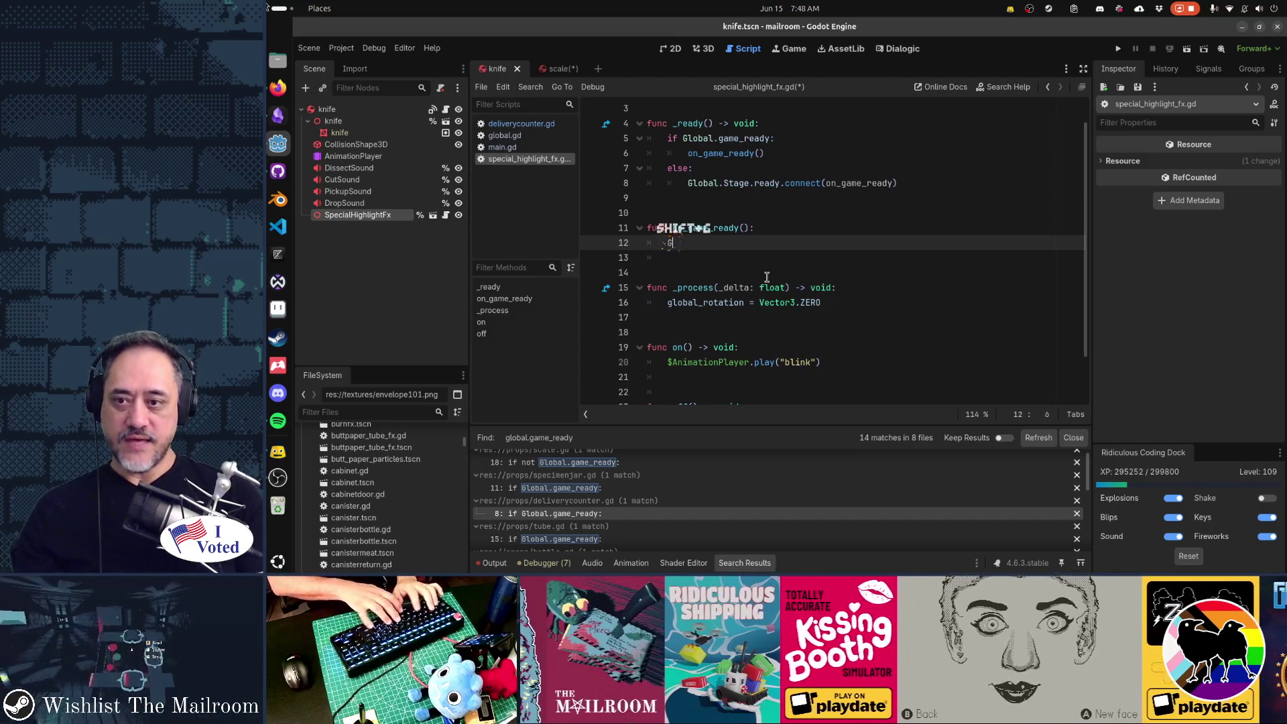
{"action": "type", "text": "lobal.Stage."}
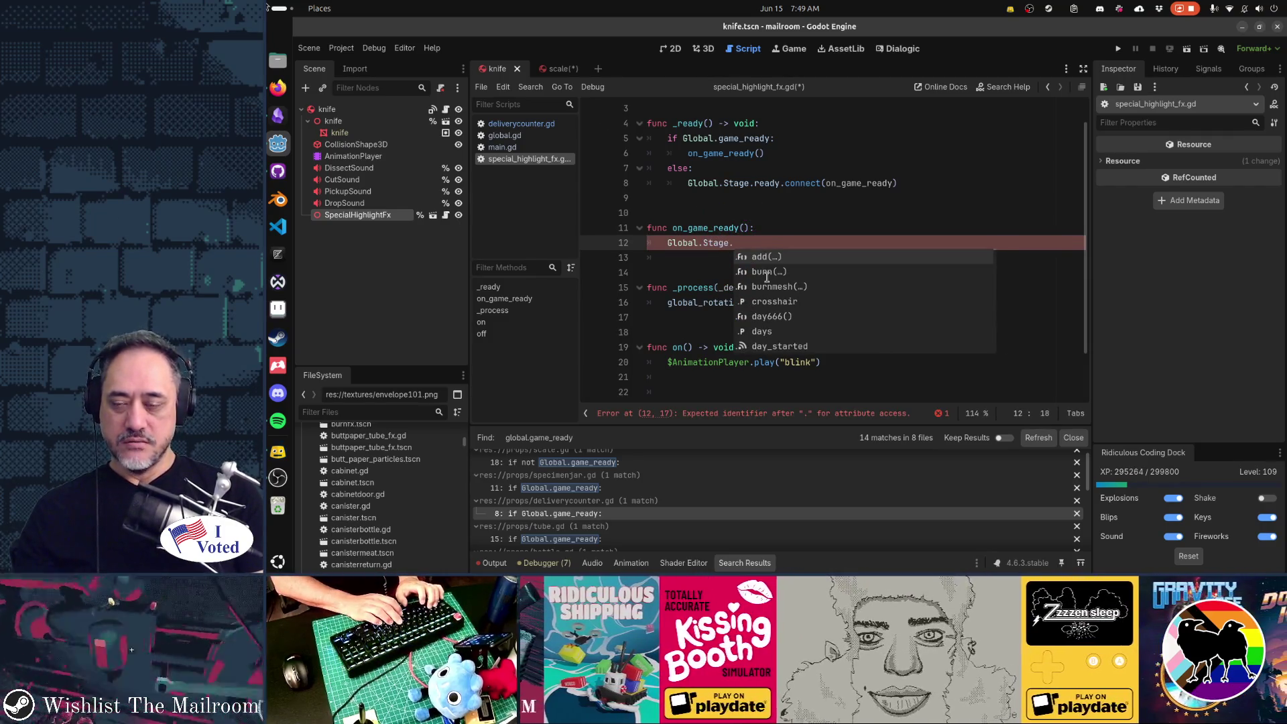
{"action": "type", "text": "highl"}
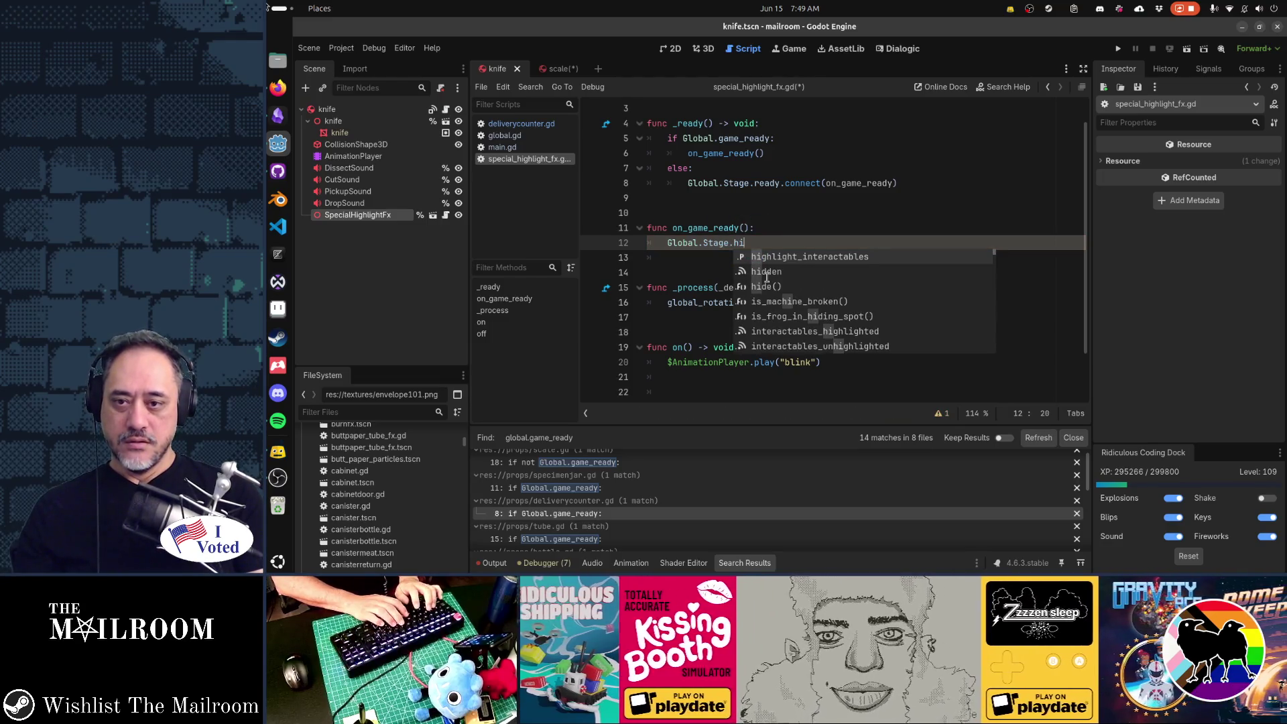
{"action": "key", "text": "Return"}
{"action": "type", "text": ".connect"}
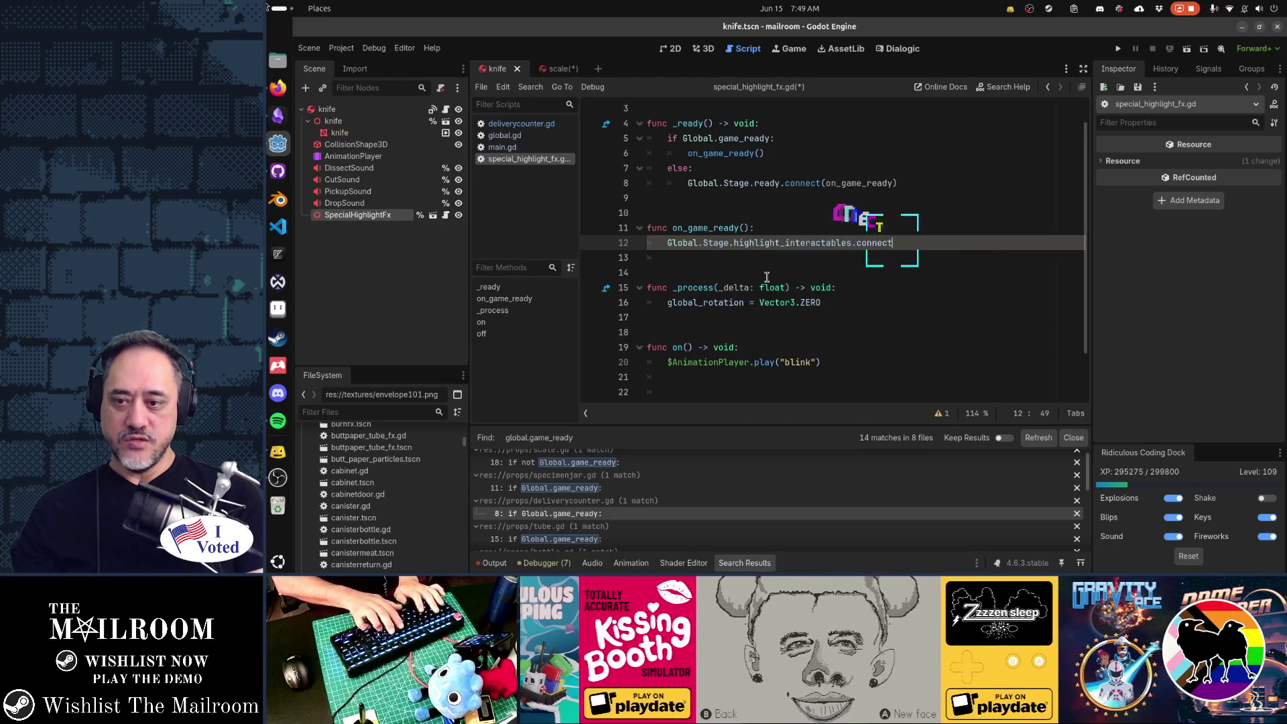
{"action": "type", "text": "(on"}
{"action": "key", "text": "Escape"}
{"action": "key", "text": "shift+Home"}
{"action": "key", "text": "ctrl+c"}
{"action": "key", "text": "End"}
{"action": "key", "text": "Return"}
{"action": "key", "text": "ctrl+v"}
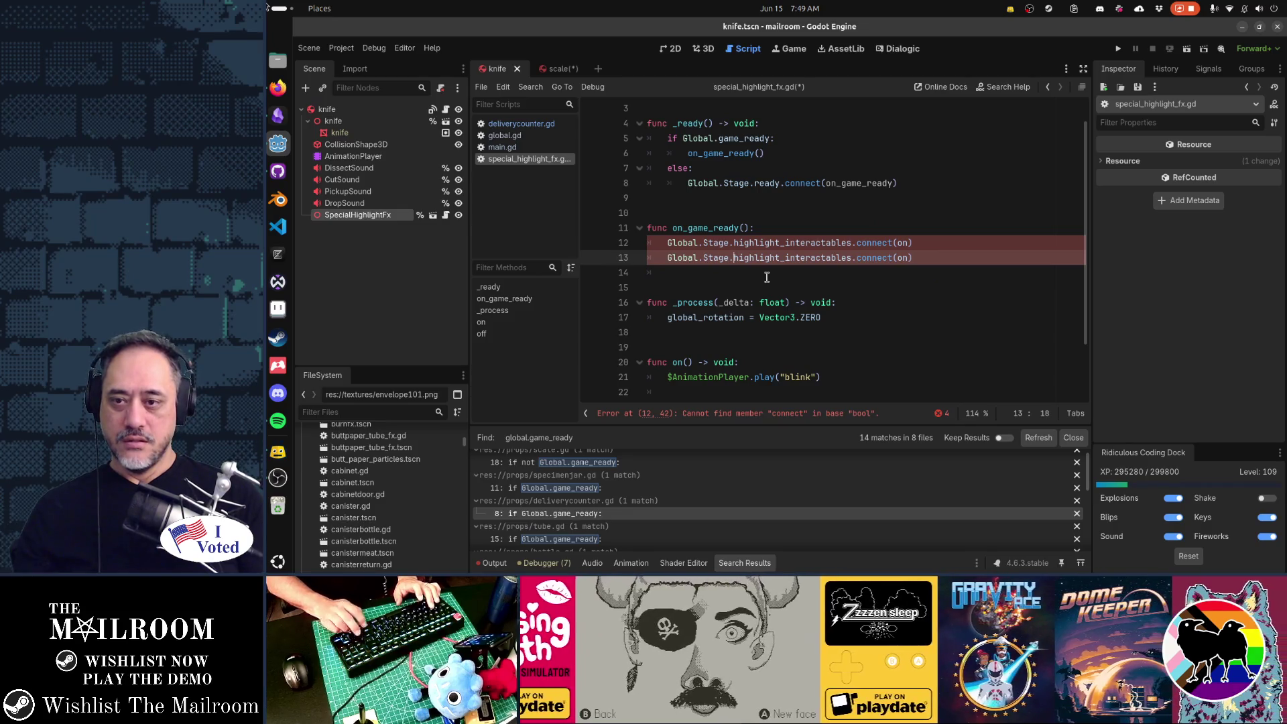
Undo the duplicate and rename line 12's signal to interactables_highlighted.
{"action": "key", "text": "ctrl+z"}
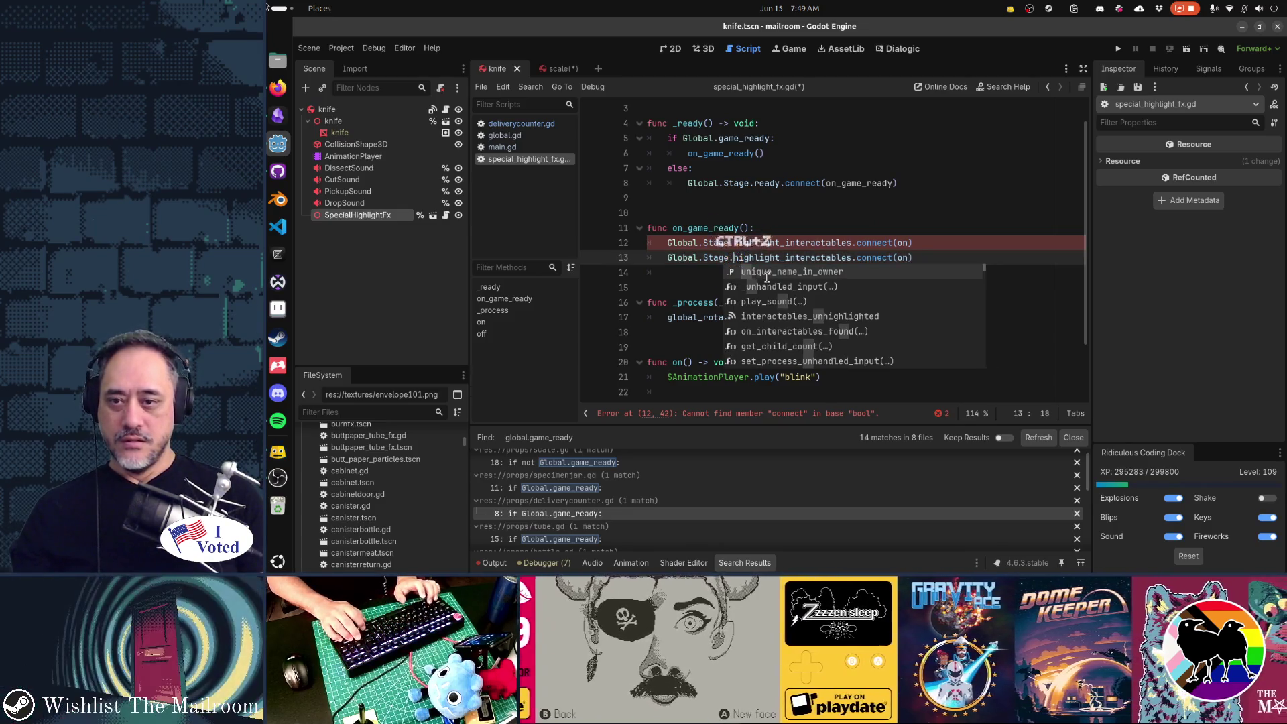
{"action": "key", "text": "ctrl+z"}
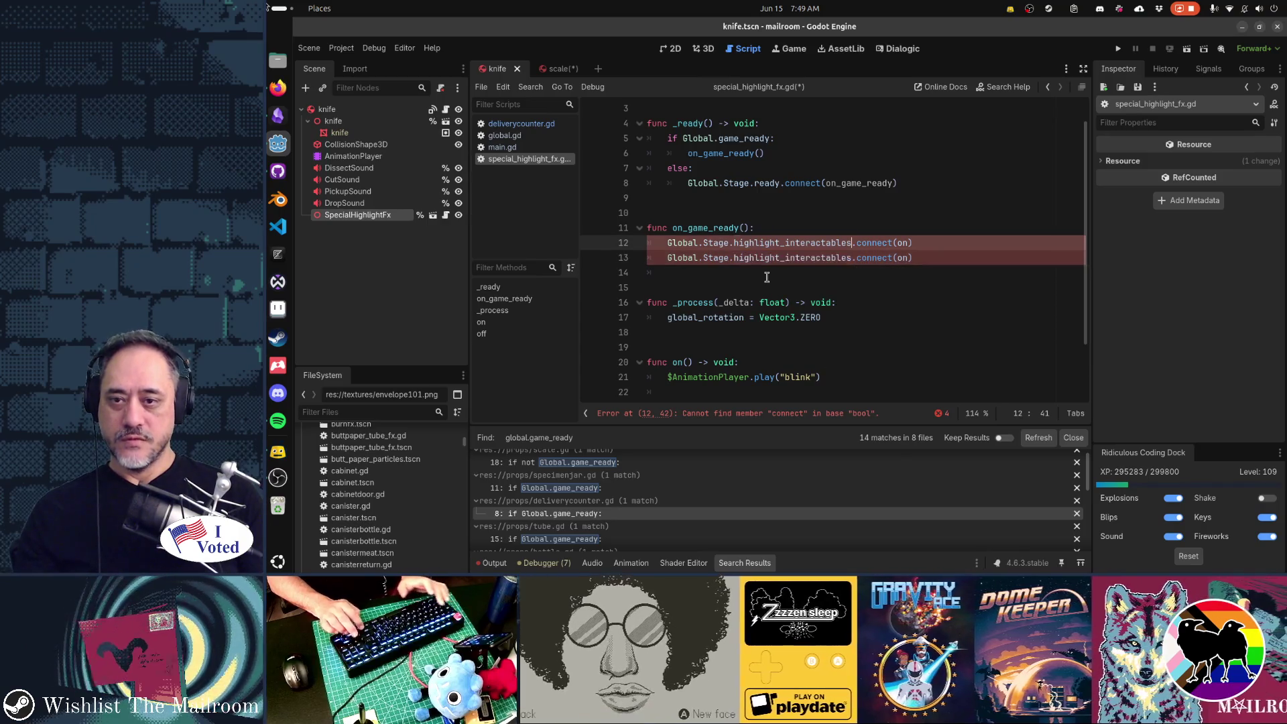
{"action": "key", "text": "ctrl+shift+Left"}
{"action": "type", "text": "inter"}
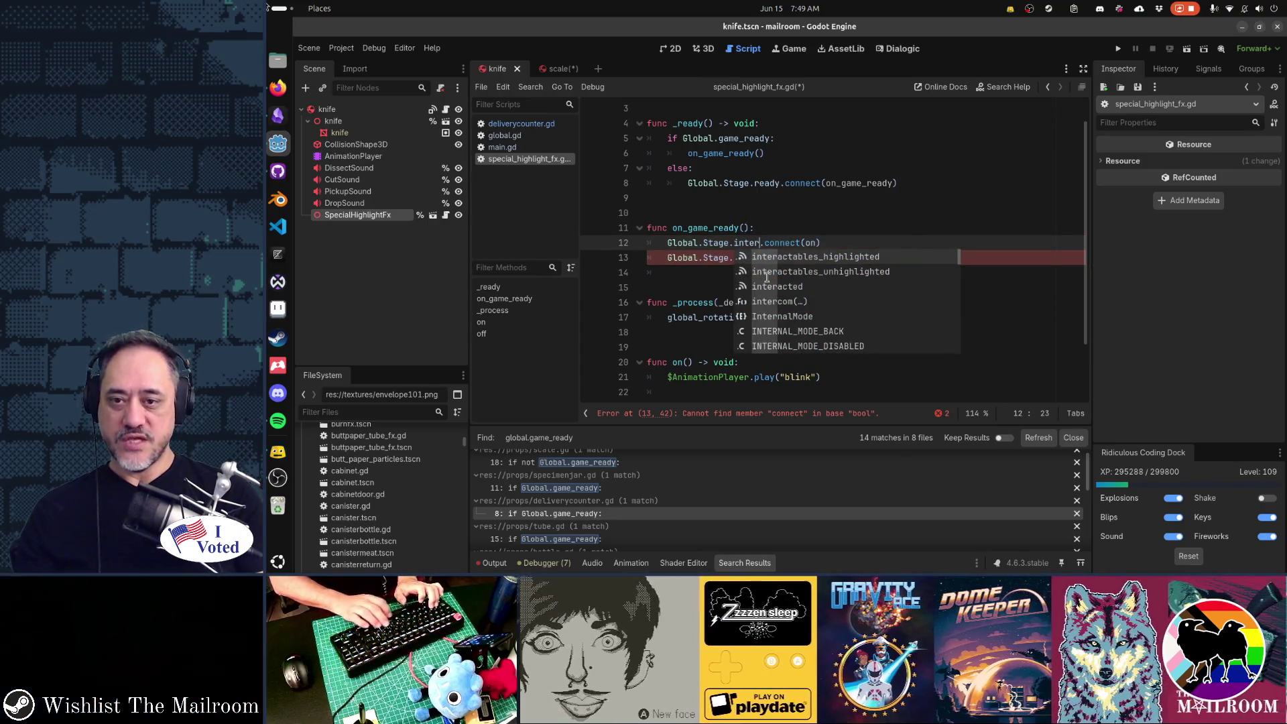
{"action": "key", "text": "Return"}
Make line 13 interactables_unhighlighted.connect(off).
{"action": "key", "text": "Down"}
{"action": "type", "text": "int"}
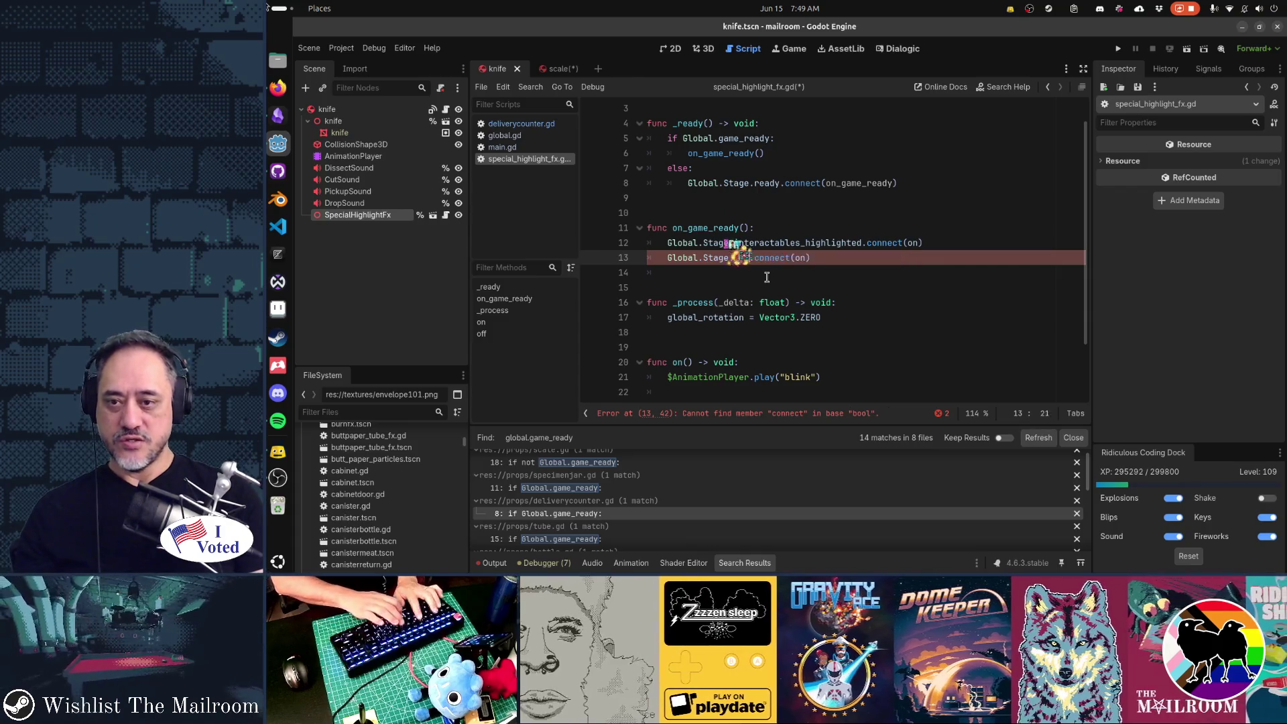
{"action": "key", "text": "Down"}
{"action": "key", "text": "Return"}
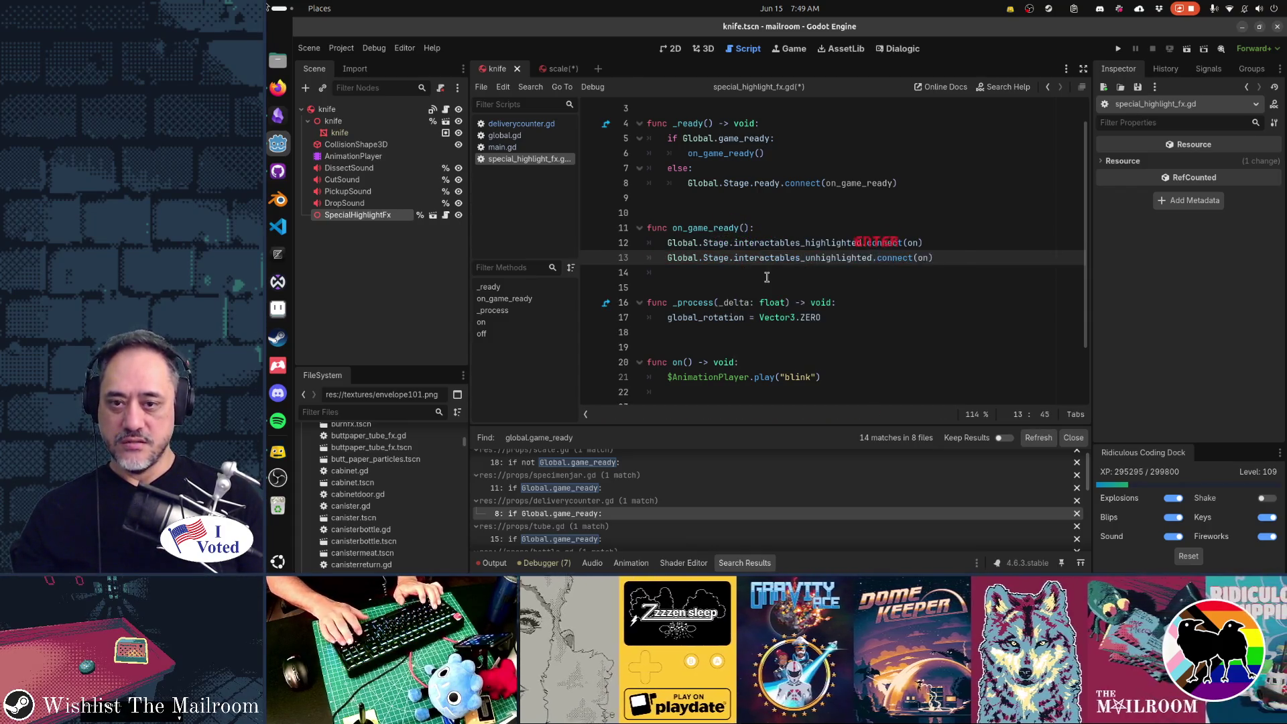
{"action": "key", "text": "BackSpace"}
{"action": "type", "text": "ff"}
{"action": "key", "text": "Down"}
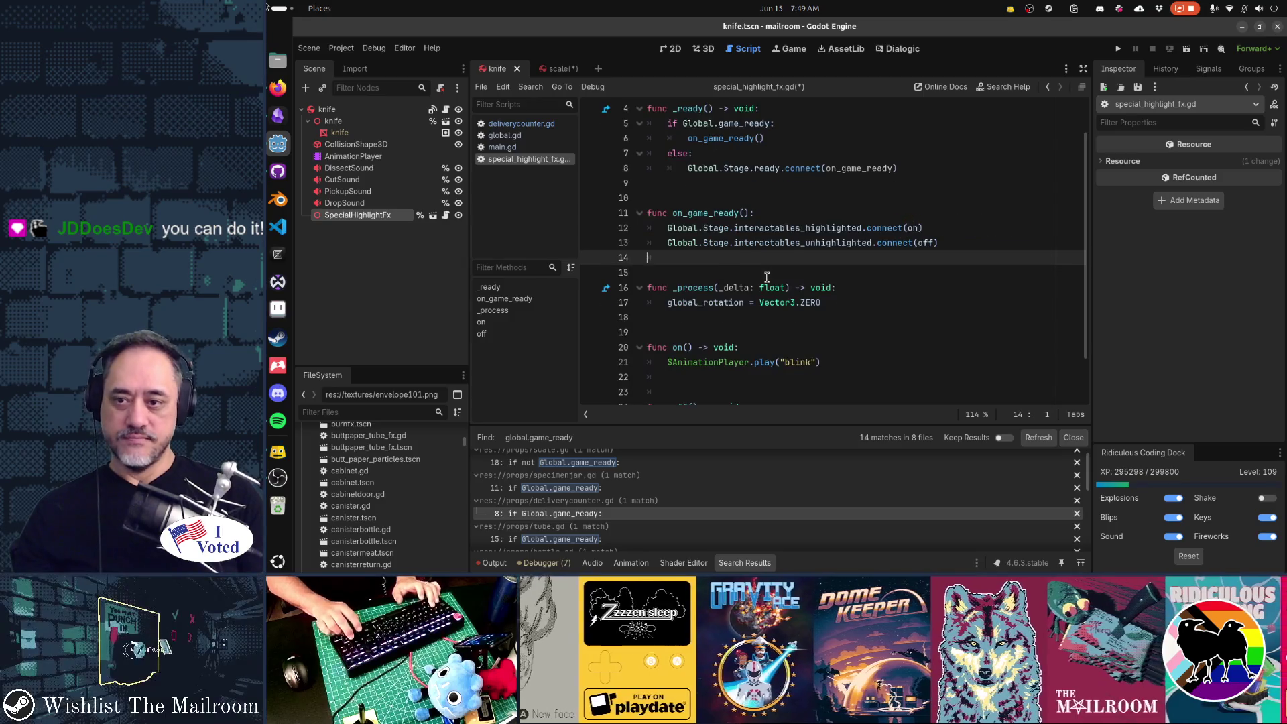
{"action": "key", "text": "shift+Down"}
{"action": "key", "text": "Down"}
{"action": "key", "text": "Down"}
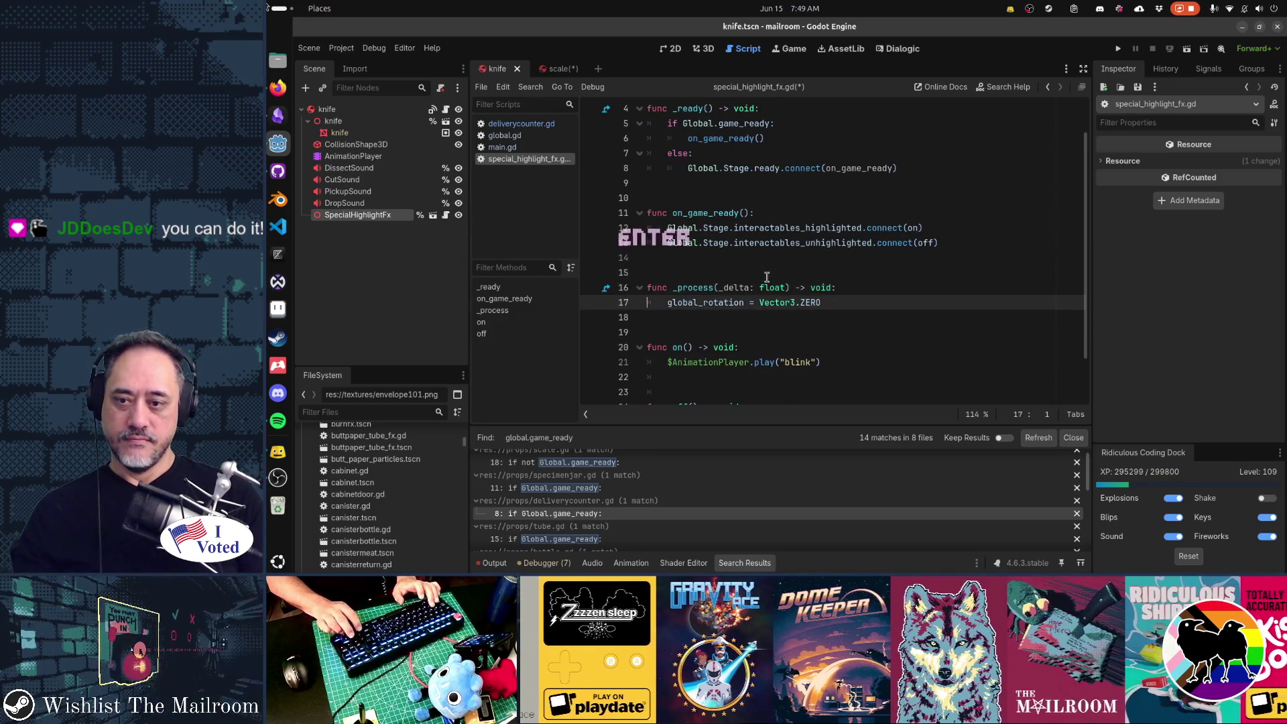
{"action": "scroll", "coordinate": [767, 277], "scroll_direction": "down", "scroll_amount": 1}
{"action": "key", "text": "ctrl+Home"}
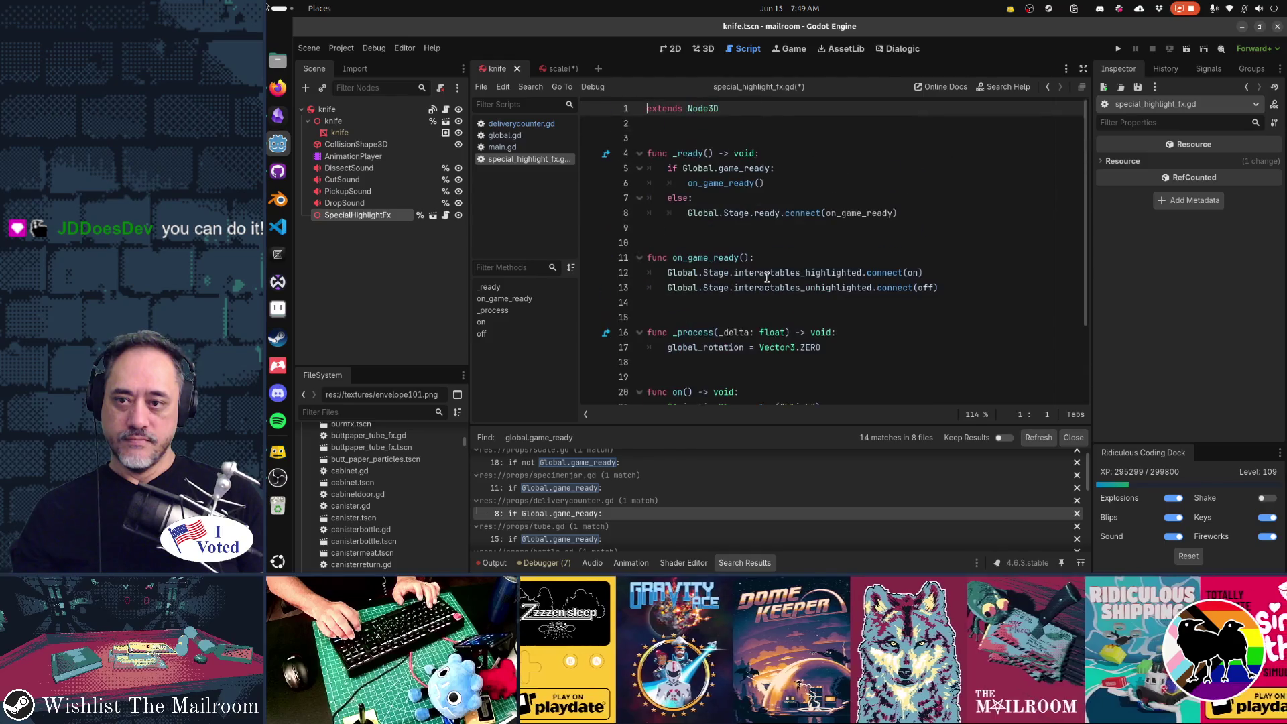
Save the script and scale scene, and turn off Access as Unique Name for its SpecialHighlightFx.
{"action": "key", "text": "ctrl+s"}
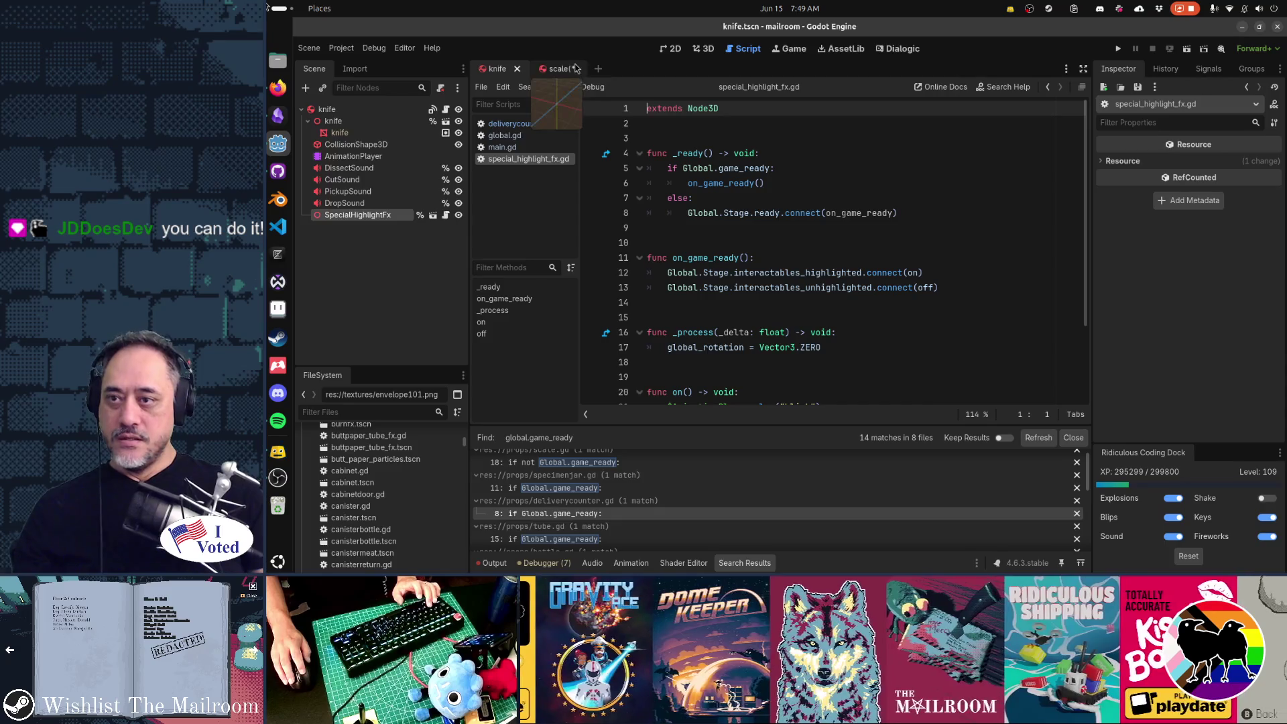
{"action": "left_click", "coordinate": [547, 68]}
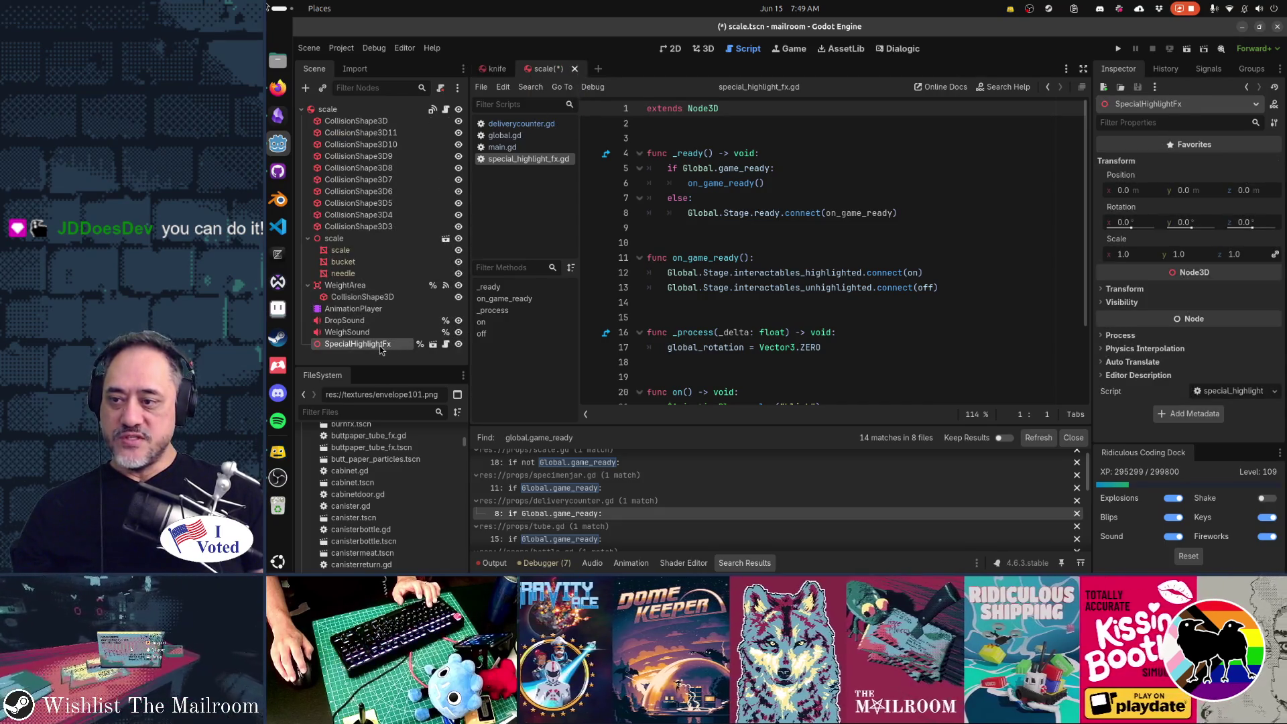
{"action": "key", "text": "ctrl+s"}
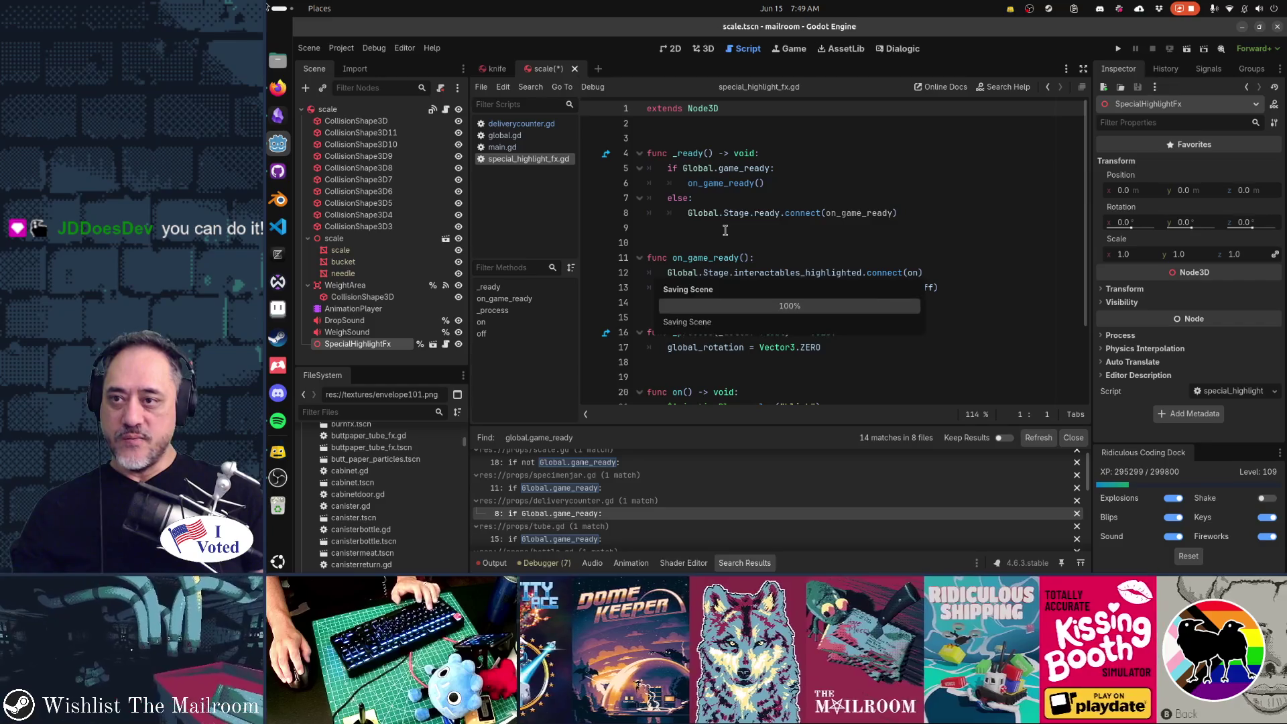
{"action": "left_click", "coordinate": [362, 333]}
{"action": "left_click", "coordinate": [380, 345]}
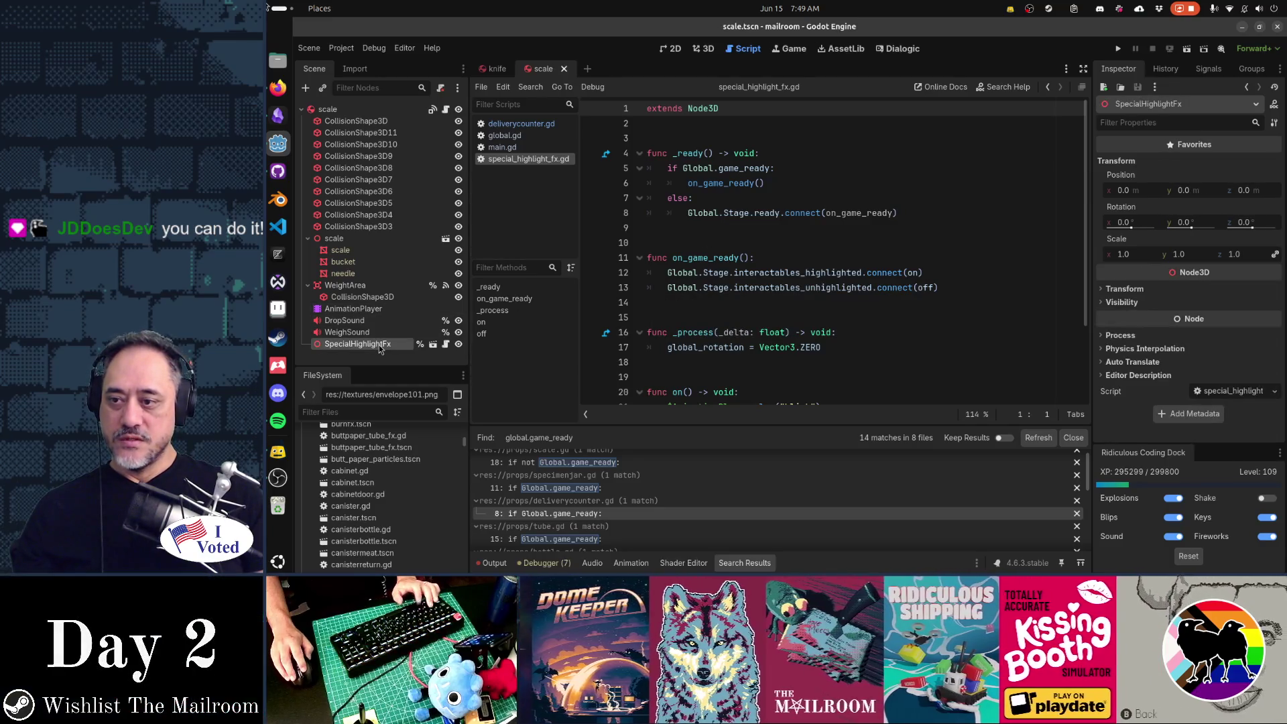
{"action": "left_click", "coordinate": [774, 255]}
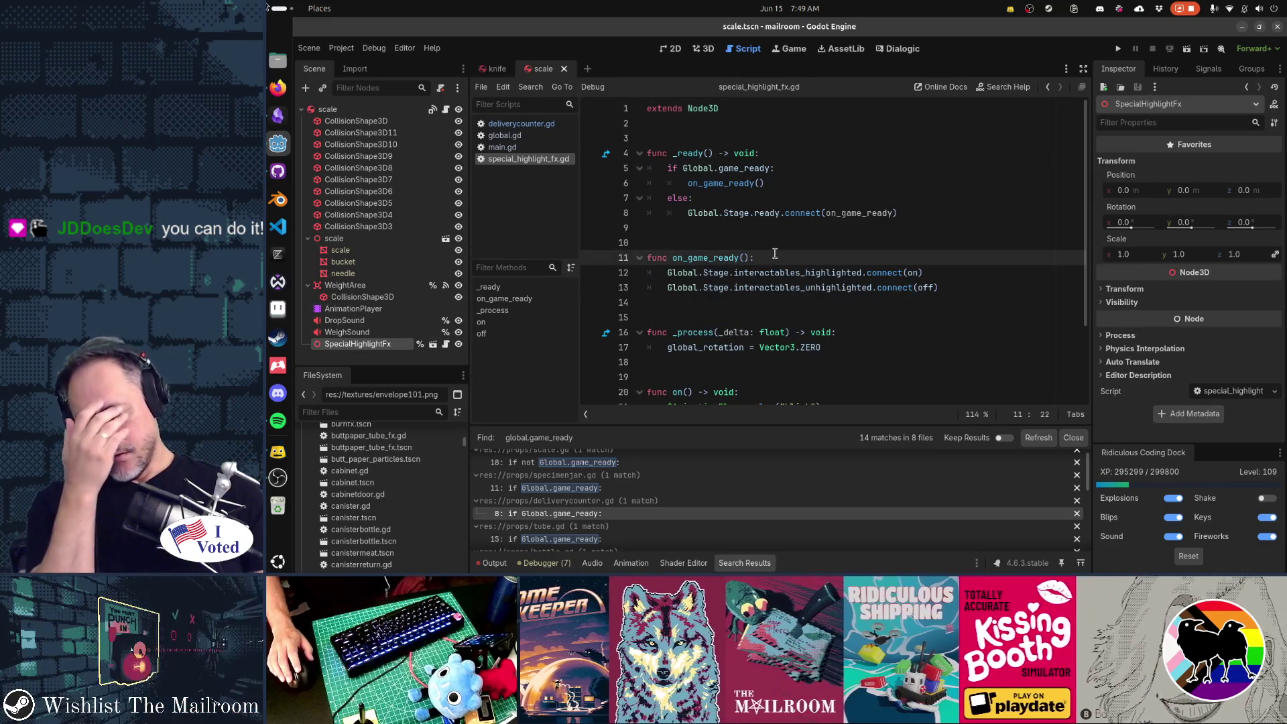
{"action": "right_click", "coordinate": [404, 345]}
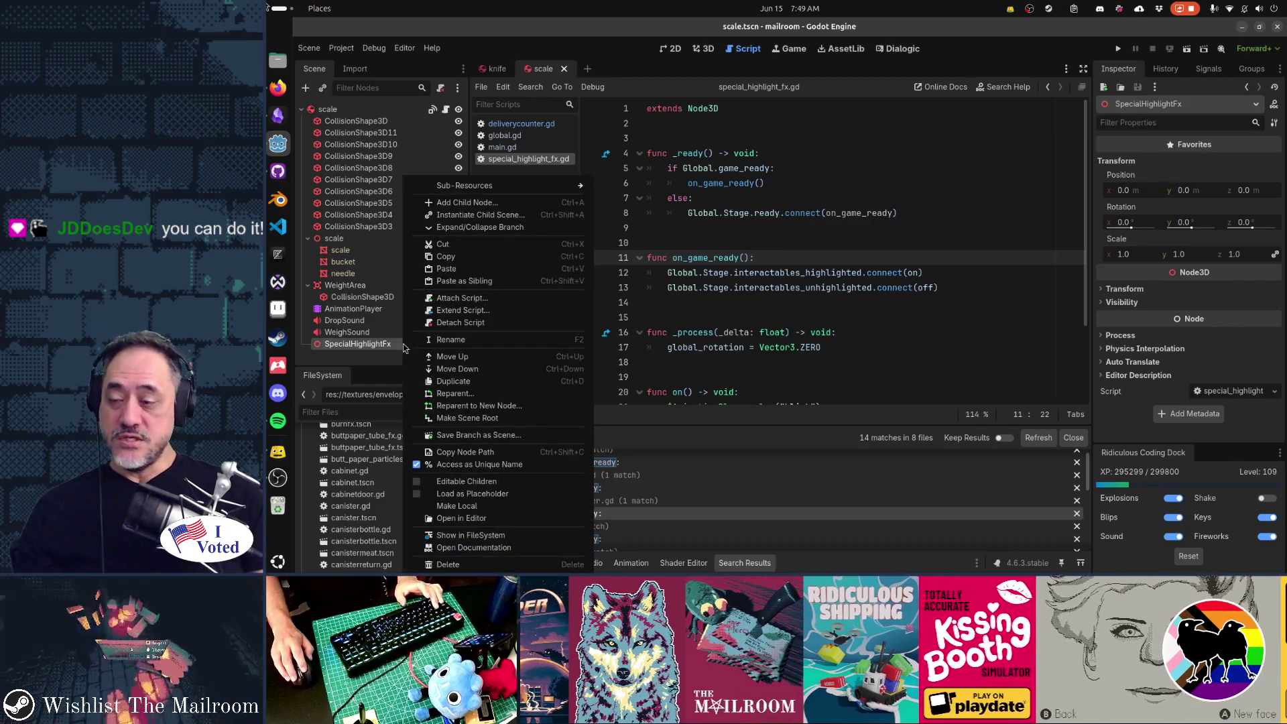
{"action": "left_click", "coordinate": [462, 465]}
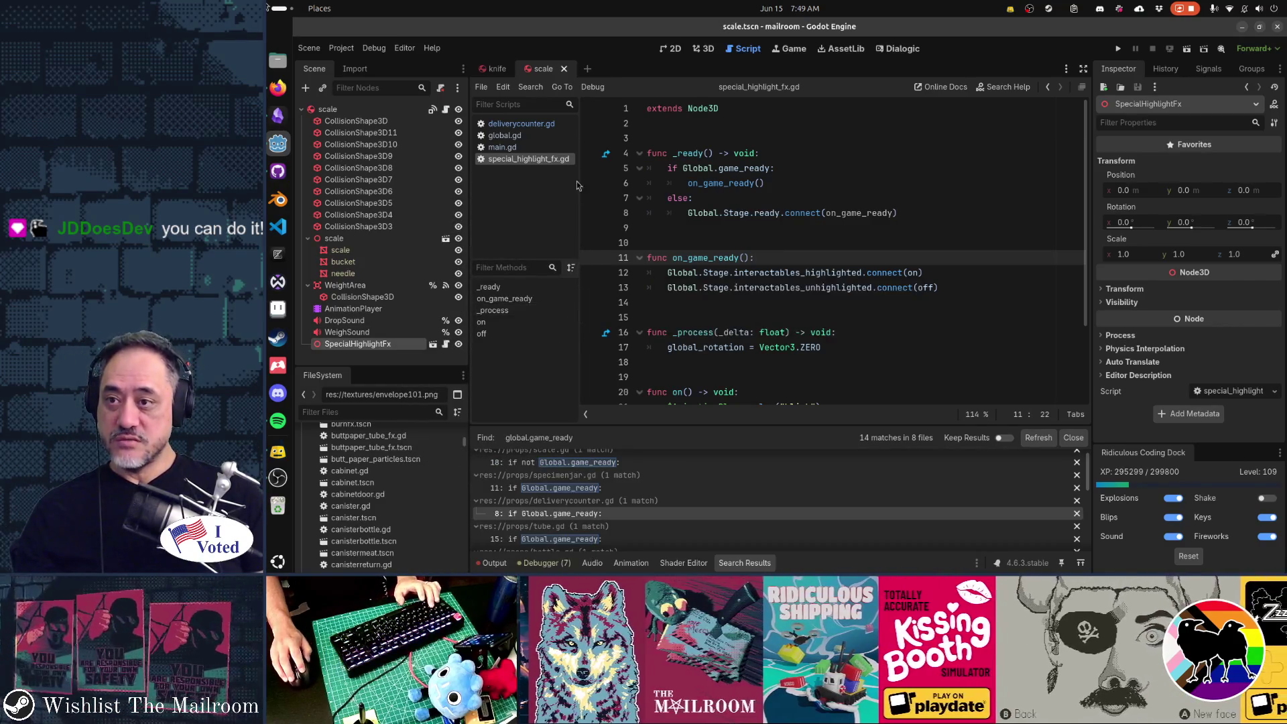
Turn off unique-name access on the knife scene's SpecialHighlightFx and save the knife scene.
{"action": "left_click", "coordinate": [497, 68]}
{"action": "right_click", "coordinate": [411, 221]}
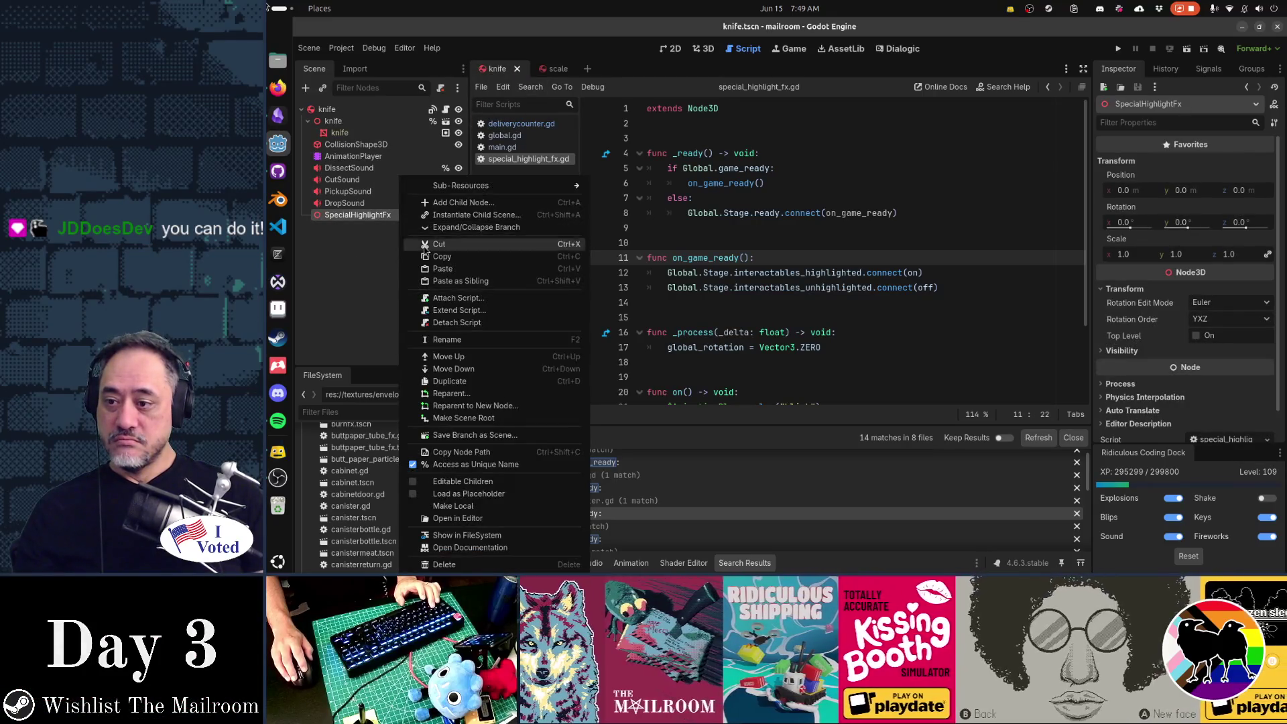
{"action": "left_click", "coordinate": [469, 465]}
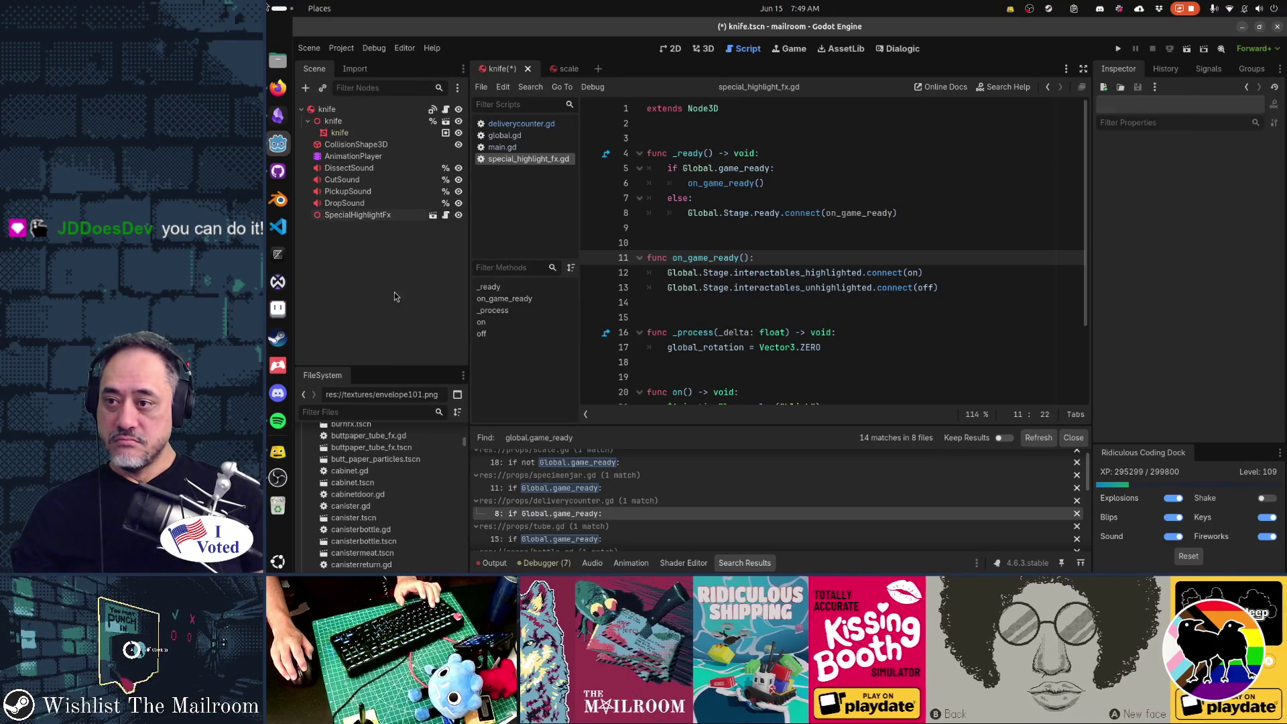
{"action": "left_click", "coordinate": [375, 216]}
{"action": "key", "text": "ctrl+s"}
{"action": "key", "text": "shift+alt+o"}
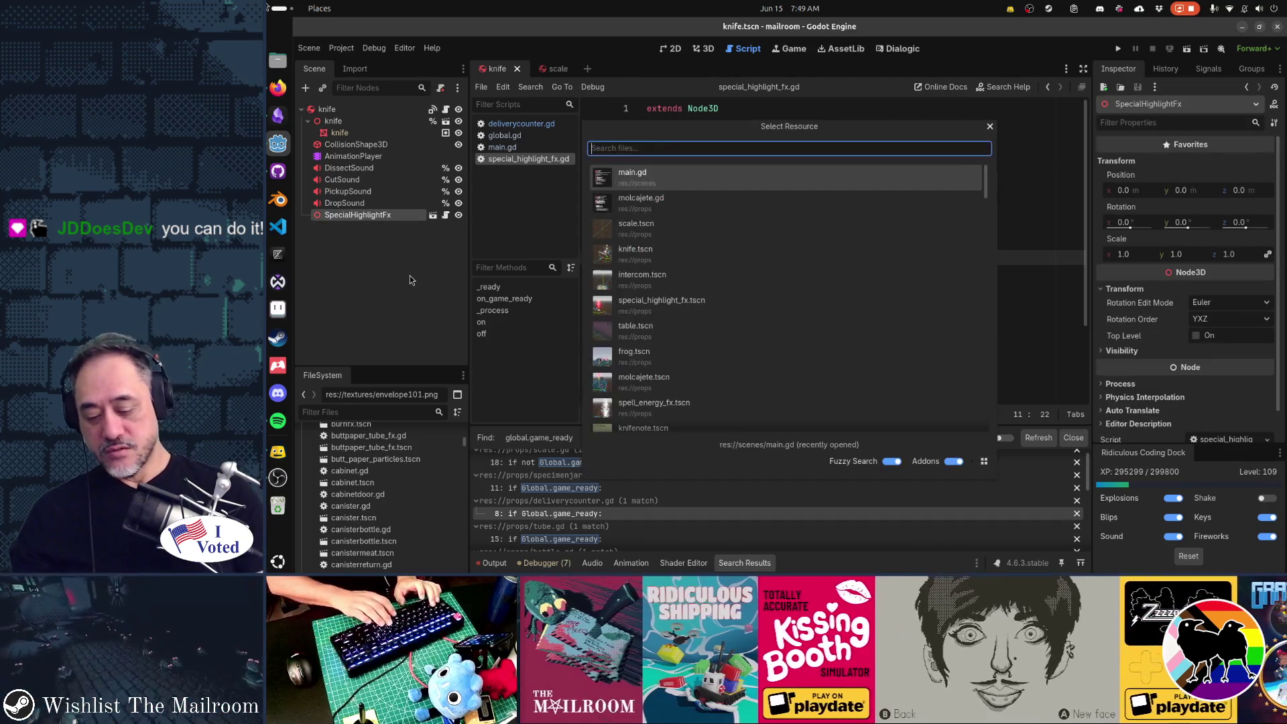
Open molcajete.tscn and turn off unique-name access on its SpecialHighlightFx.
{"action": "type", "text": "molca"}
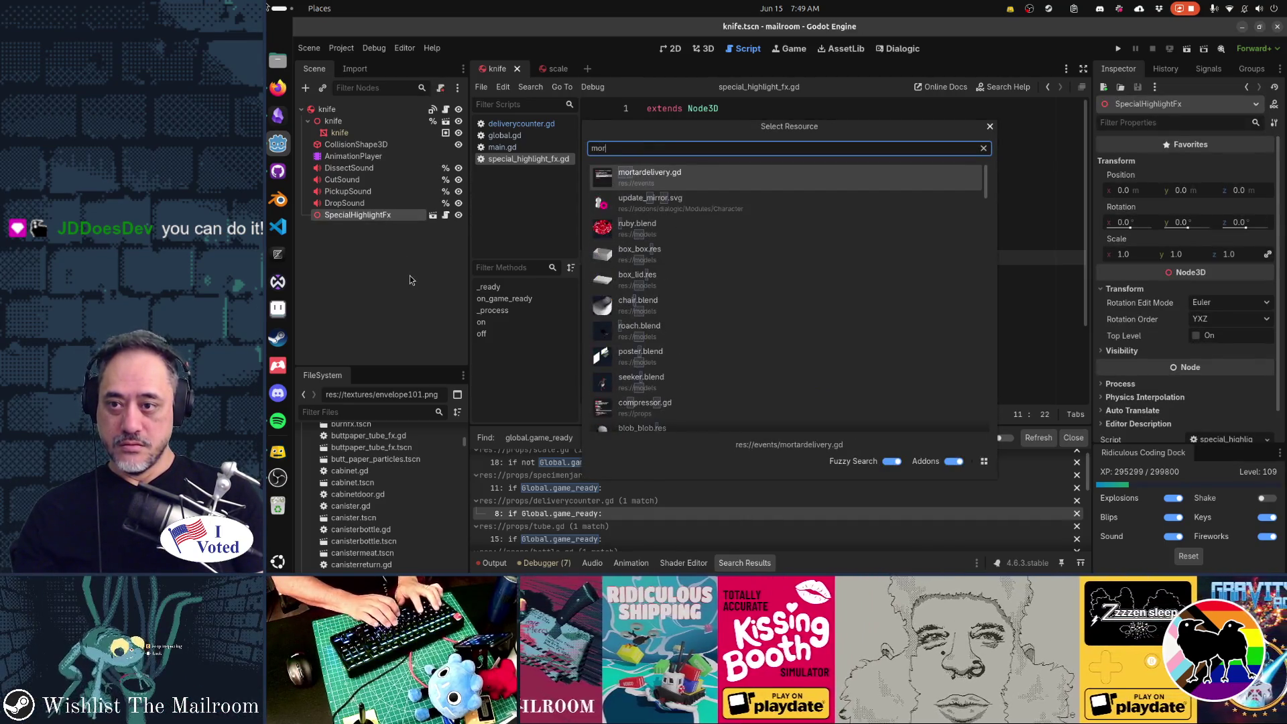
{"action": "key", "text": "Down"}
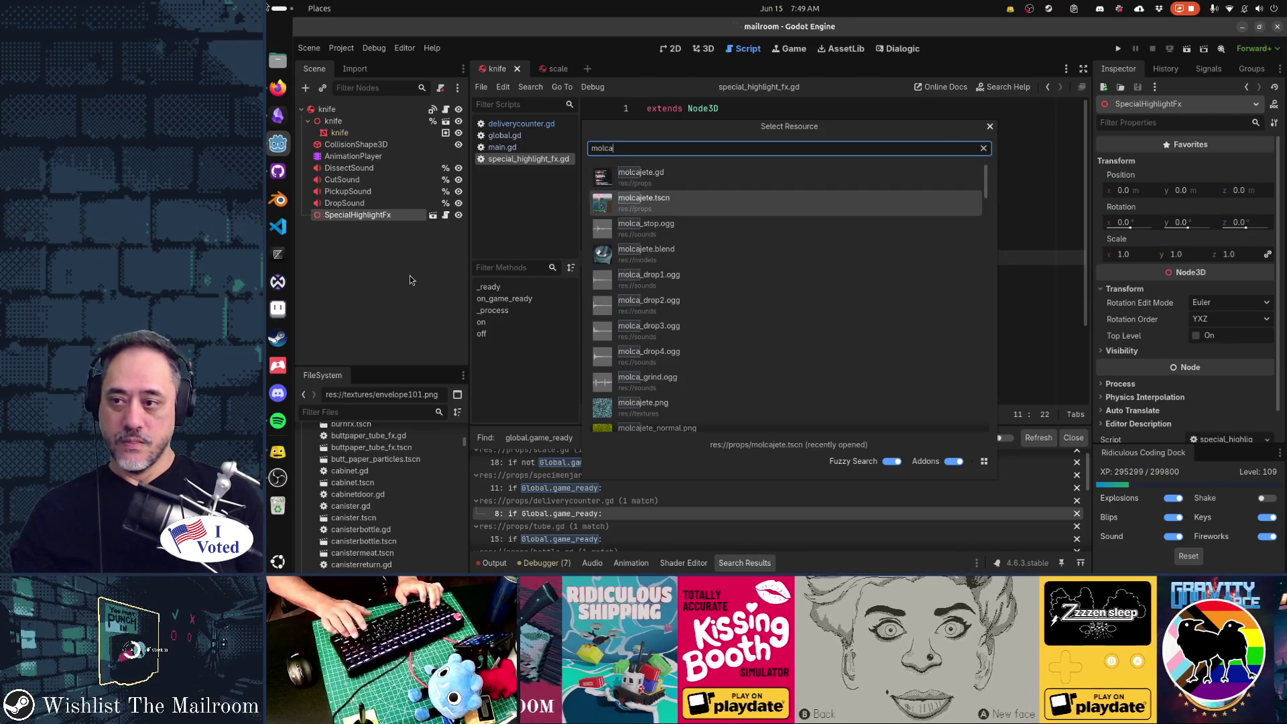
{"action": "key", "text": "Return"}
{"action": "right_click", "coordinate": [397, 354]}
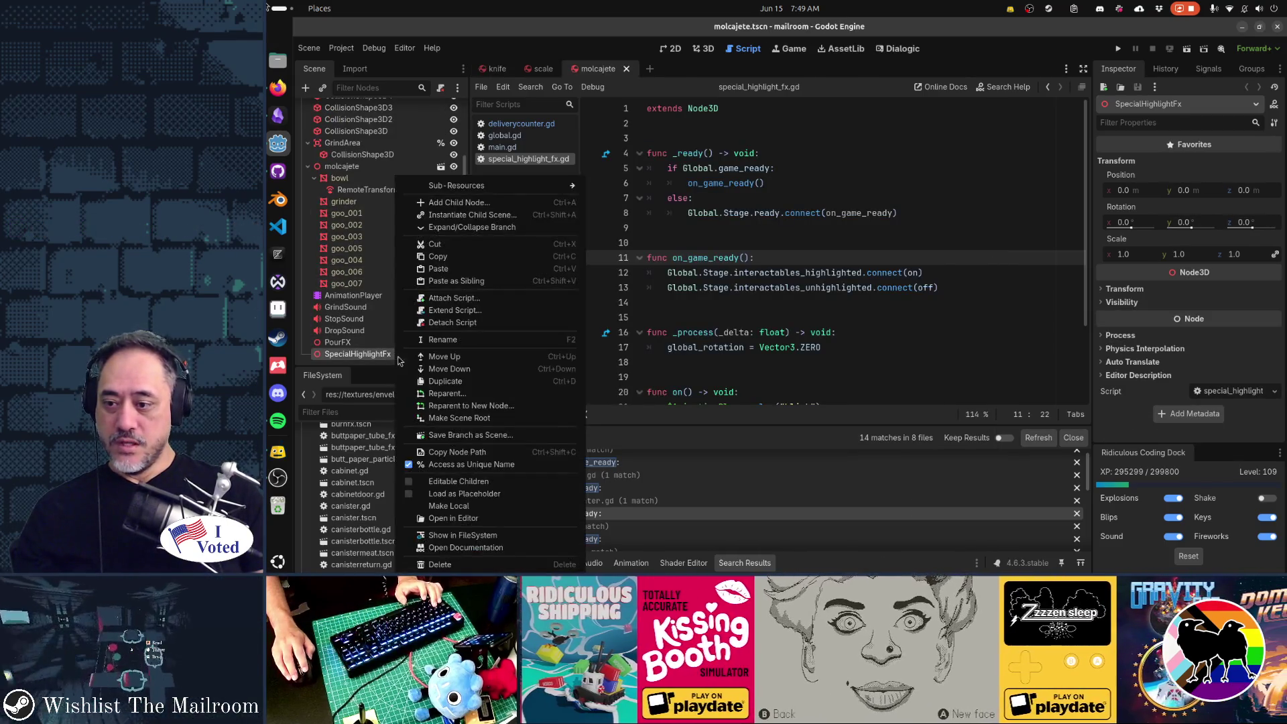
{"action": "left_click", "coordinate": [441, 466]}
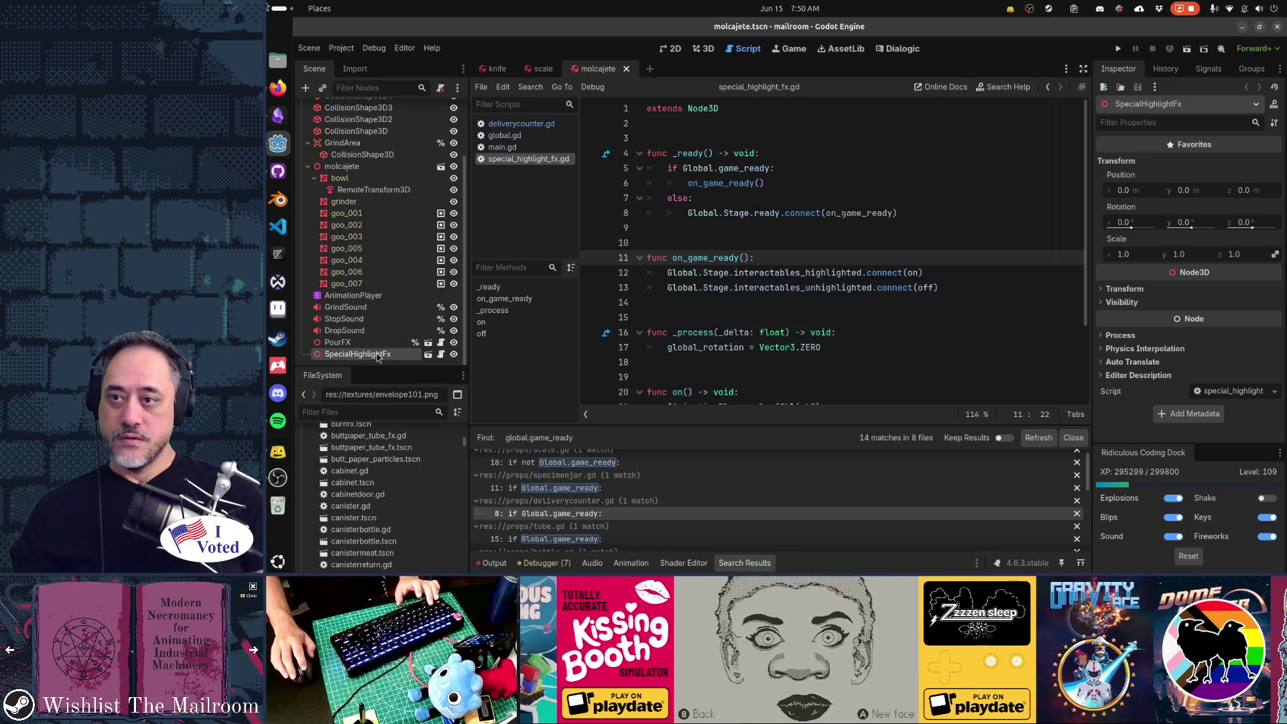
Open spellbook.tscn and paste the SpecialHighlightFx node into it.
{"action": "key", "text": "shift+alt+o"}
{"action": "type", "text": "spellbook"}
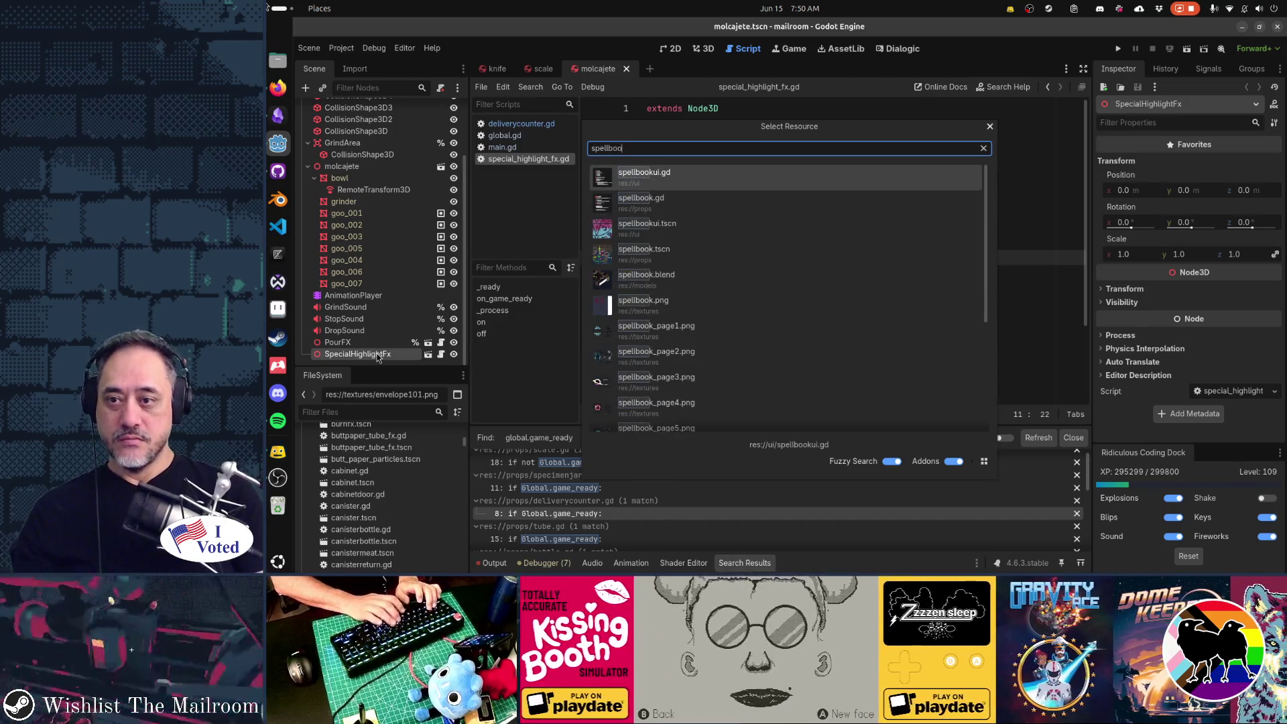
{"action": "key", "text": "Down"}
{"action": "key", "text": "Down"}
{"action": "key", "text": "Return"}
{"action": "scroll", "coordinate": [367, 195], "scroll_direction": "up", "scroll_amount": 2}
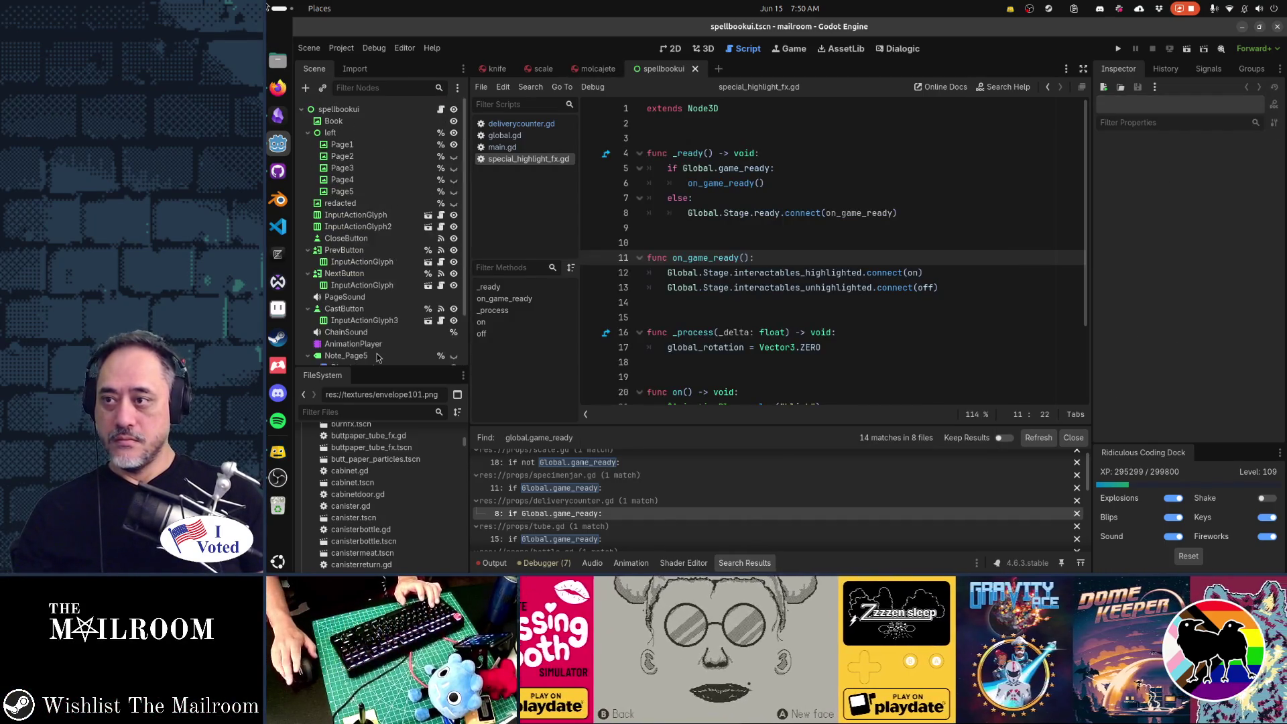
{"action": "key", "text": "shift+alt+o"}
{"action": "type", "text": "spellbook"}
{"action": "key", "text": "Down"}
{"action": "key", "text": "Down"}
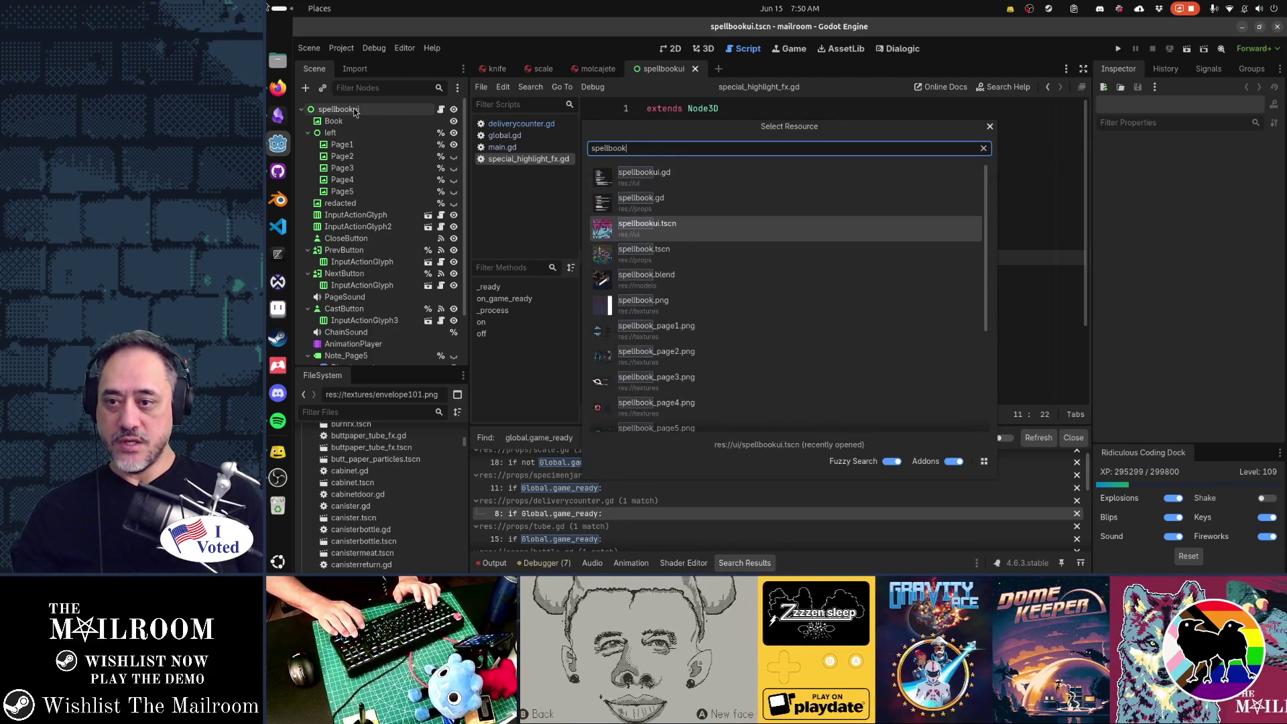
{"action": "key", "text": "Down"}
{"action": "key", "text": "Return"}
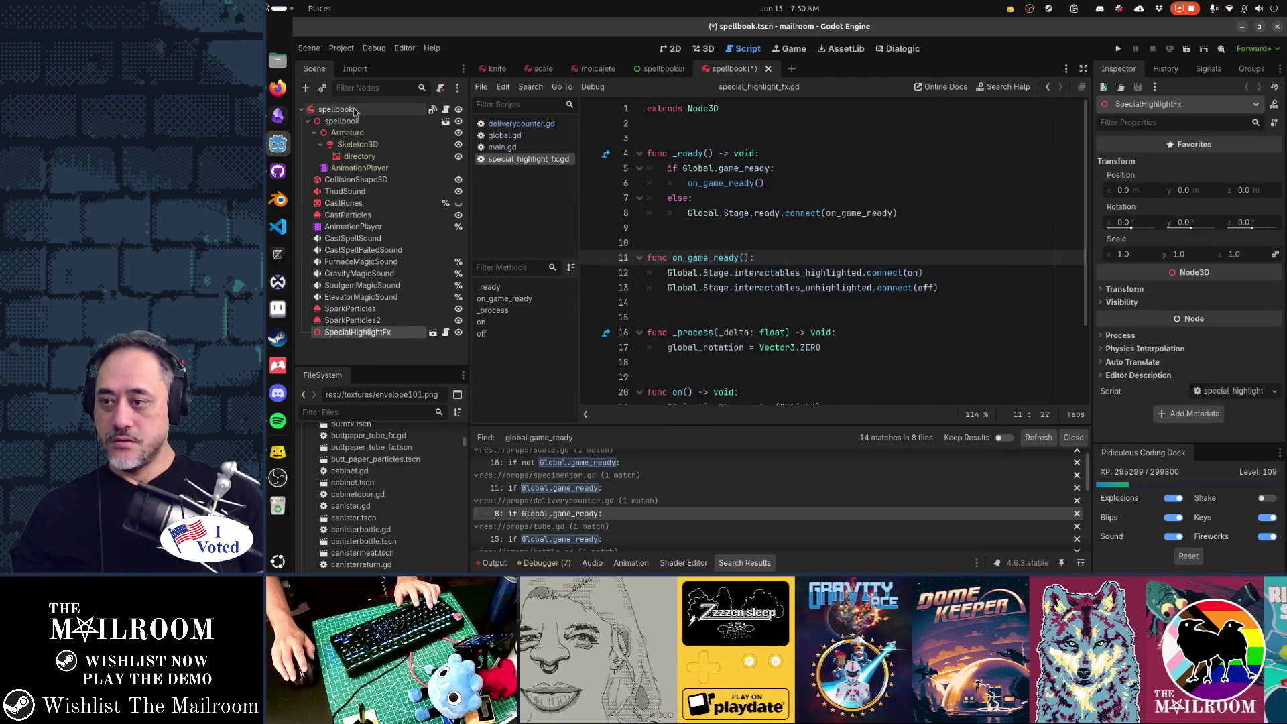
{"action": "key", "text": "ctrl+shift+a"}
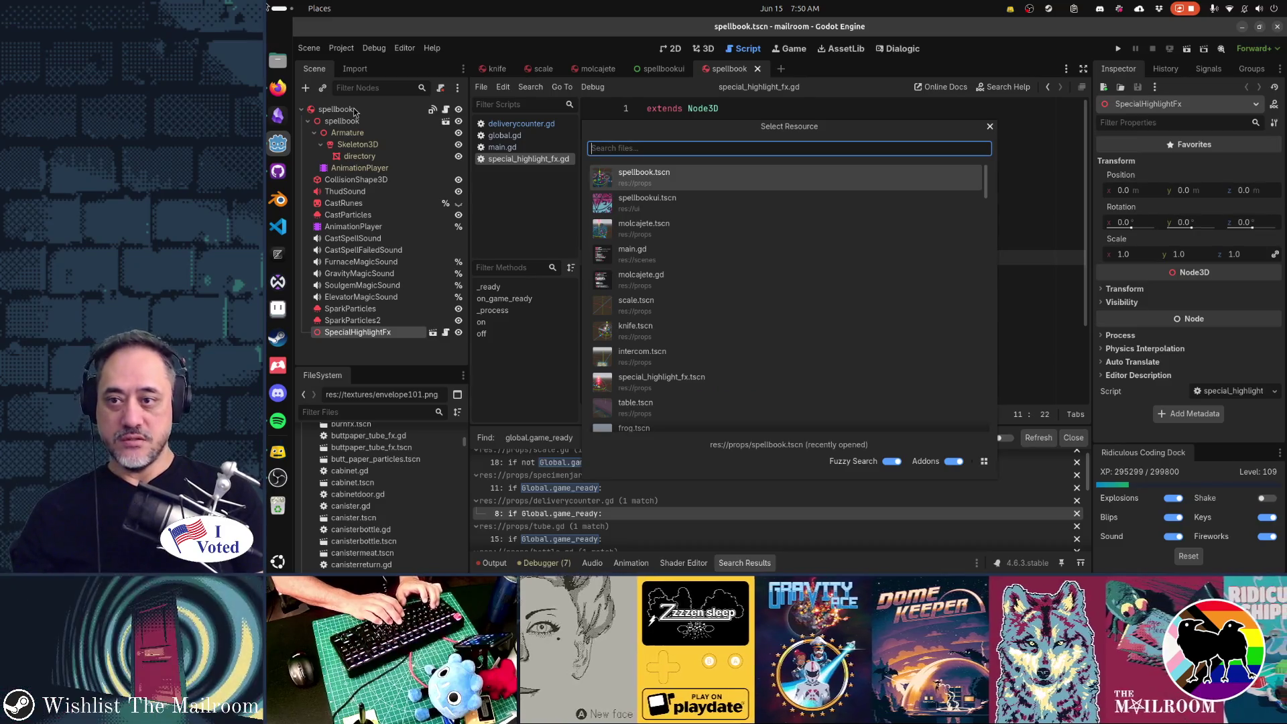
Open directorybook.tscn and crowbar.tscn, pasting SpecialHighlightFx under the crowbar root.
{"action": "type", "text": "directorybook"}
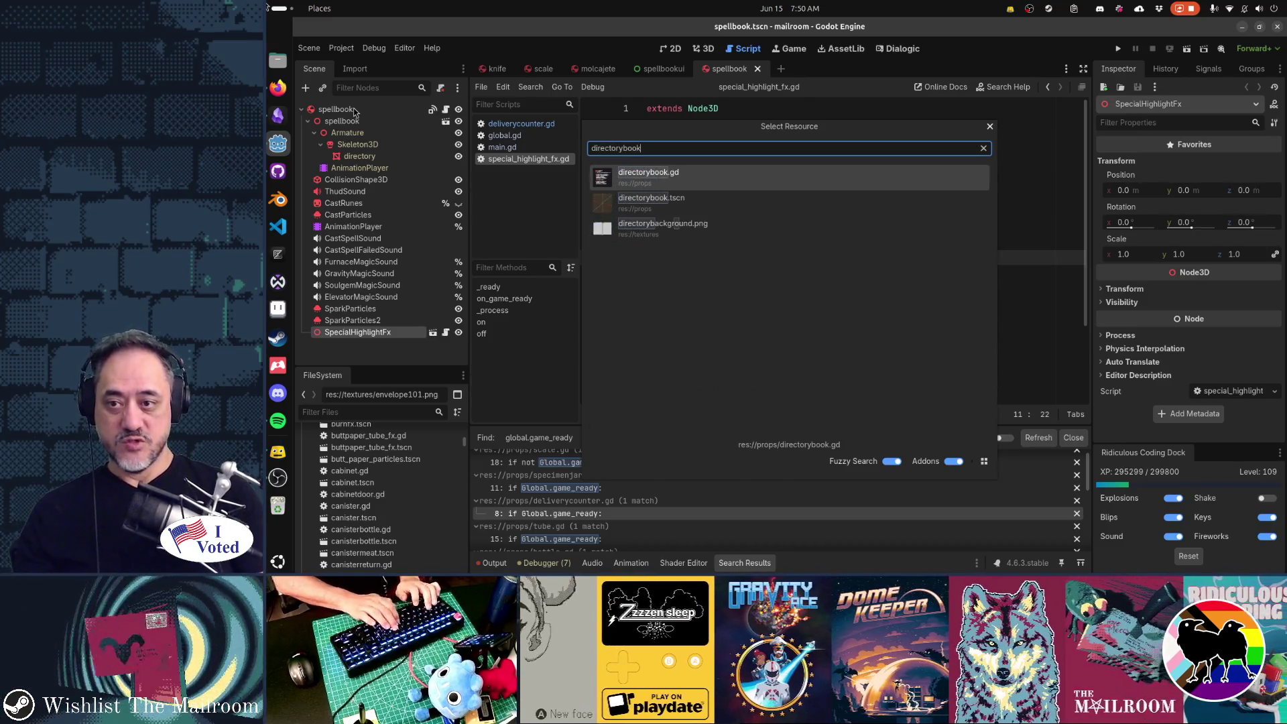
{"action": "key", "text": "Down"}
{"action": "key", "text": "Return"}
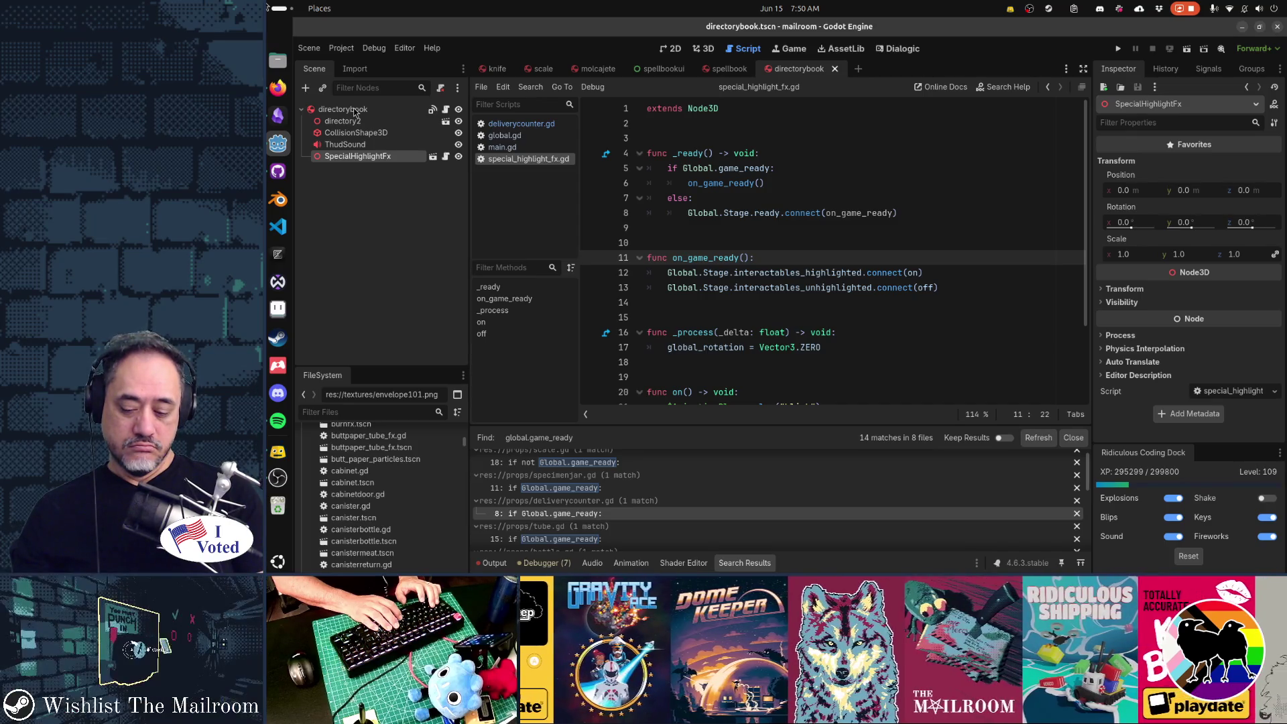
{"action": "key", "text": "shift+alt+o"}
{"action": "type", "text": "crowb"}
{"action": "key", "text": "Down"}
{"action": "key", "text": "Return"}
{"action": "left_click", "coordinate": [355, 112]}
{"action": "key", "text": "ctrl+v"}
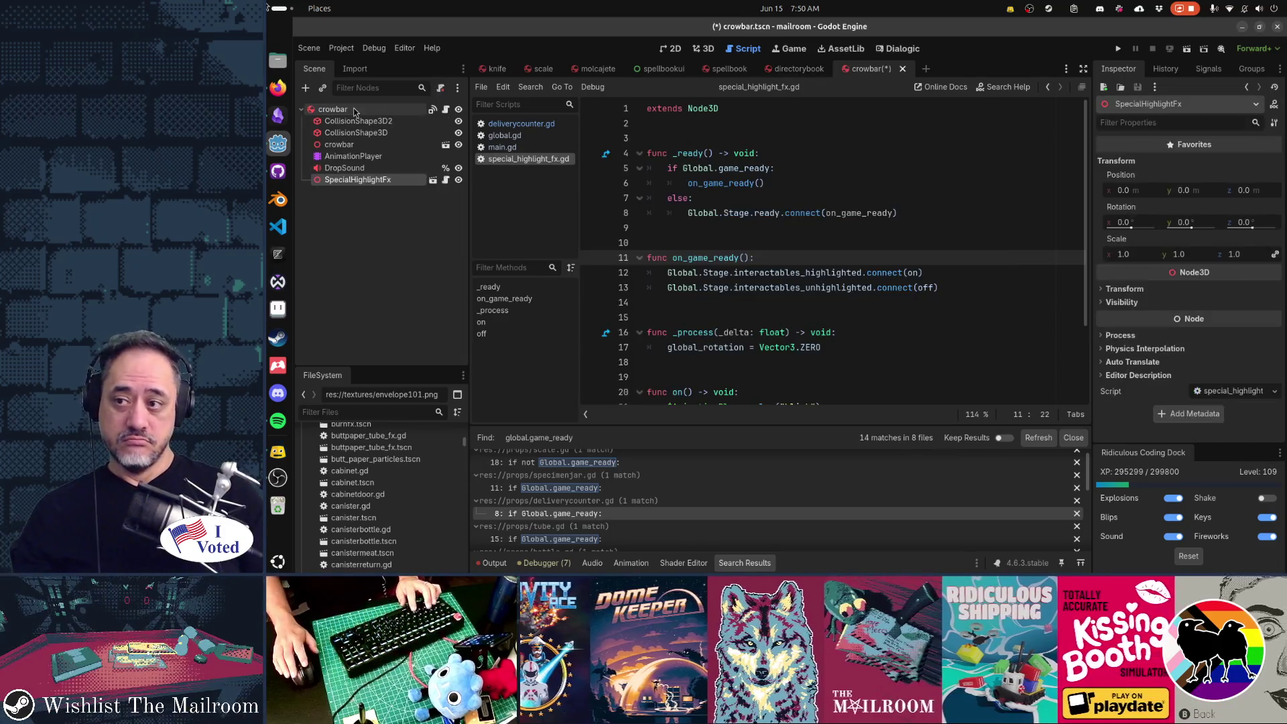
{"action": "key", "text": "shift+alt+o"}
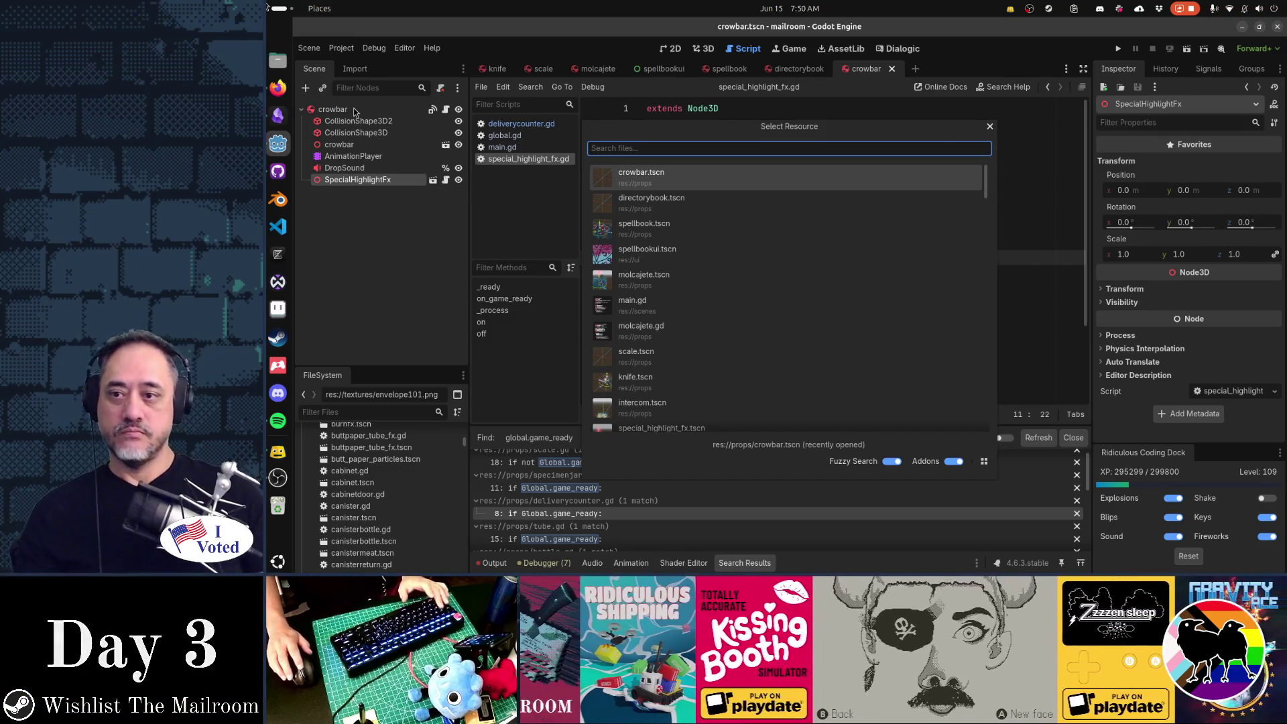
{"action": "key", "text": "Escape"}
{"action": "left_click", "coordinate": [743, 170]}
Run the project with F5 and start playing from the title screen.
{"action": "key", "text": "F5"}
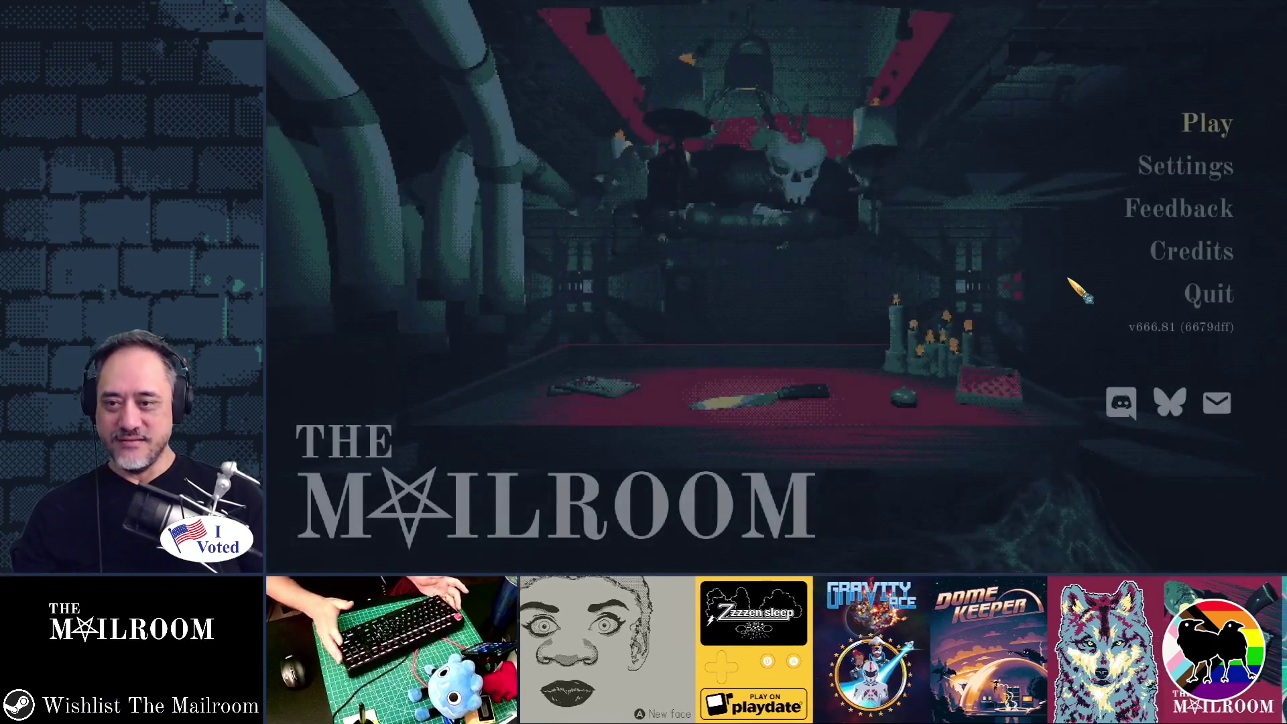
{"action": "key", "text": "Return"}
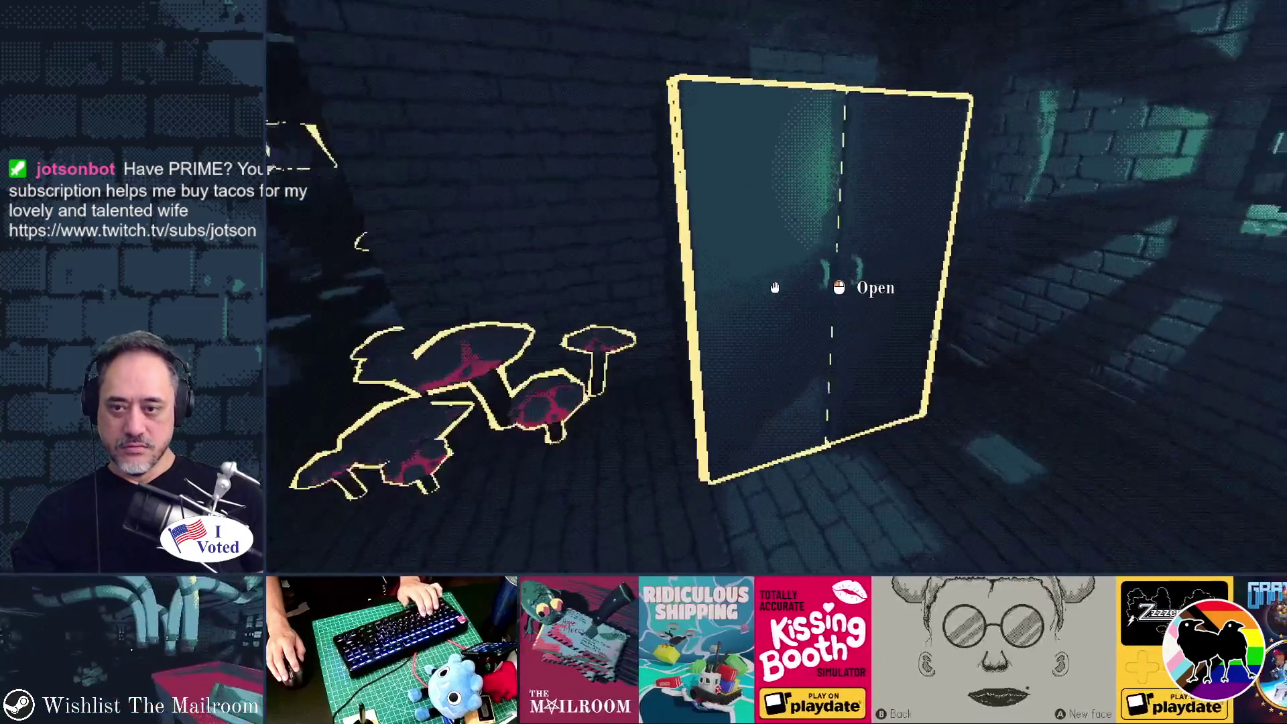
Open the locker doors, walk down the brick corridor and open the arched door.
{"action": "left_click", "coordinate": [775, 287]}
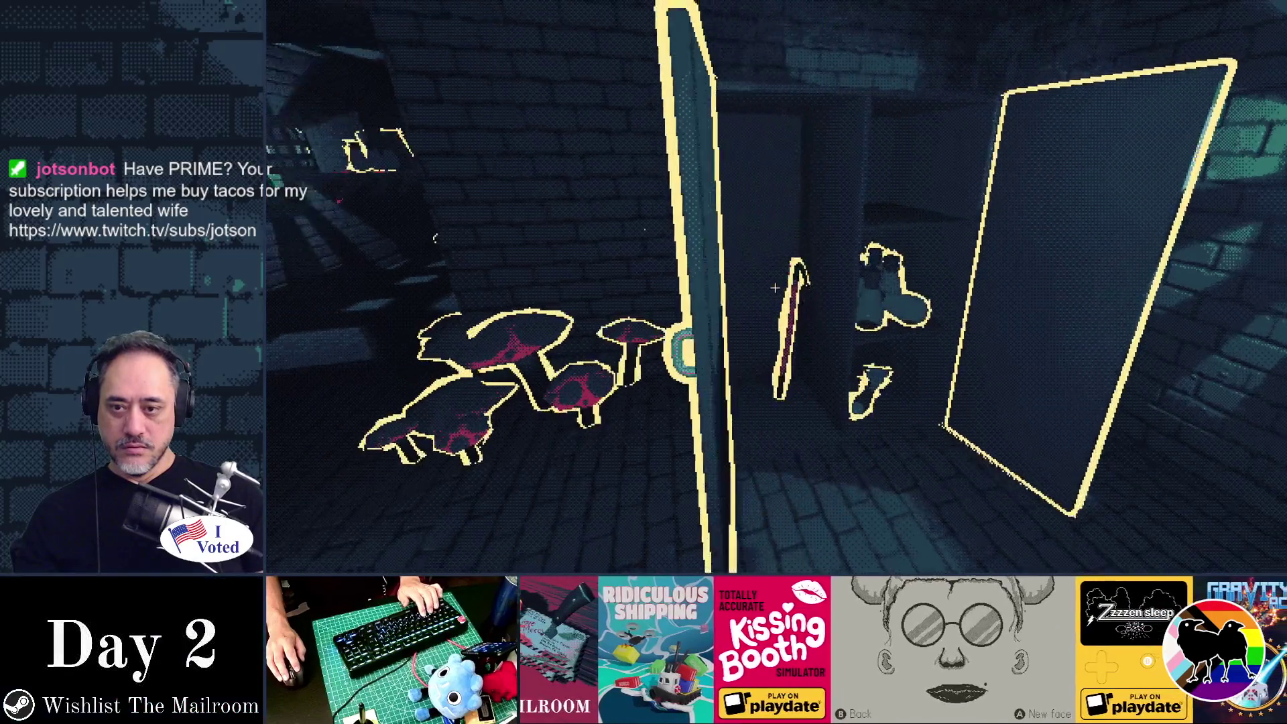
{"action": "key", "text": "w"}
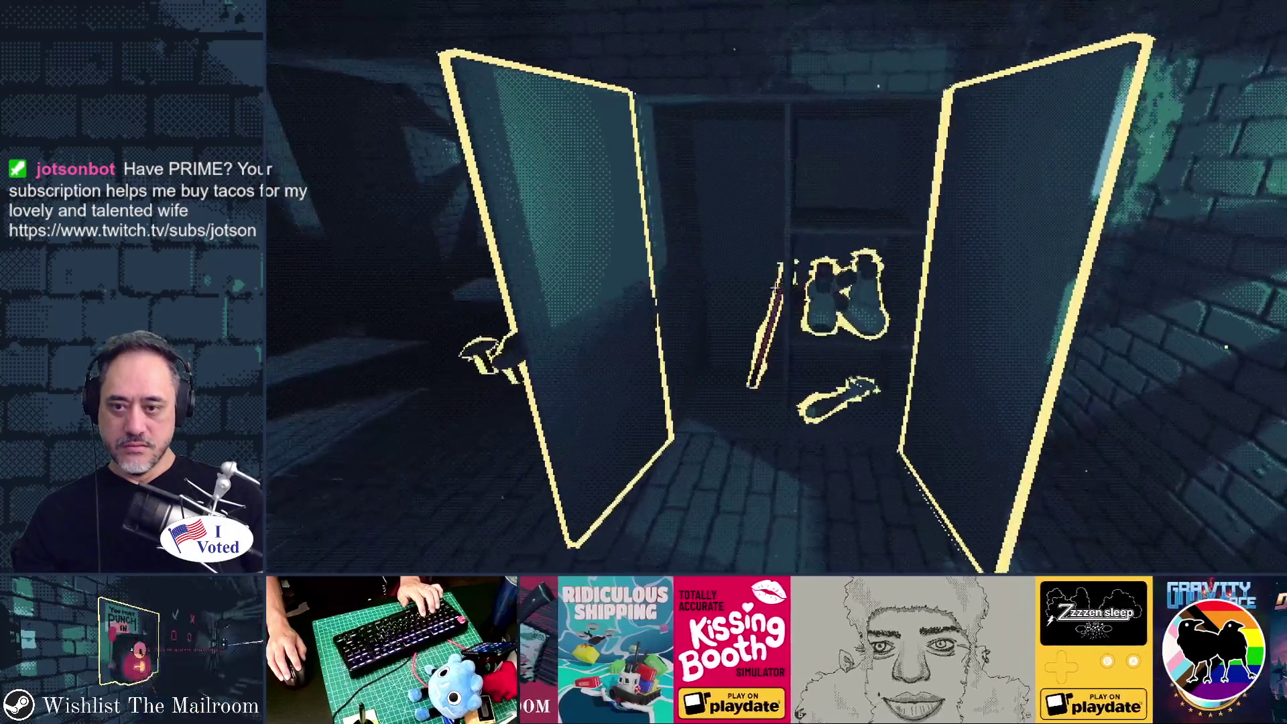
{"action": "key", "text": "w"}
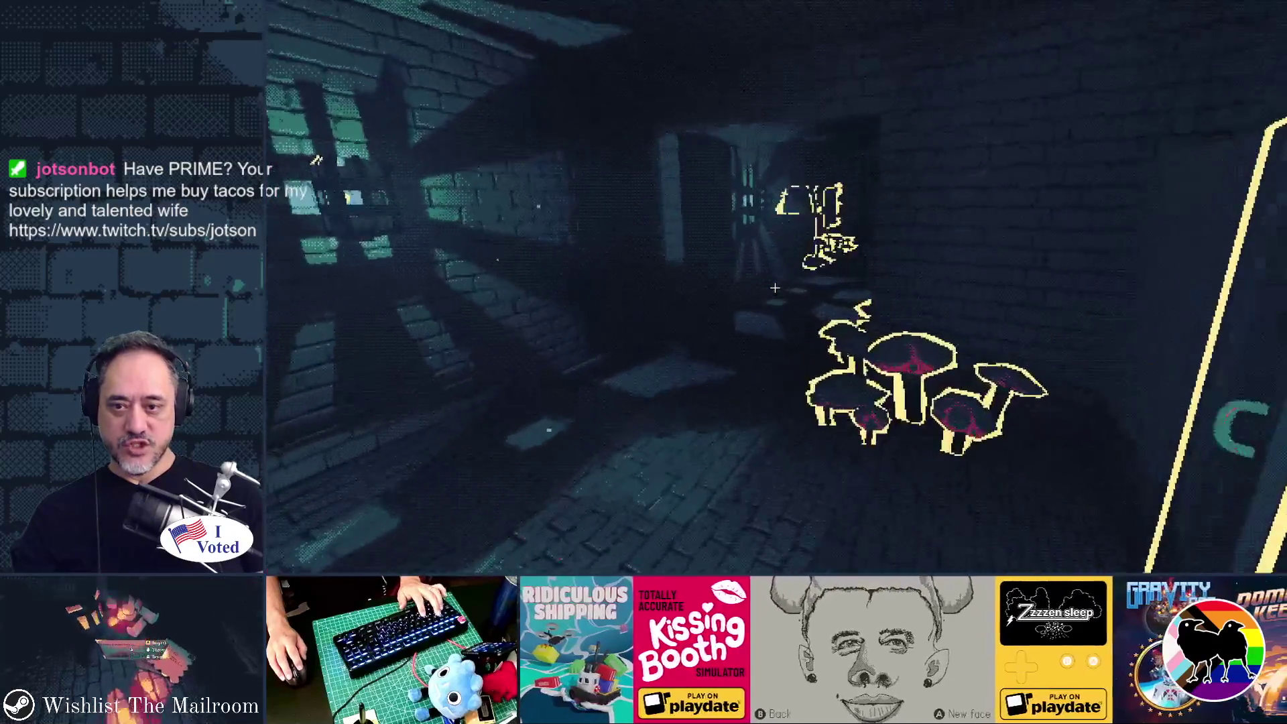
{"action": "key", "text": "w"}
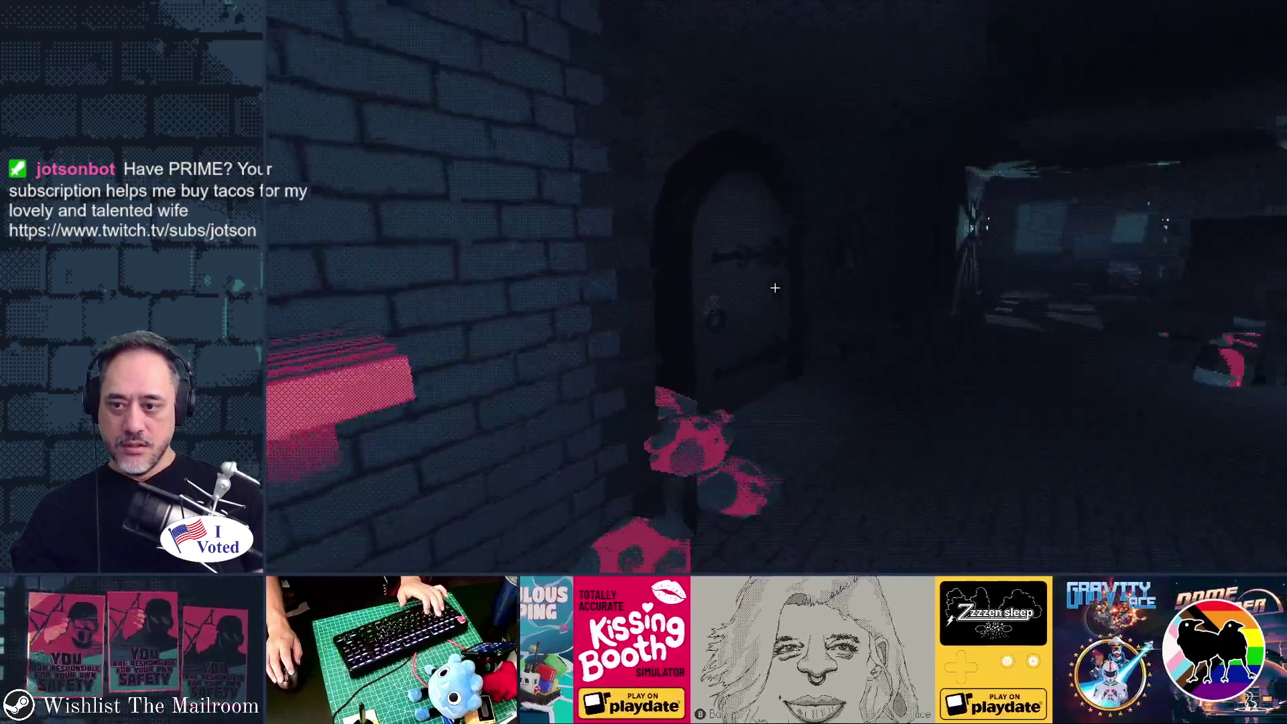
{"action": "key", "text": "w"}
{"action": "left_click", "coordinate": [775, 288]}
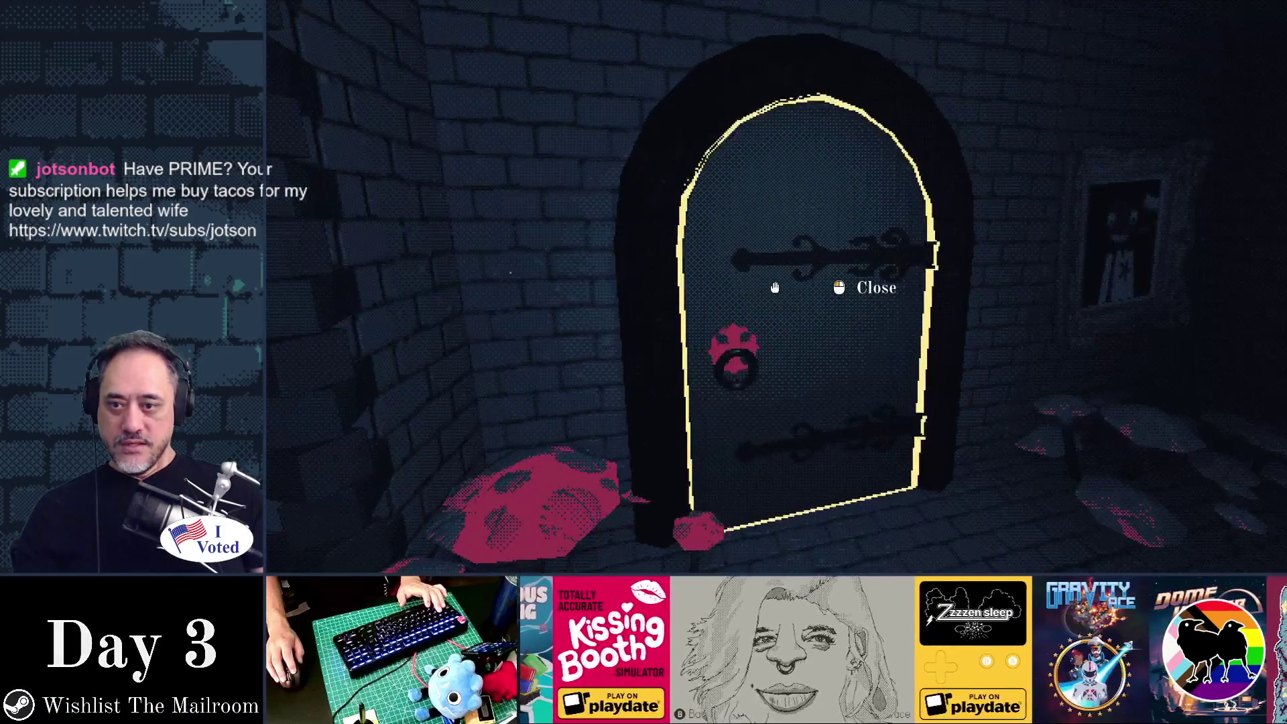
In the shelf room, pick up the highlighted spellbook and put it back on the shelf.
{"action": "key", "text": "w"}
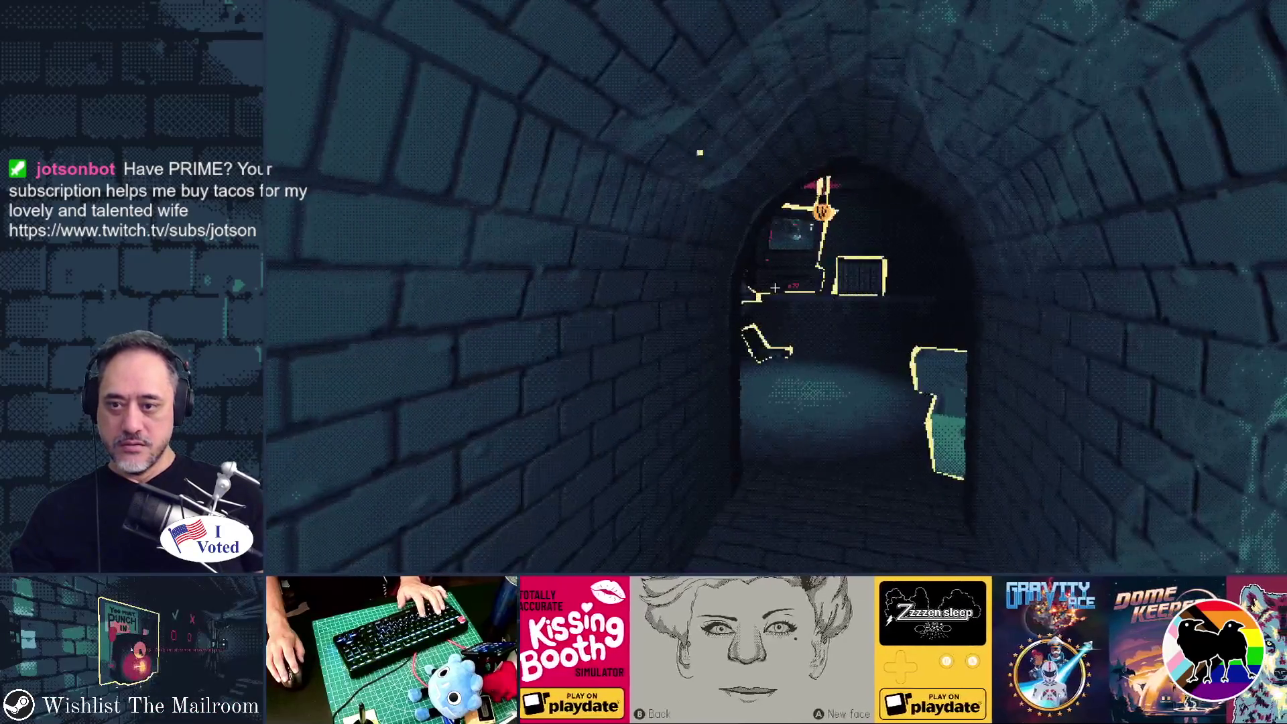
{"action": "key", "text": "w"}
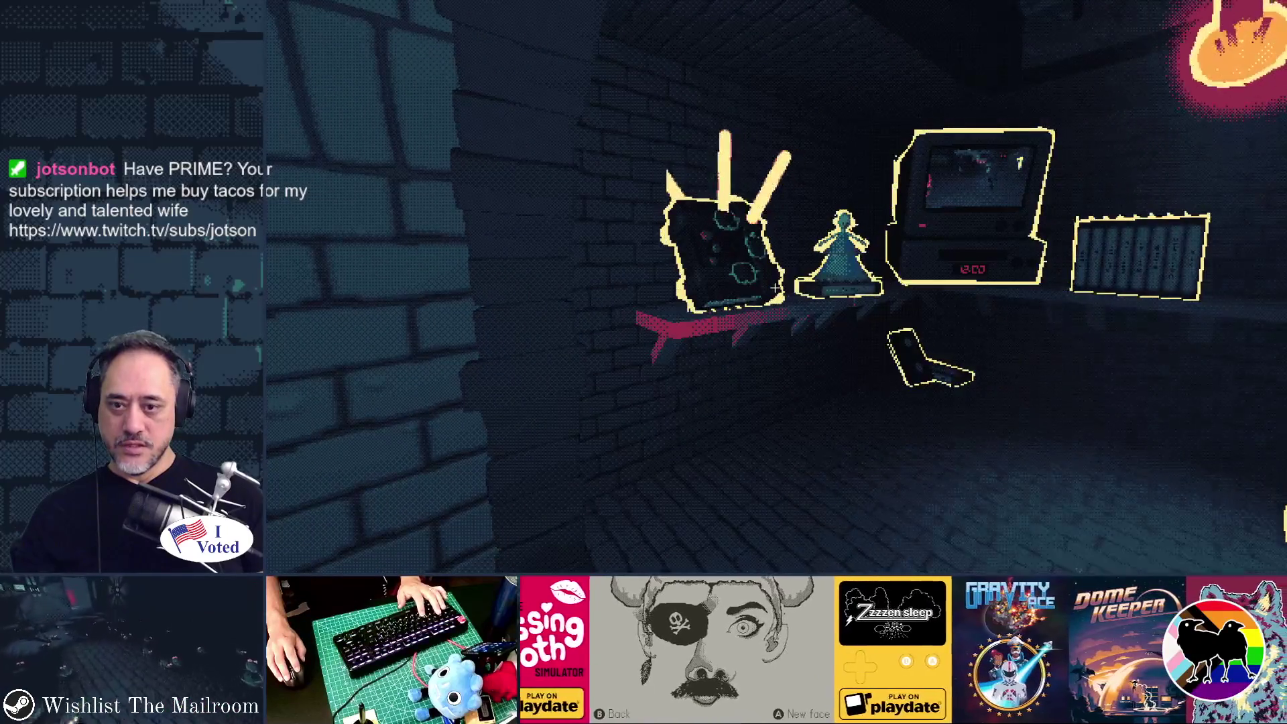
{"action": "key", "text": "s"}
{"action": "key", "text": "w"}
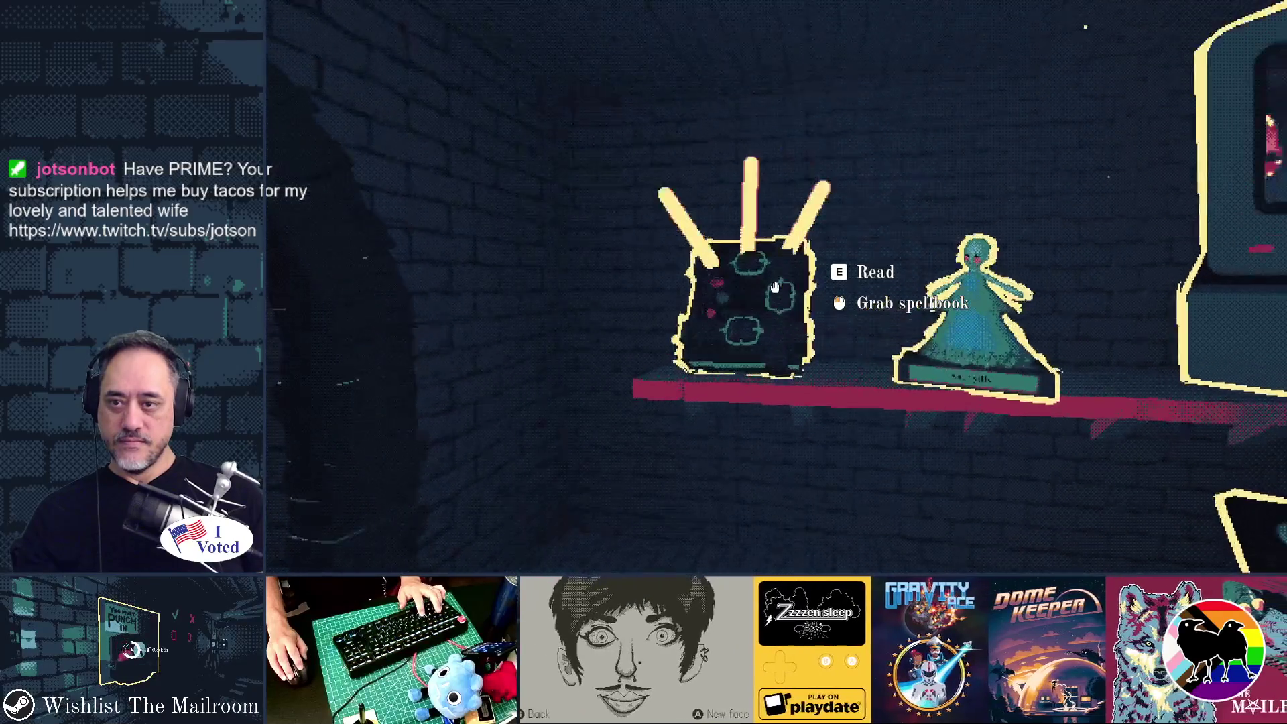
{"action": "key", "text": "d"}
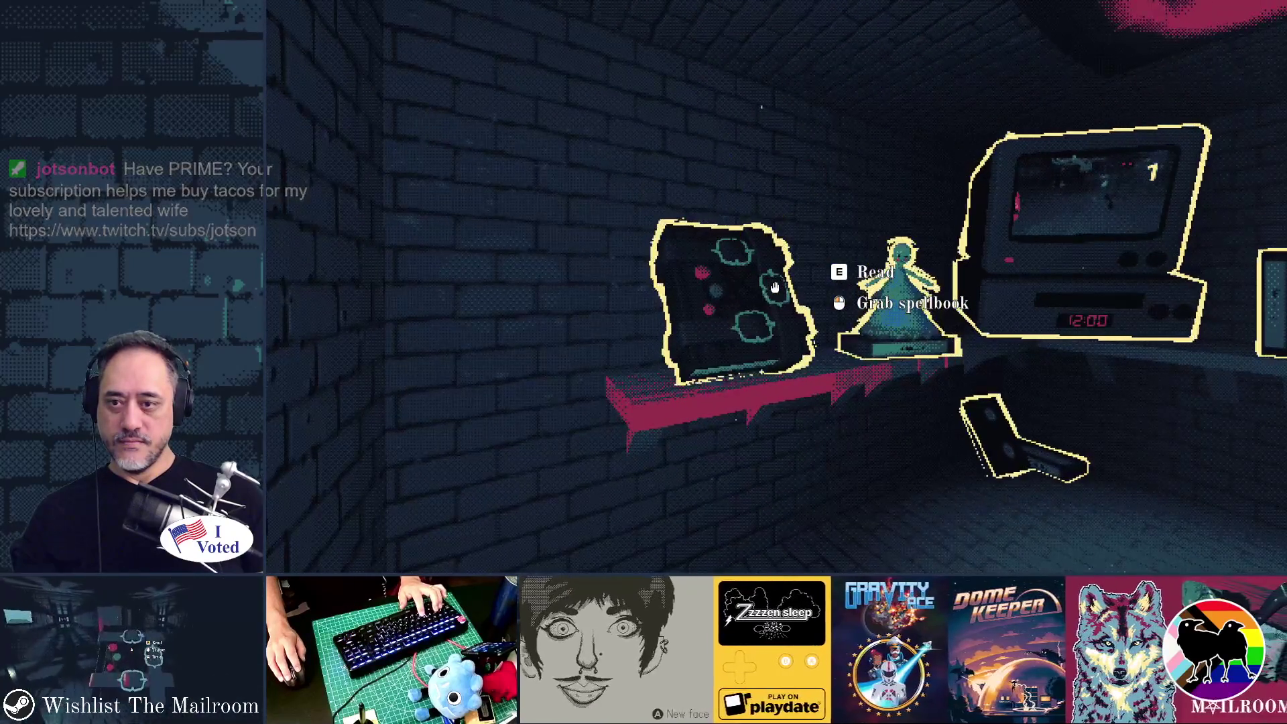
{"action": "left_click", "coordinate": [775, 288]}
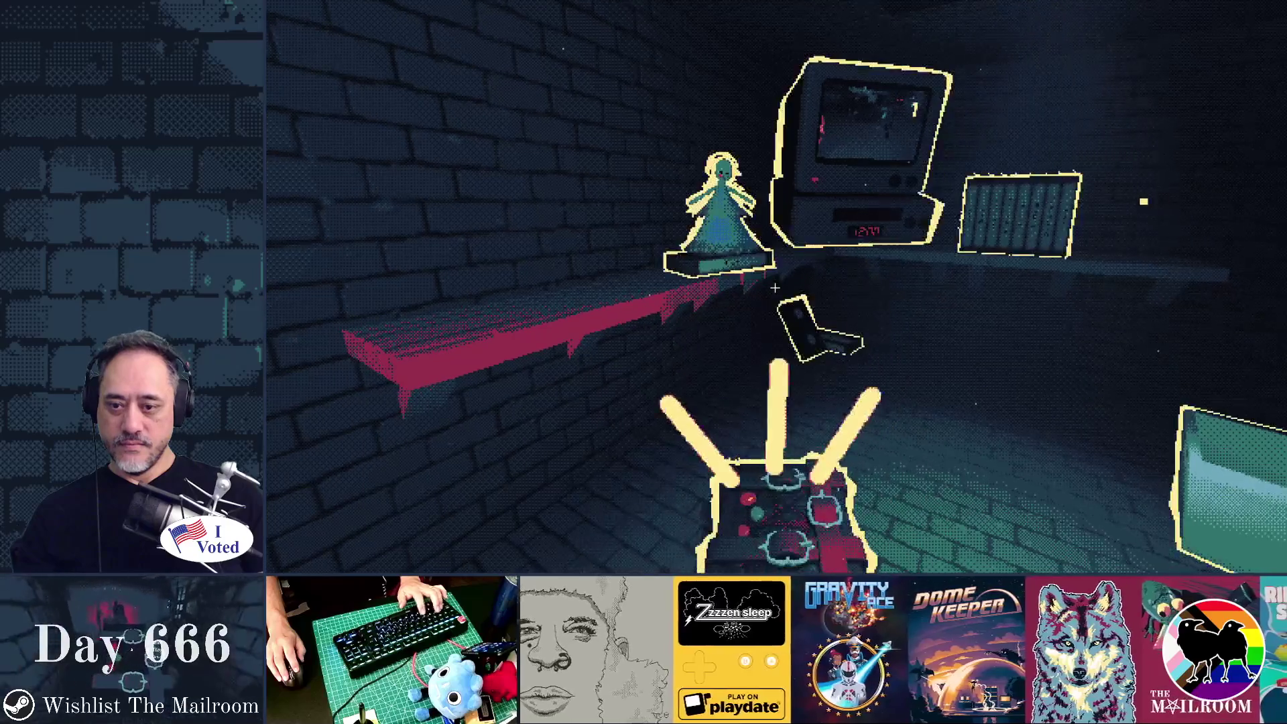
{"action": "key", "text": "w"}
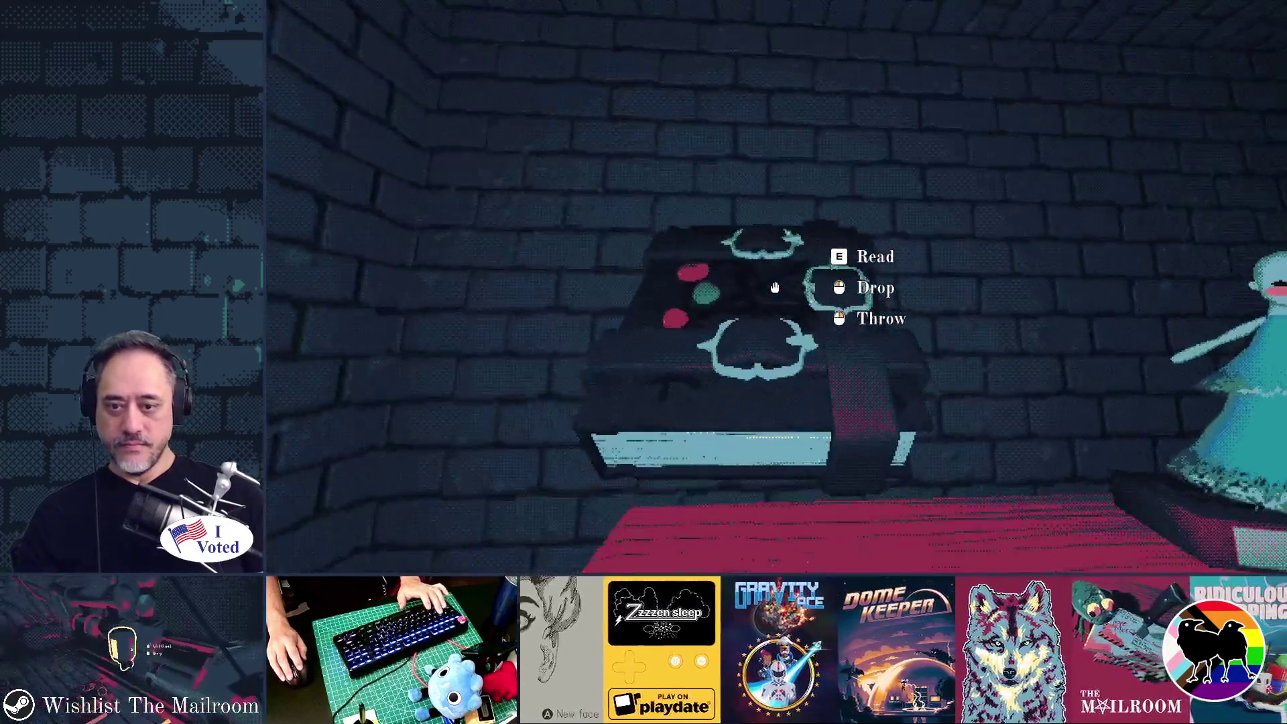
{"action": "left_click", "coordinate": [774, 288]}
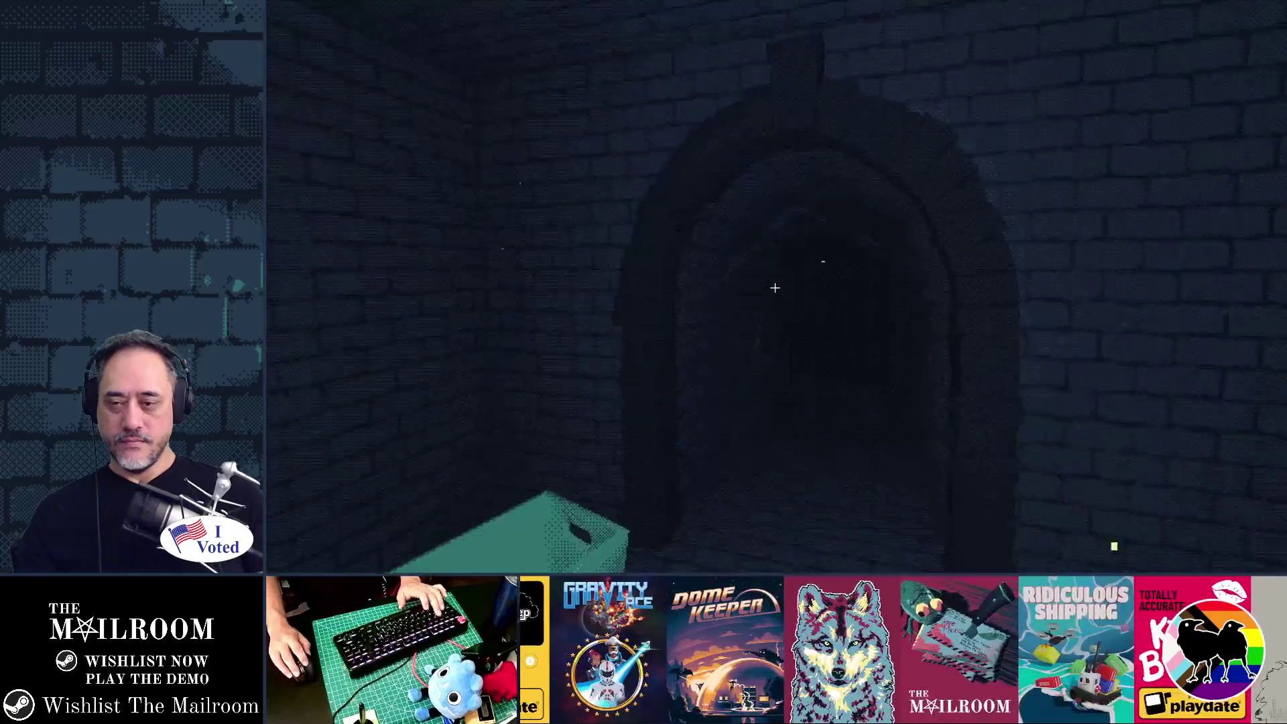
Walk to the table, spawn a scale with the 'a scale' console command, and toggle outlines.
{"action": "key", "text": "w"}
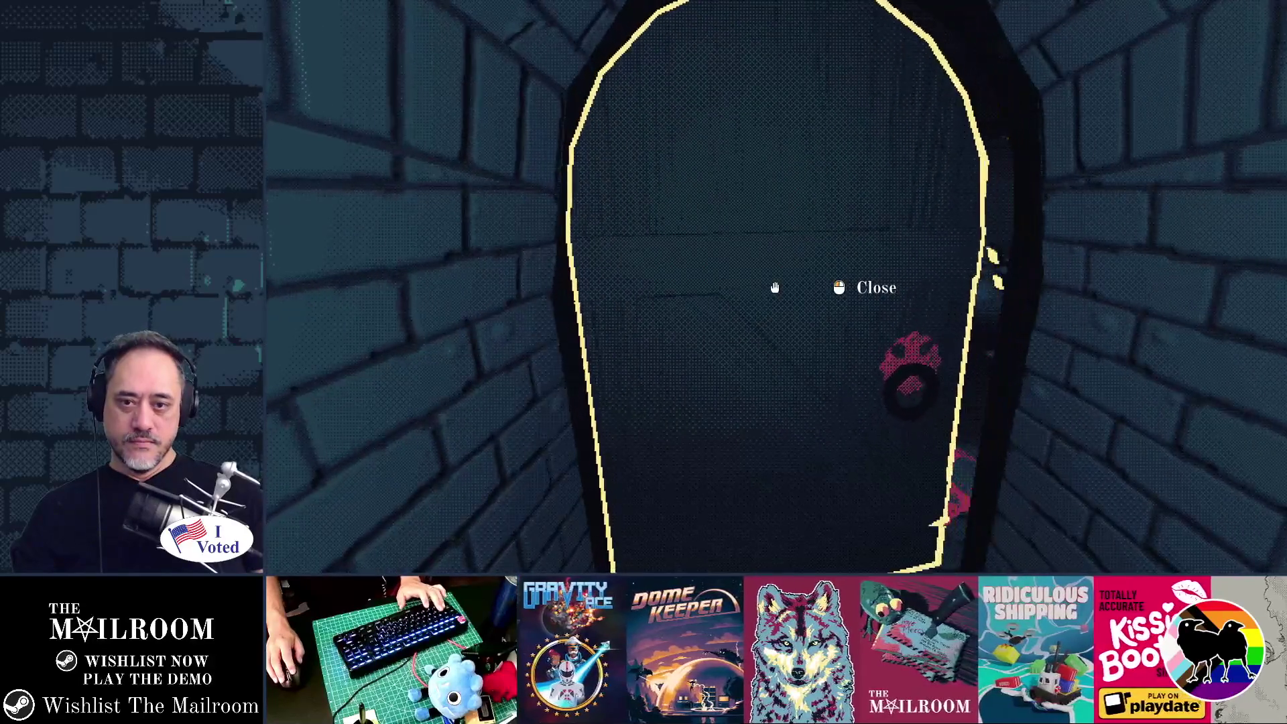
{"action": "key", "text": "w"}
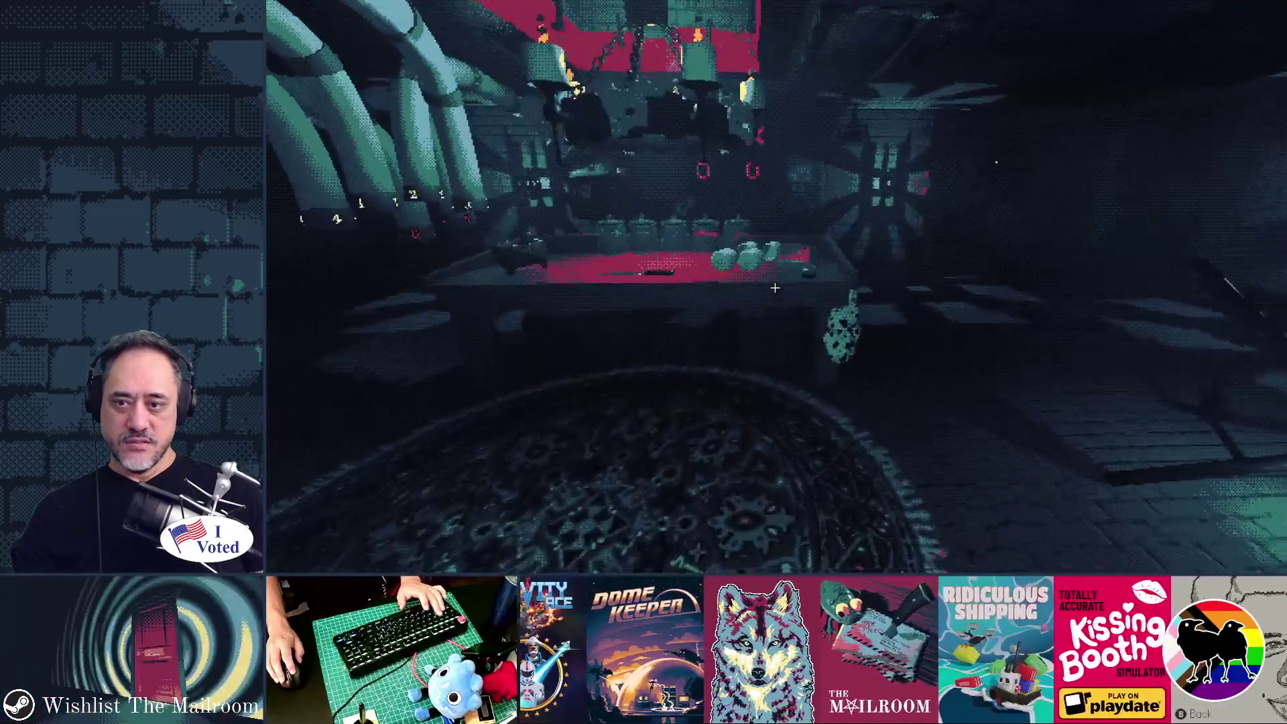
{"action": "mouse_move", "coordinate": [774, 288]}
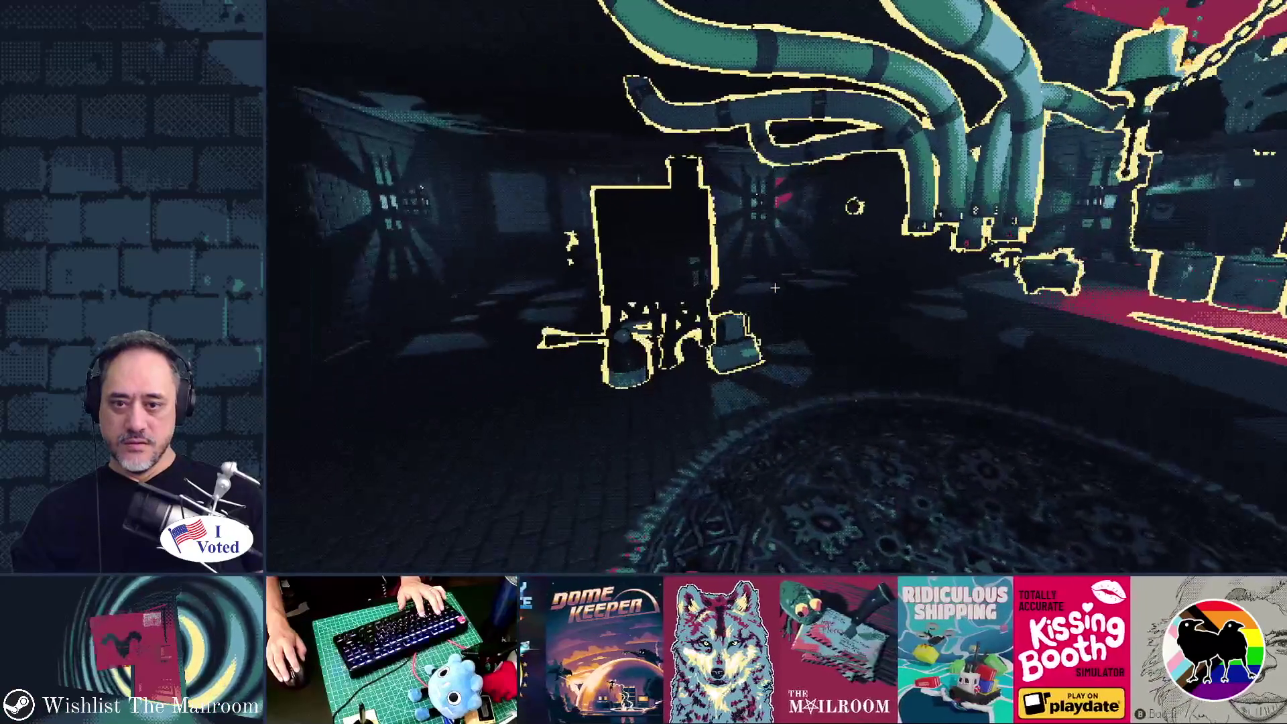
{"action": "type", "text": "a scale"}
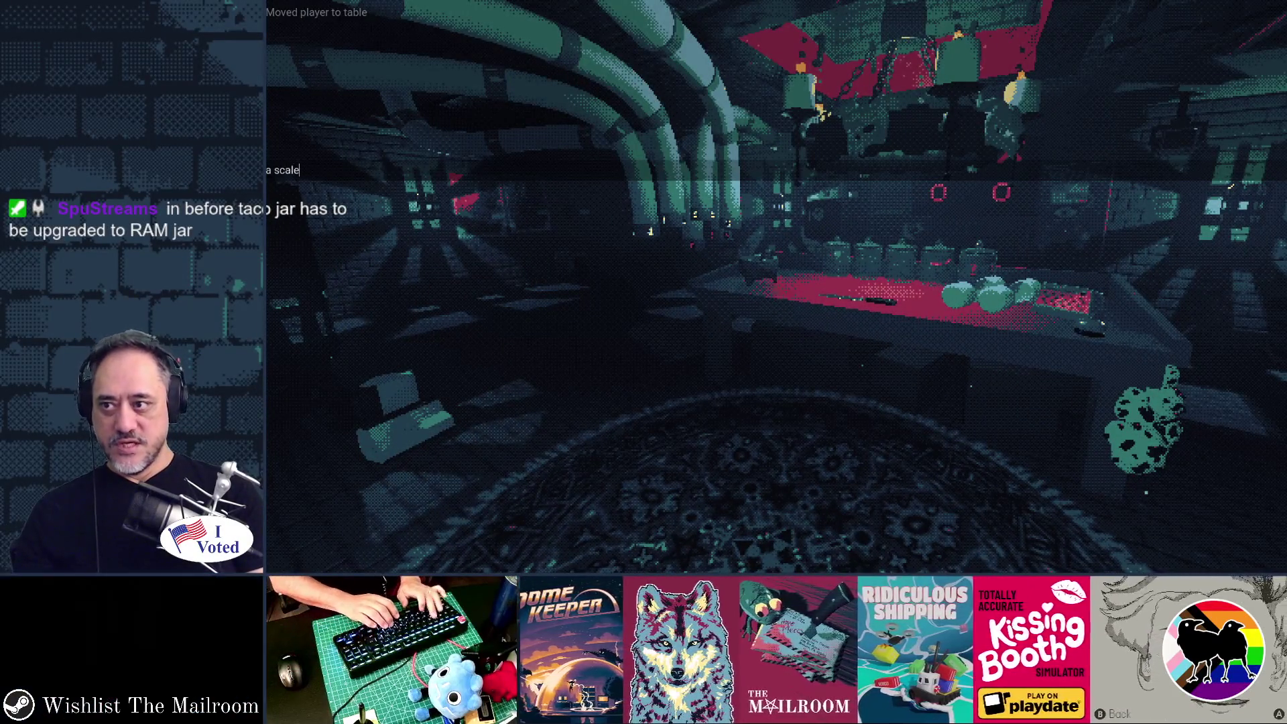
{"action": "key", "text": "Return"}
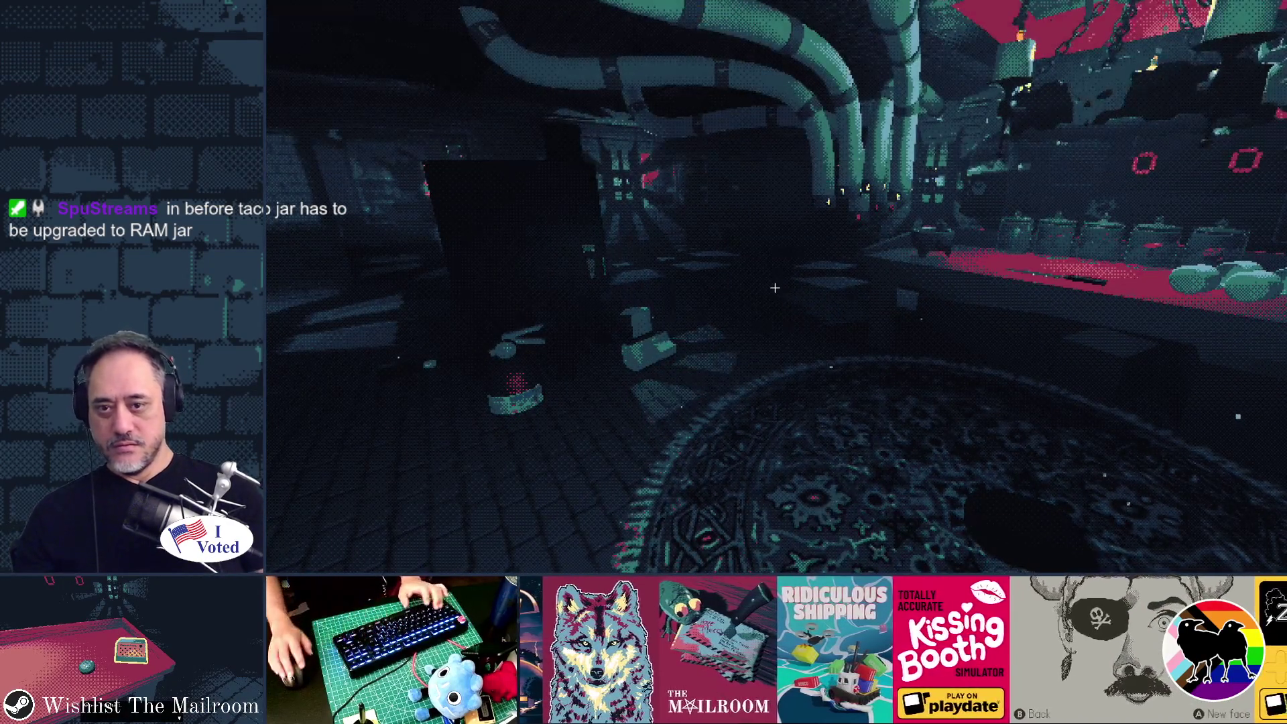
{"action": "key", "text": "Tab"}
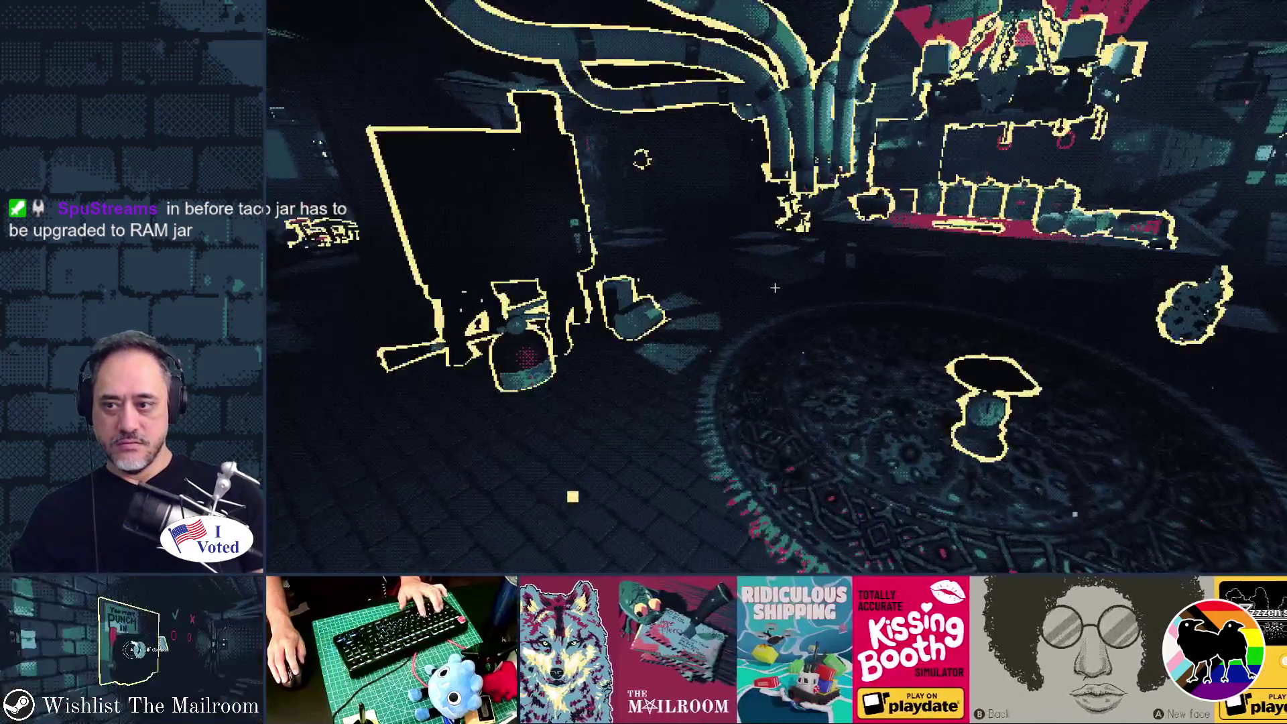
{"action": "key", "text": "Tab"}
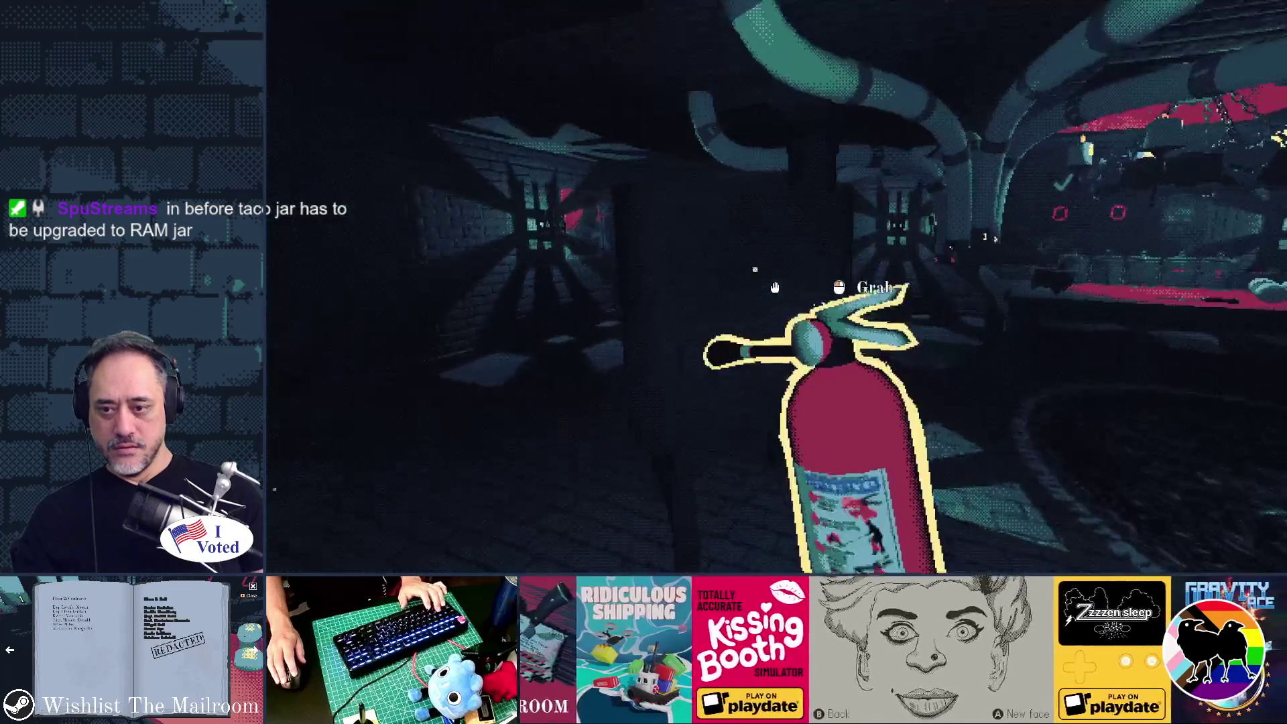
Repeatedly grab and drop the fire extinguisher, then return to the Godot editor.
{"action": "left_click", "coordinate": [775, 287]}
{"action": "mouse_move", "coordinate": [774, 287]}
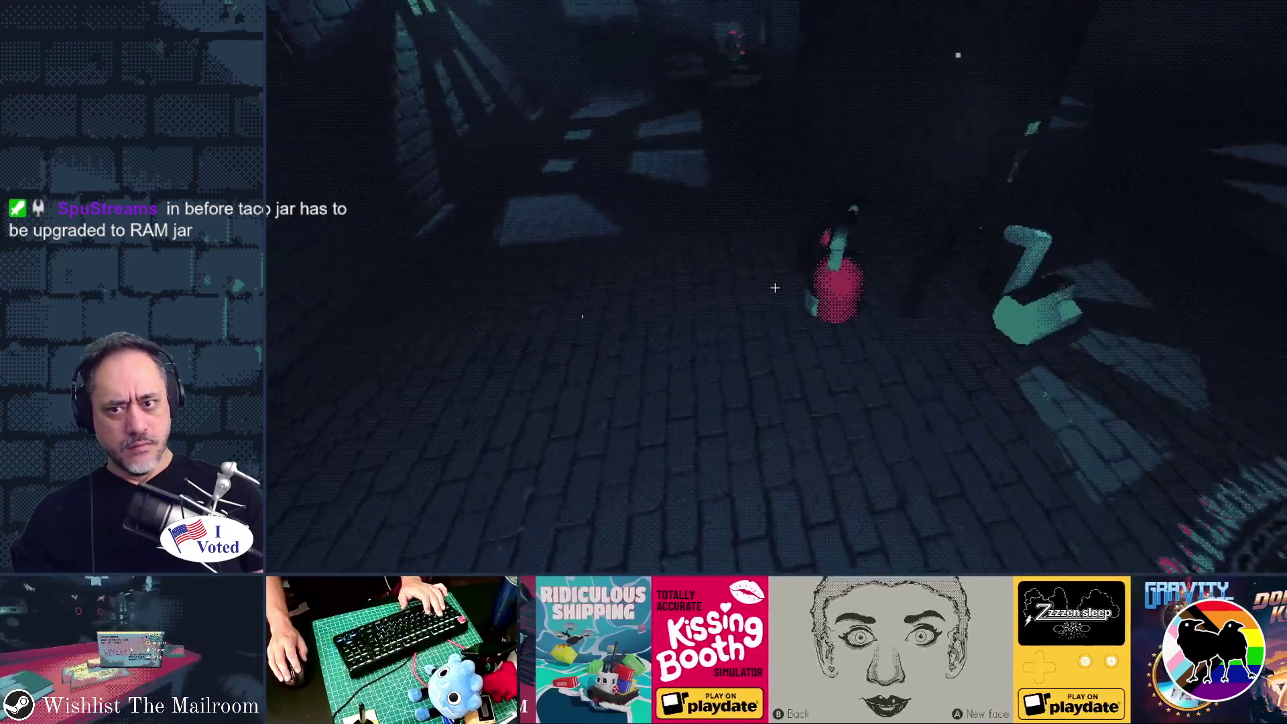
{"action": "left_click", "coordinate": [774, 288]}
{"action": "left_click", "coordinate": [775, 287]}
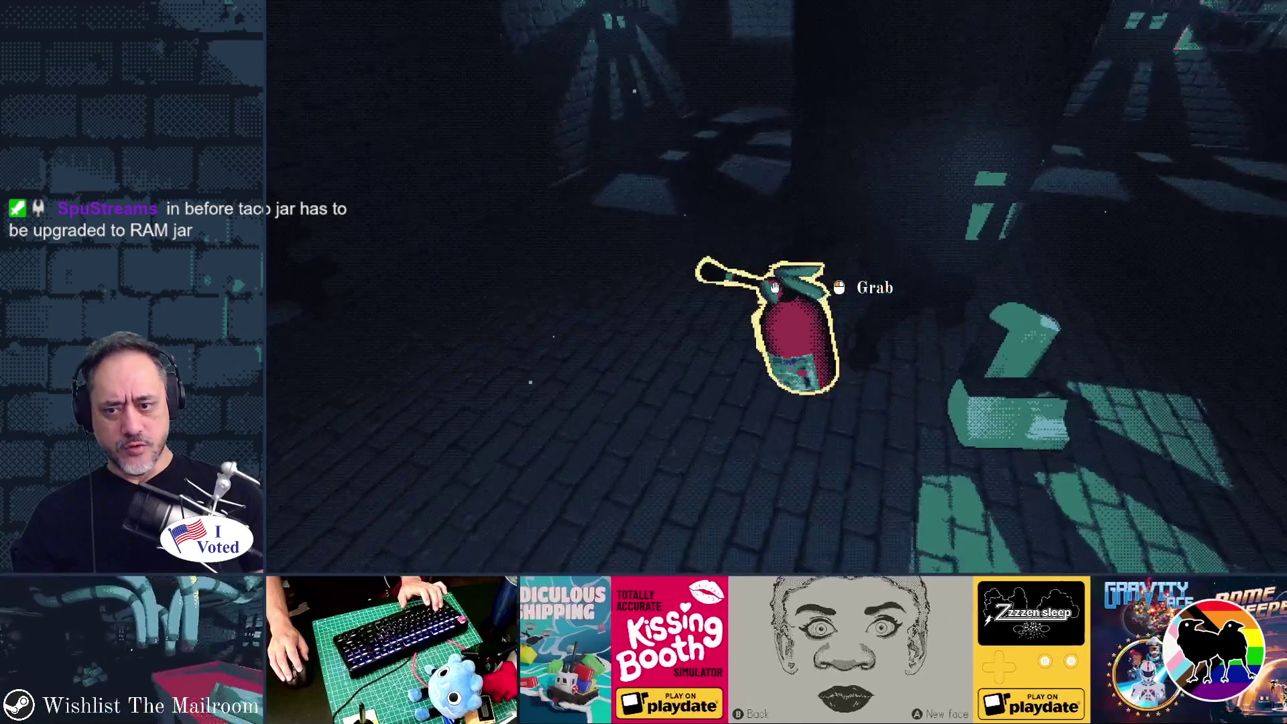
{"action": "left_click", "coordinate": [775, 288]}
{"action": "left_click", "coordinate": [775, 287]}
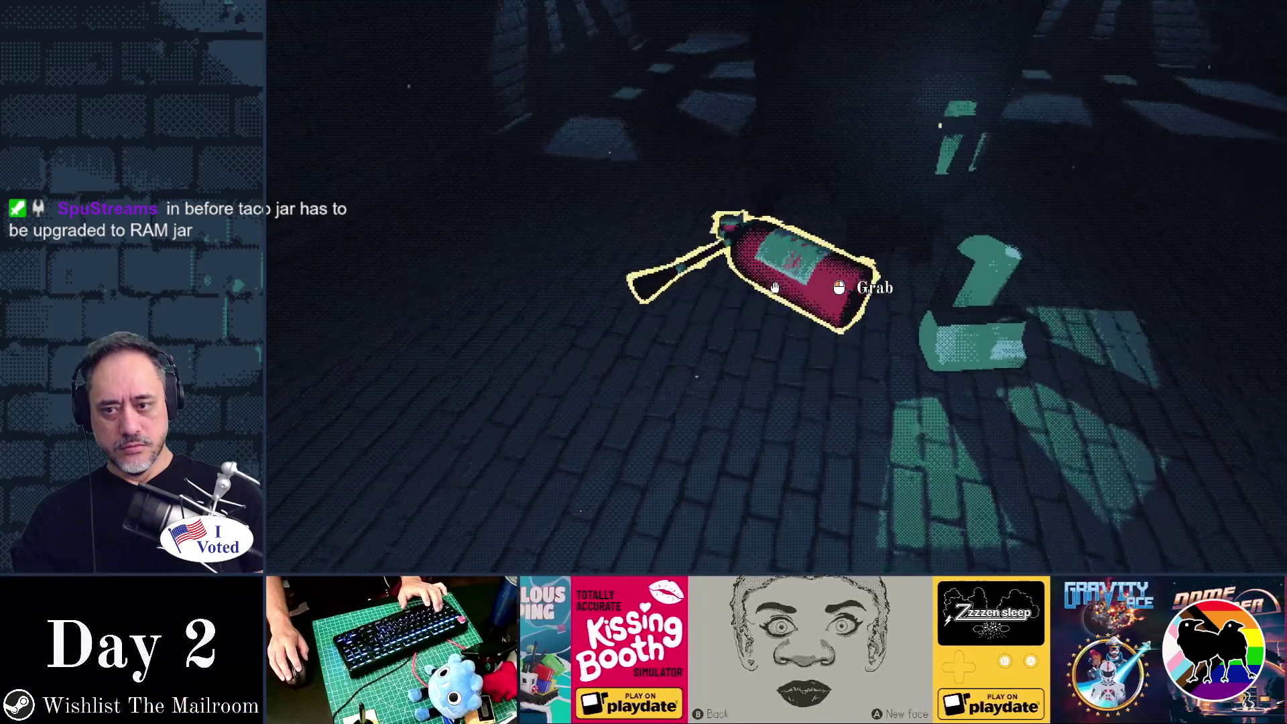
{"action": "left_click", "coordinate": [774, 288]}
{"action": "left_click", "coordinate": [774, 288]}
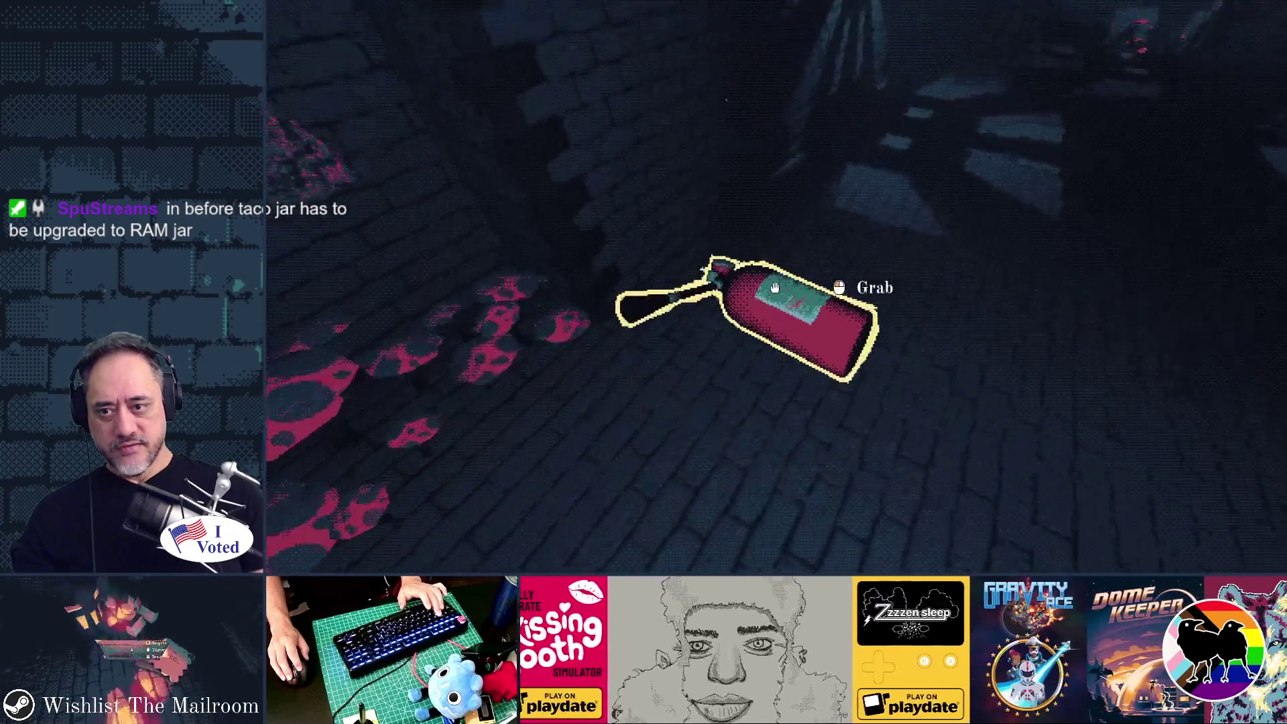
{"action": "left_click", "coordinate": [775, 288]}
{"action": "left_click", "coordinate": [775, 287]}
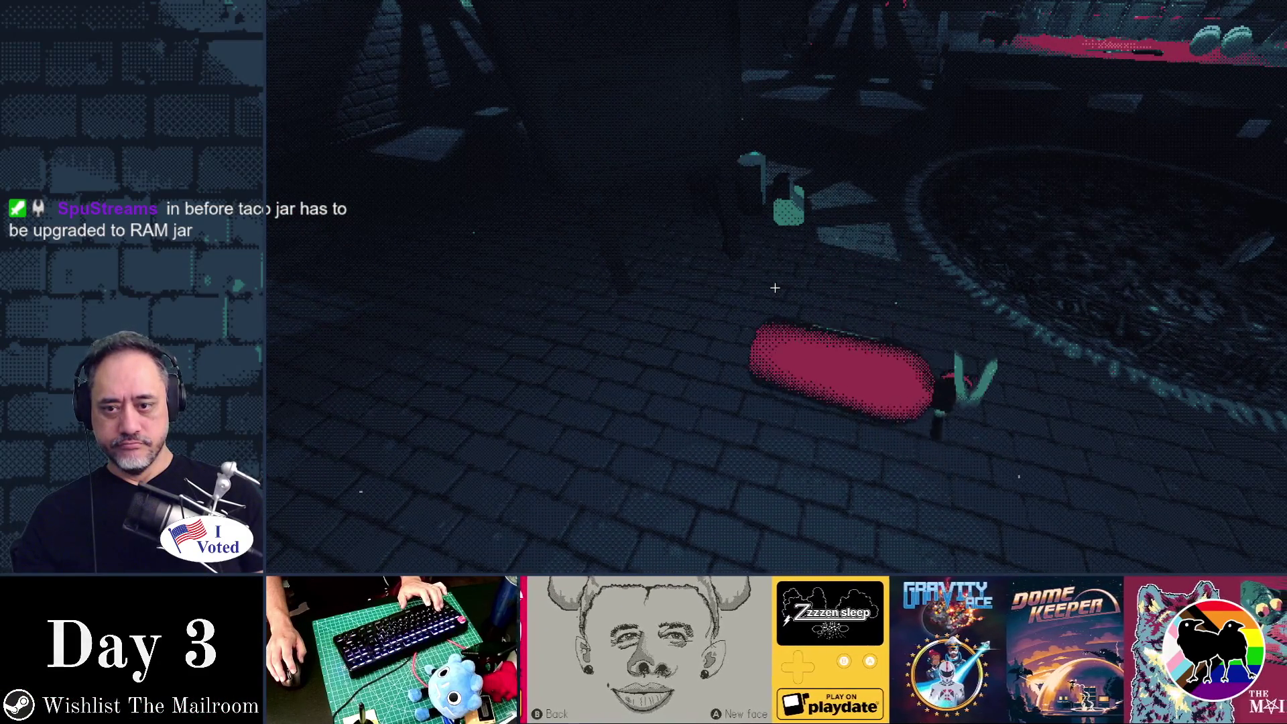
{"action": "key", "text": "alt+Tab"}
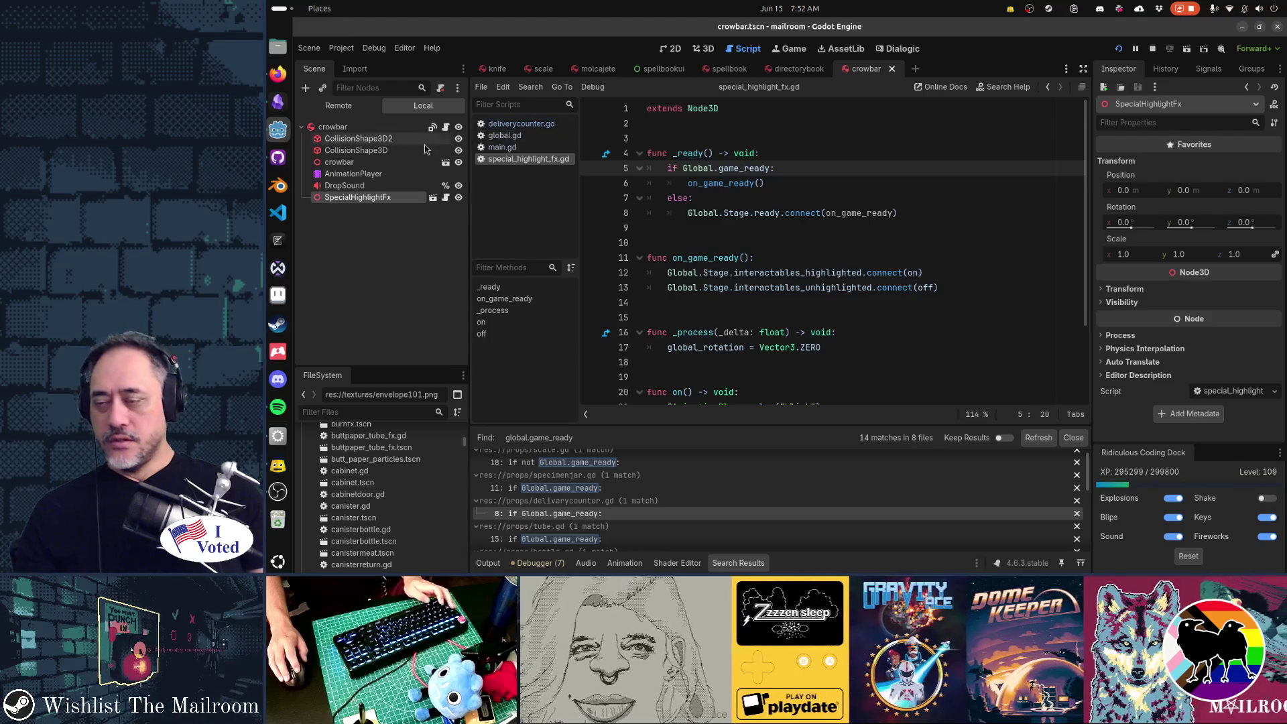
Switch to the Obsidian Gamedev TODO notes window.
{"action": "key", "text": "alt+Tab"}
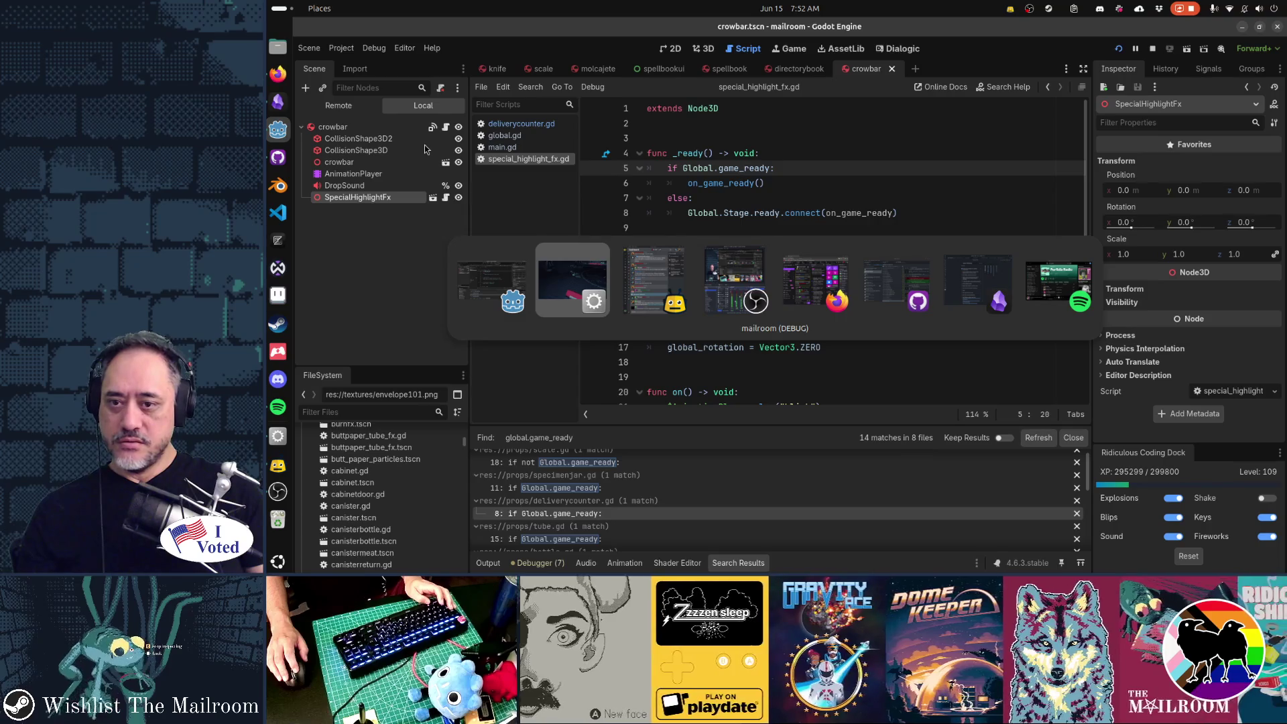
{"action": "key", "text": "alt+Tab"}
{"action": "key", "text": "alt+Tab"}
{"action": "key", "text": "alt+Tab"}
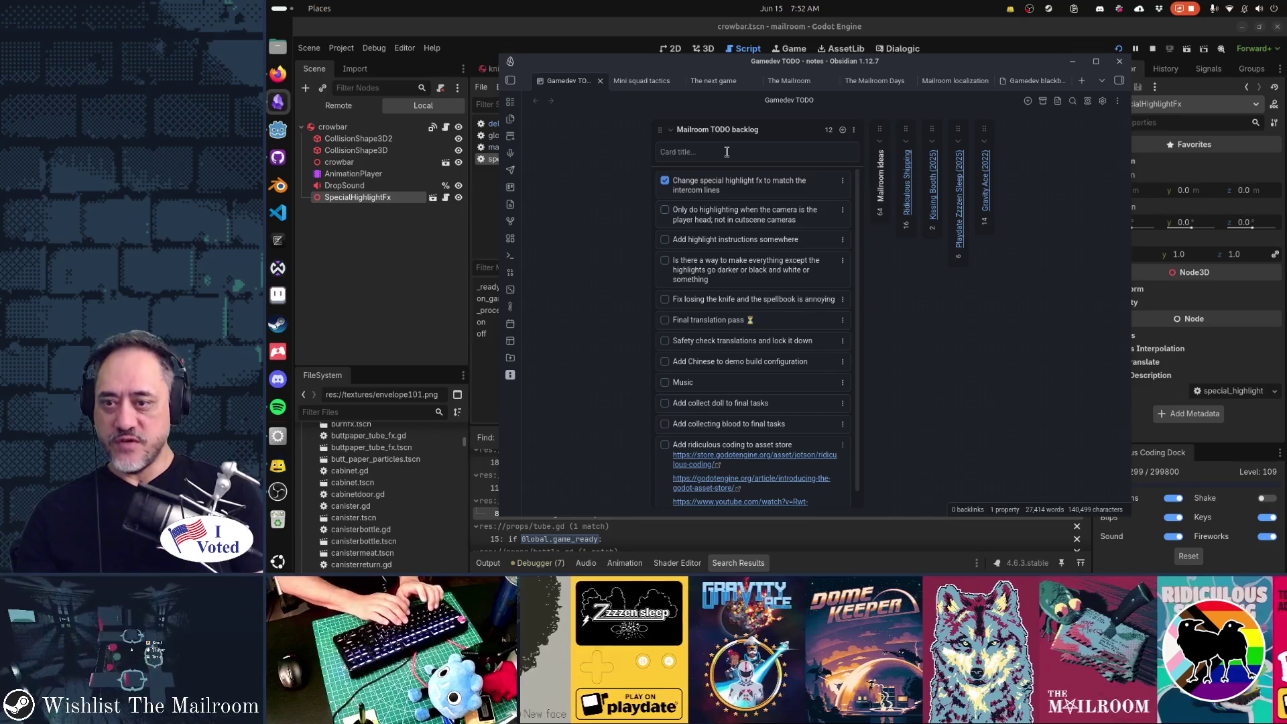
Add a 'Fix the fire extinguisher you dum dum' card to the Mailroom TODO backlog.
{"action": "type", "text": "Fix the fire extinguisher you "}
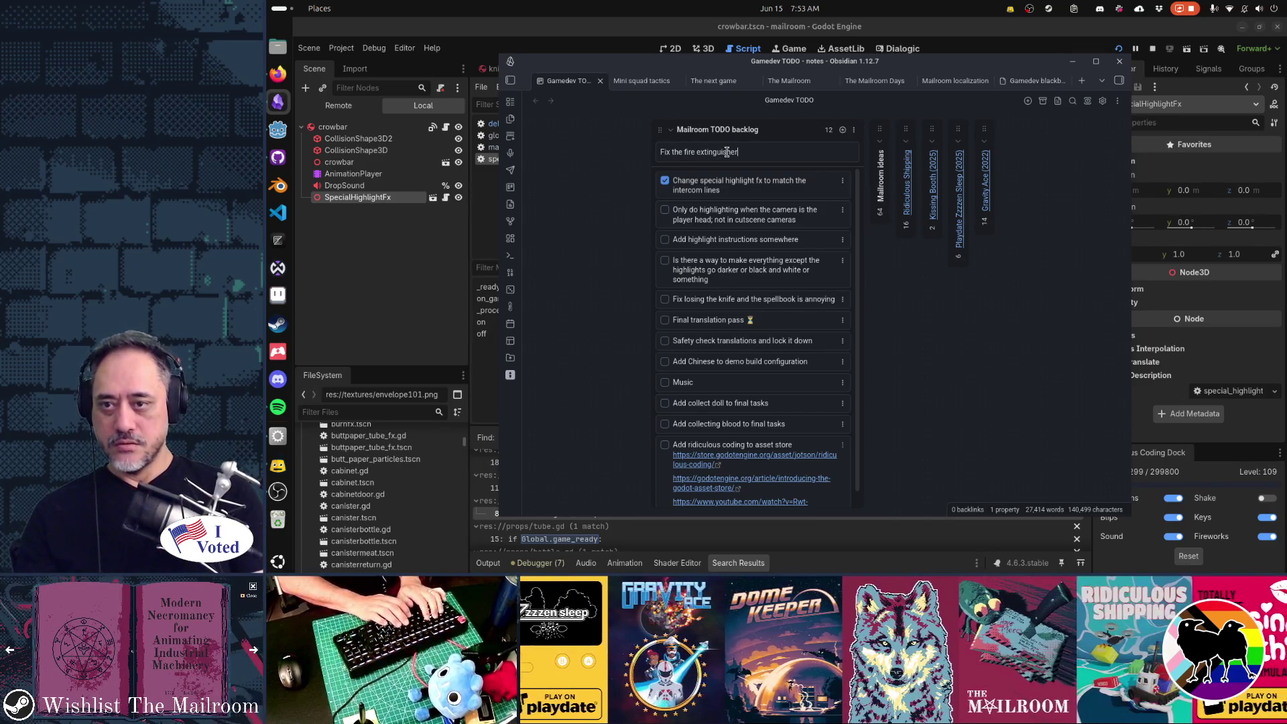
{"action": "type", "text": "dum dum"}
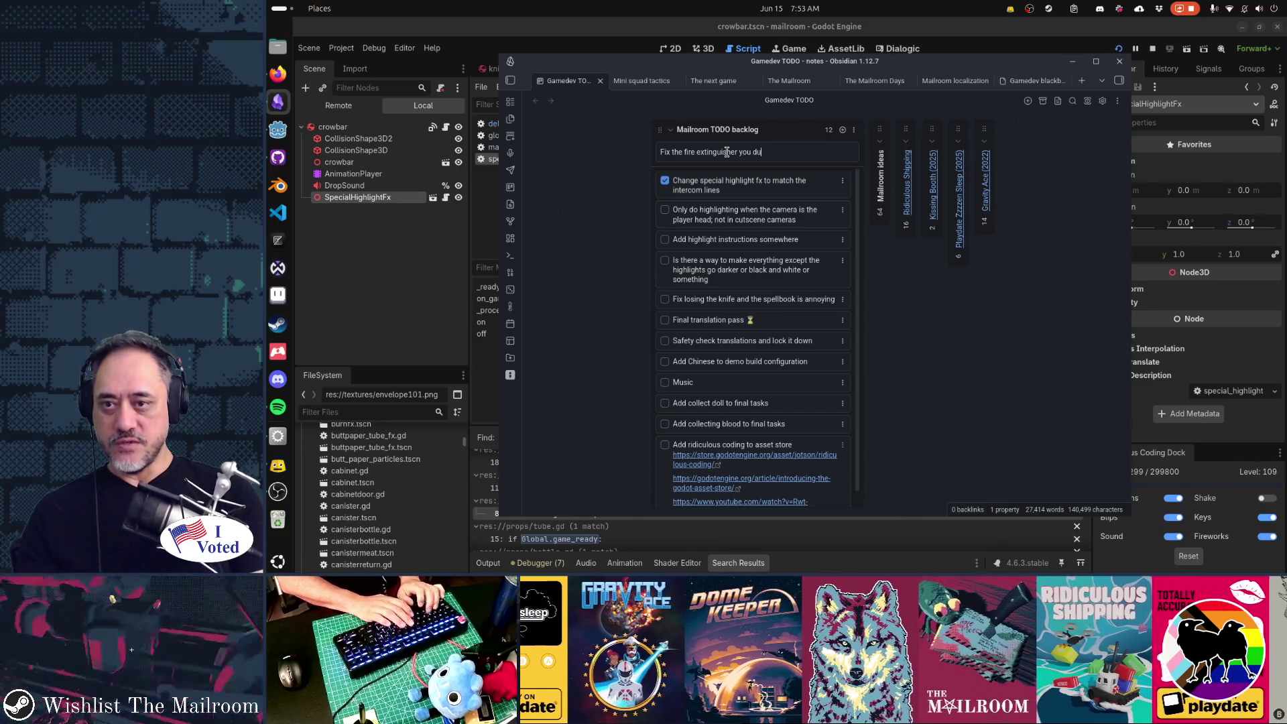
{"action": "key", "text": "Return"}
{"action": "mouse_move", "coordinate": [723, 182]}
{"action": "left_mouse_down"}
{"action": "mouse_move", "coordinate": [720, 296]}
{"action": "mouse_move", "coordinate": [661, 302]}
{"action": "mouse_move", "coordinate": [642, 324]}
{"action": "left_mouse_up"}
{"action": "key", "text": "alt+Tab"}
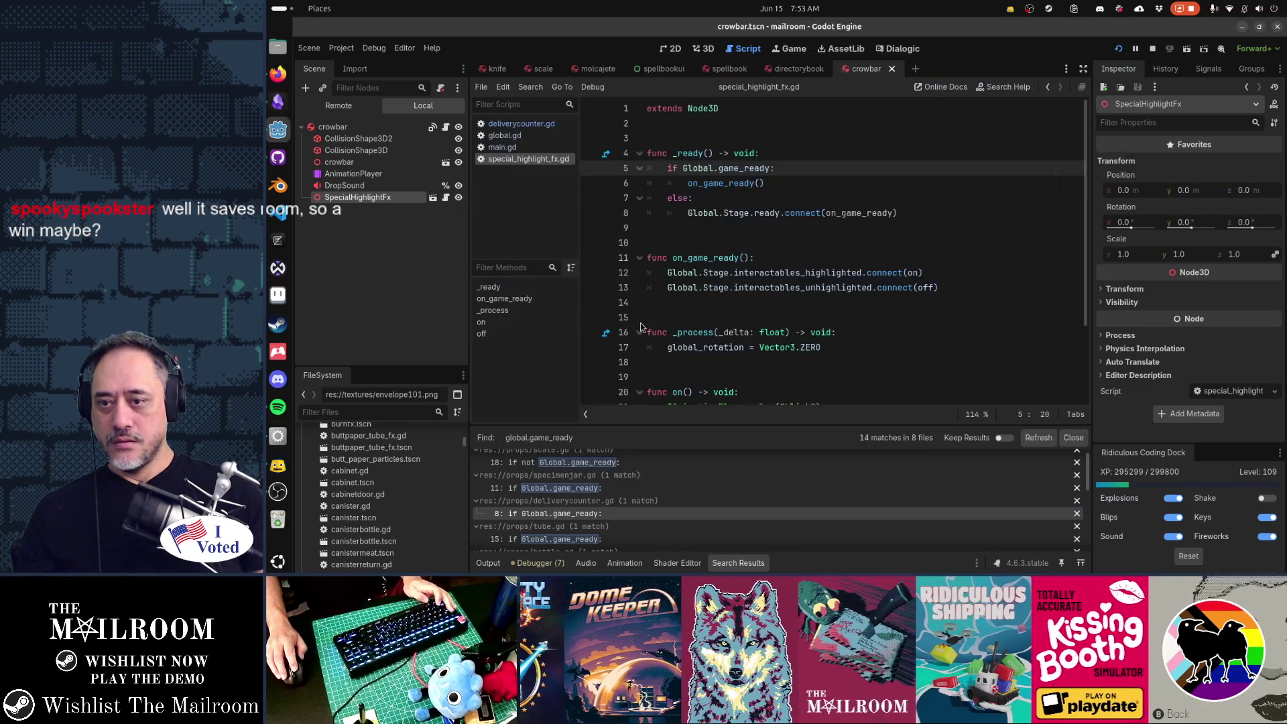
Playtest through the toilet, pipe and red-shelf rooms to the table bell, then stop with F8.
{"action": "key", "text": "alt+Tab"}
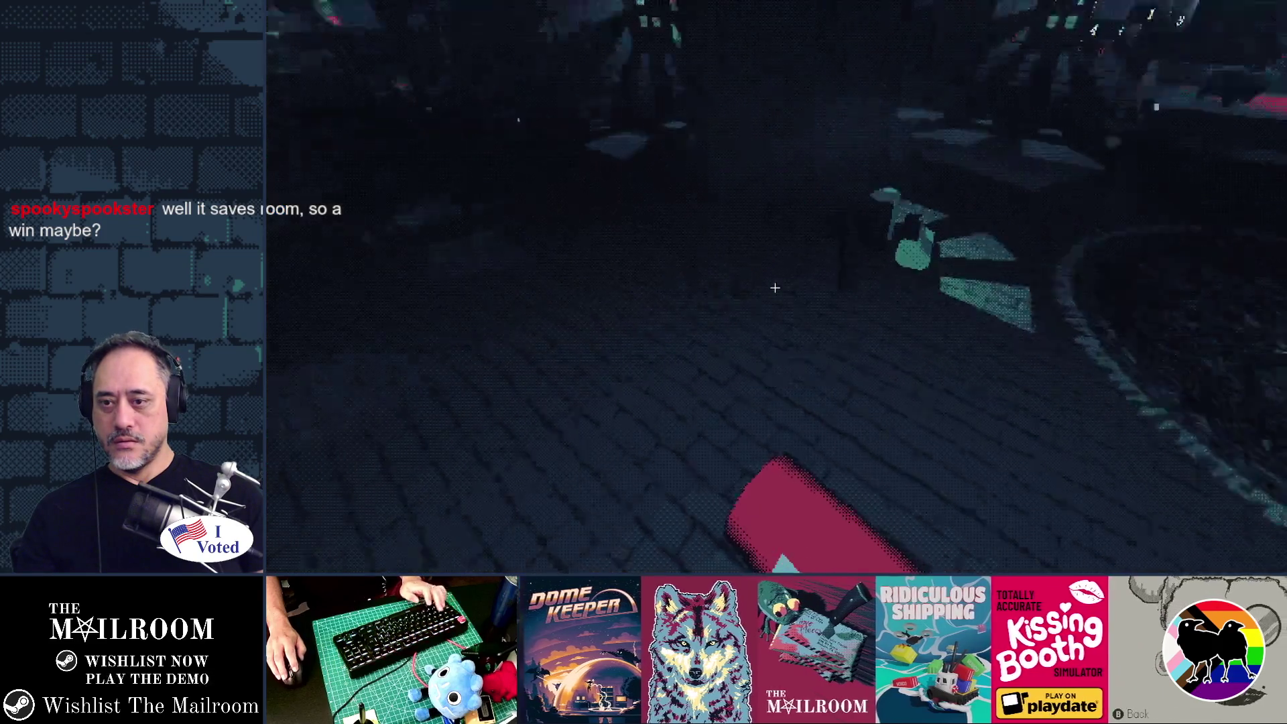
{"action": "key", "text": "w"}
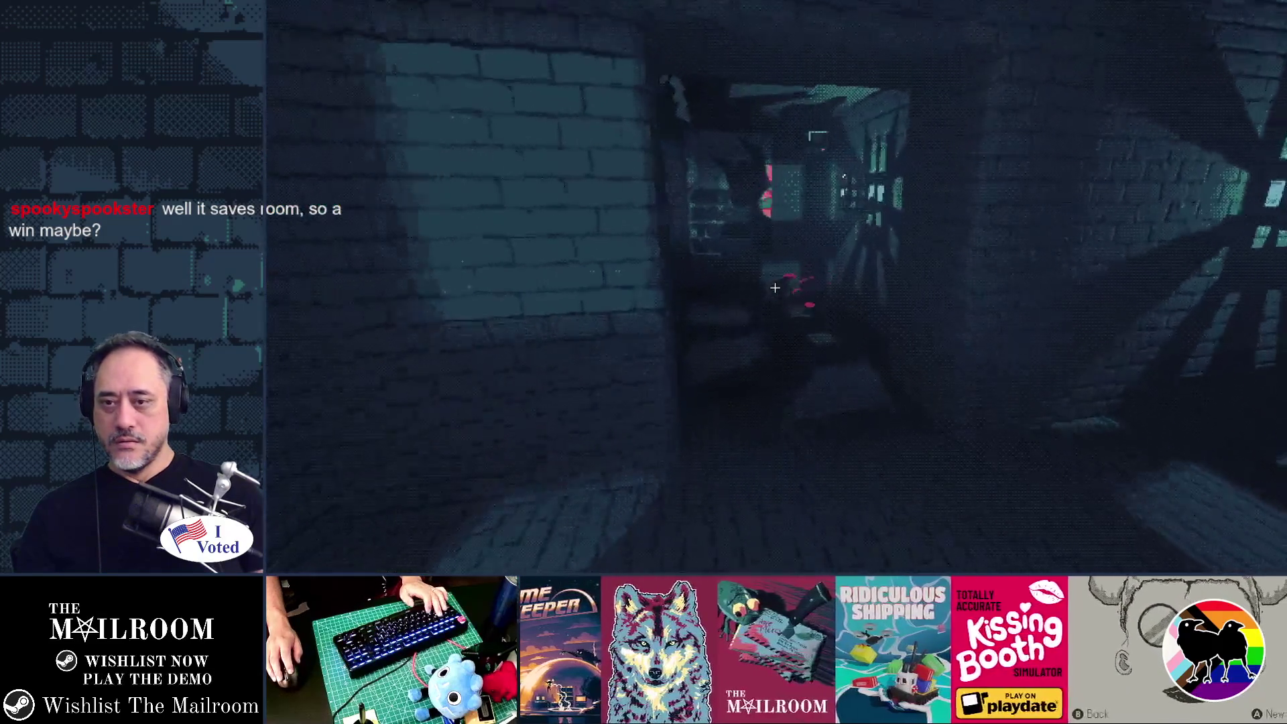
{"action": "key", "text": "w"}
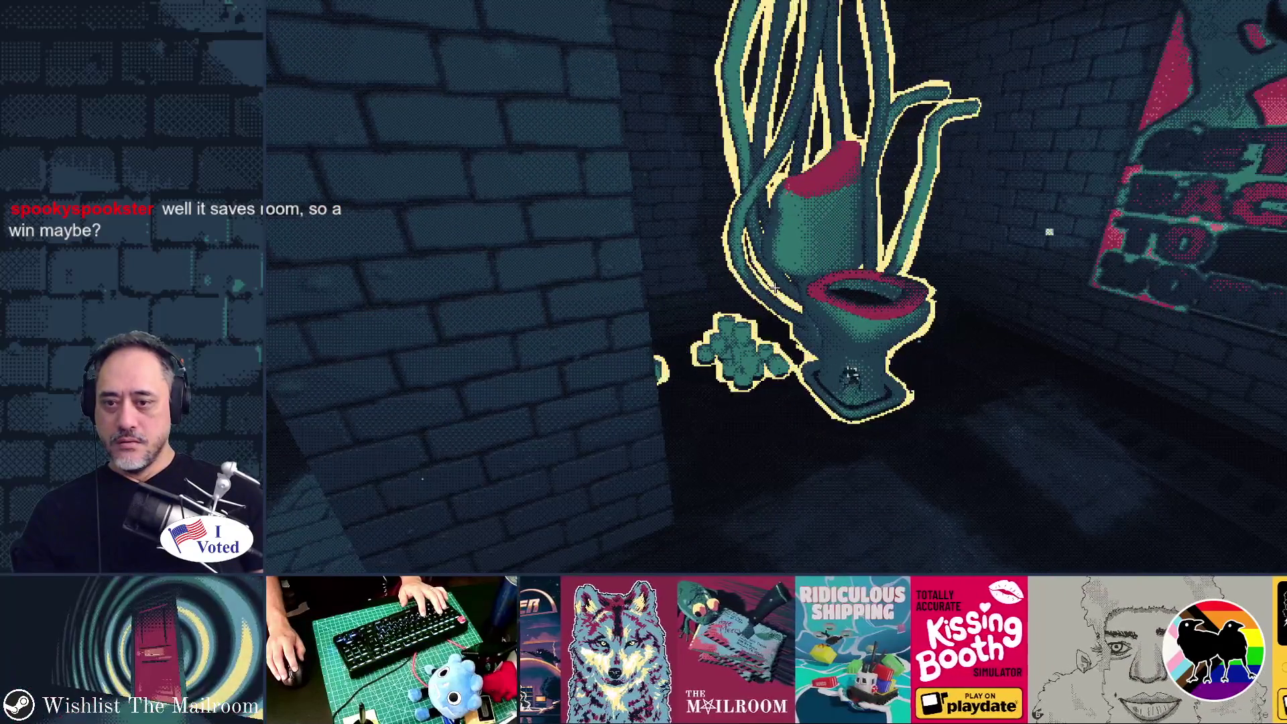
{"action": "key", "text": "w"}
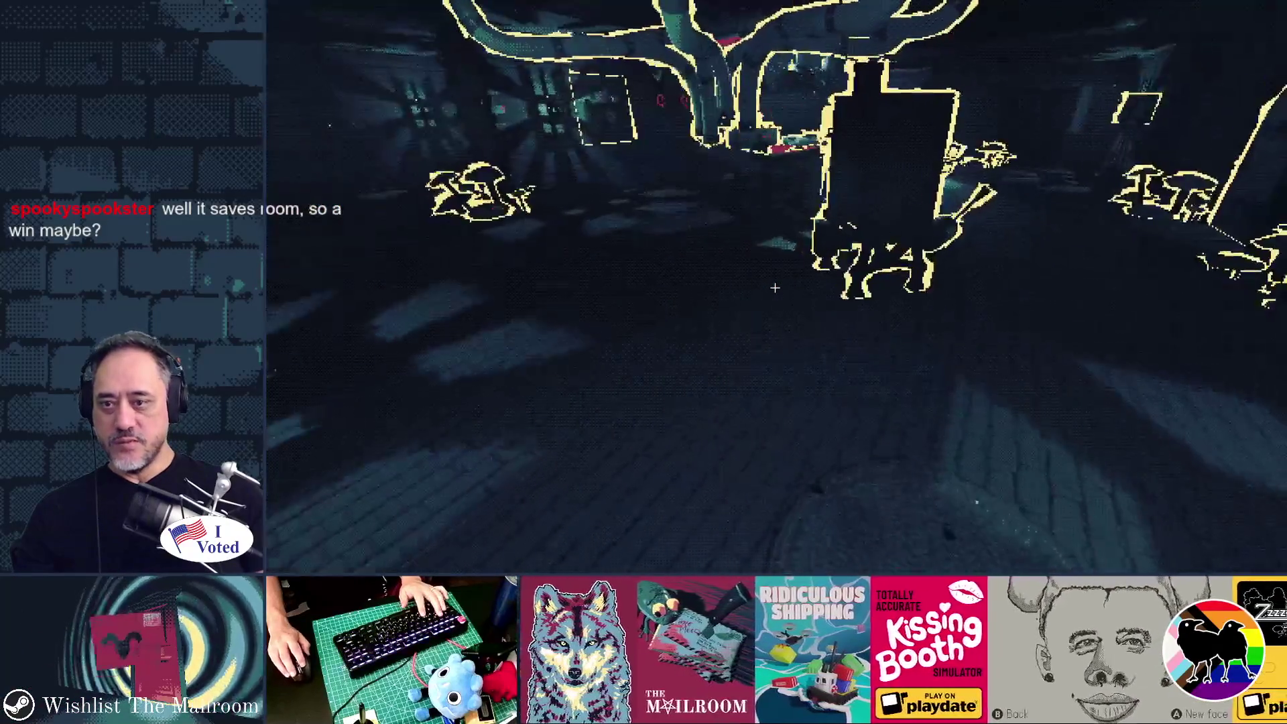
{"action": "key", "text": "w"}
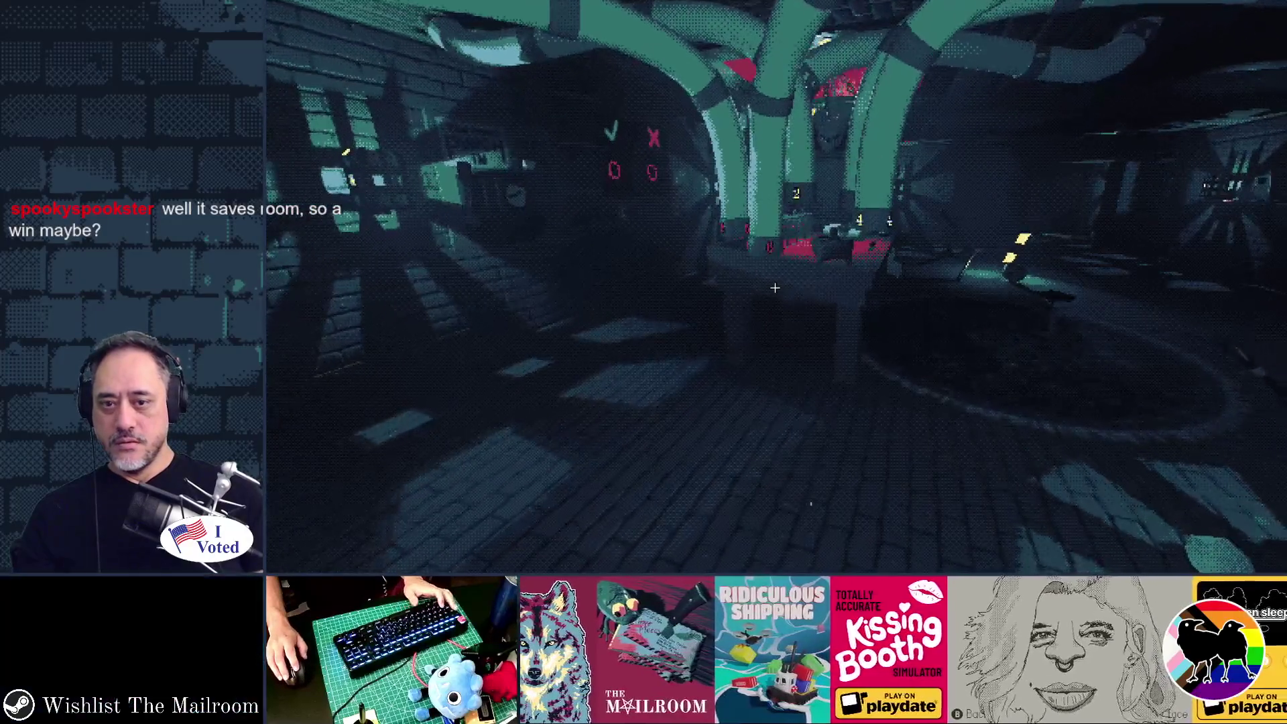
{"action": "key", "text": "w"}
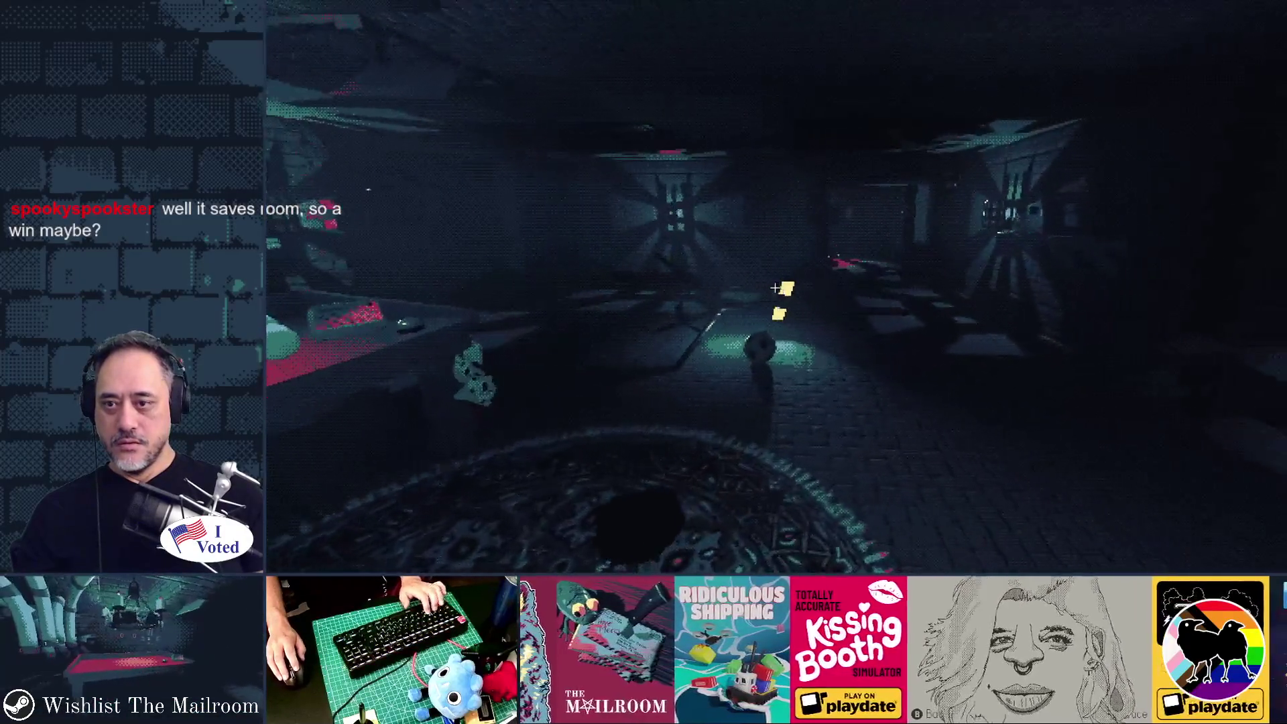
{"action": "key", "text": "w"}
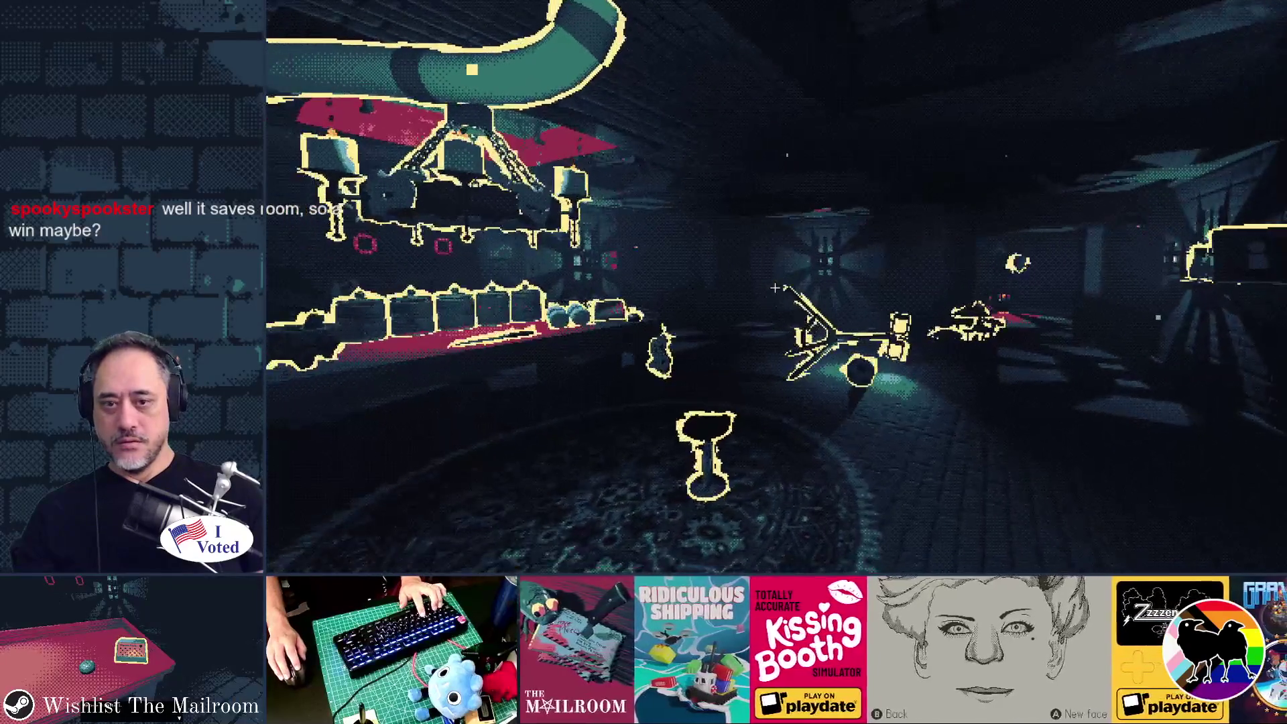
{"action": "key", "text": "w"}
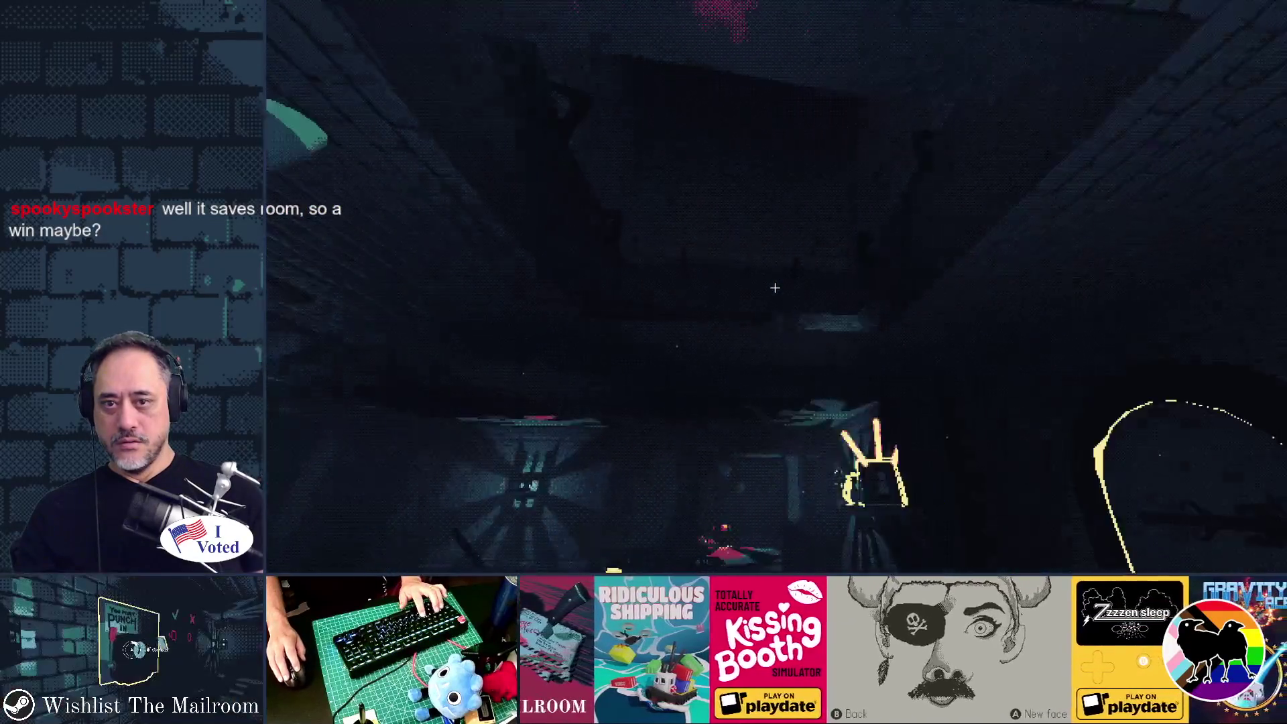
{"action": "key", "text": "w"}
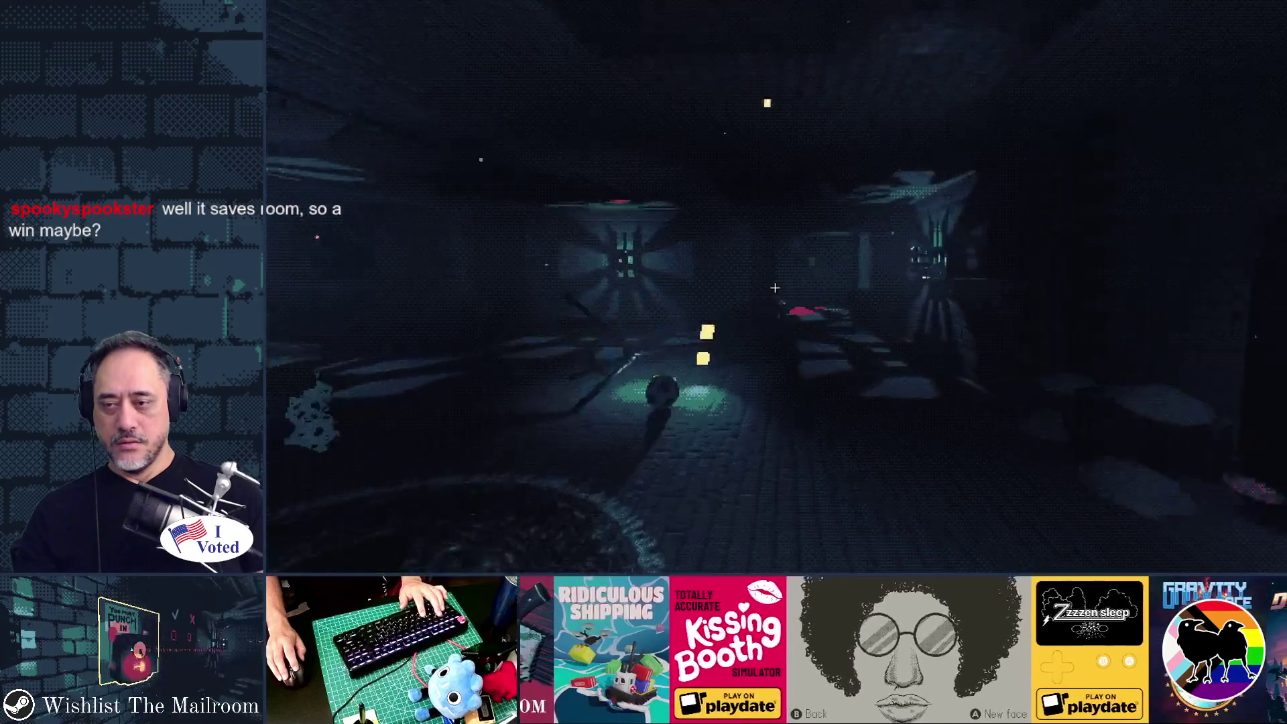
{"action": "key", "text": "w"}
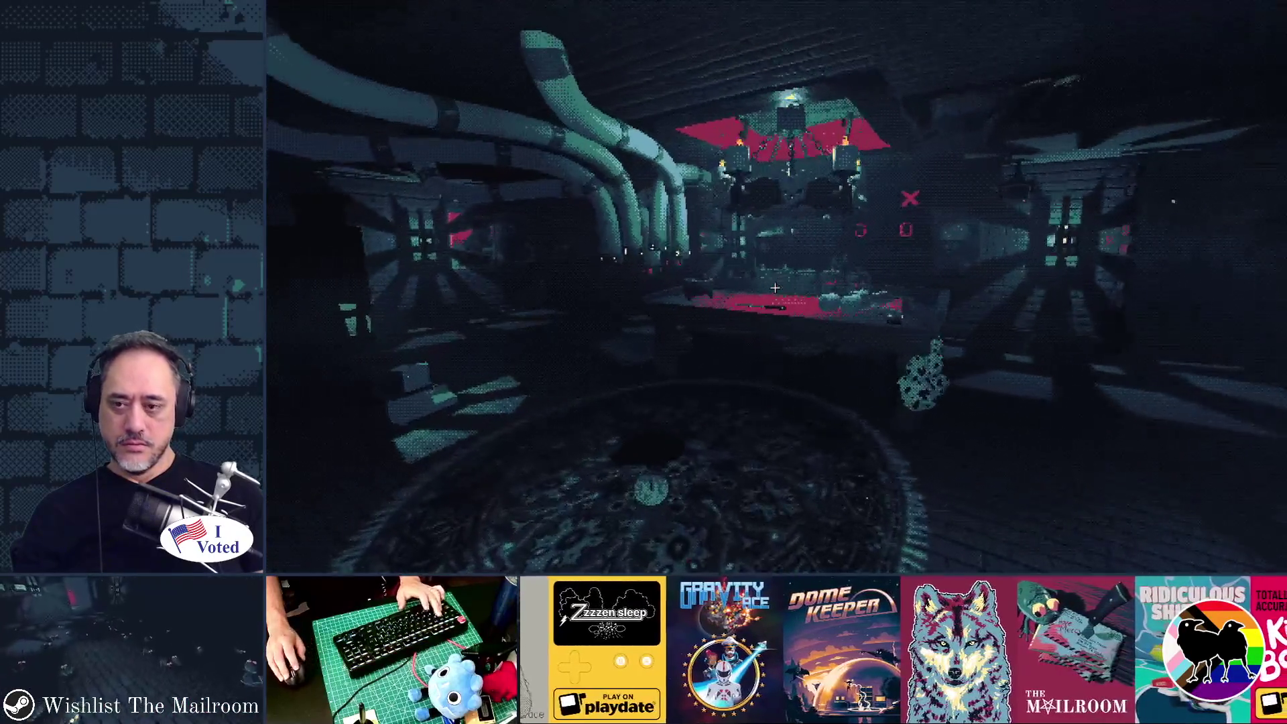
{"action": "key", "text": "F8"}
{"action": "key", "text": "shift+alt+o"}
Open the frog.tscn scene from the resource picker.
{"action": "type", "text": "frog"}
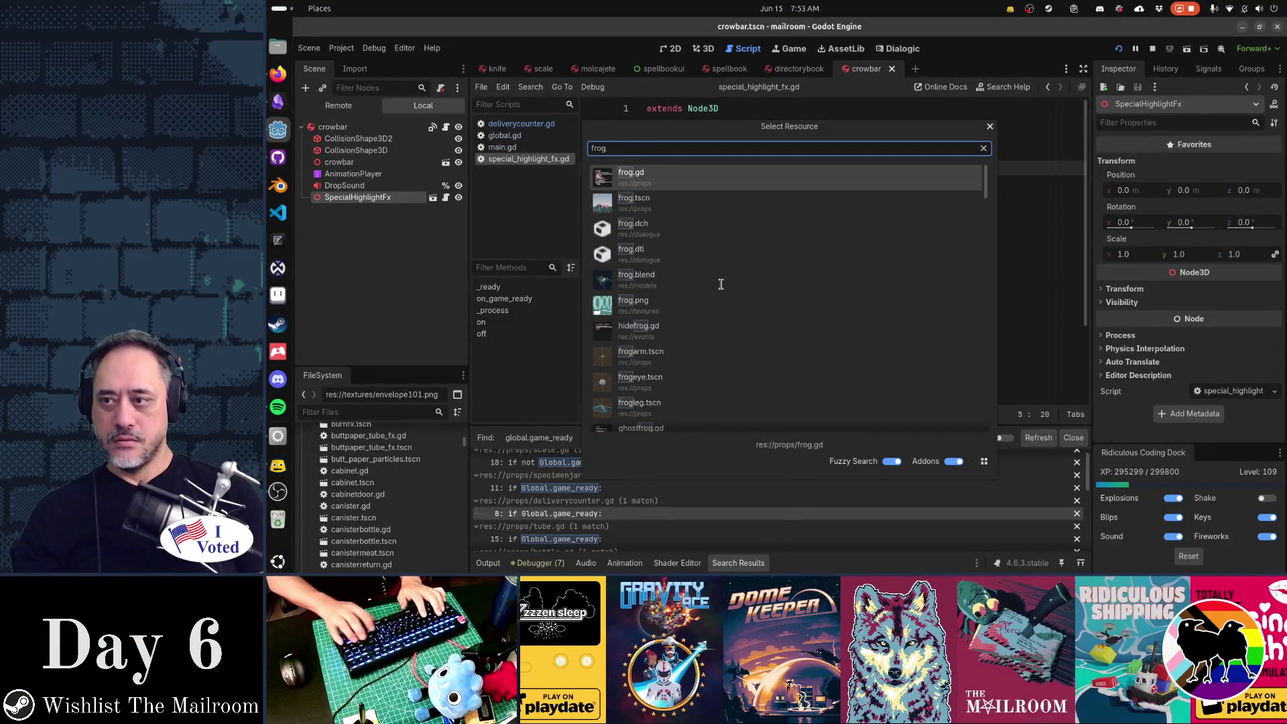
{"action": "key", "text": "Down"}
{"action": "key", "text": "Return"}
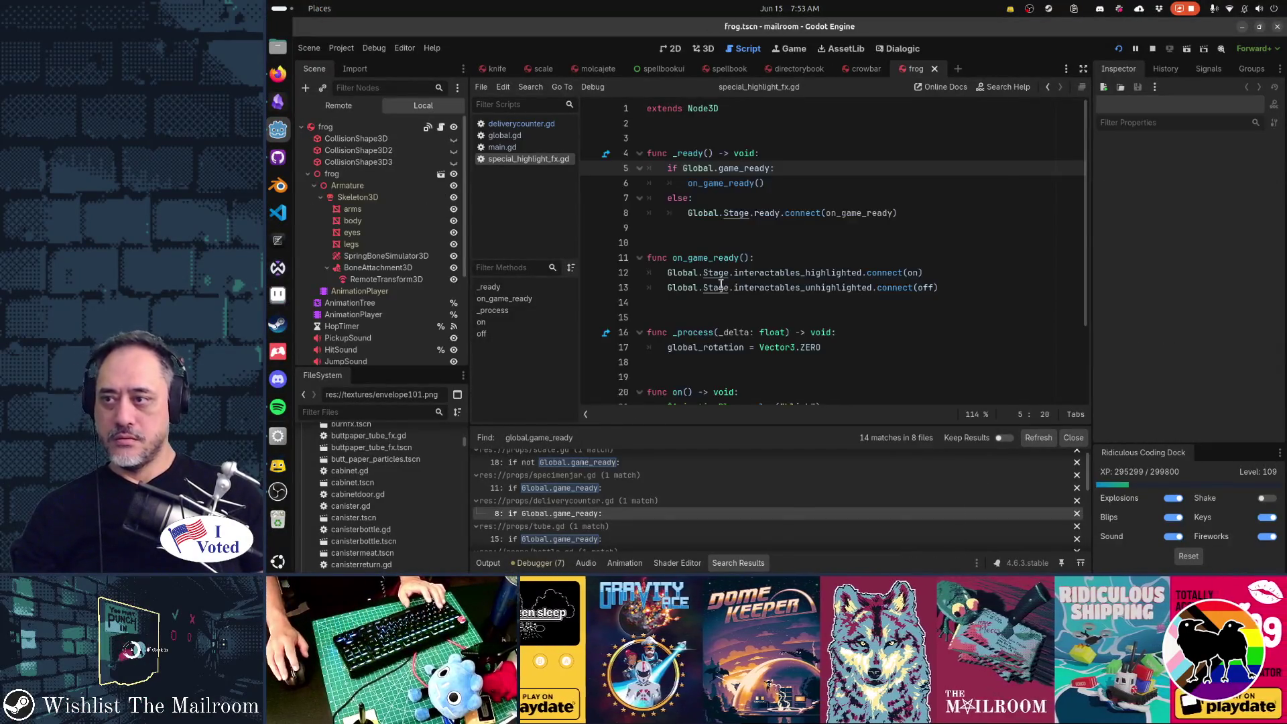
Paste the SpecialHighlightFx node into the frog scene, save it, and run the game.
{"action": "key", "text": "ctrl+v"}
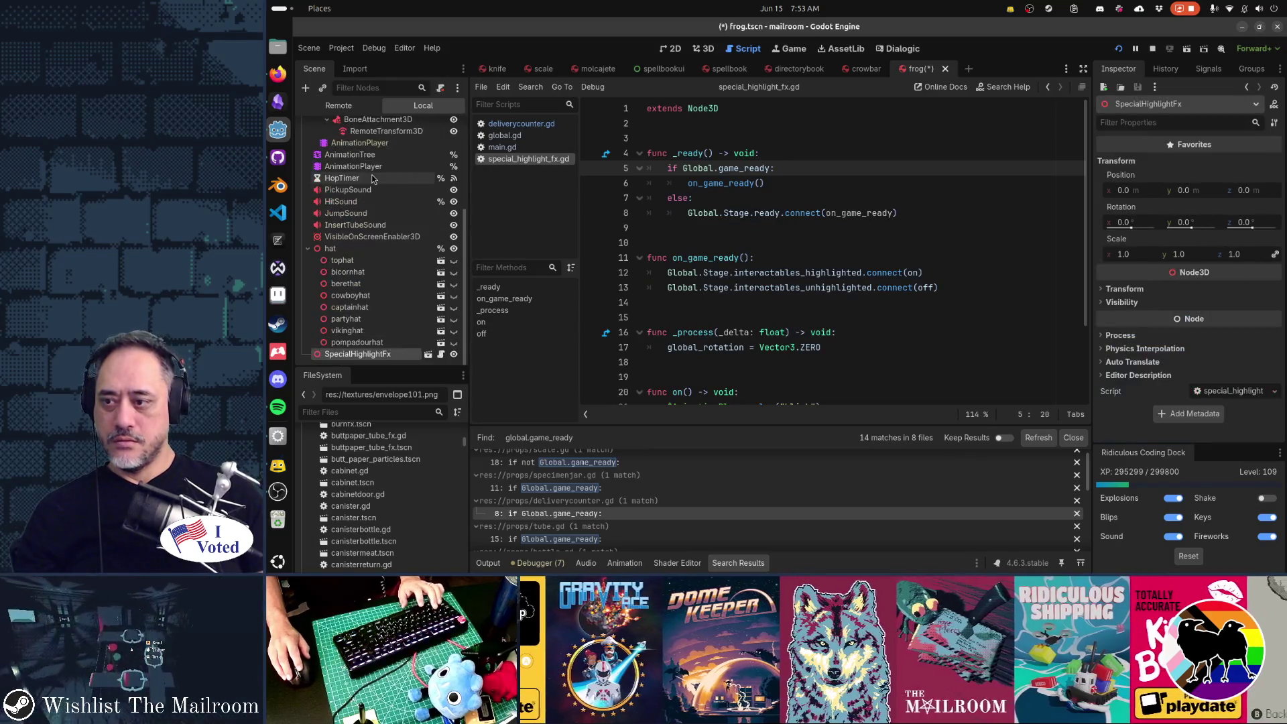
{"action": "key", "text": "ctrl+s"}
{"action": "key", "text": "F5"}
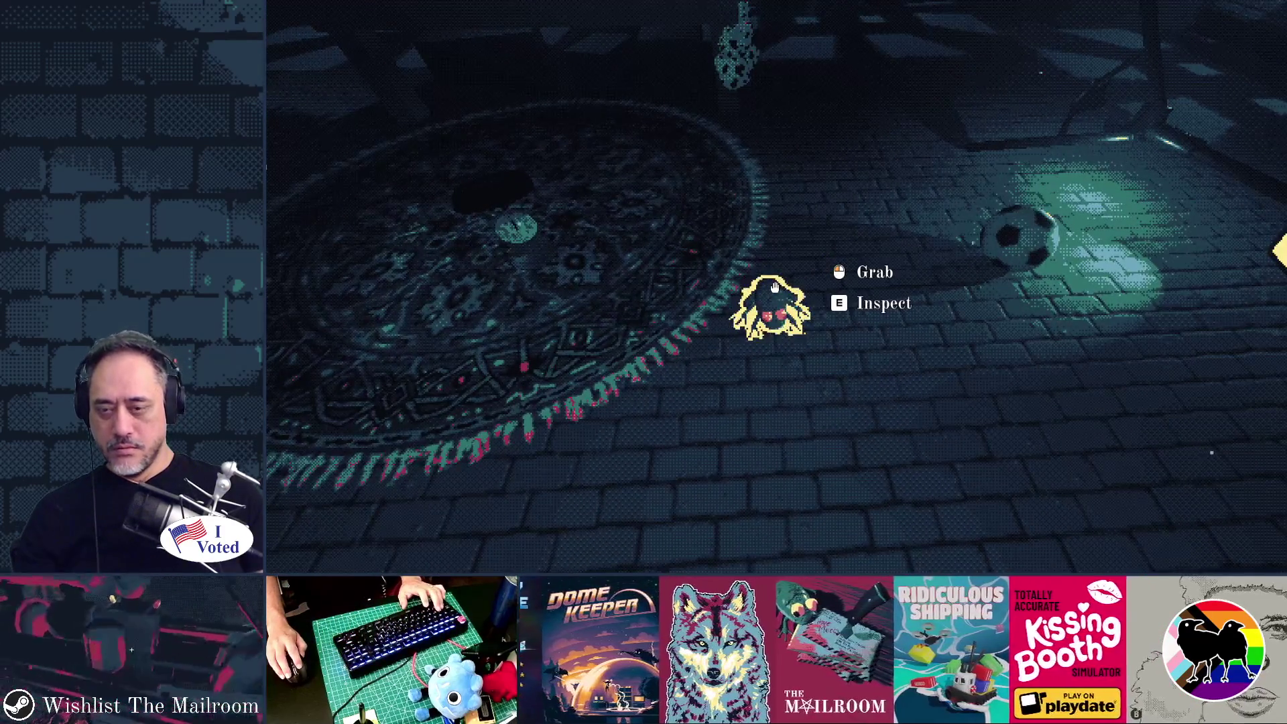
Stop the running game and relaunch it with F5.
{"action": "key", "text": "F8"}
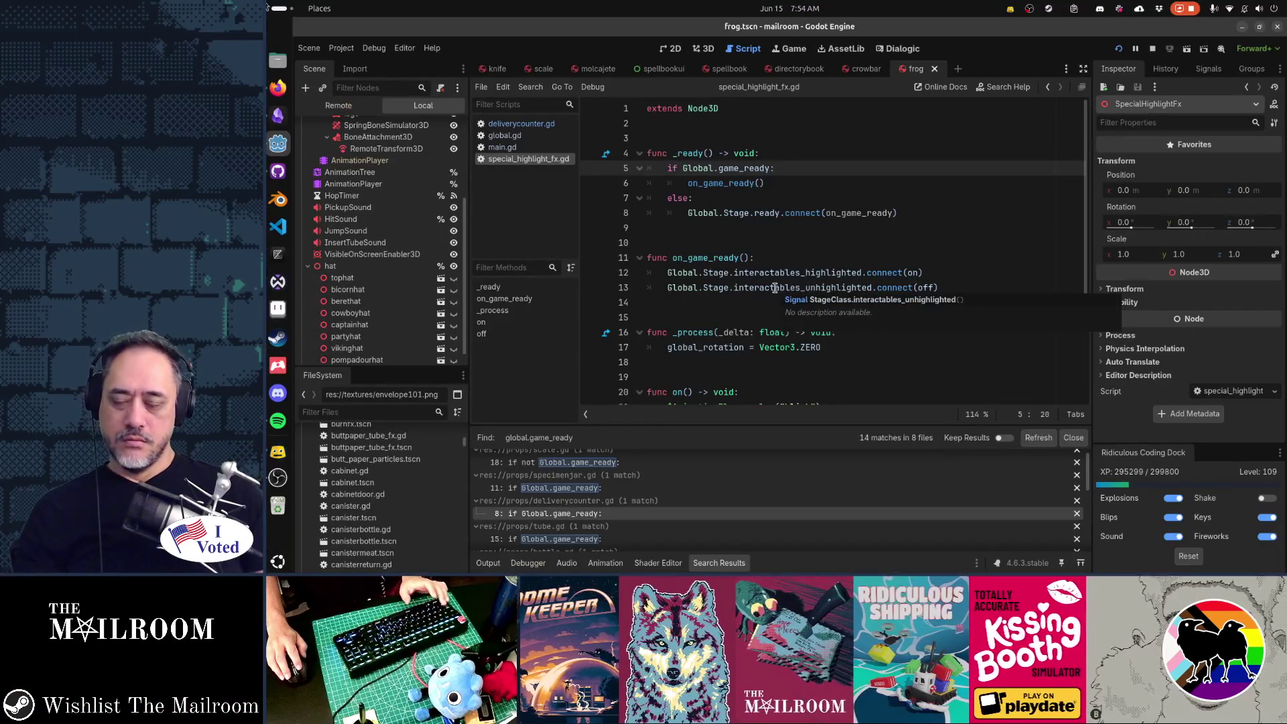
{"action": "key", "text": "F5"}
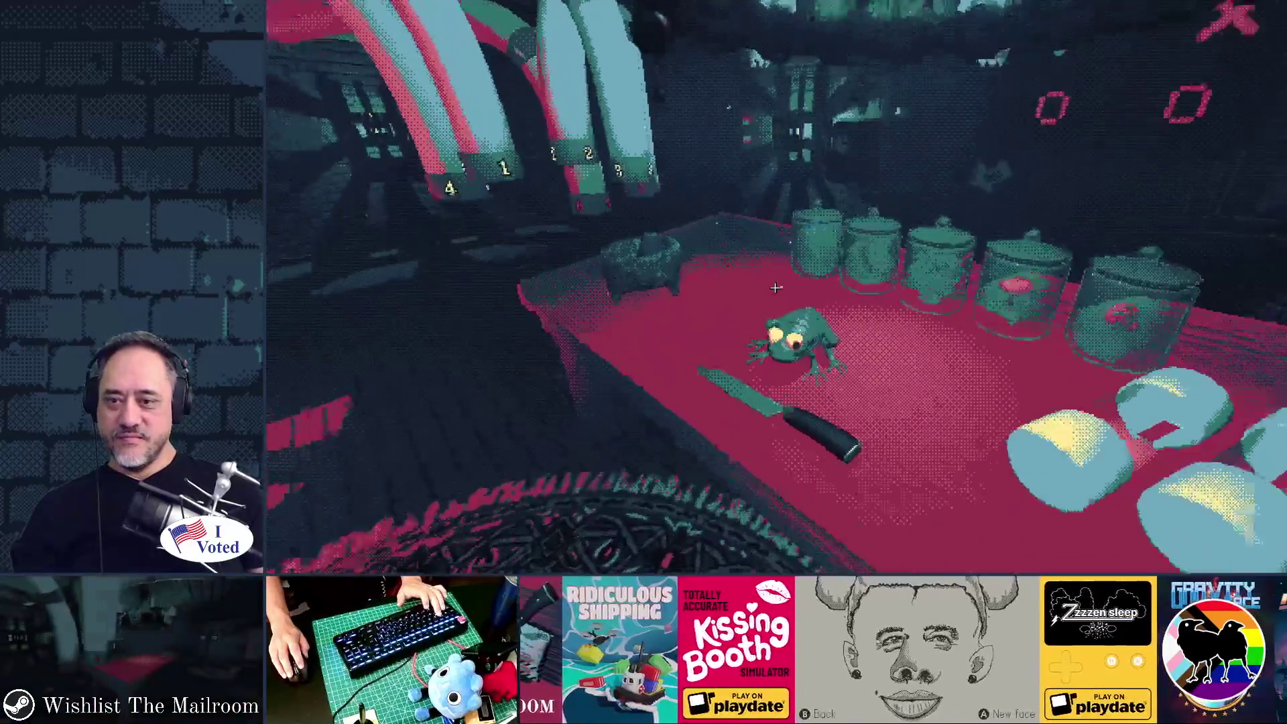
In the game, pick up and throw the frog, then grab the screwdriver from the rug.
{"action": "left_click", "coordinate": [775, 288]}
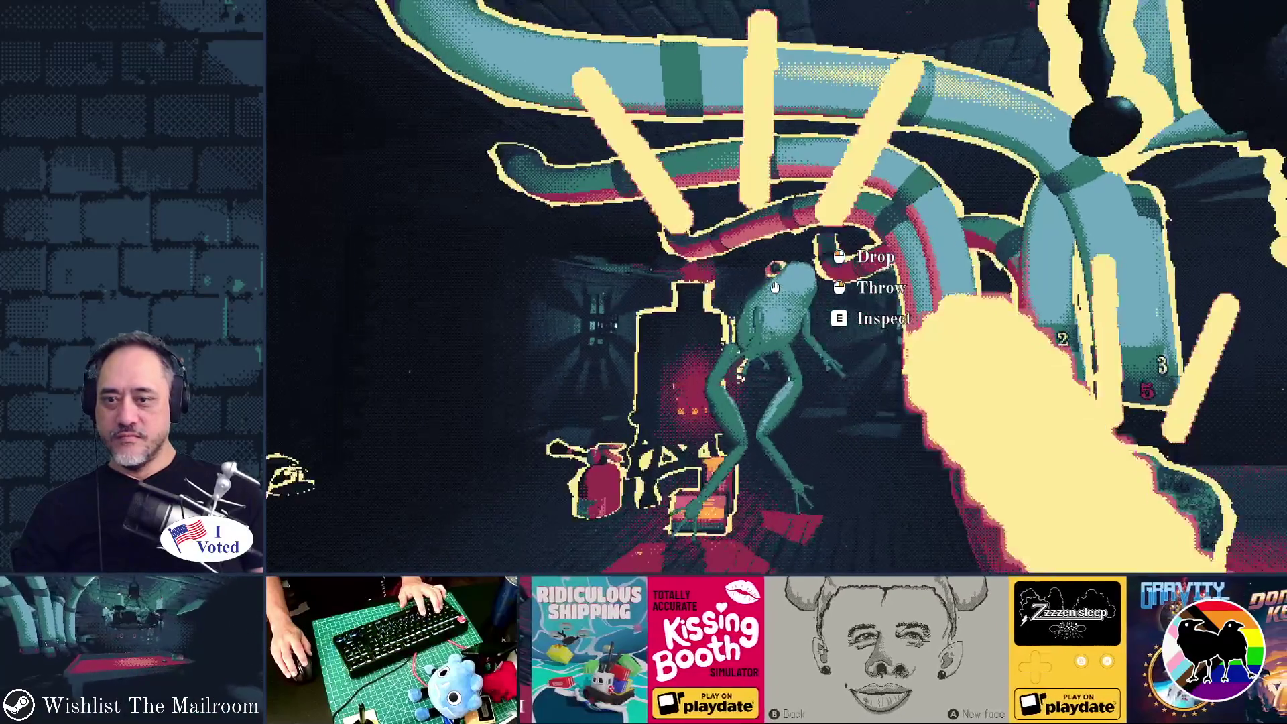
{"action": "left_click", "coordinate": [775, 288]}
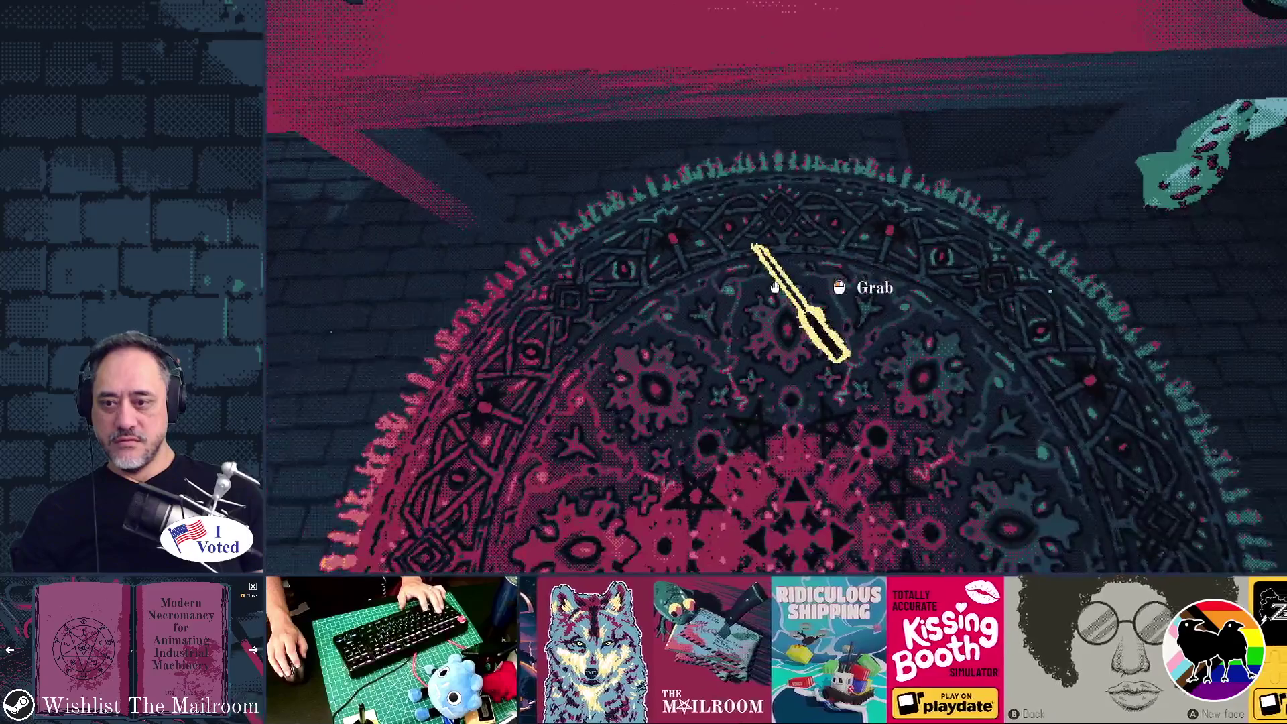
{"action": "left_click", "coordinate": [775, 288]}
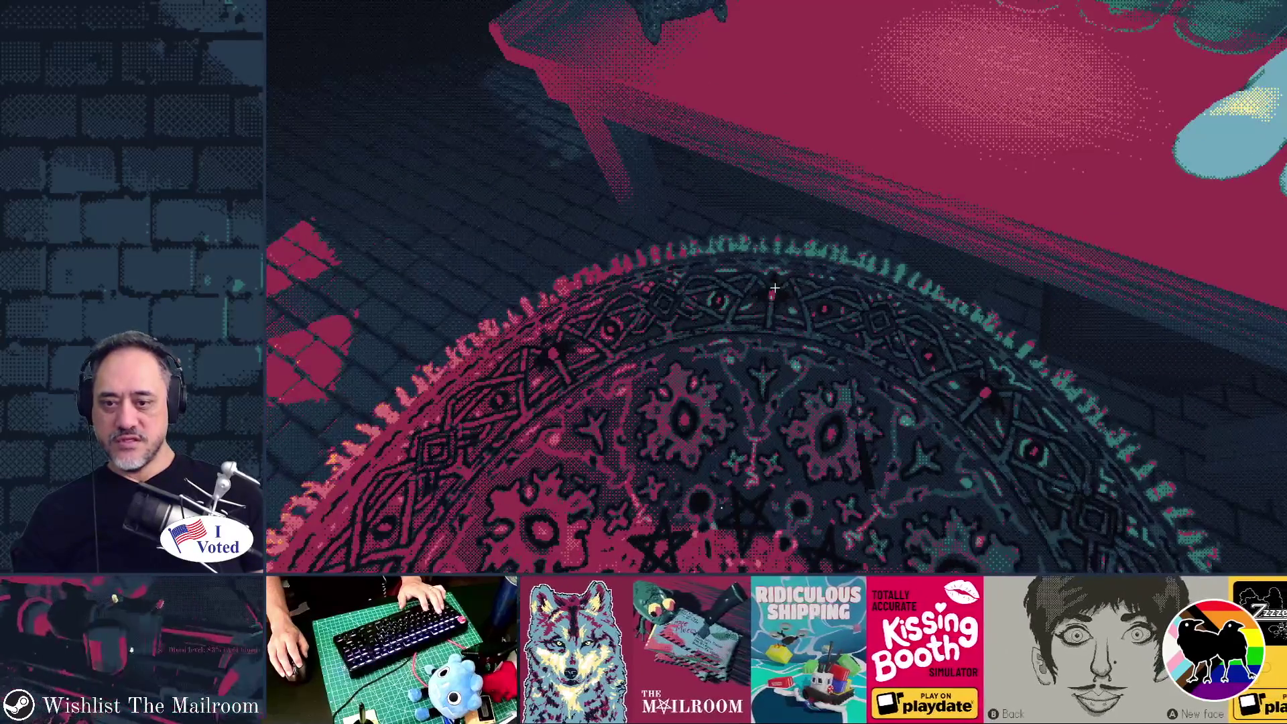